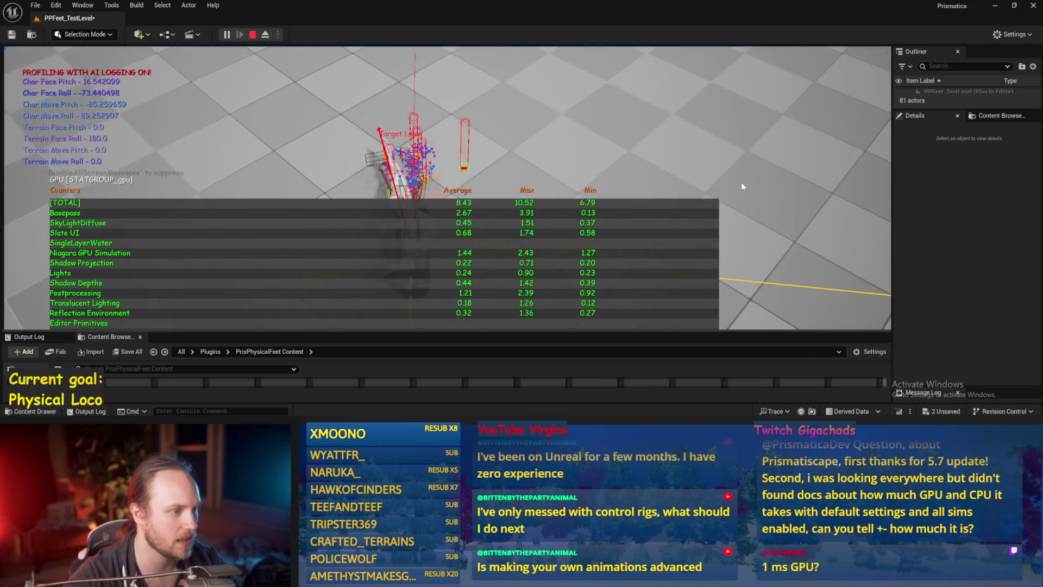
Stop the play-in-editor session and enlarge the Content Browser's asset list
key(F8)
key(F11)
key(Escape)
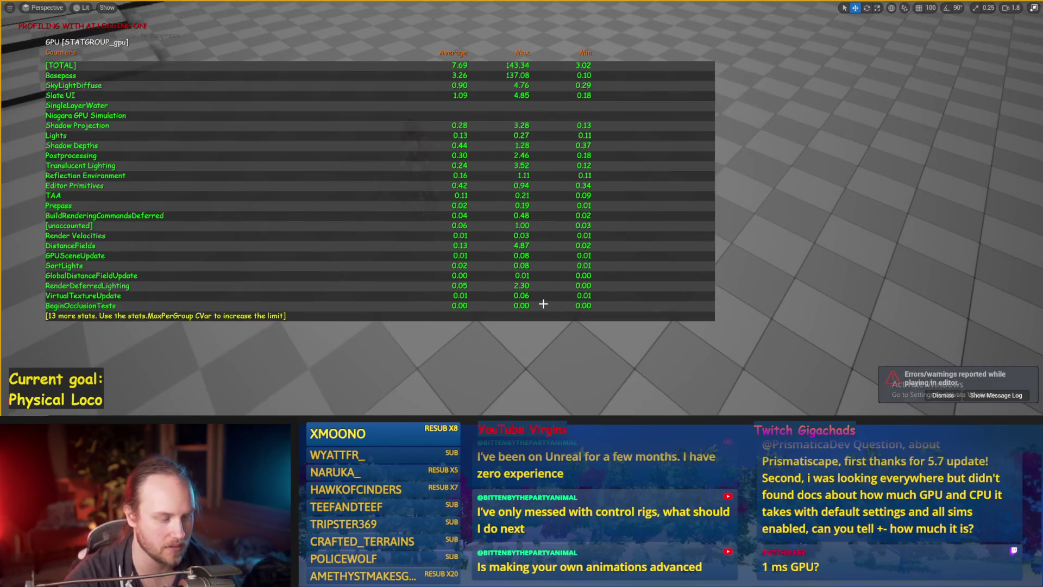
drag(508, 276, 506, 231)
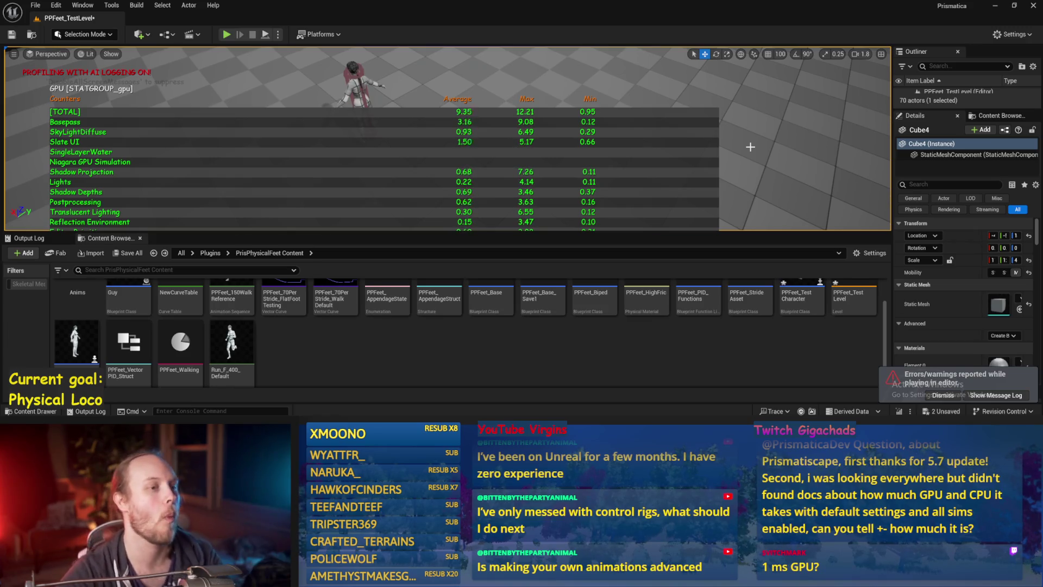
Toggle the stat gpu overlay off and back on, leaving the GPU pass timings shown
key(Return)
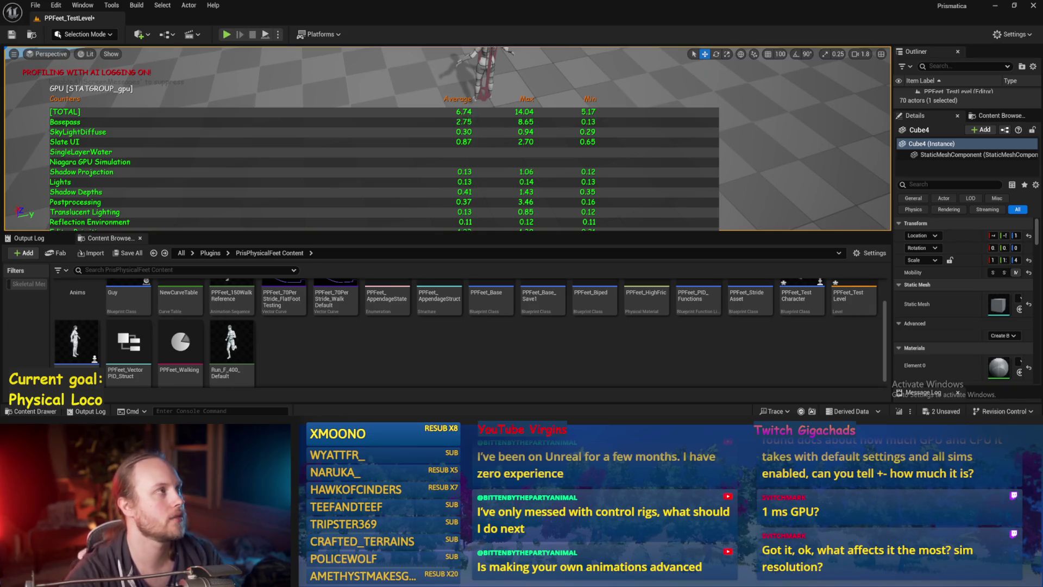
key(Return)
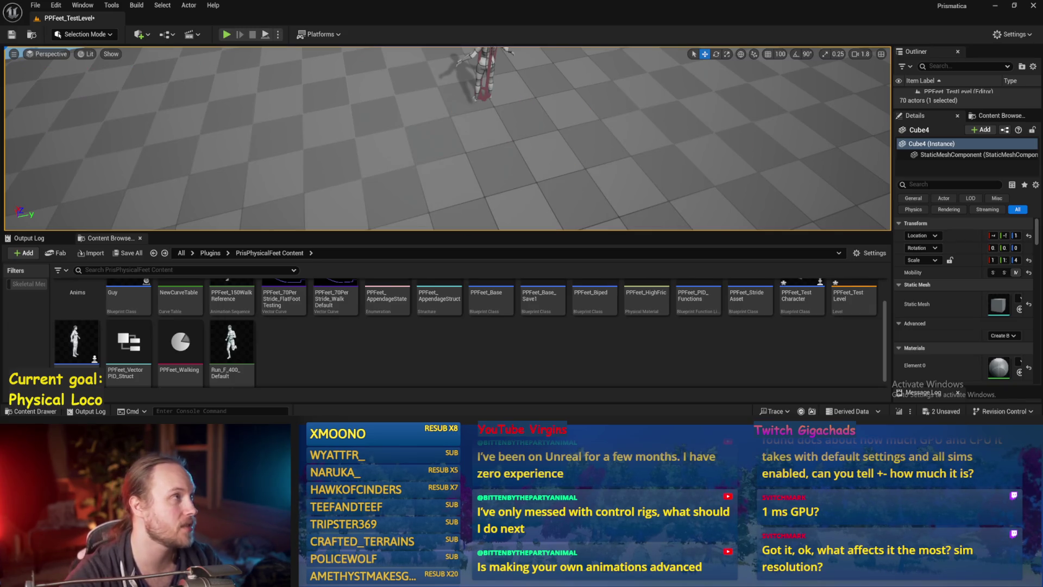
key(Return)
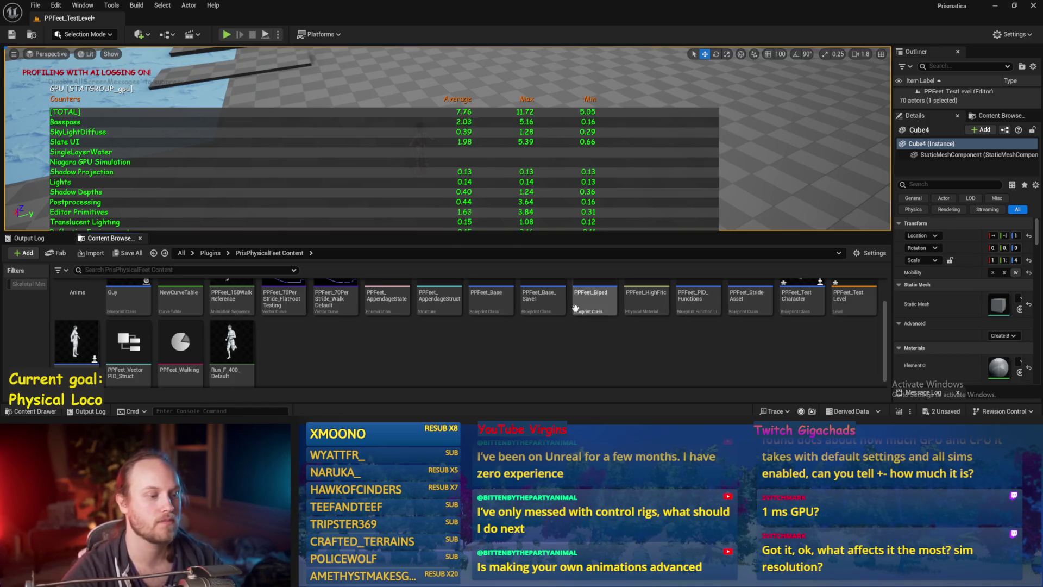
mouse_move(560, 178)
mouse_down()
mouse_move(262, 80)
mouse_move(554, 132)
mouse_move(556, 147)
mouse_up()
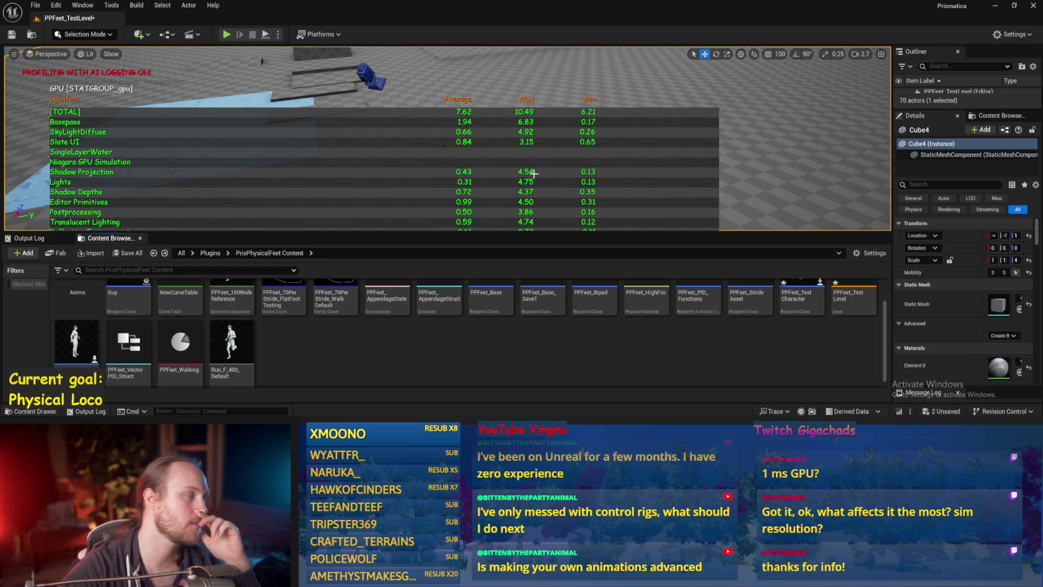
drag(521, 180, 502, 184)
key(grave)
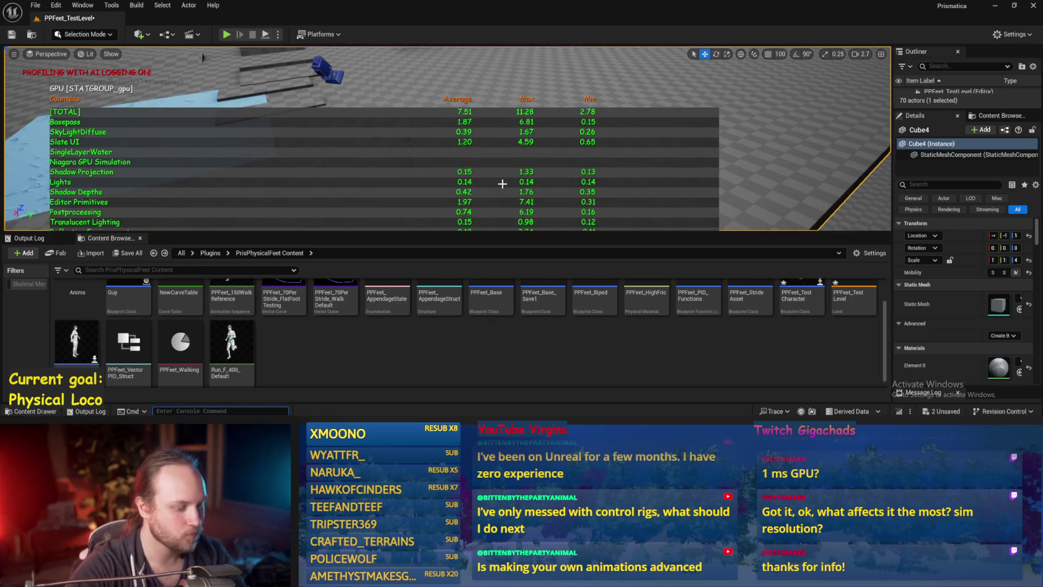
text(stat gpu)
key(Return)
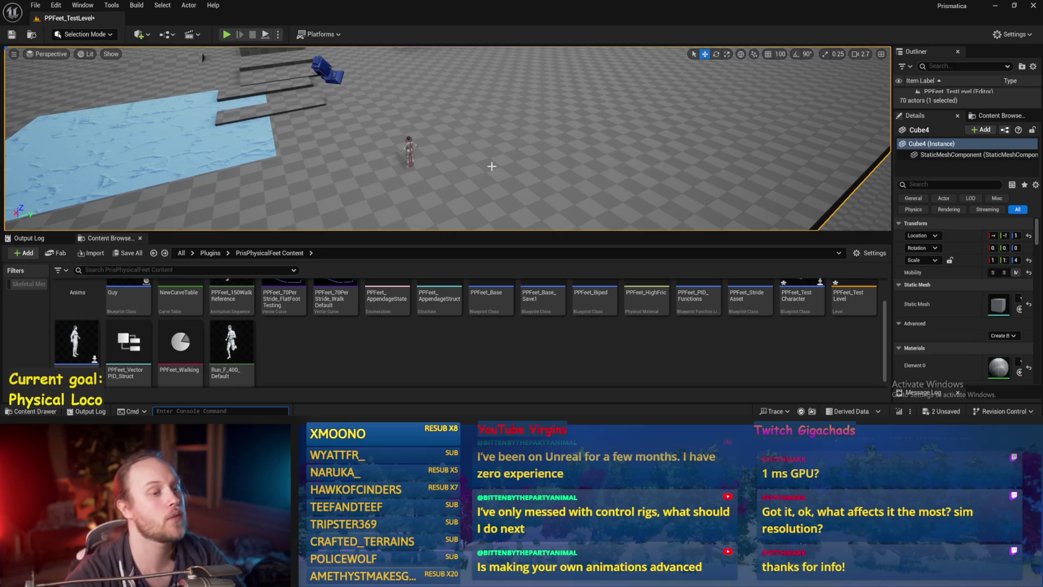
drag(472, 88, 452, 122)
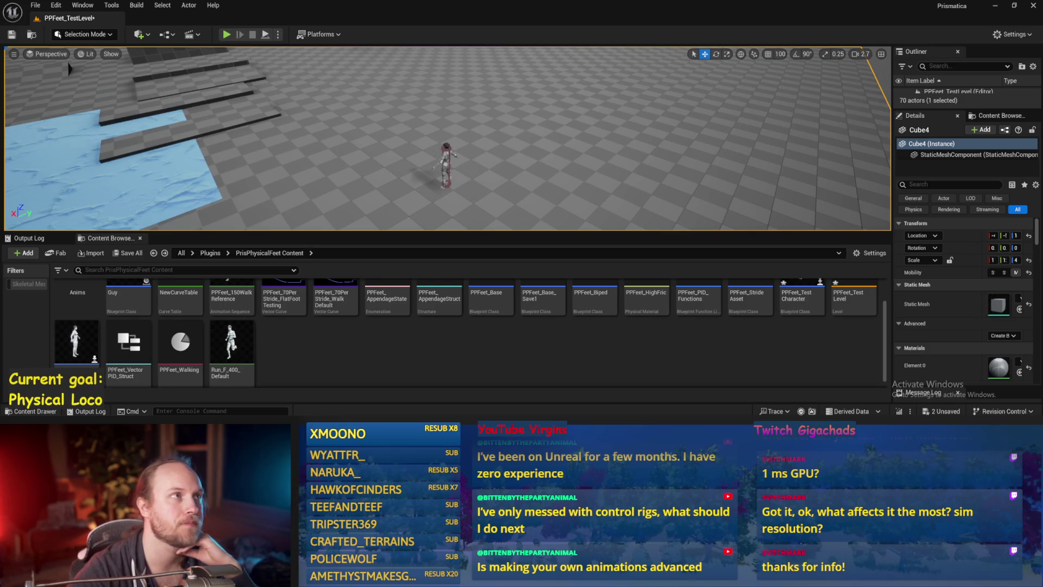
scroll(532, 73, up, 1)
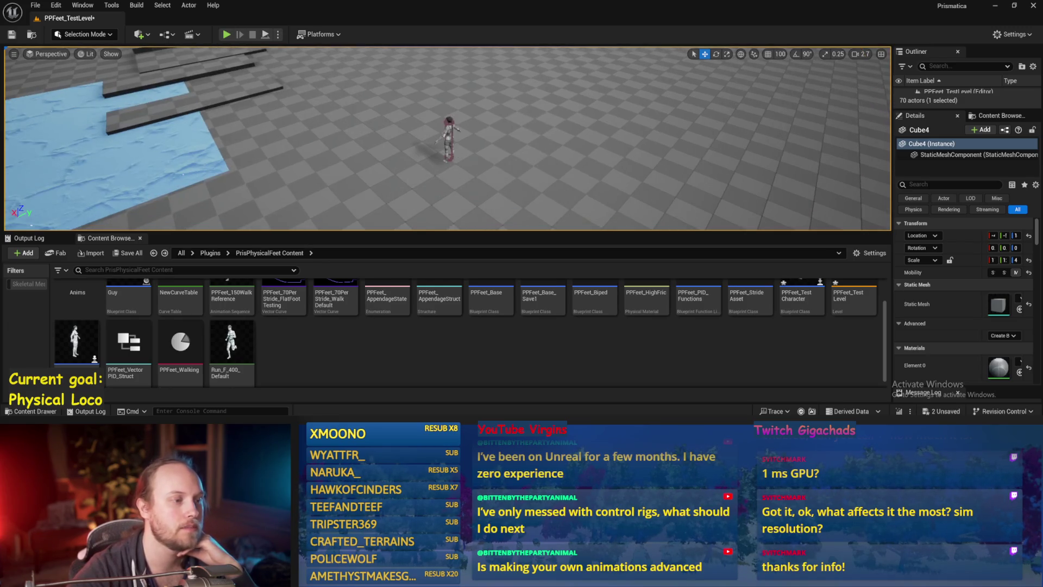
scroll(536, 157, up, 1)
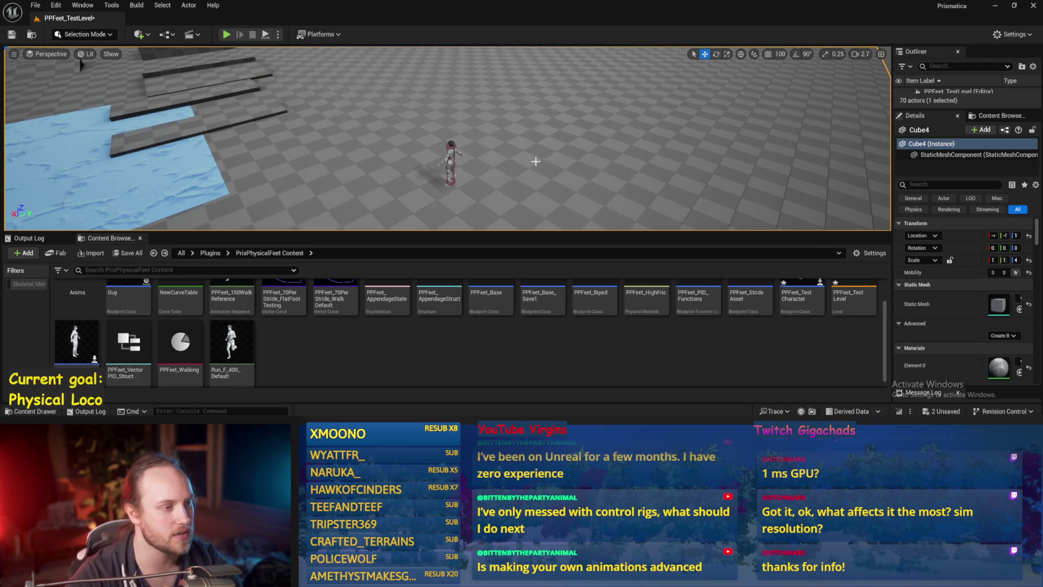
drag(80, 64, 146, 85)
drag(544, 172, 544, 157)
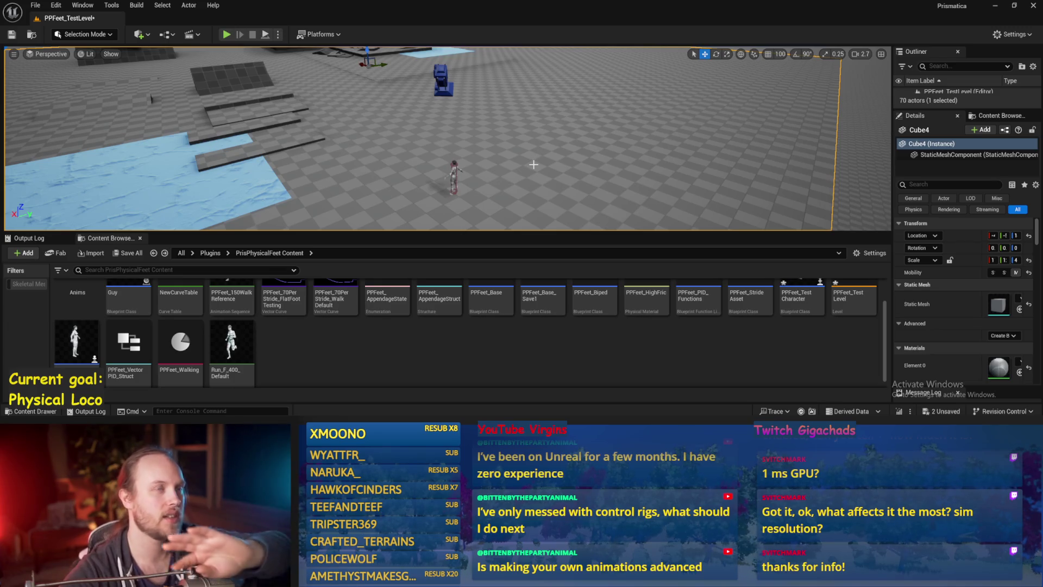
drag(533, 151, 532, 175)
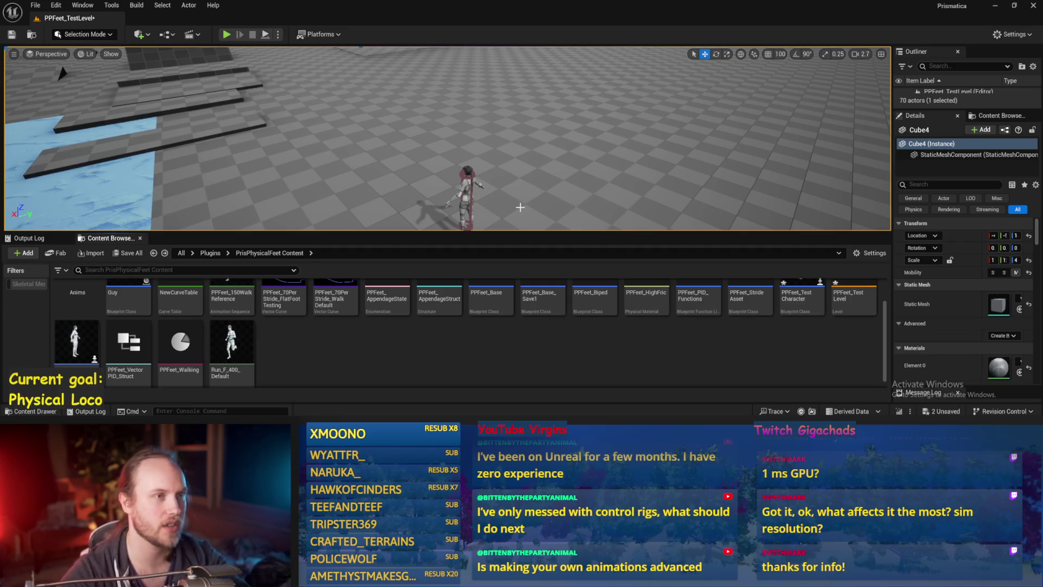
scroll(387, 357, up, 1)
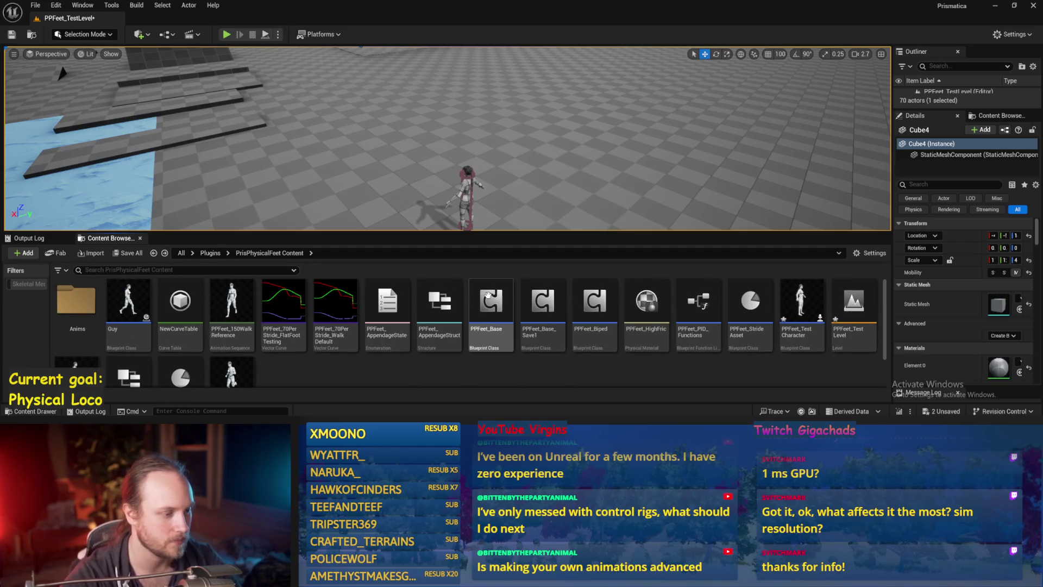
Run two quick play tests of the character, then return to the Balance Maybe graph
click(229, 35)
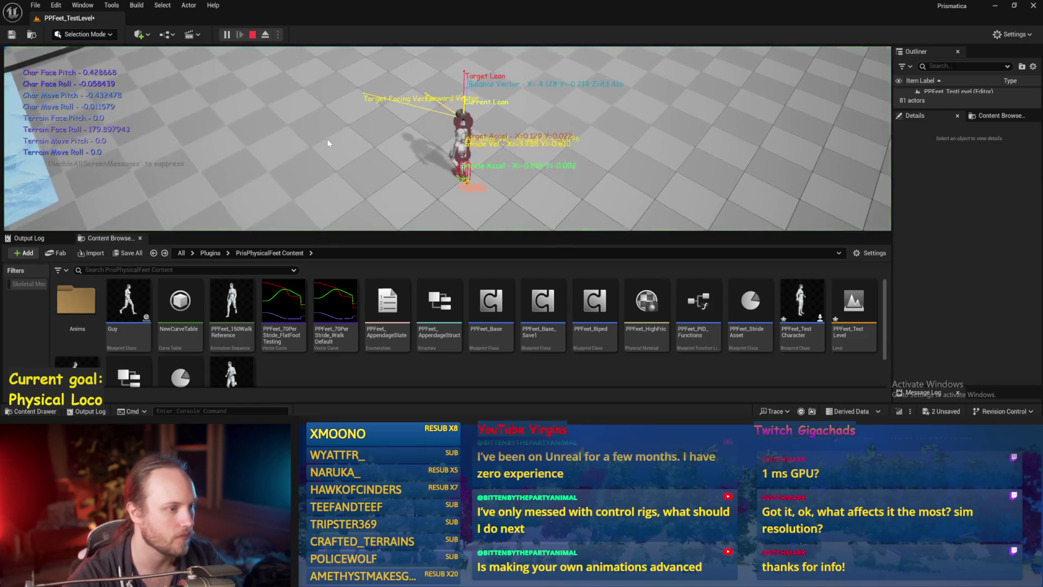
key(F11)
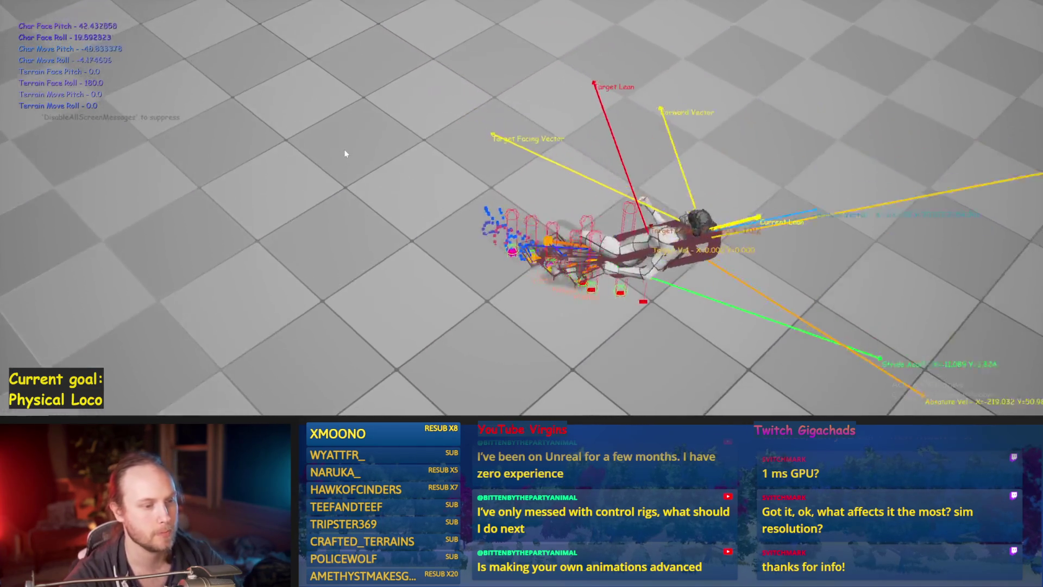
key(Escape)
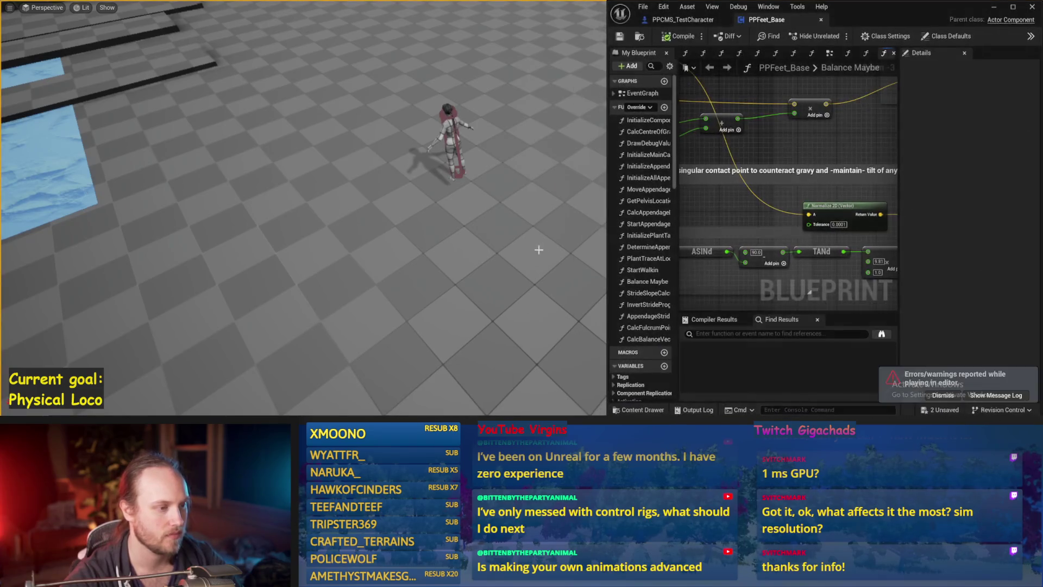
click(1014, 7)
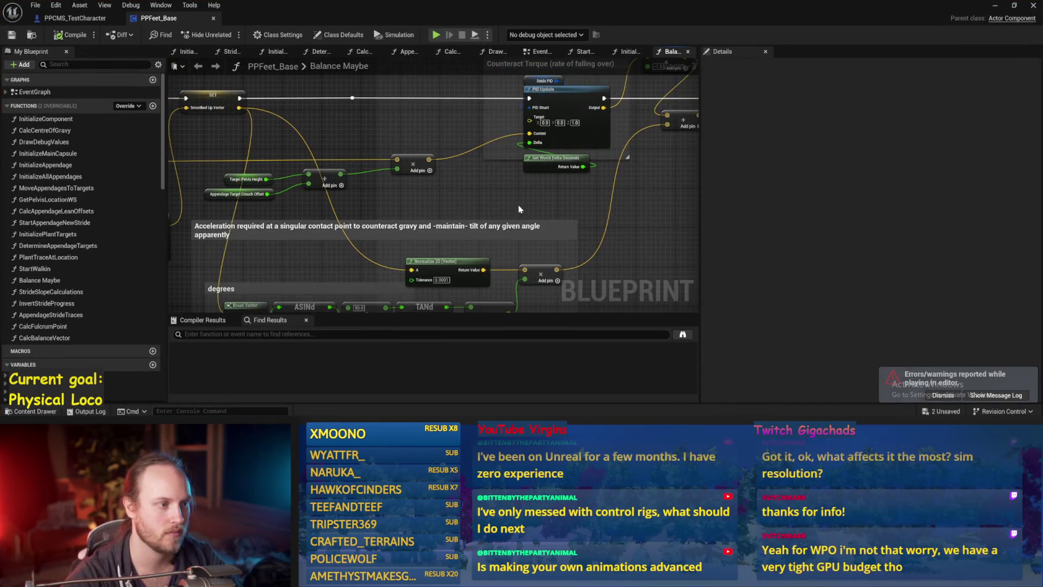
scroll(548, 248, down, 1)
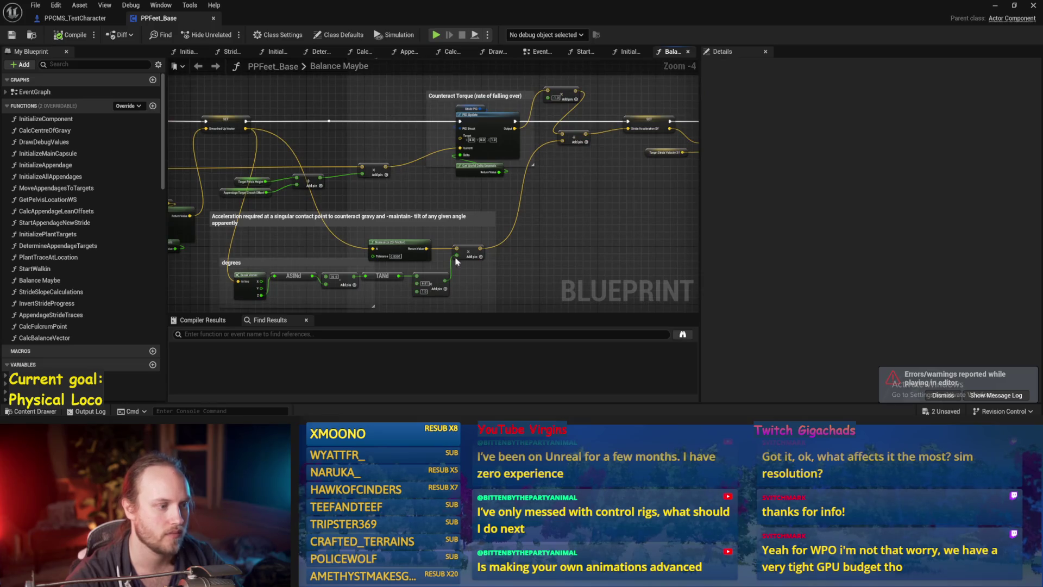
click(996, 5)
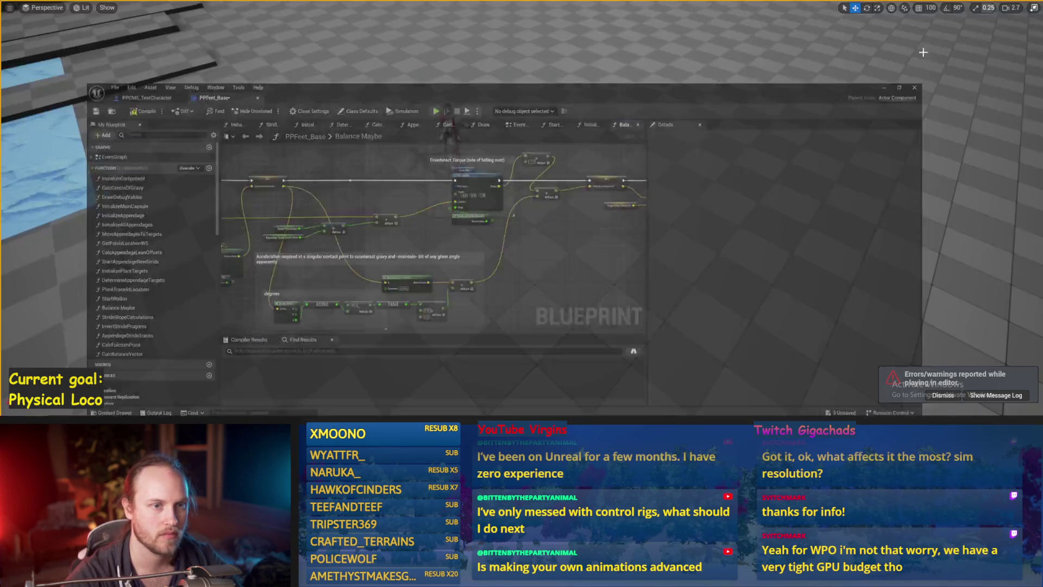
key(alt+p)
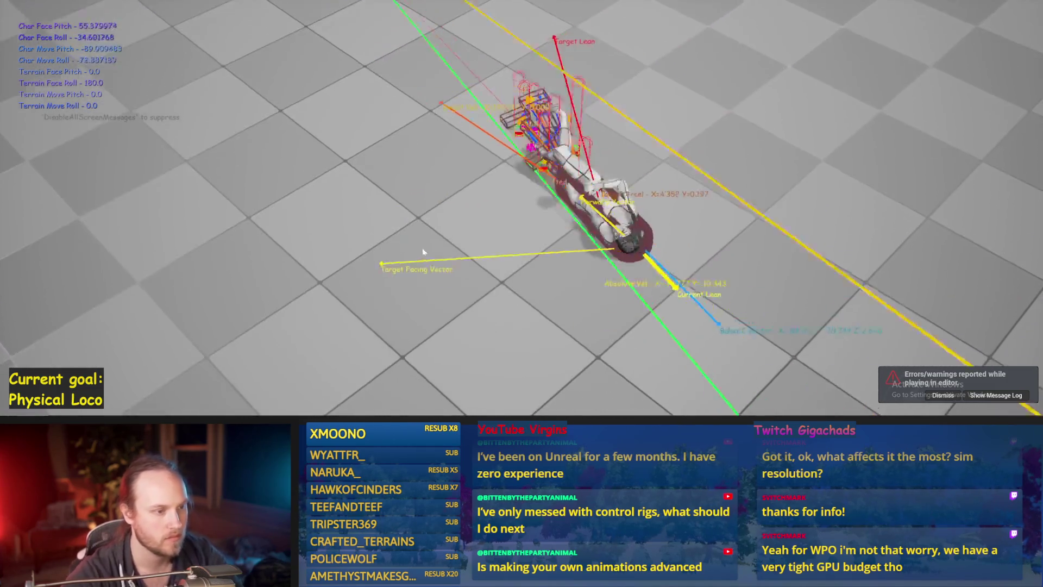
key(Escape)
key(alt+Tab)
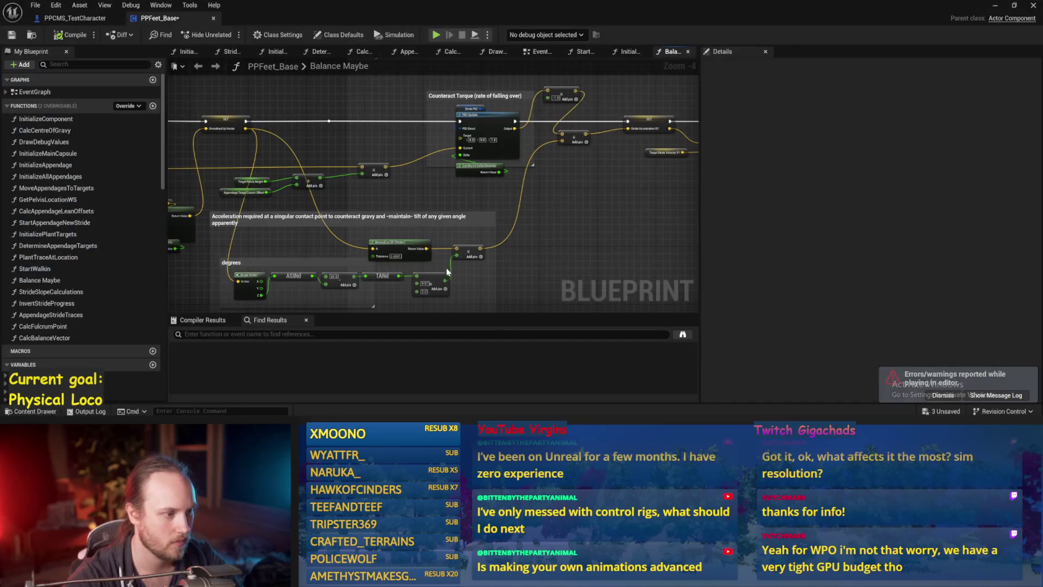
Reposition the two Add nodes beside Counteract Torque, save, and select the Stride PID node
key(ctrl+s)
mouse_move(587, 237)
mouse_down()
mouse_move(540, 237)
mouse_move(531, 226)
mouse_move(464, 231)
mouse_move(531, 220)
mouse_up()
drag(478, 150, 503, 205)
drag(466, 114, 468, 157)
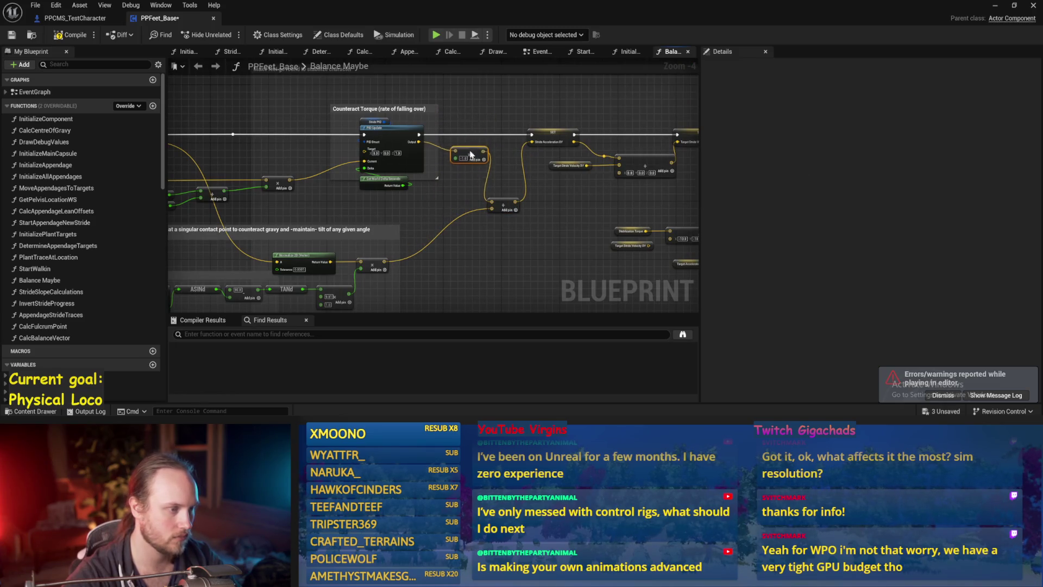
mouse_move(451, 203)
mouse_down()
mouse_move(486, 214)
mouse_move(472, 216)
mouse_move(492, 178)
mouse_up()
key(ctrl+s)
scroll(473, 216, up, 2)
click(466, 154)
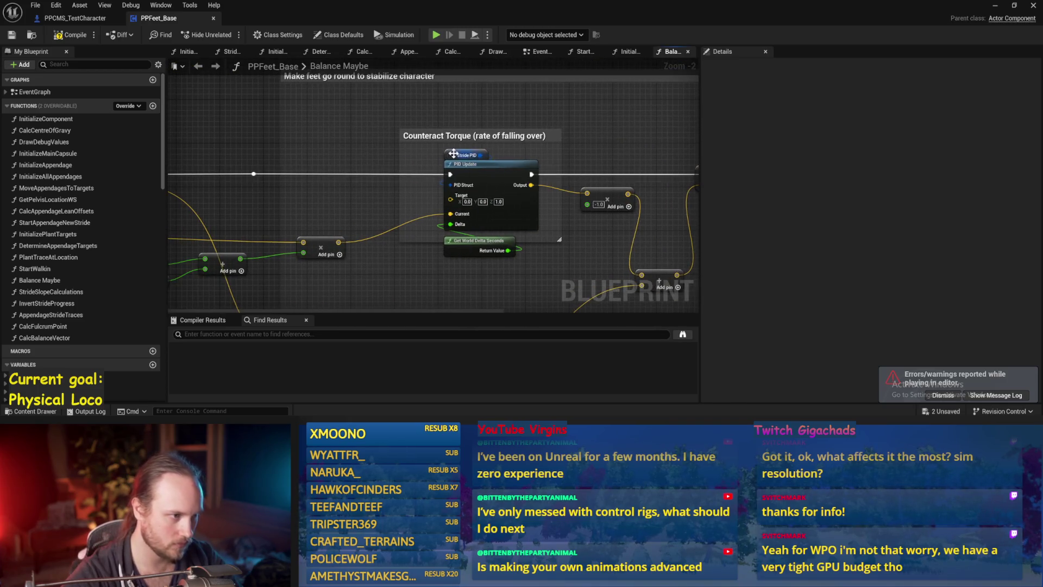
Edit the Stride PID ProportionalFactor default and save the blueprint
click(908, 253)
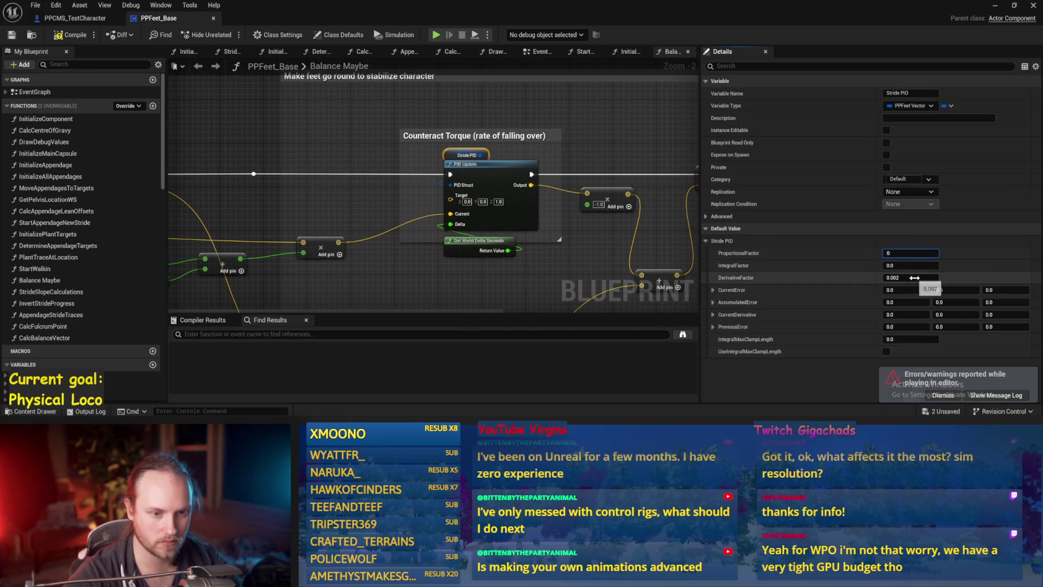
text(0)
click(549, 121)
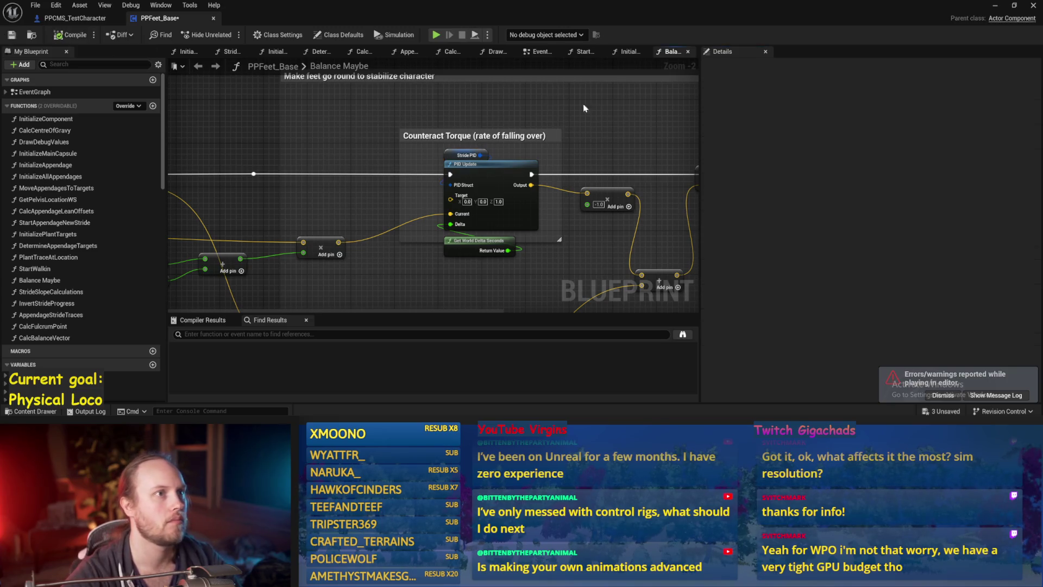
key(ctrl+s)
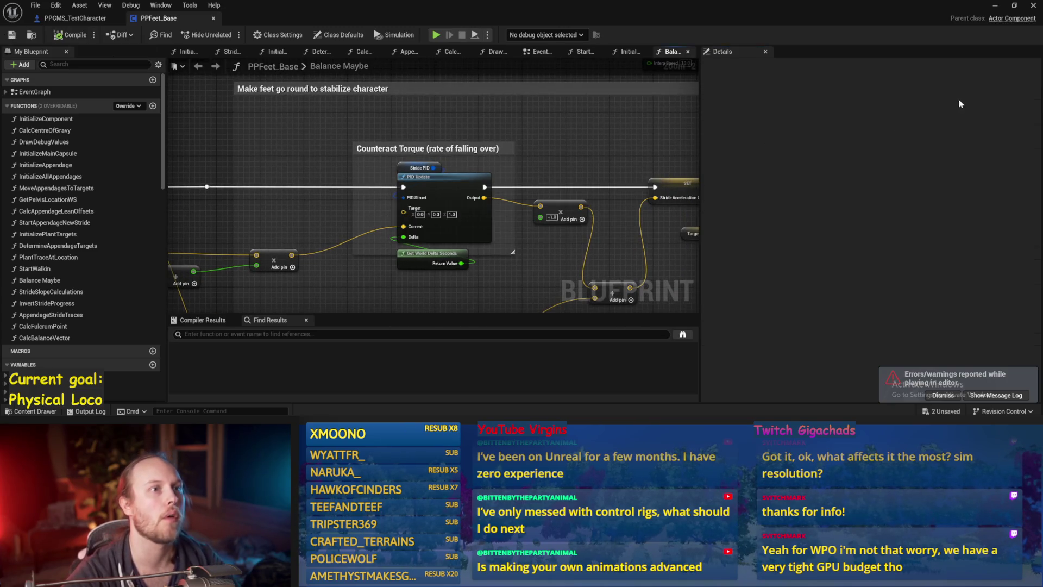
Run and stop two play sessions to test the changed factor
click(995, 6)
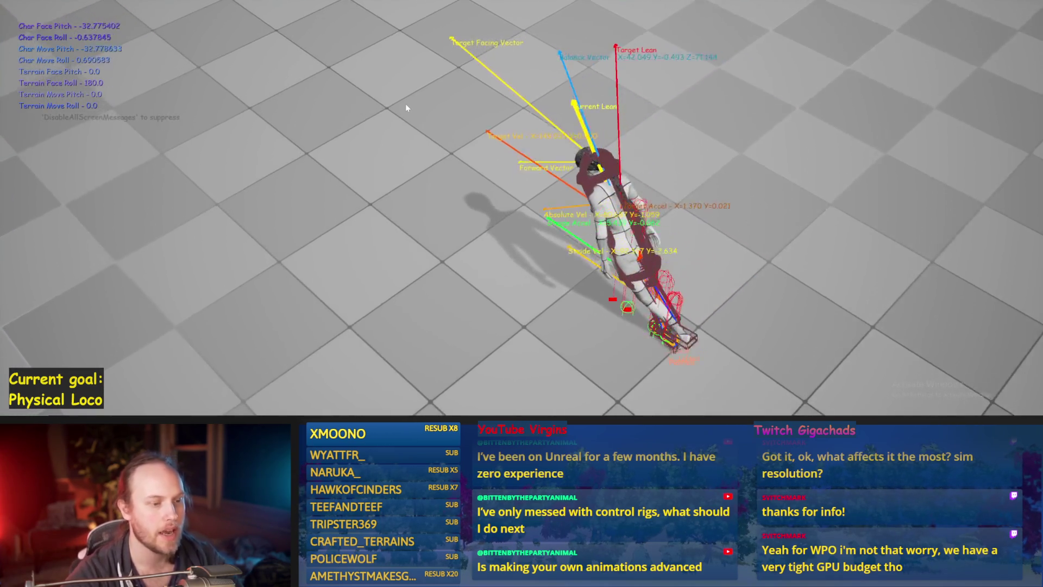
key(Escape)
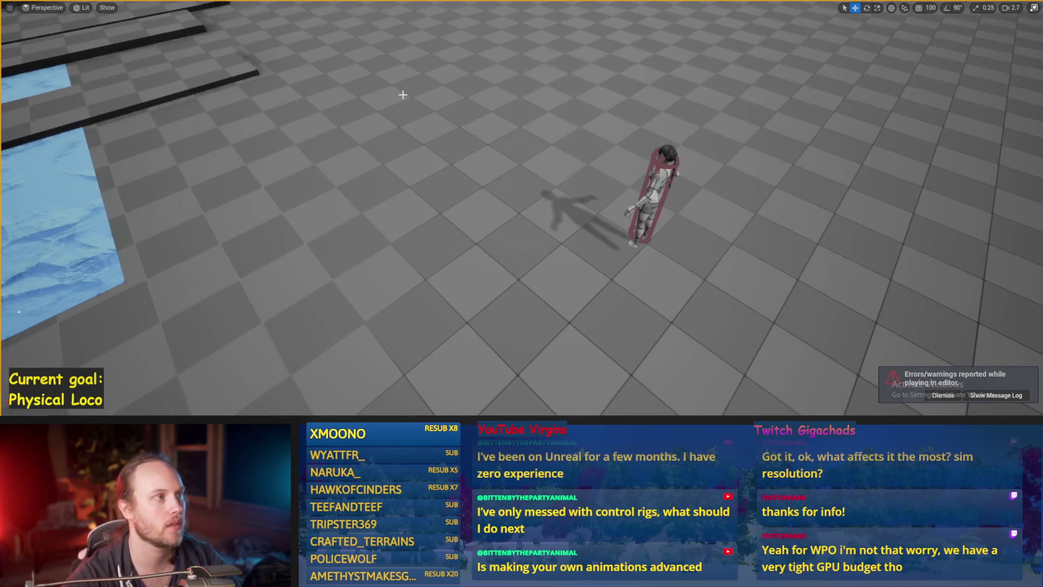
key(alt+p)
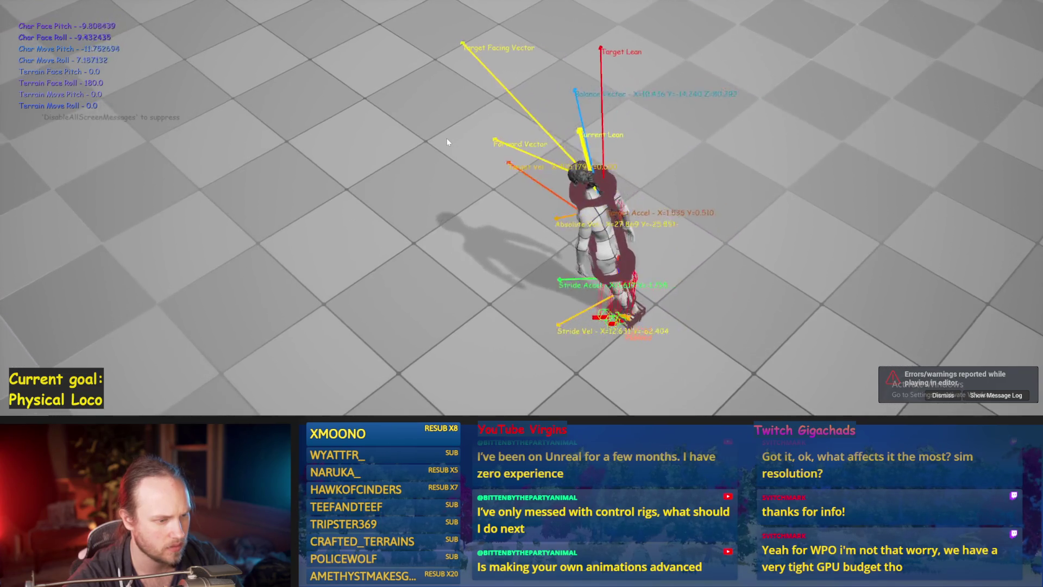
key(Escape)
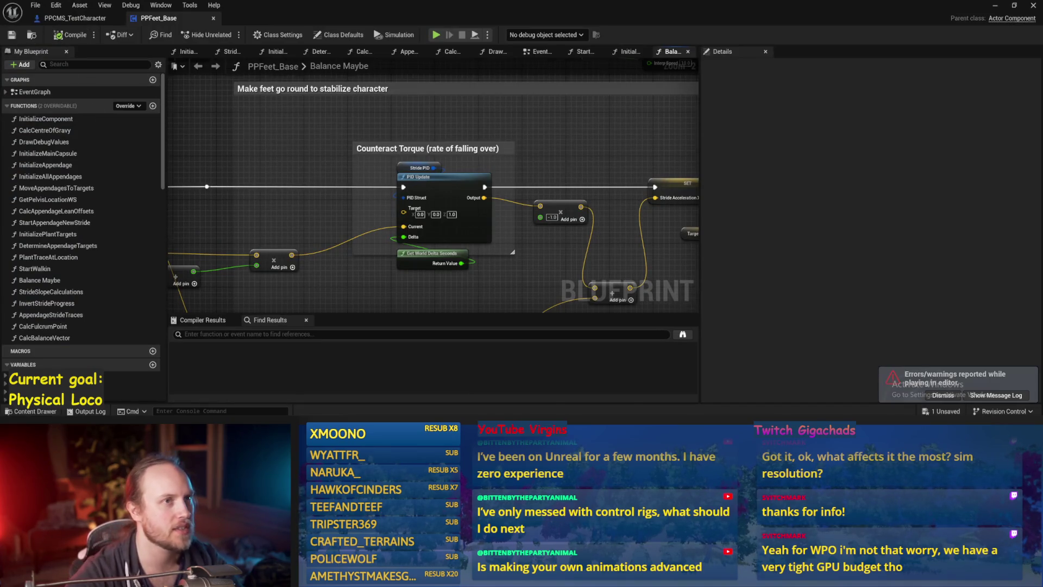
drag(565, 166, 554, 189)
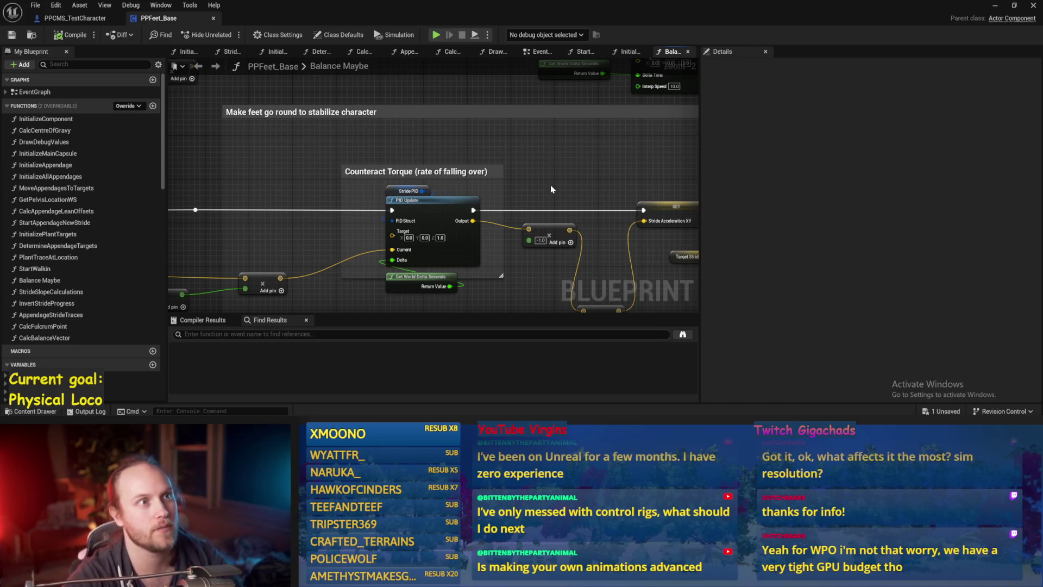
drag(570, 197, 565, 167)
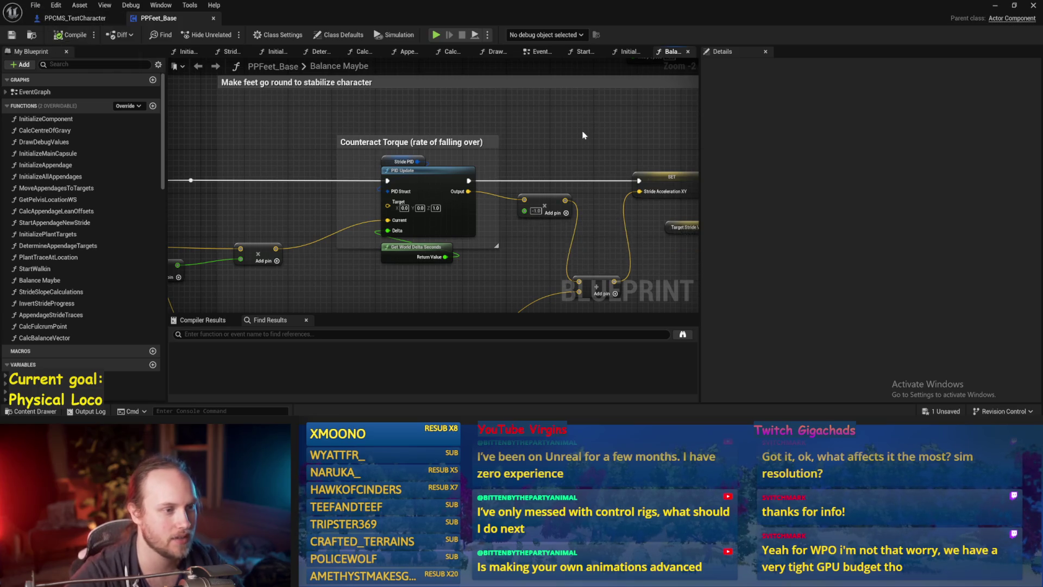
drag(583, 131, 568, 155)
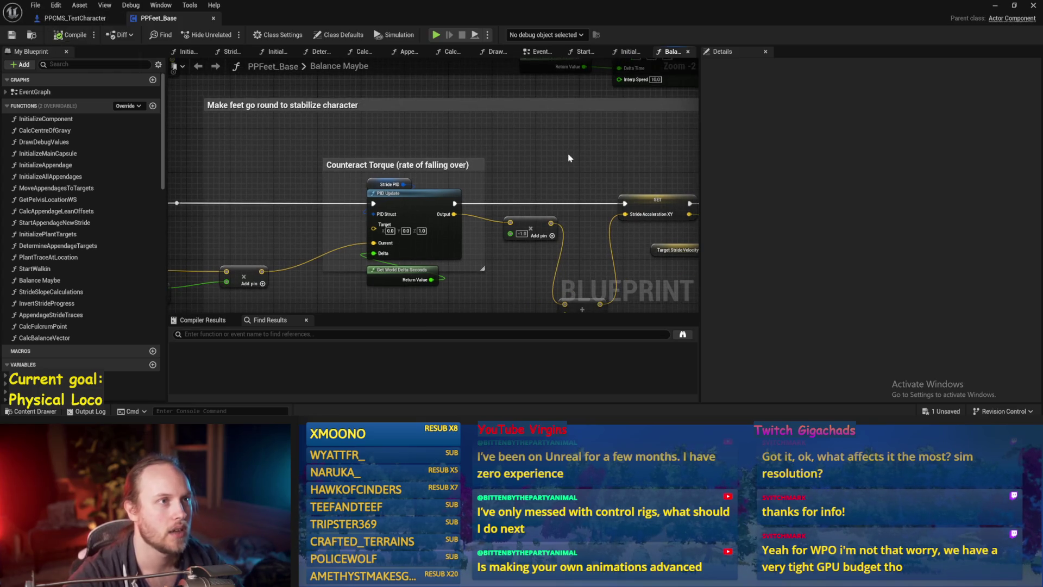
drag(559, 196, 571, 175)
mouse_move(530, 255)
mouse_down()
mouse_move(576, 195)
mouse_move(641, 141)
mouse_move(691, 135)
mouse_move(608, 136)
mouse_move(463, 241)
mouse_move(538, 158)
mouse_up()
drag(546, 215, 609, 255)
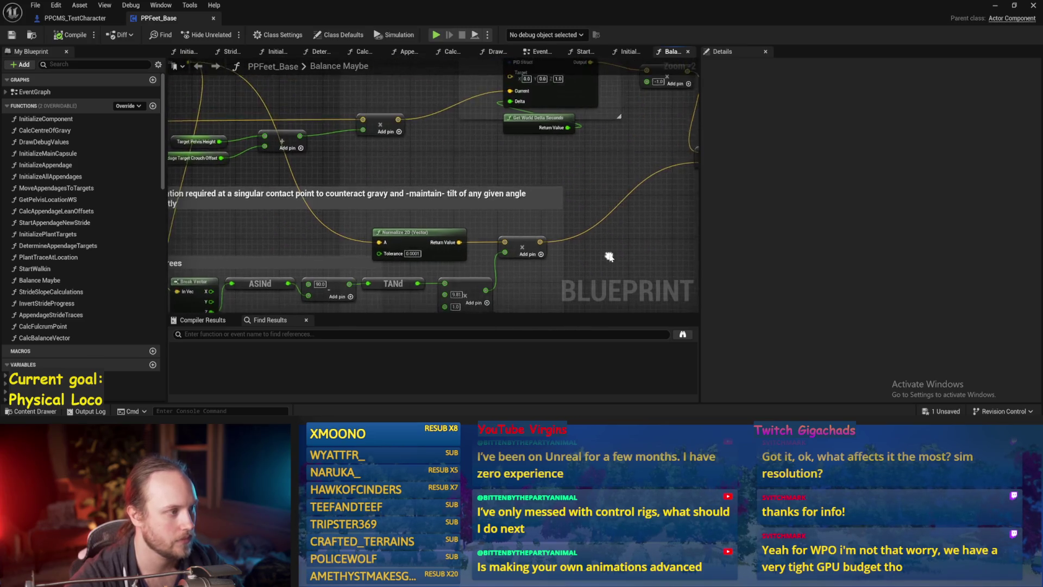
scroll(609, 256, down, 1)
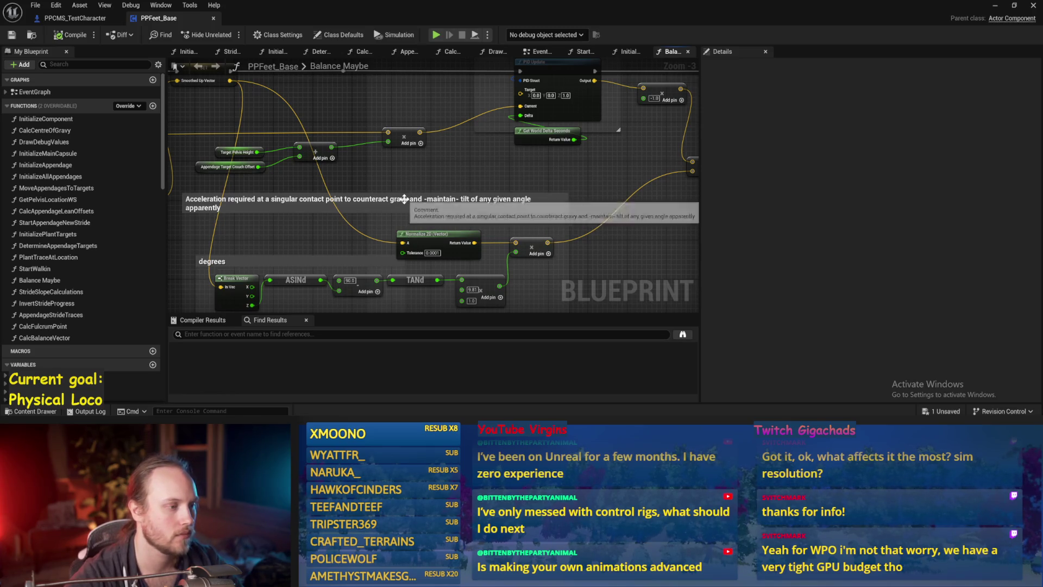
drag(554, 163, 447, 202)
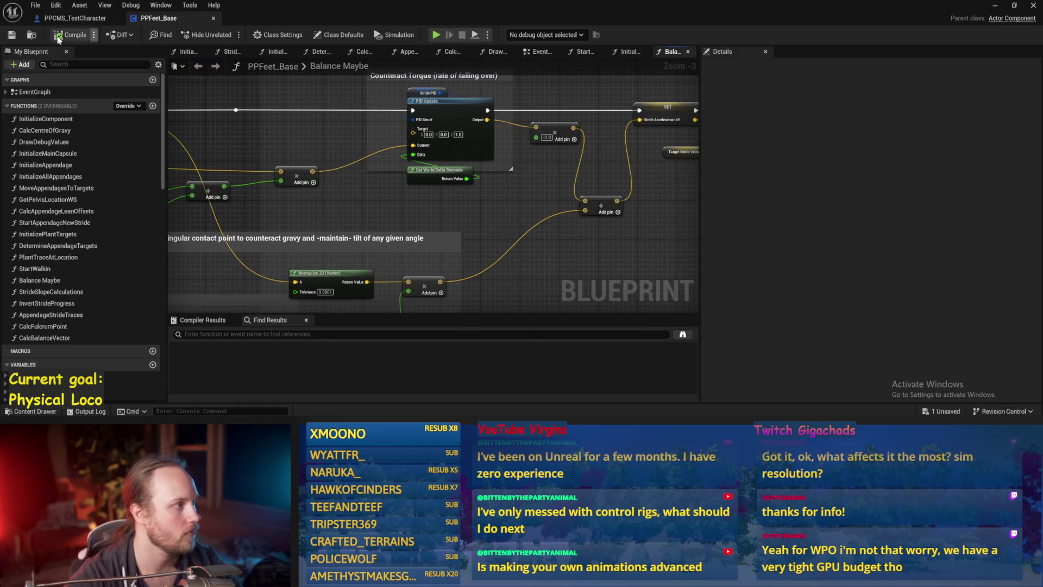
mouse_move(536, 222)
mouse_down()
mouse_move(446, 239)
mouse_move(501, 220)
mouse_up()
Review the Stride PID defaults, stop the running play session, and reopen the Blueprint editor
click(388, 120)
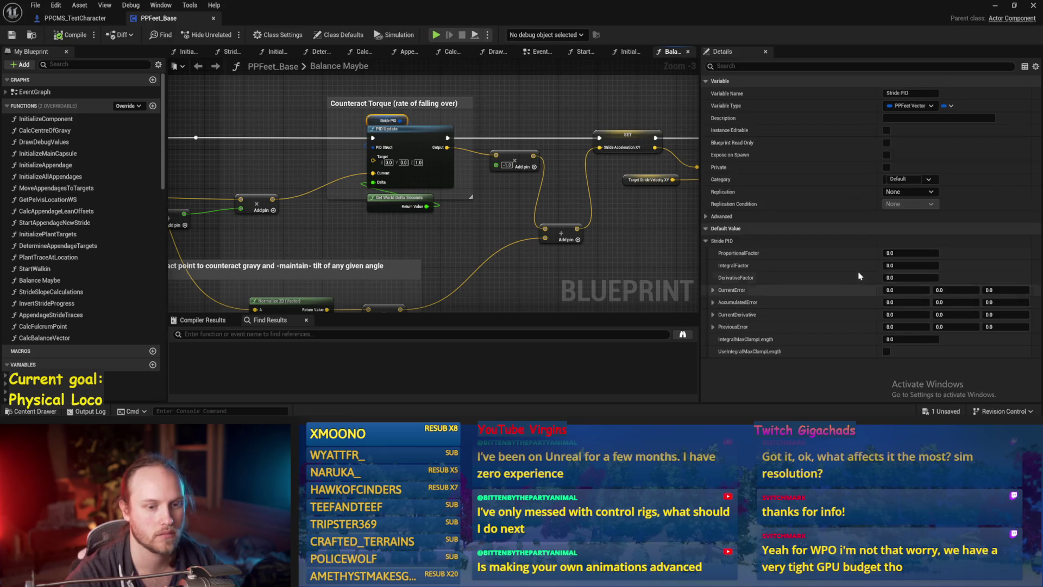
click(898, 254)
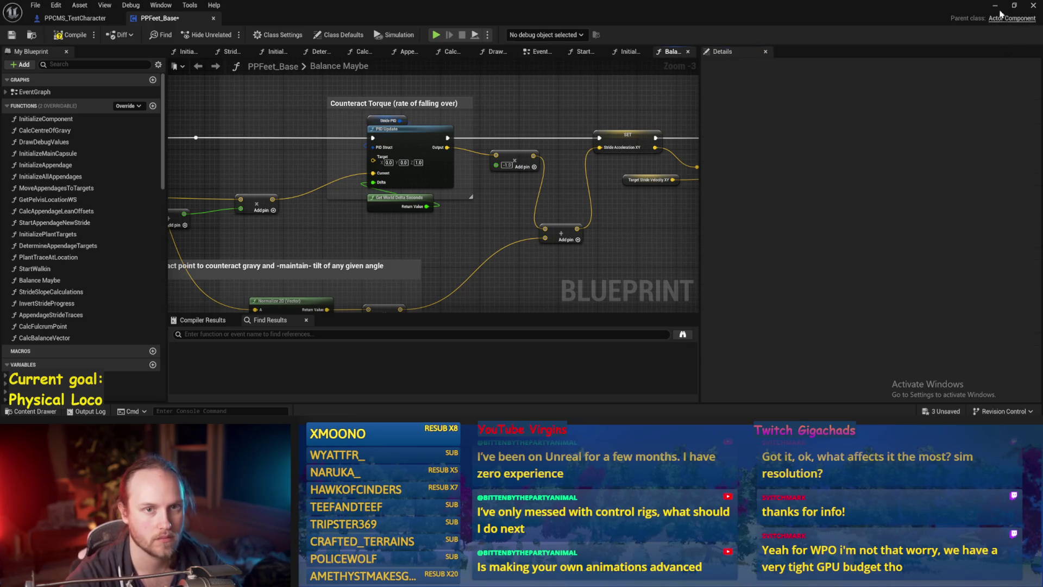
click(995, 6)
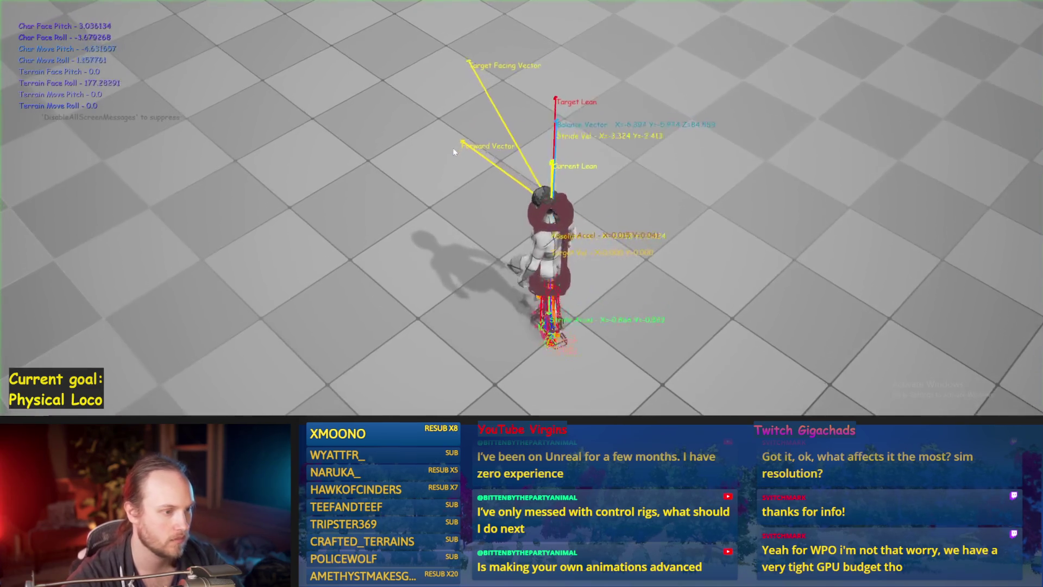
key(Escape)
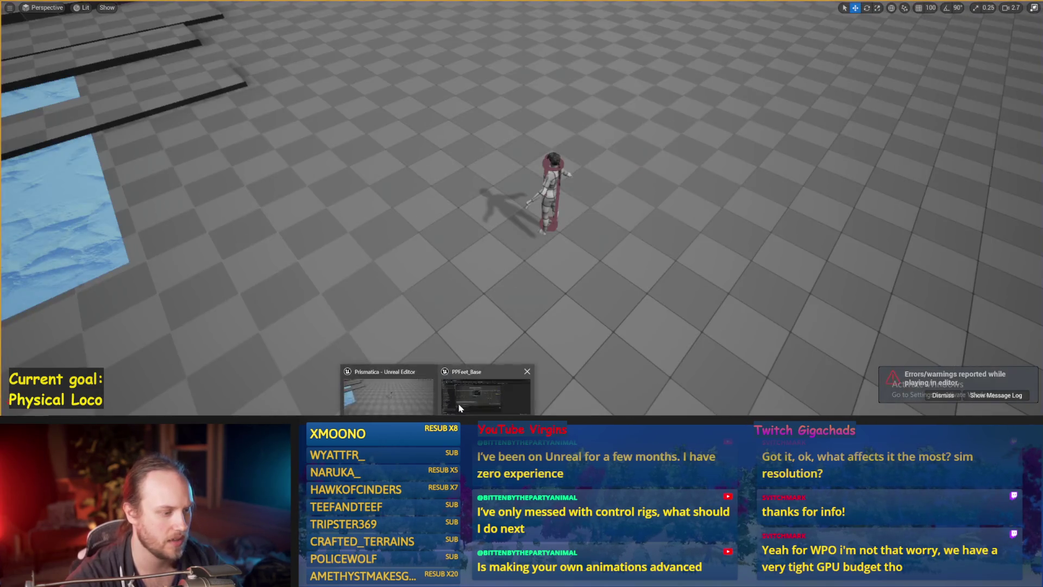
click(458, 400)
Check the Target Pelvis Height and Appendage Target Crouch Offset values feeding the Add node
drag(325, 177, 521, 174)
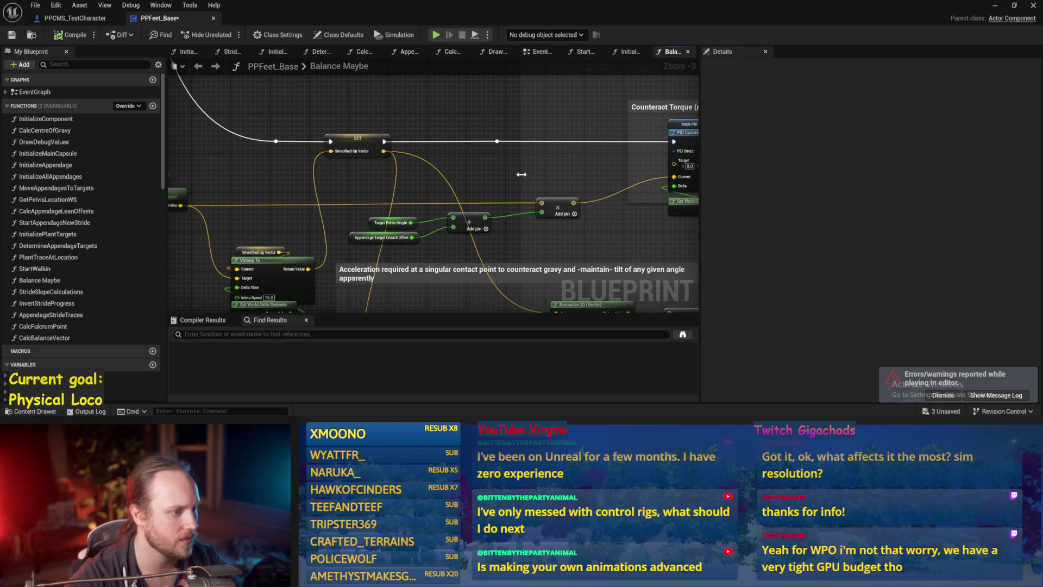
click(405, 225)
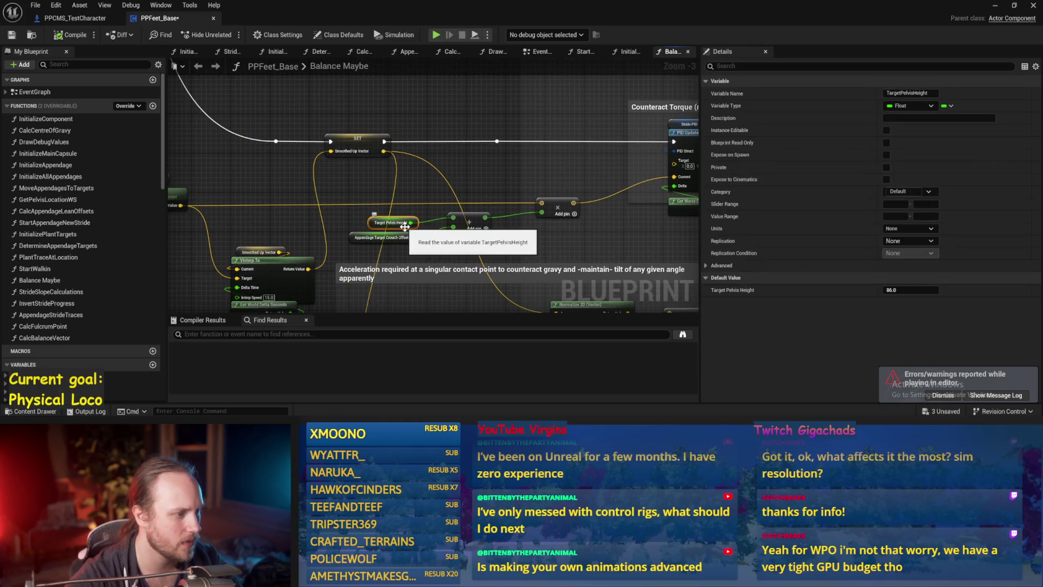
click(362, 238)
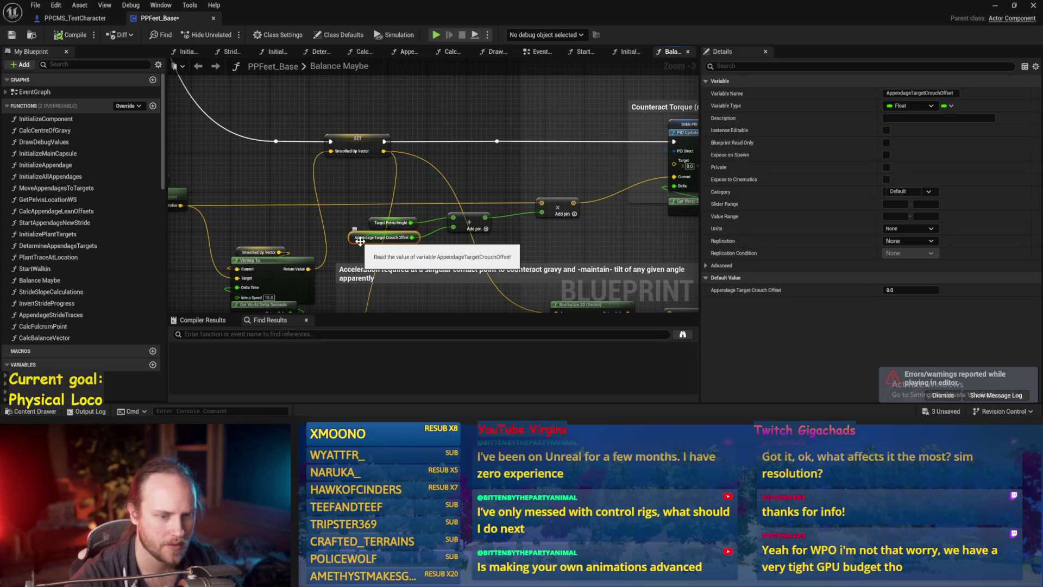
drag(345, 225, 470, 219)
mouse_move(629, 233)
mouse_down()
mouse_move(504, 234)
mouse_move(511, 218)
mouse_up()
scroll(512, 218, up, 1)
Replace the Add node's second input with a constant -86, -86 and save
click(511, 217)
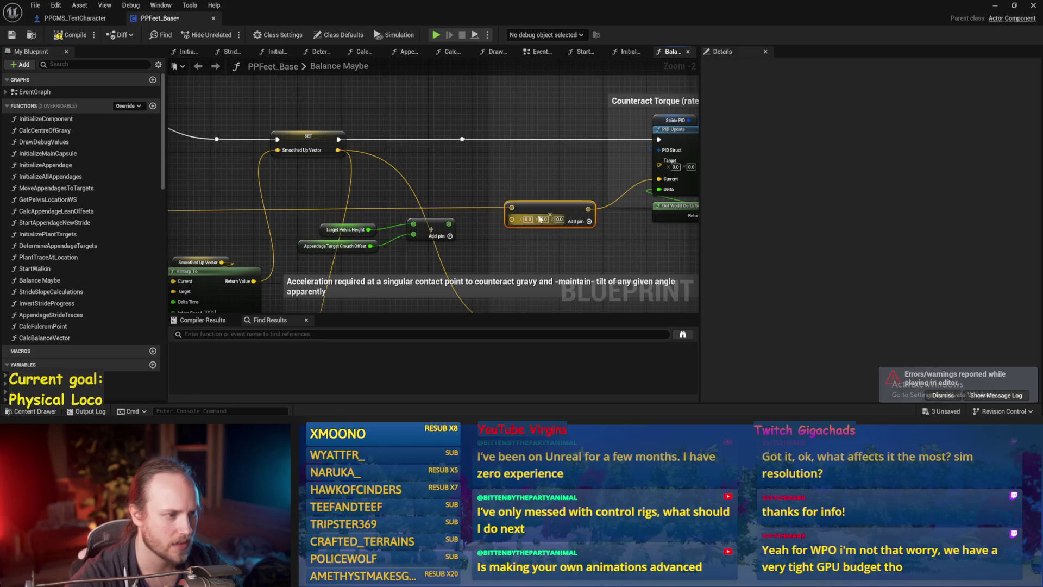
text(-86)
key(Tab)
text(-86)
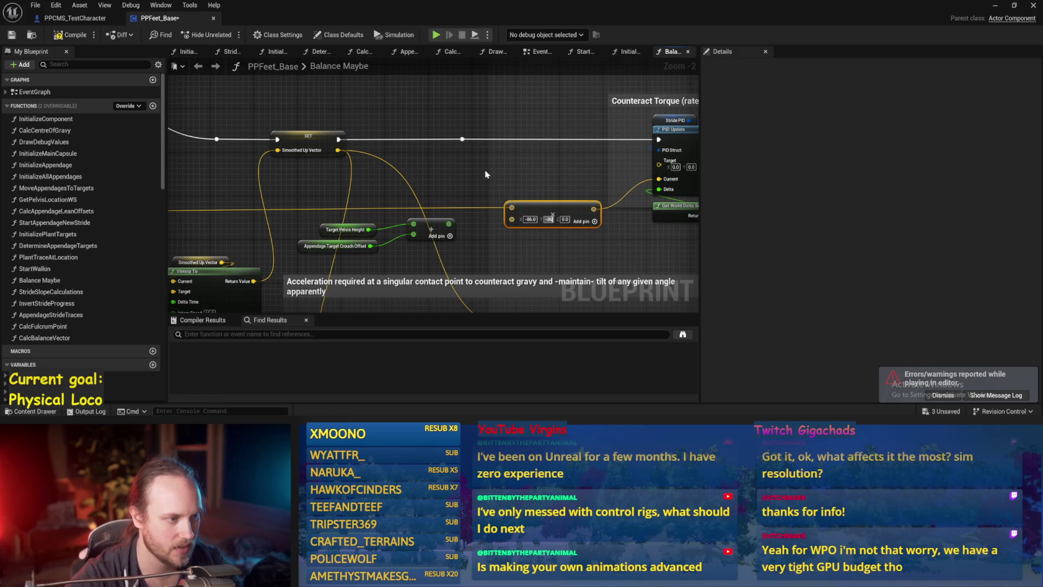
drag(486, 174, 394, 176)
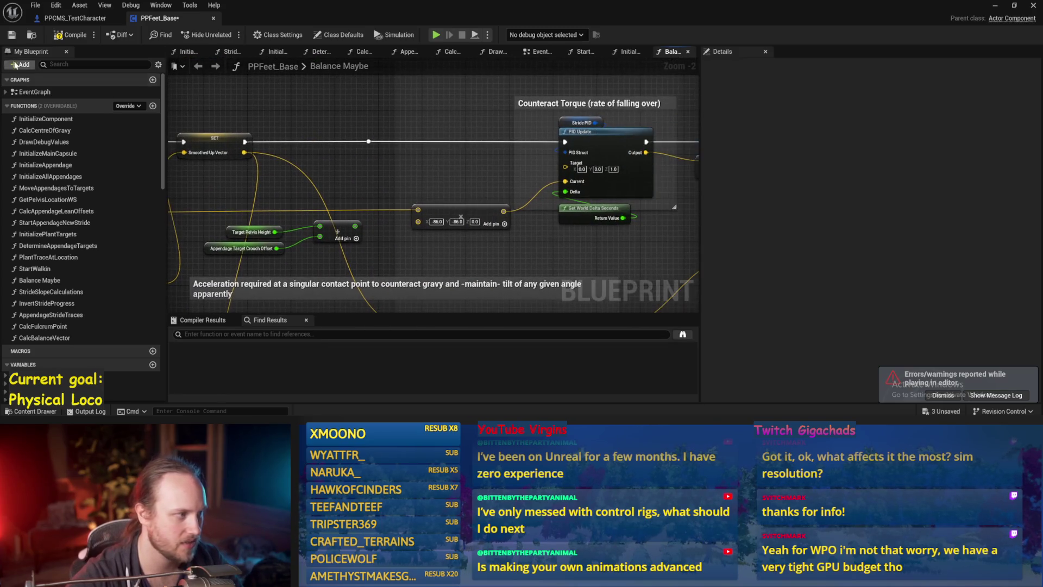
click(11, 34)
Run three play tests of the constant -86 pelvis offset
mouse_move(328, 179)
mouse_down()
mouse_move(476, 171)
mouse_move(528, 132)
mouse_move(415, 157)
mouse_move(578, 198)
mouse_up()
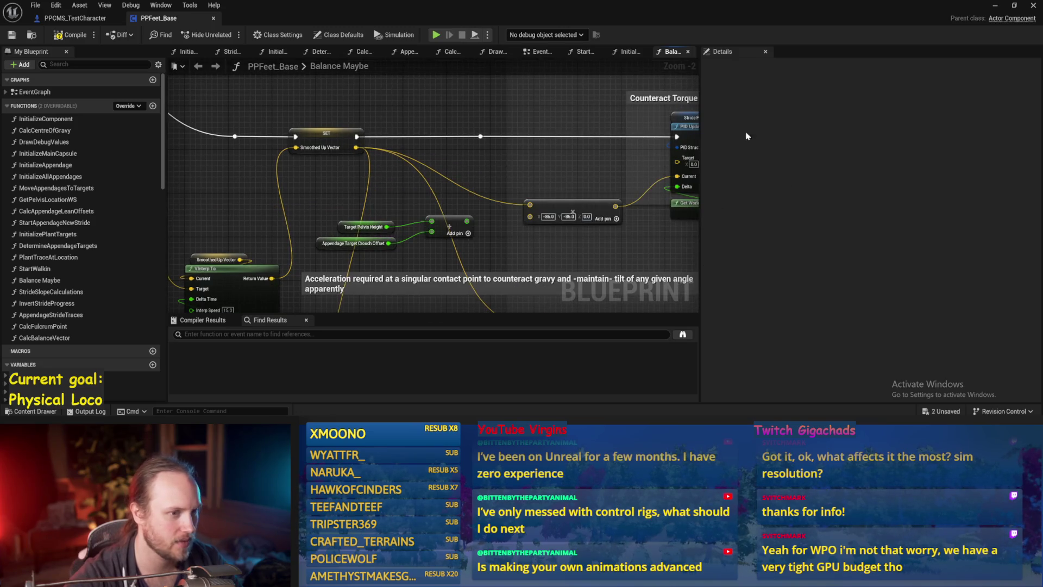
click(996, 5)
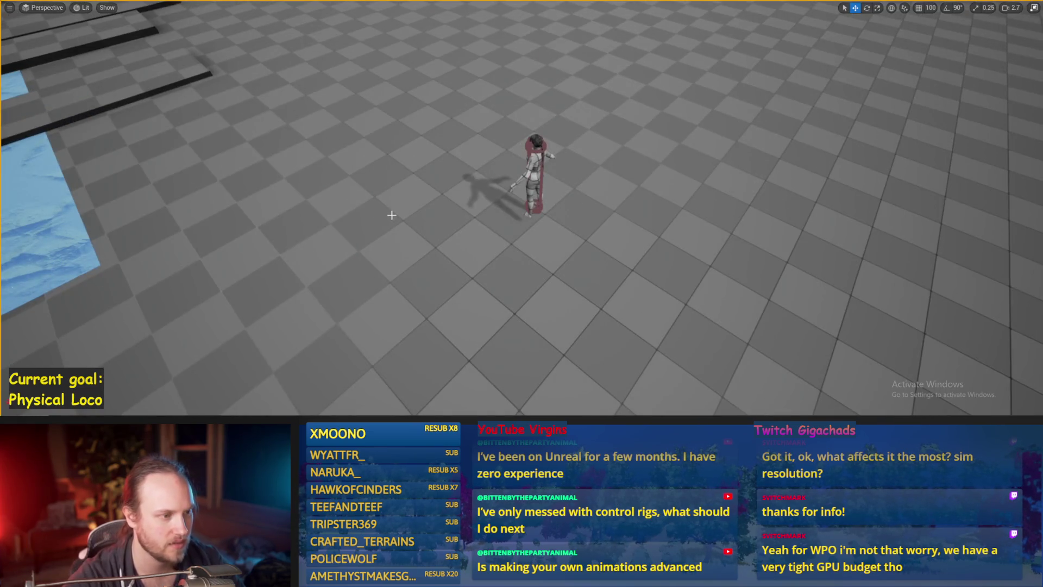
key(alt+p)
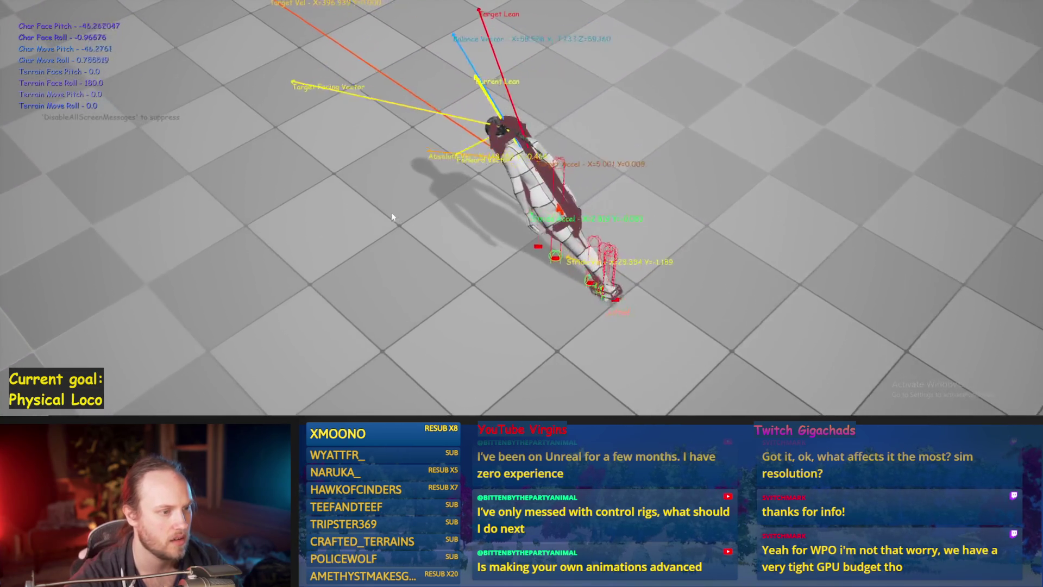
key(Escape)
key(alt+p)
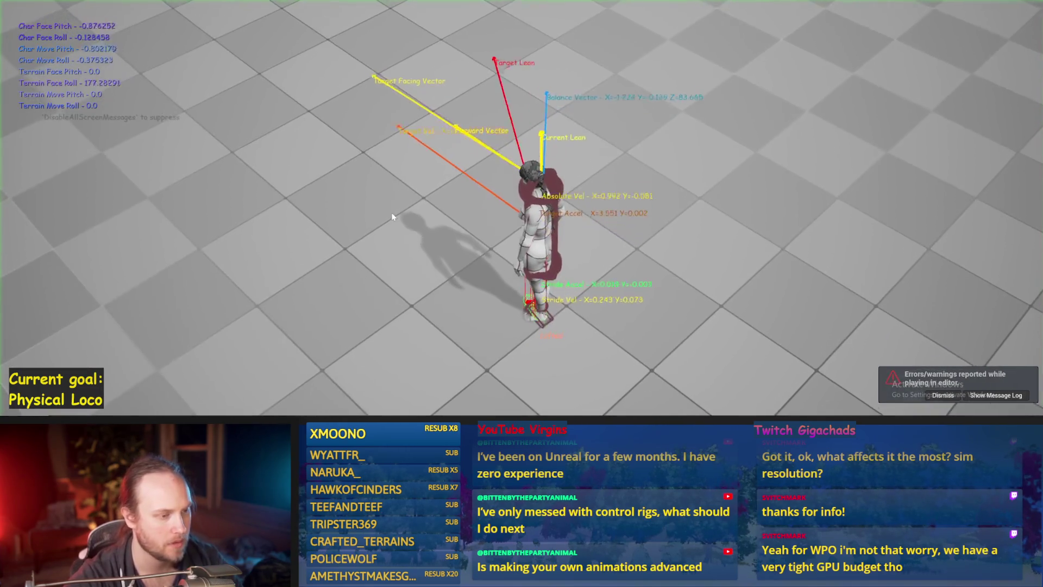
key(Escape)
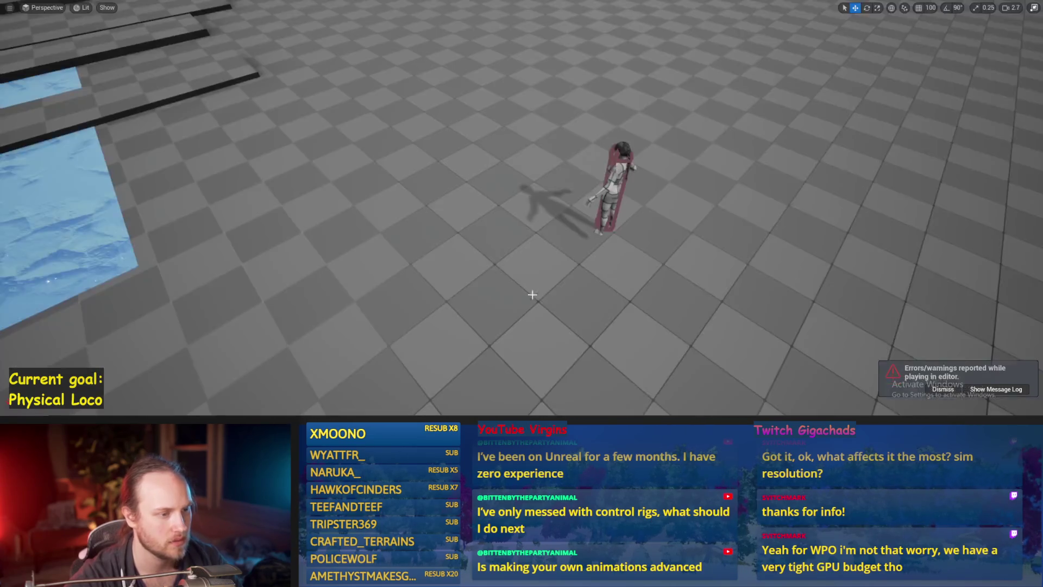
key(alt+p)
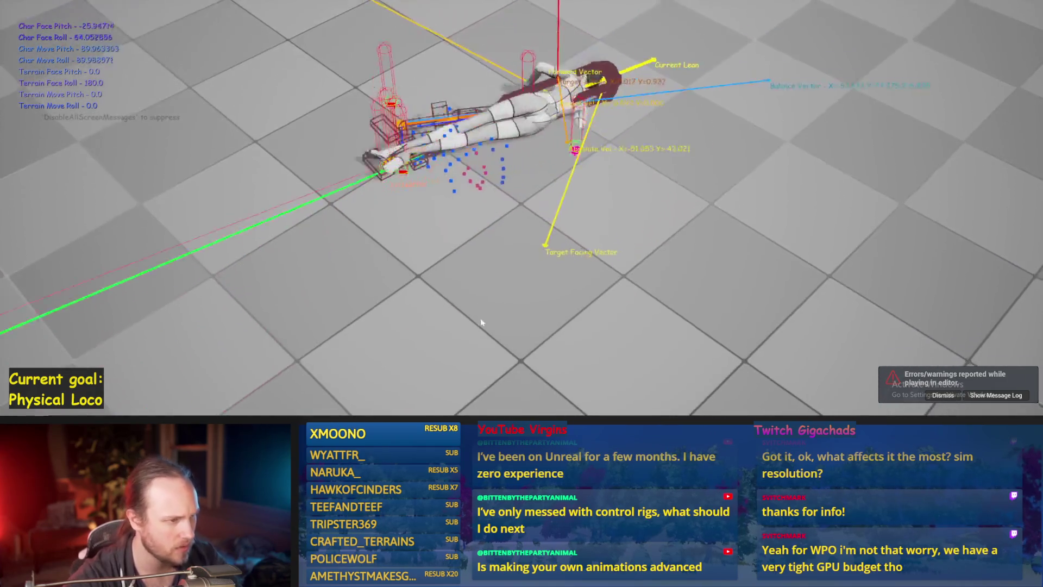
key(Escape)
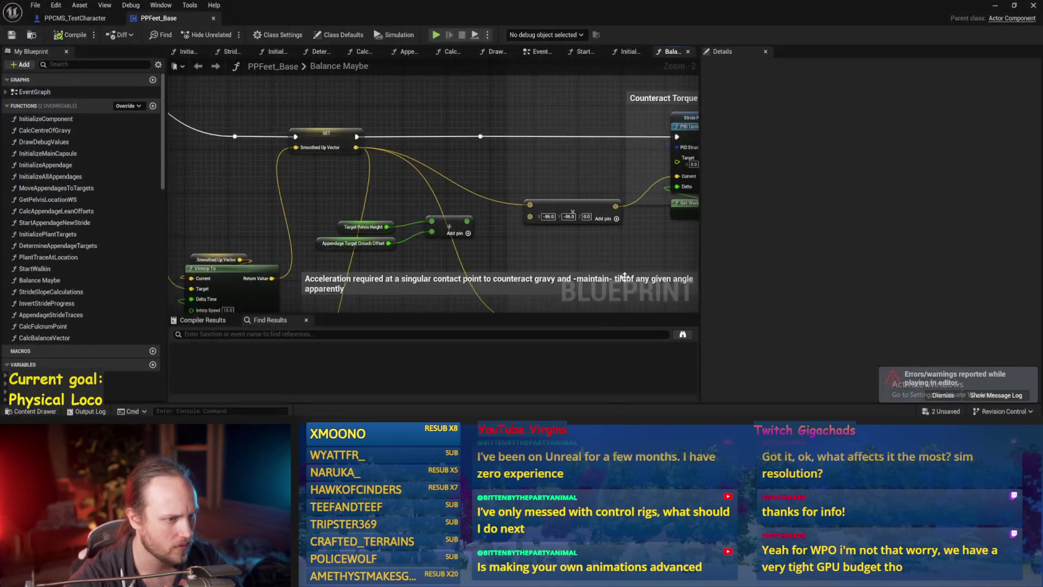
Pan and zoom from Counteract Torque along to the next graph section
drag(624, 277, 541, 249)
drag(625, 205, 535, 174)
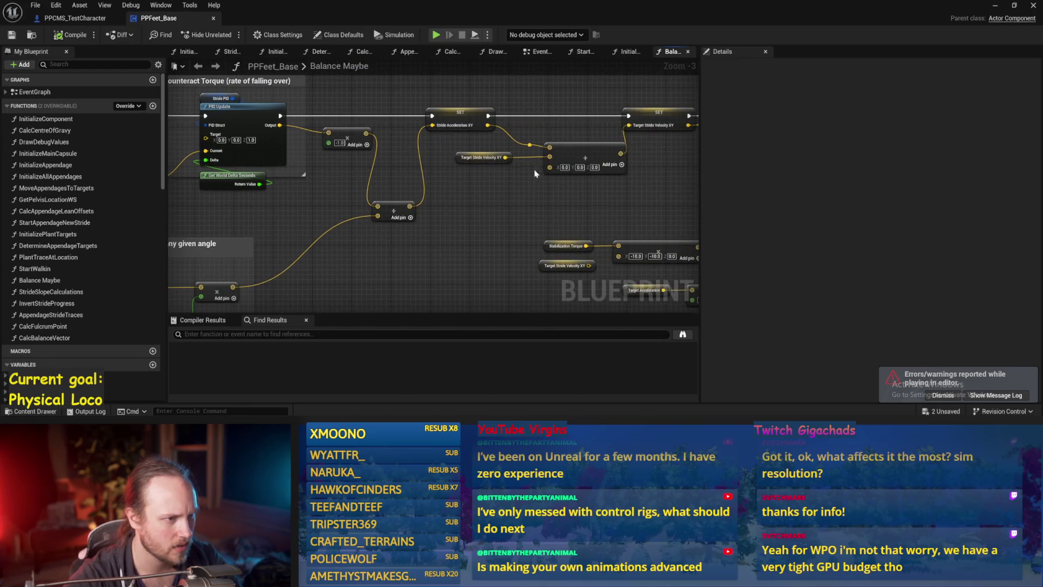
scroll(550, 168, down, 1)
mouse_move(638, 249)
mouse_down()
mouse_move(548, 212)
mouse_move(462, 247)
mouse_move(336, 247)
mouse_up()
mouse_move(520, 241)
mouse_down()
mouse_move(567, 183)
mouse_move(649, 247)
mouse_up()
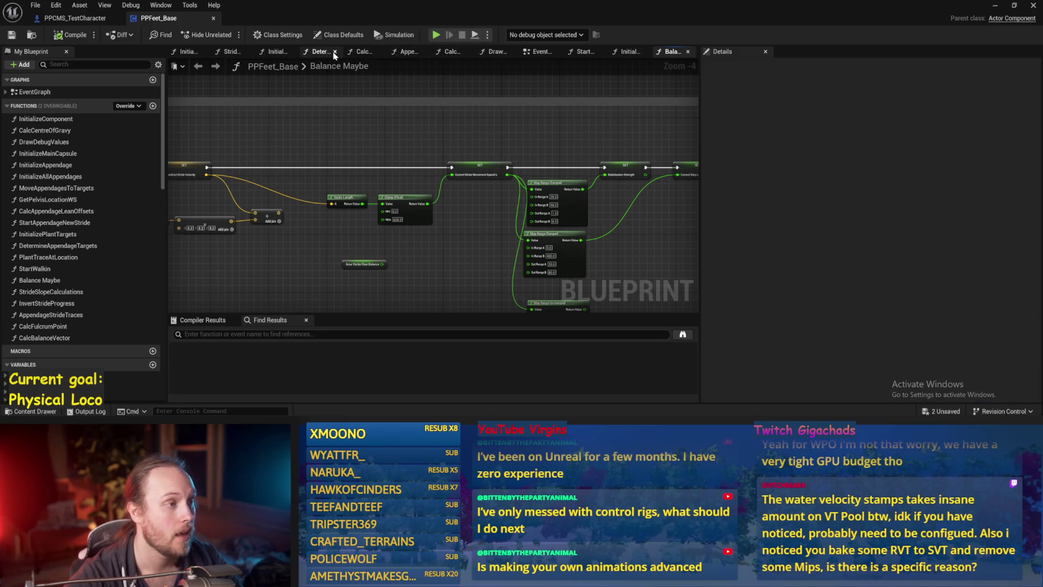
In DetermineAppendageTargets, set the math node to 2520 and rewire the speed node into Clamp
click(319, 55)
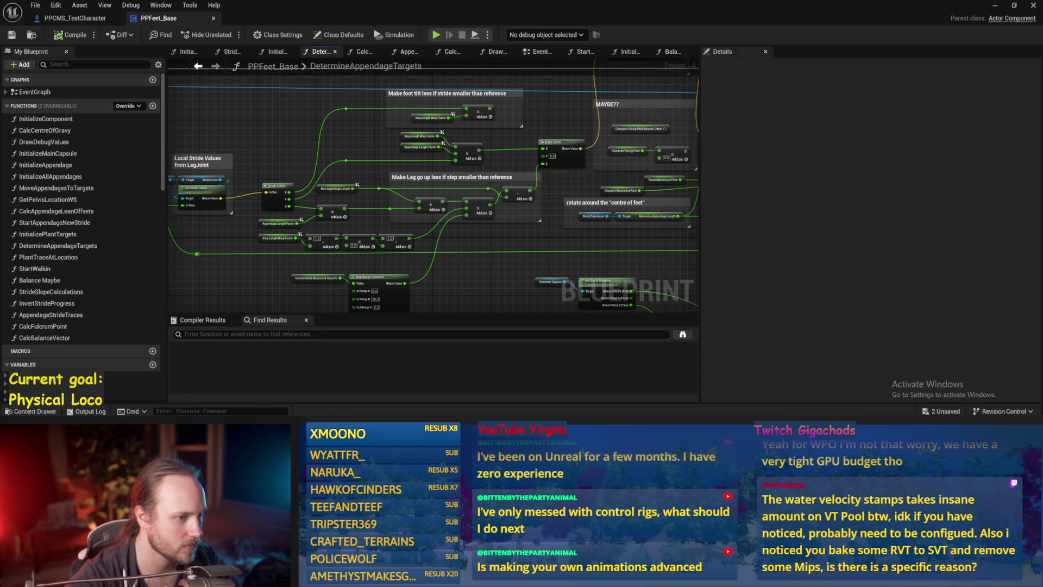
scroll(498, 179, up, 1)
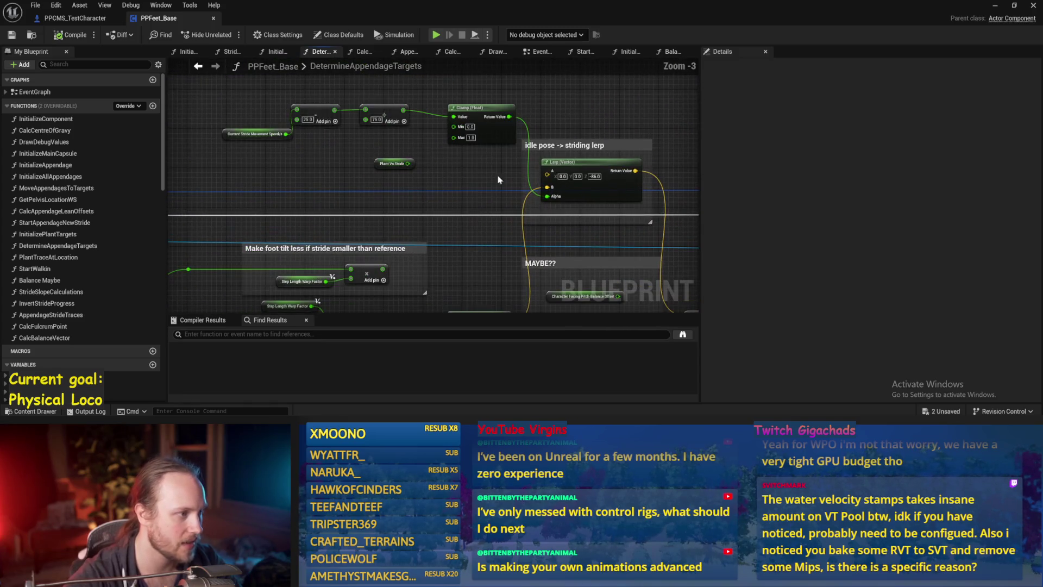
drag(261, 133, 258, 114)
click(277, 146)
click(375, 119)
text(25)
text(20)
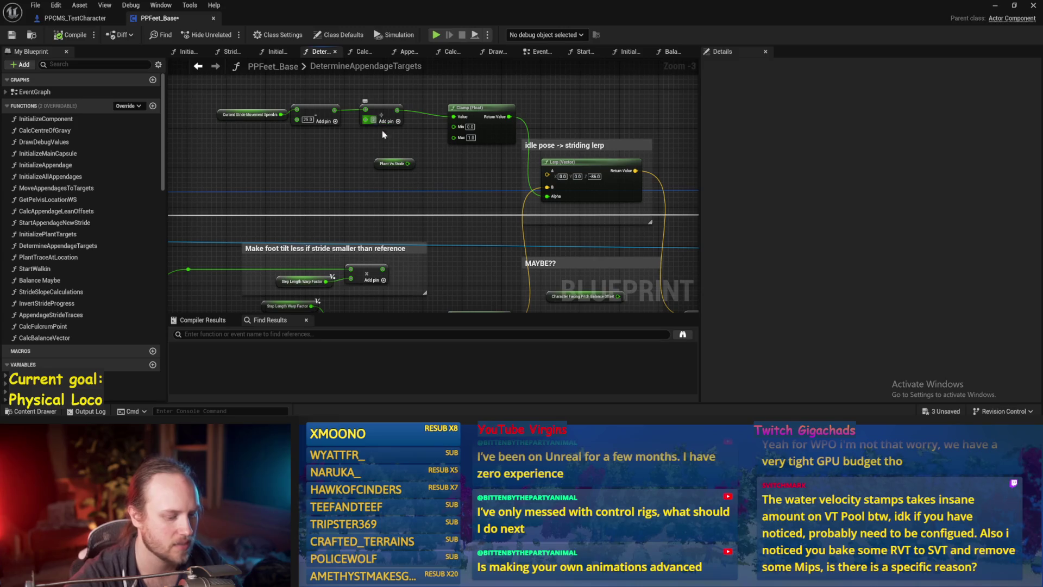
drag(281, 115, 454, 117)
click(70, 35)
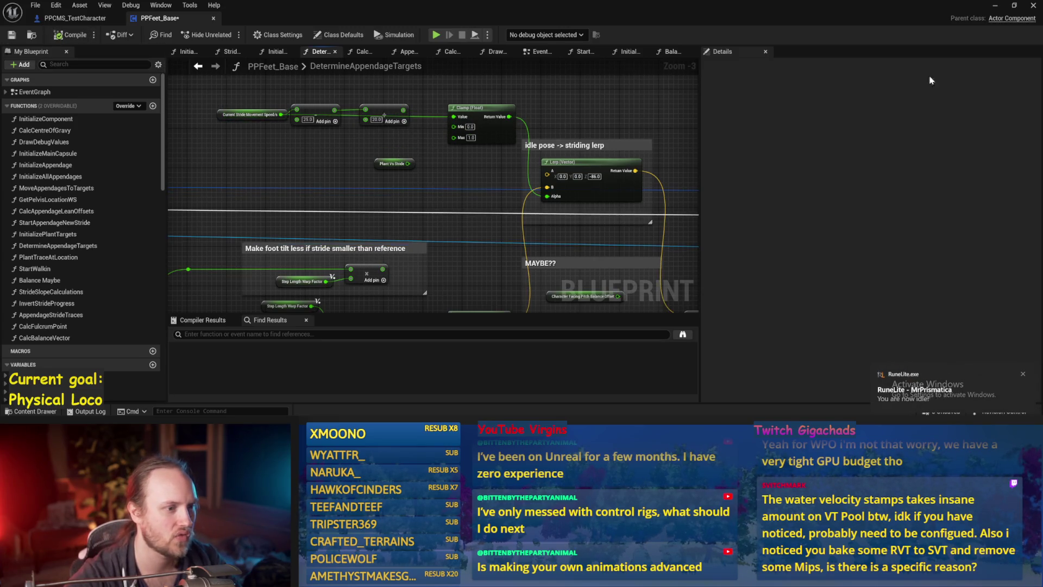
Play-test the change, then unhook the idle-to-striding lerp's Alpha and fix it at 1
click(995, 6)
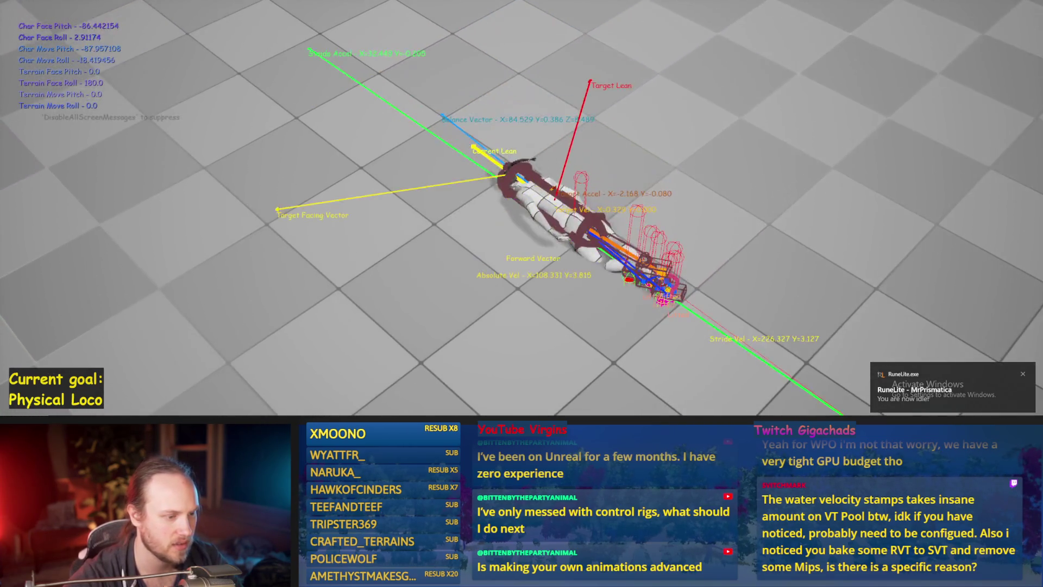
key(Escape)
click(478, 394)
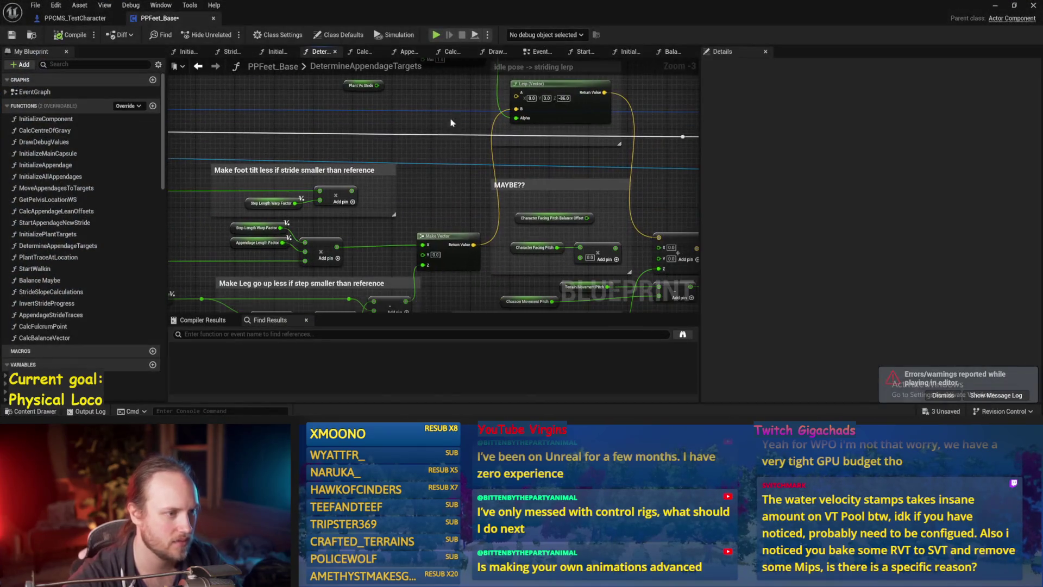
alt+click(499, 148)
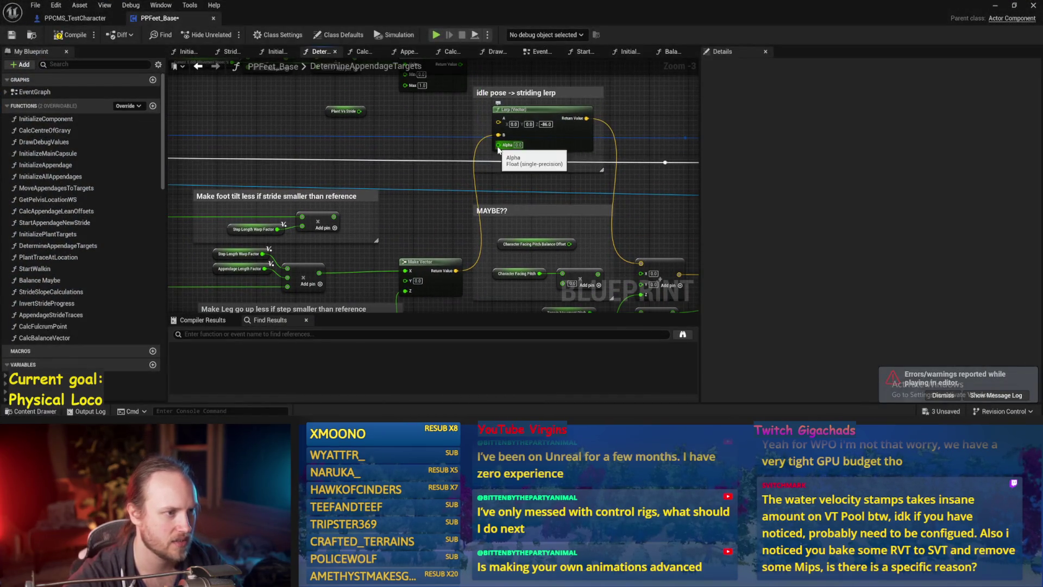
click(517, 145)
text(1)
key(Return)
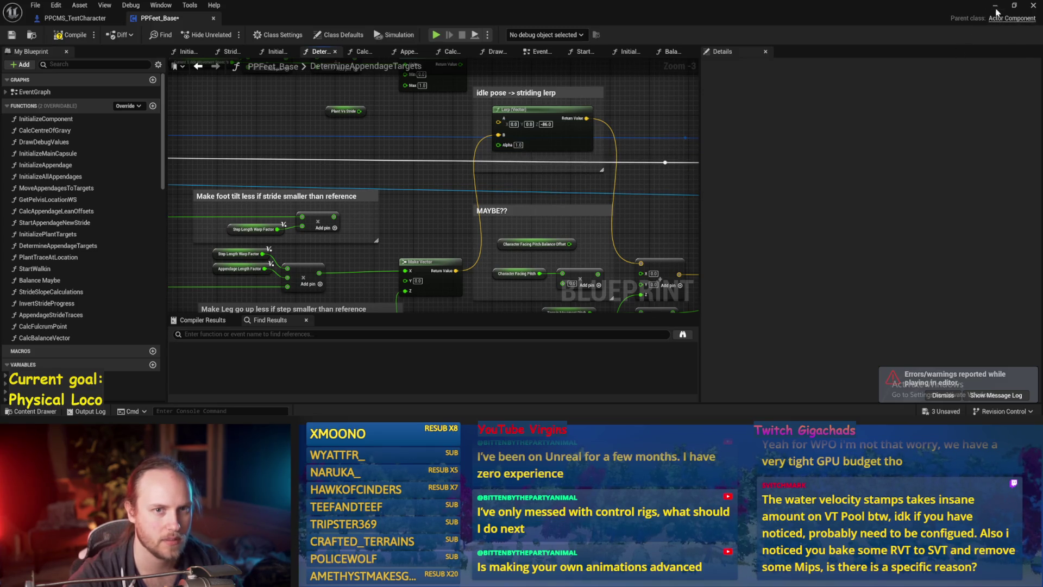
Drive the character forward with W in a play test to check its balance
click(994, 5)
right_click(547, 169)
click(435, 197)
key(w)
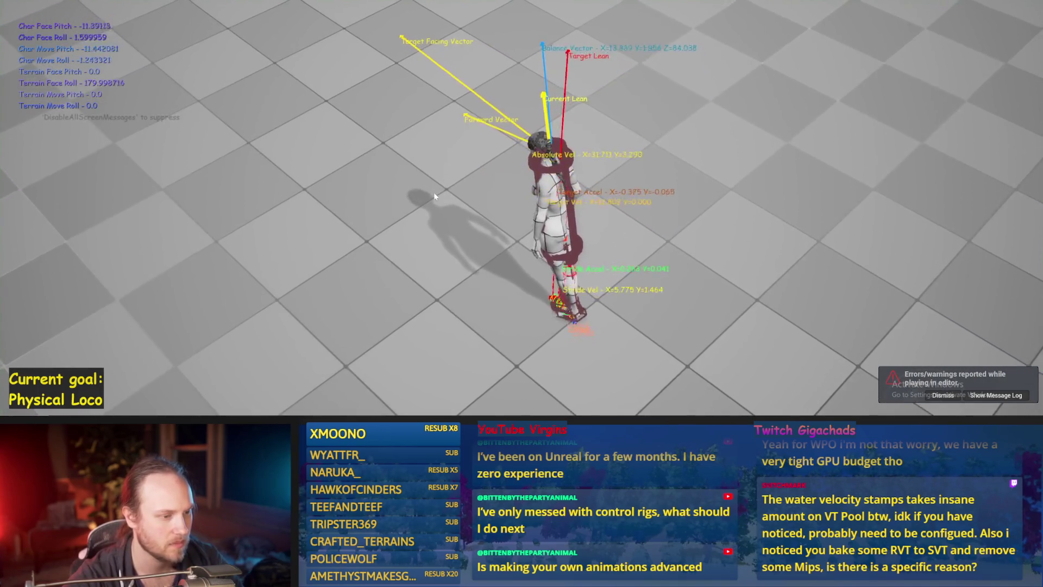
key(Escape)
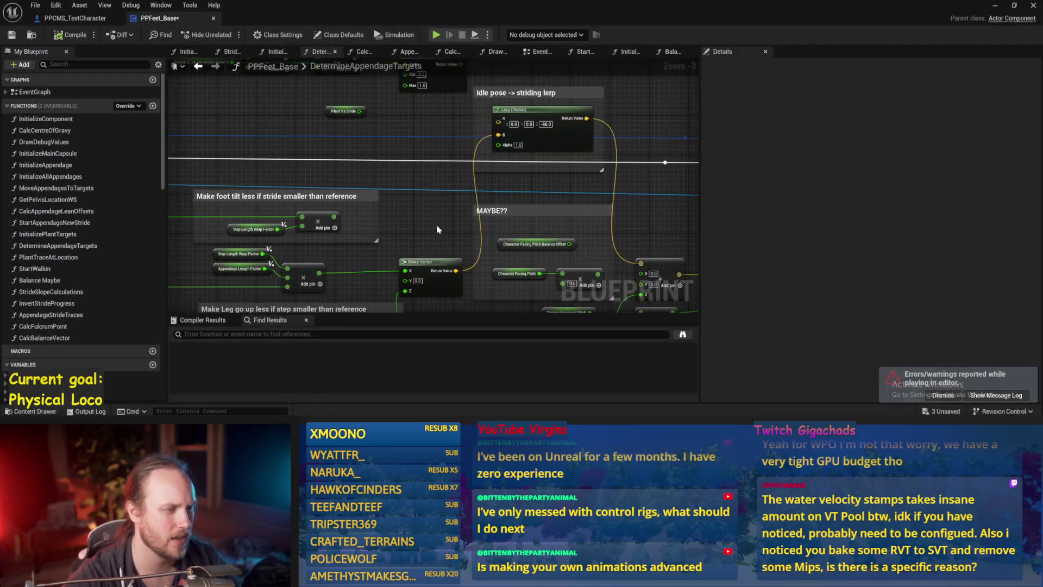
Save PPFeet_Base and return to the Balance Maybe graph
drag(438, 229, 478, 220)
key(ctrl+s)
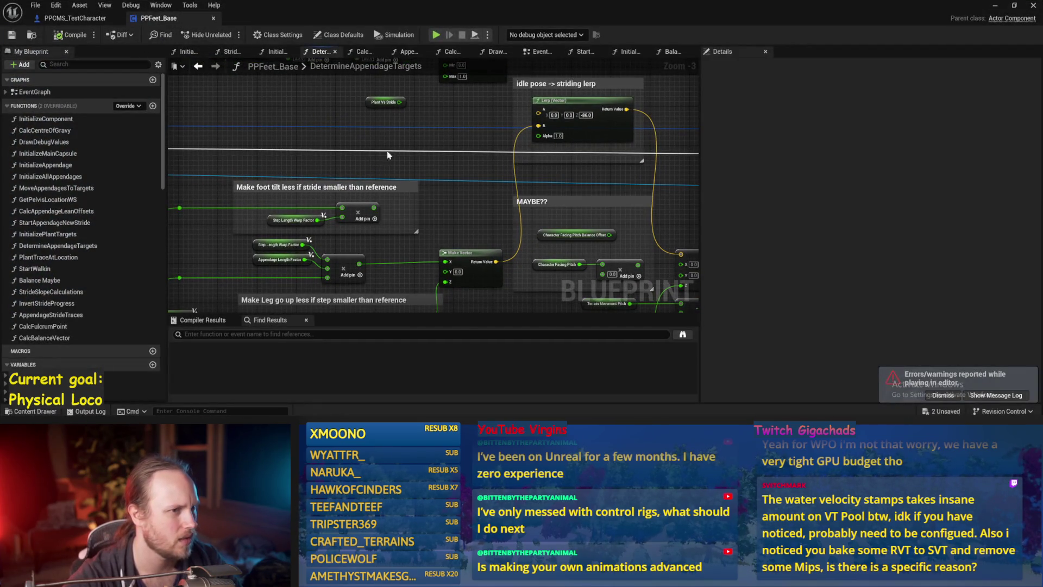
scroll(484, 220, down, 1)
mouse_move(655, 162)
mouse_down()
mouse_move(584, 129)
mouse_move(491, 118)
mouse_up()
click(673, 52)
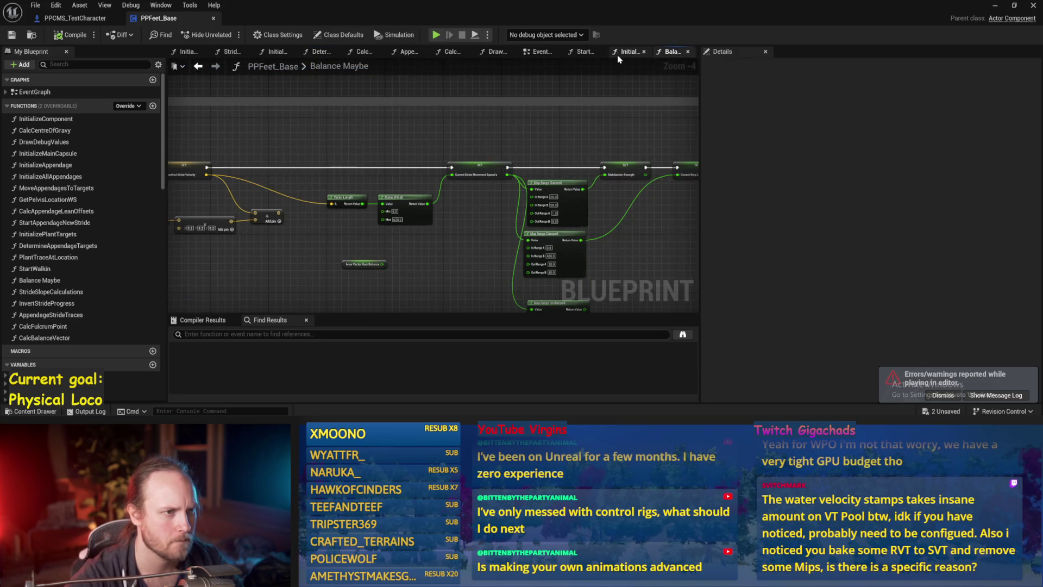
Step through the InitializeAppendage, StartWalkin and EventGraph tabs to DrawDebugValues
click(631, 53)
click(583, 51)
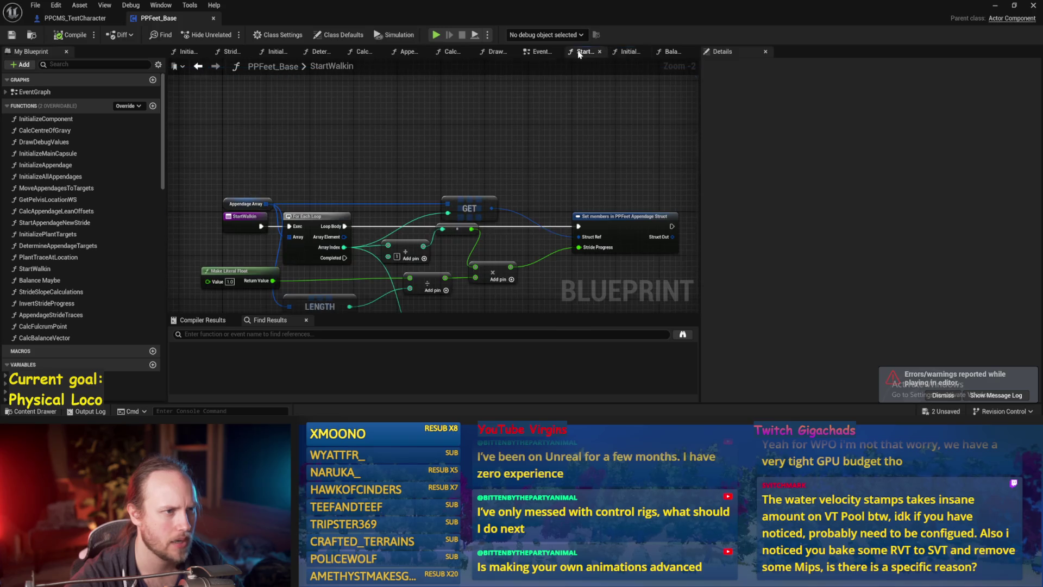
click(538, 52)
click(496, 51)
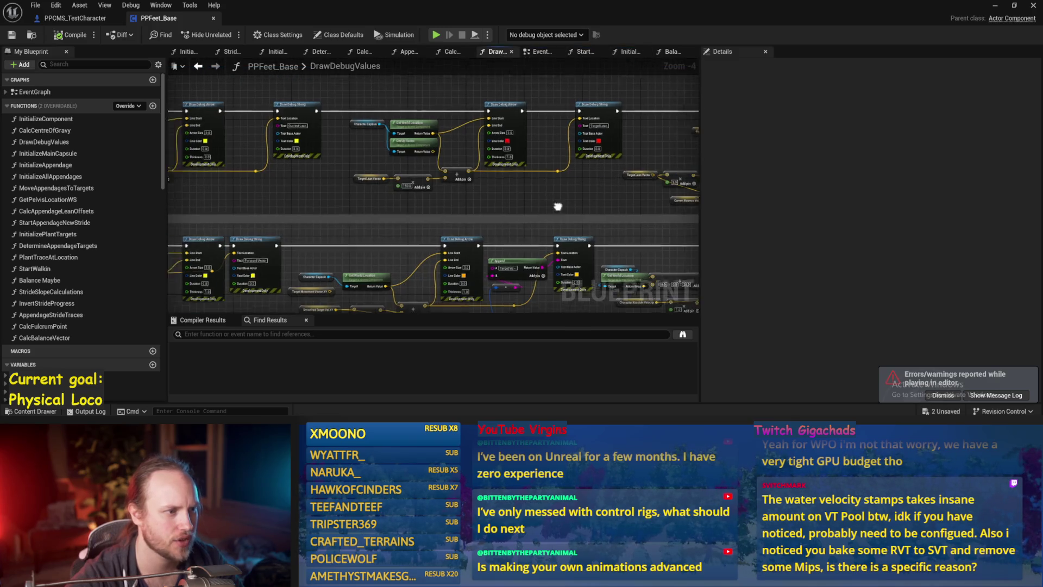
Pan over the Body related things and Stride Related Things debug sections
drag(429, 181, 596, 162)
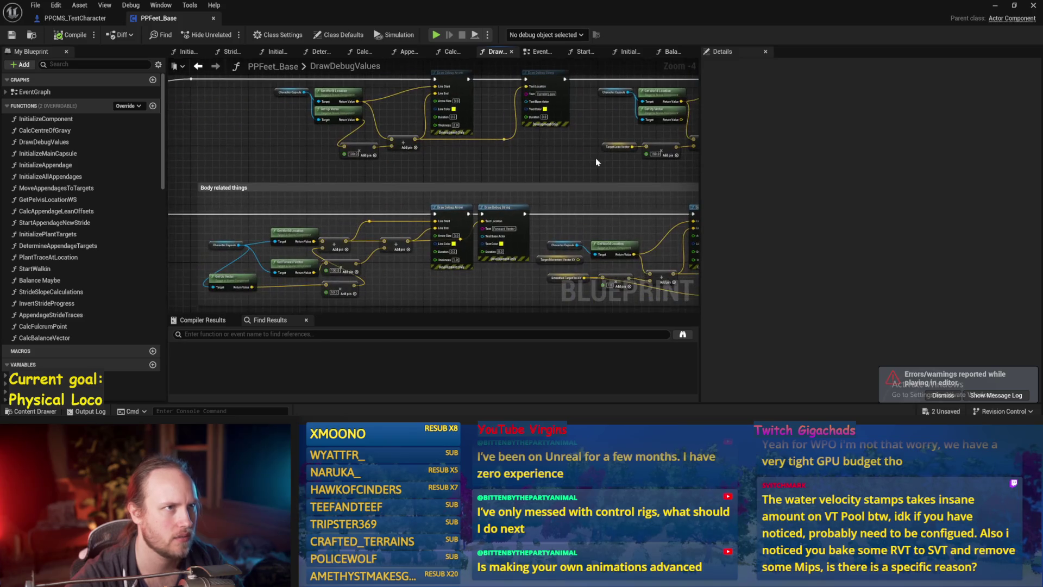
drag(405, 184, 465, 138)
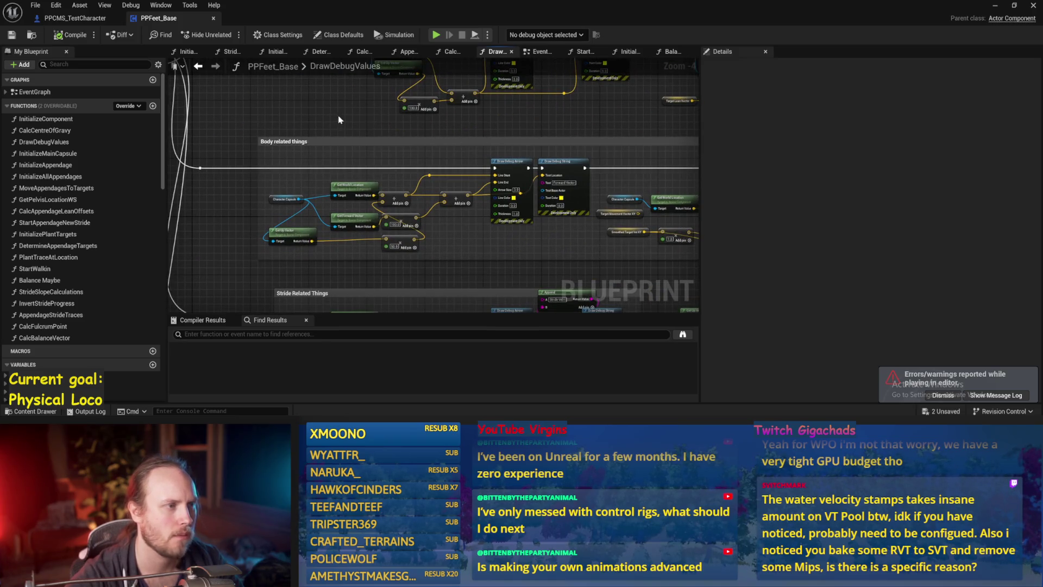
drag(338, 116, 380, 160)
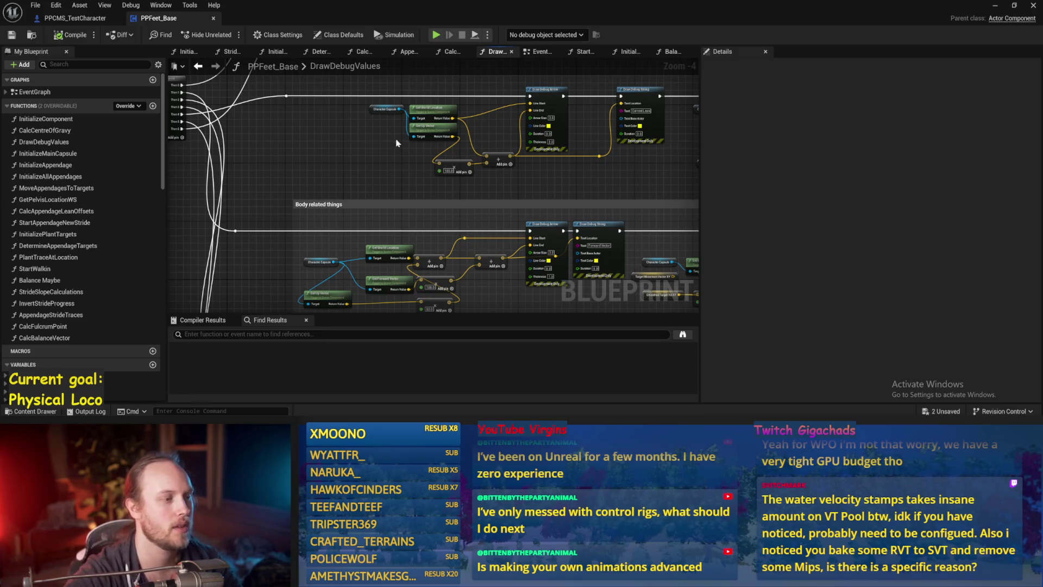
drag(389, 173, 401, 200)
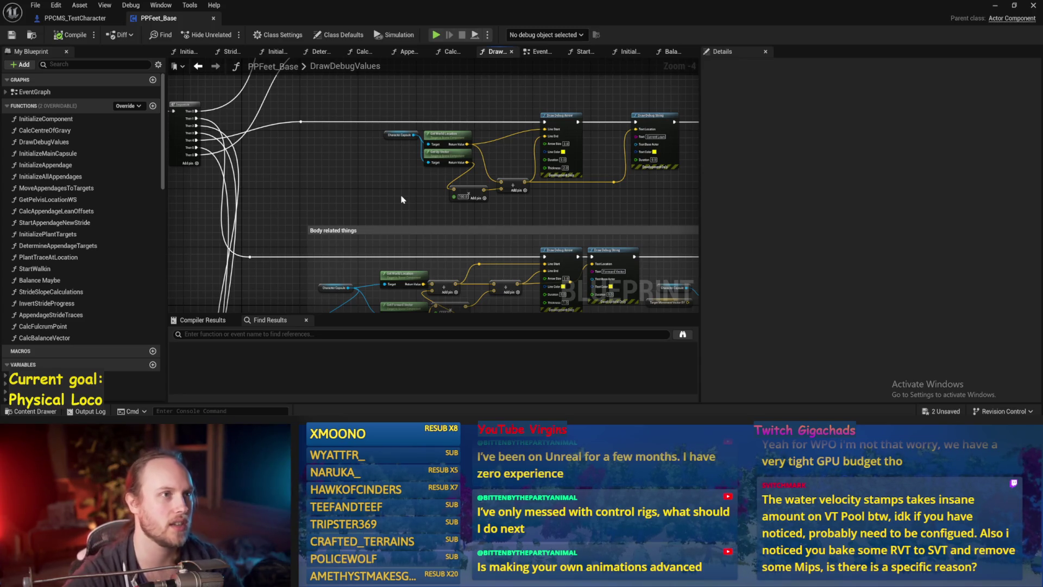
mouse_move(374, 190)
mouse_down()
mouse_move(403, 181)
mouse_move(398, 211)
mouse_up()
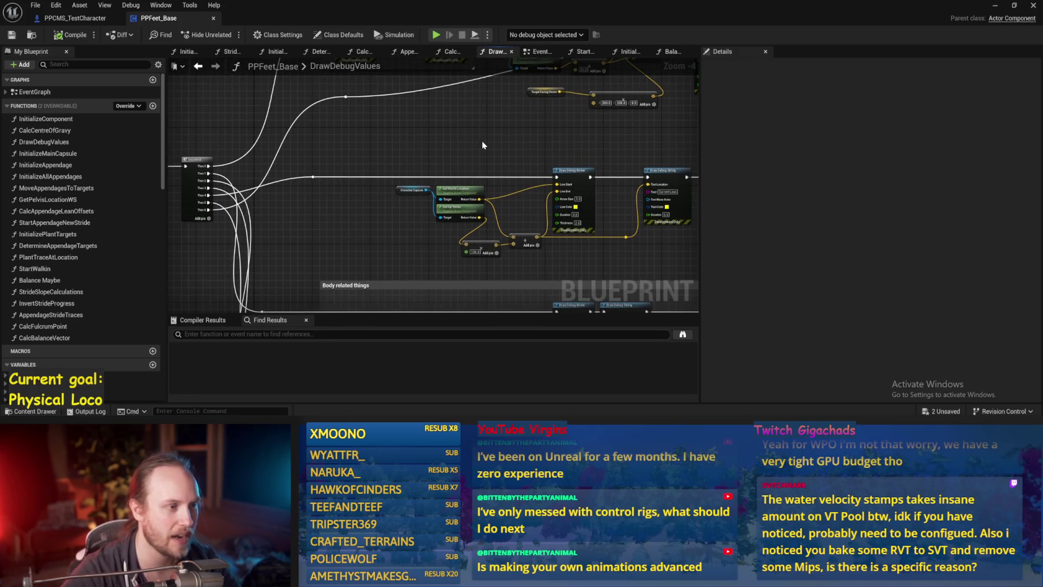
drag(481, 142, 358, 165)
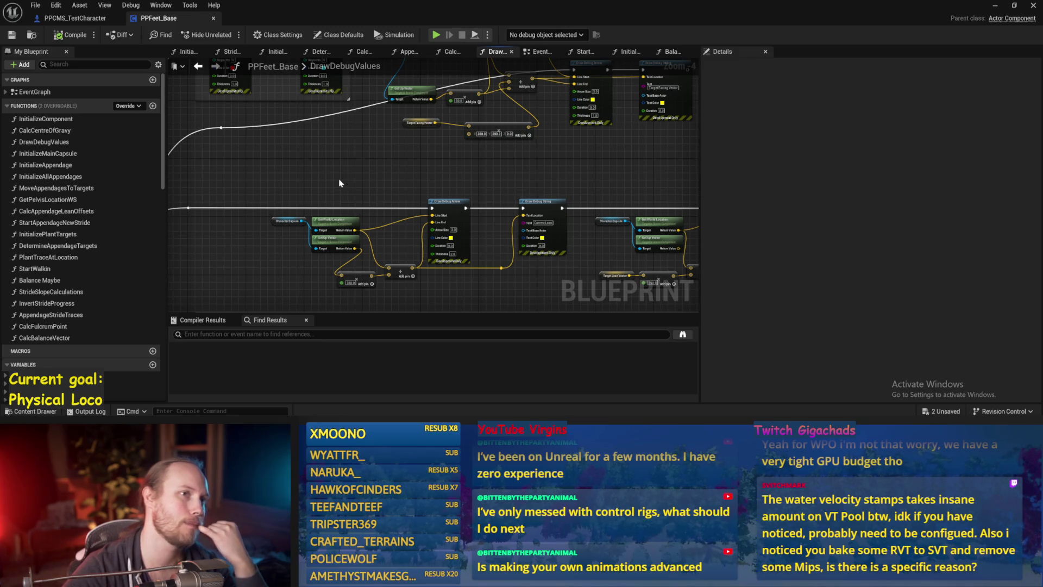
drag(340, 183, 488, 188)
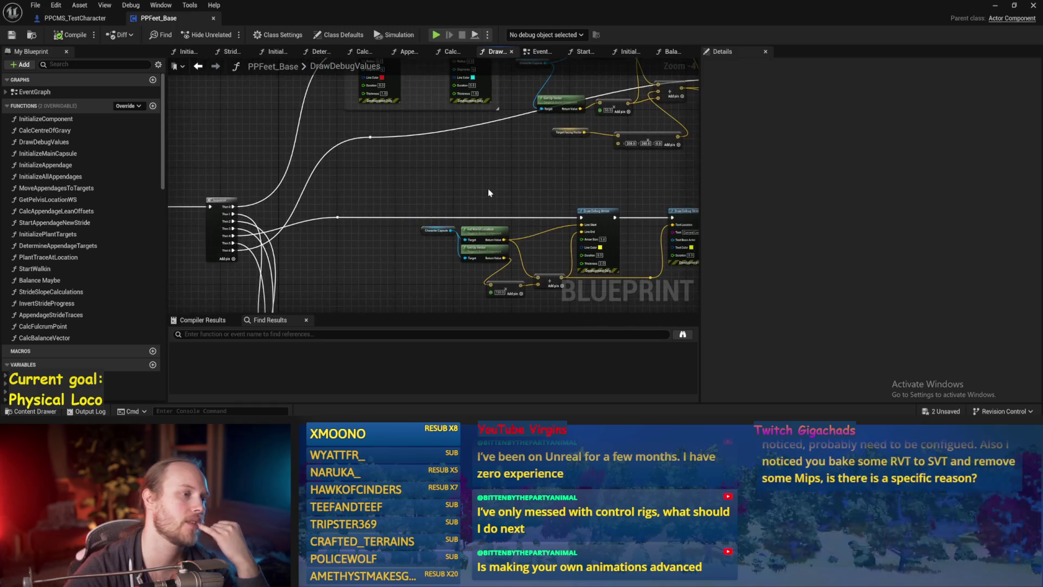
Add a reroute point on the DrawDebugValues exec wire and lower both reroutes to straighten it
click(12, 37)
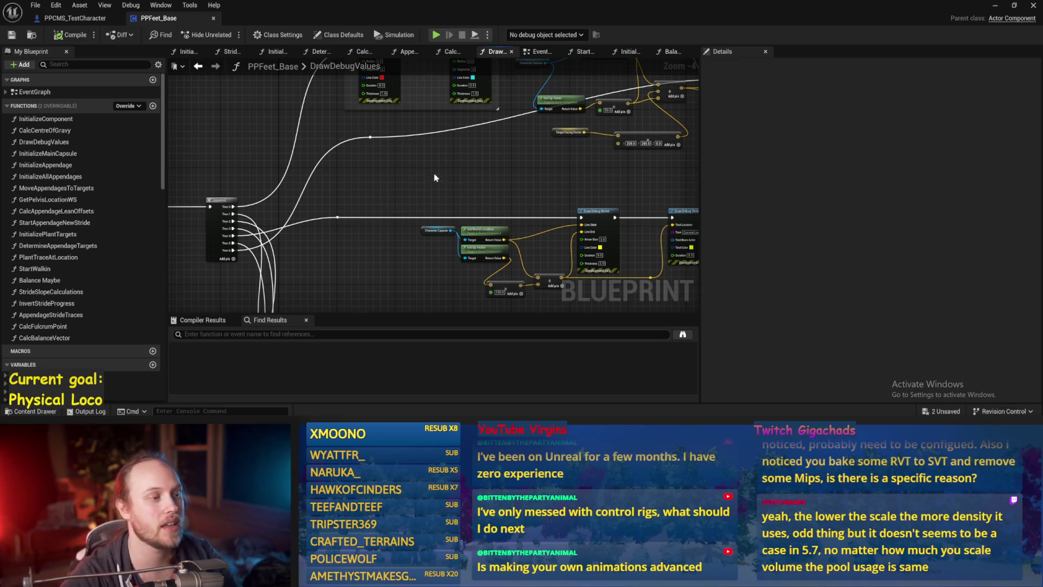
drag(435, 175, 350, 163)
scroll(374, 157, up, 1)
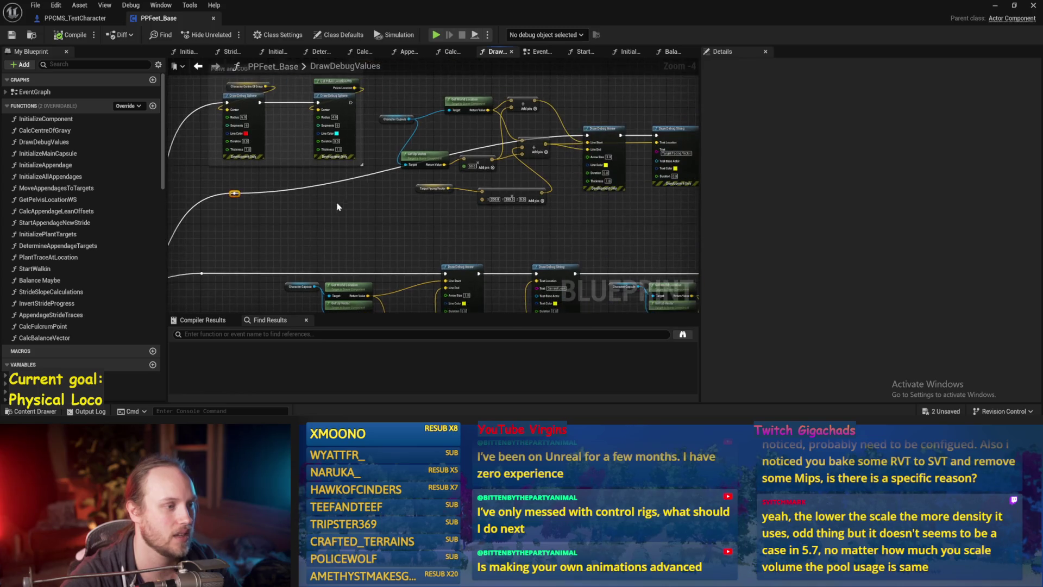
scroll(347, 180, down, 1)
double_click(340, 180)
drag(342, 181, 566, 199)
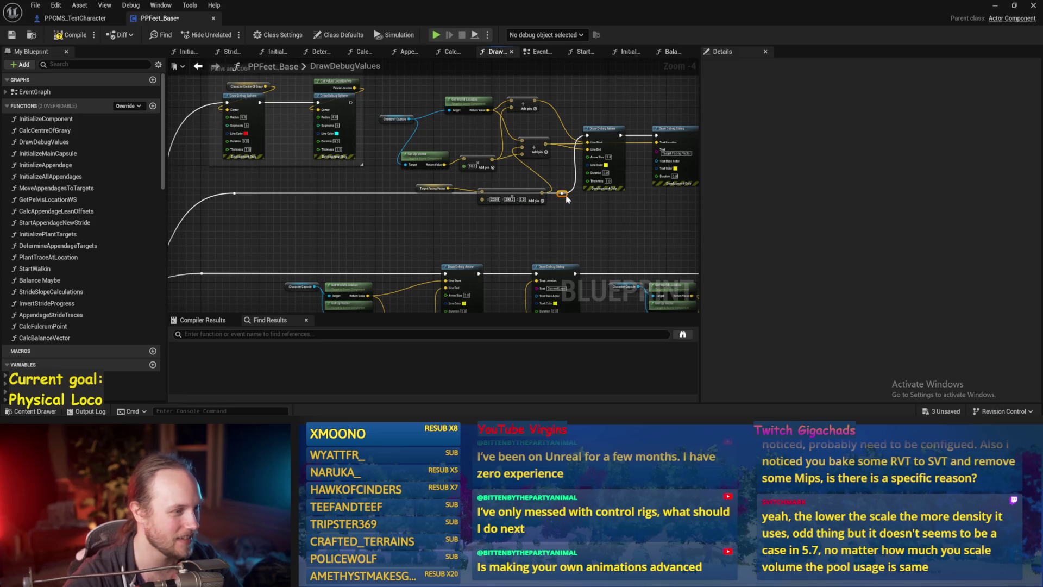
ctrl+click(234, 194)
drag(233, 198, 230, 222)
Save and compile the blueprint, dismissing the desktop notification
key(ctrl+s)
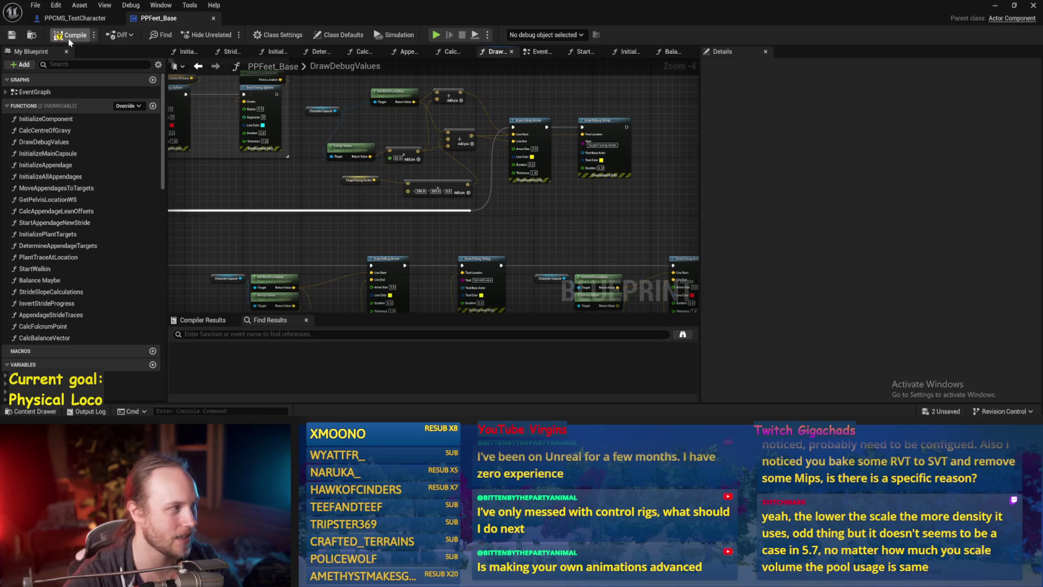
click(70, 35)
mouse_move(569, 218)
mouse_down()
mouse_move(436, 225)
mouse_move(508, 220)
mouse_move(493, 205)
mouse_up()
click(1024, 365)
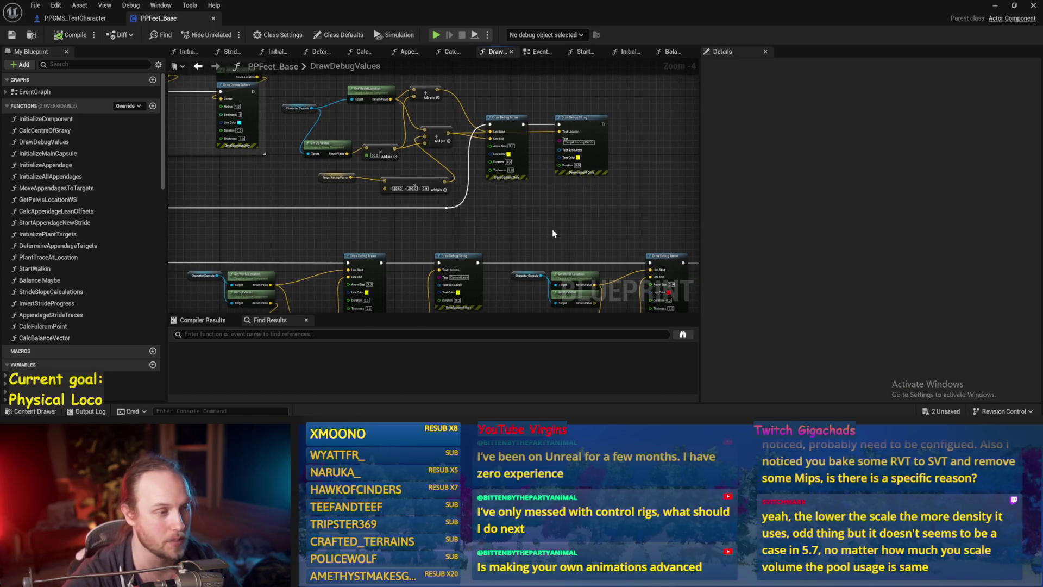
Look over the Draw Debug Arrow and String nodes, then return to the running game
drag(574, 242, 587, 190)
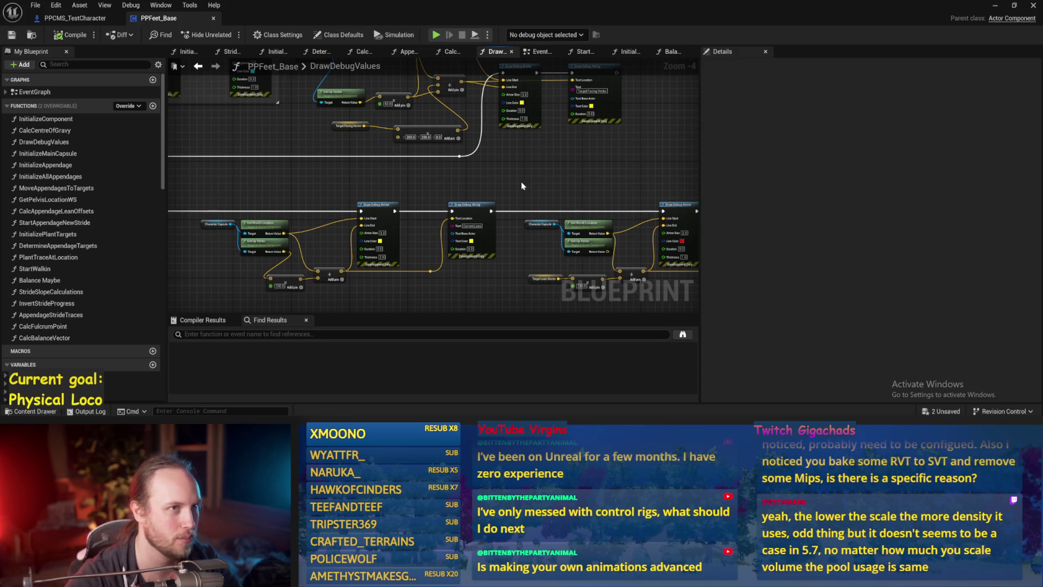
drag(520, 181, 537, 153)
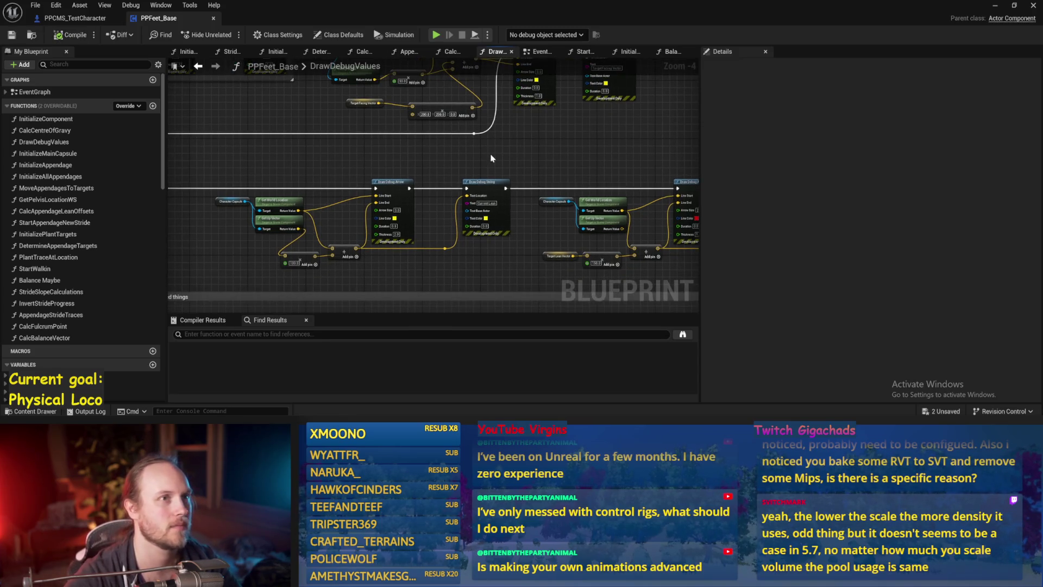
mouse_move(552, 131)
mouse_down()
mouse_move(539, 147)
mouse_move(598, 139)
mouse_up()
scroll(598, 140, up, 2)
scroll(593, 174, down, 2)
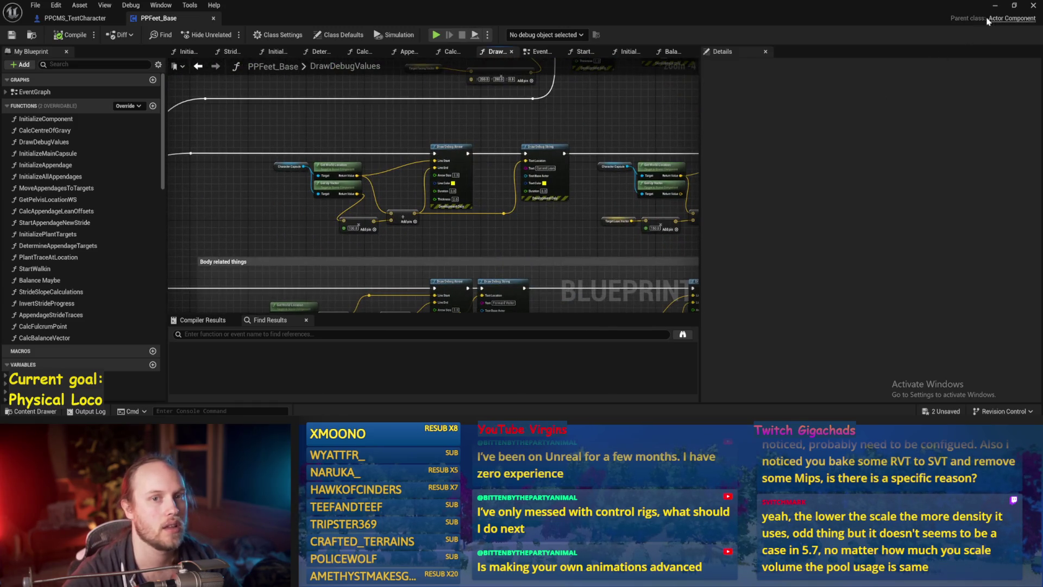
click(995, 6)
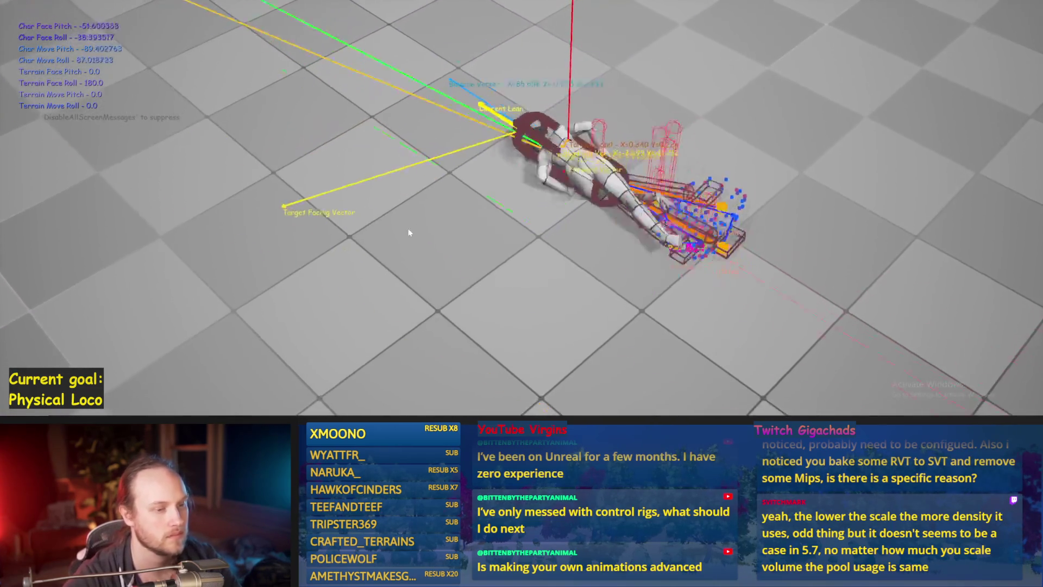
Restart the play test and stop it once the character falls
key(Escape)
key(alt+p)
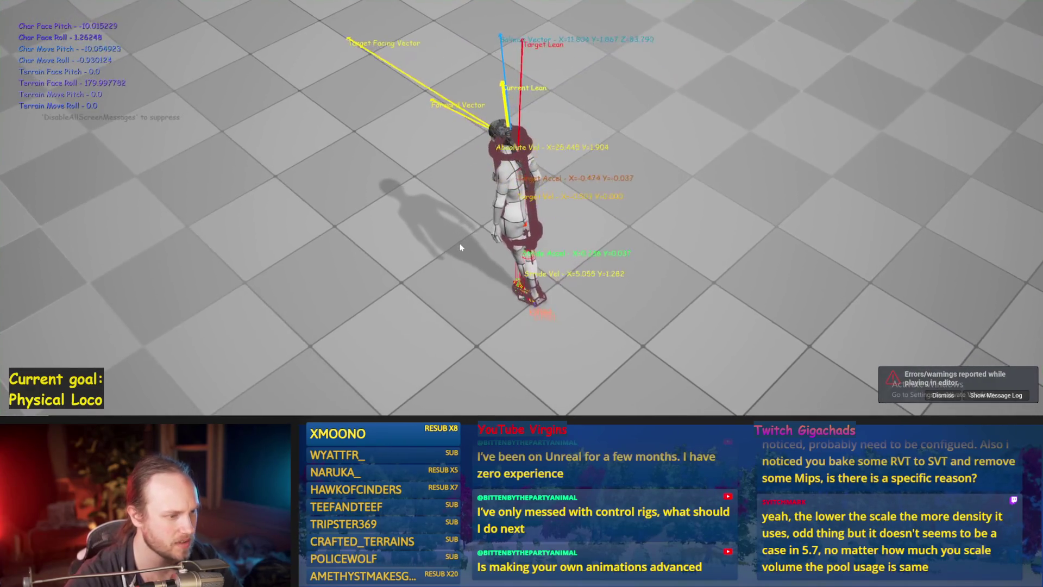
key(Escape)
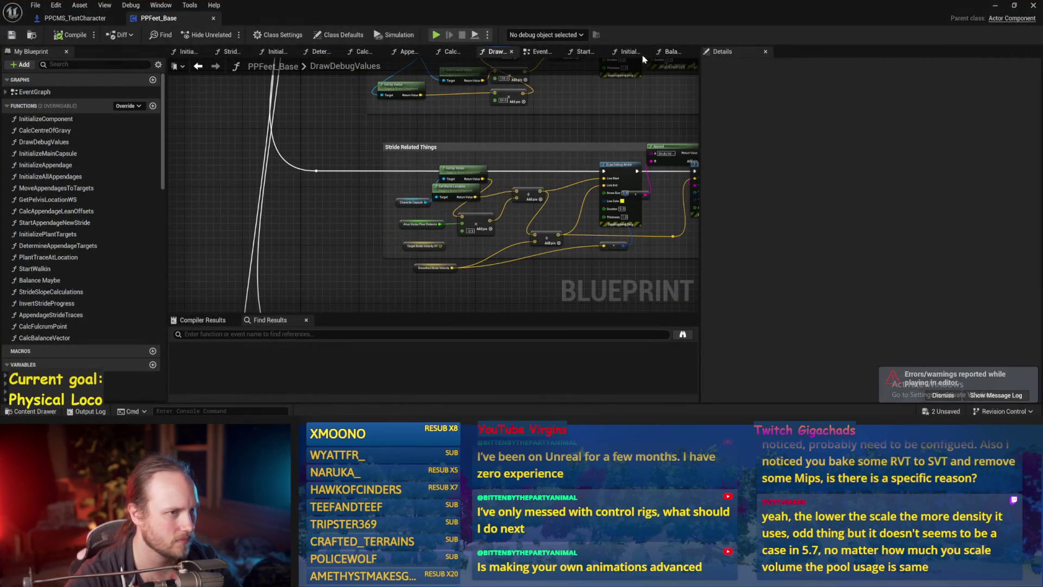
In Balance Maybe, save, pan to the PID Update and ASINd/TANd sections, and search for 'print'
click(667, 54)
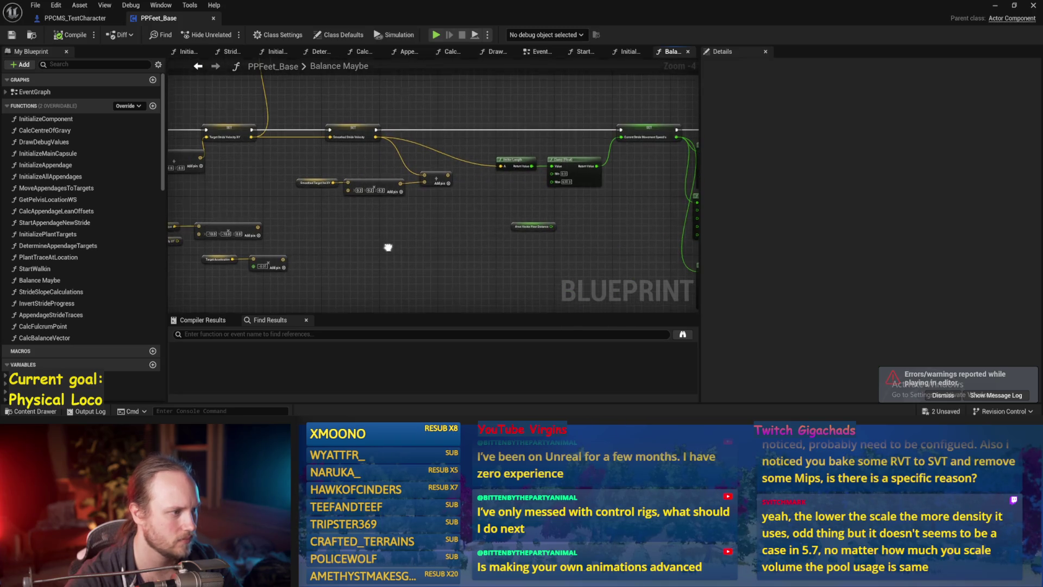
drag(388, 247, 655, 252)
mouse_move(284, 189)
mouse_down()
mouse_move(497, 212)
mouse_move(494, 191)
mouse_move(384, 225)
mouse_move(582, 219)
mouse_up()
key(ctrl+s)
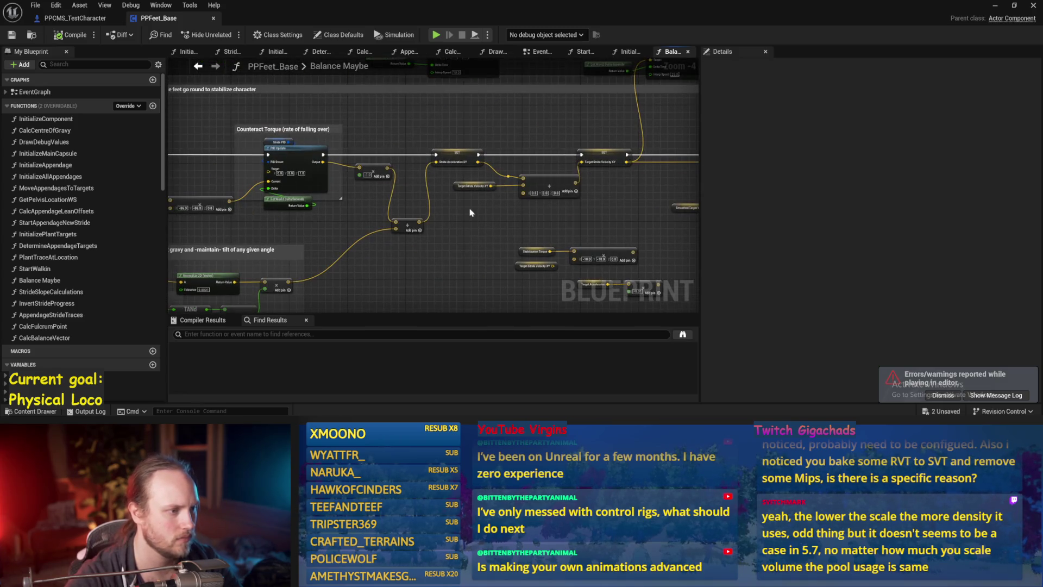
mouse_move(445, 231)
mouse_down()
mouse_move(543, 225)
mouse_move(571, 204)
mouse_move(504, 247)
mouse_up()
right_click(504, 247)
text(print5)
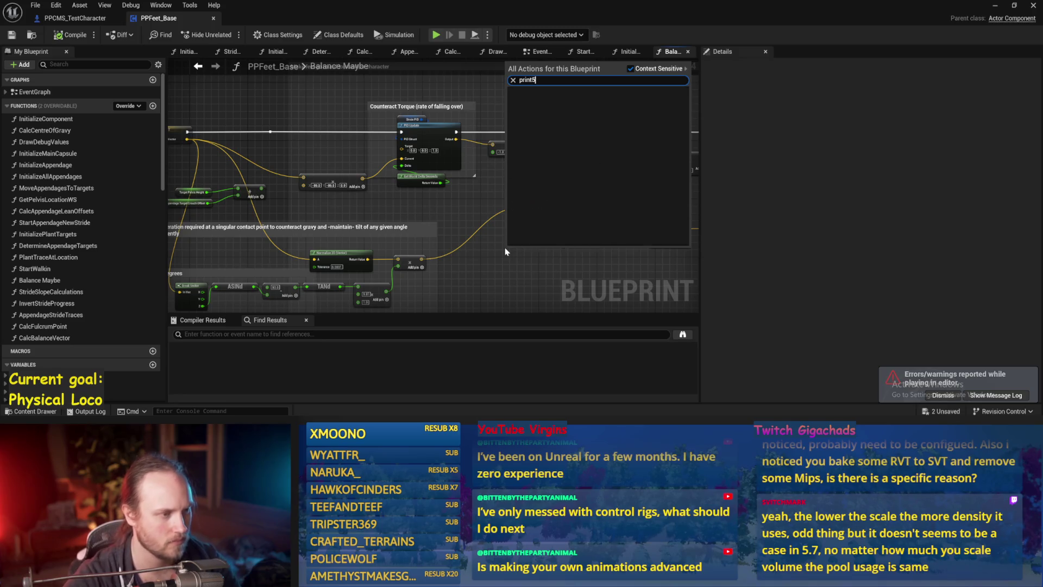
Insert a Print String of the lower Add result between PID Update and SET
key(BackSpace)
key(Return)
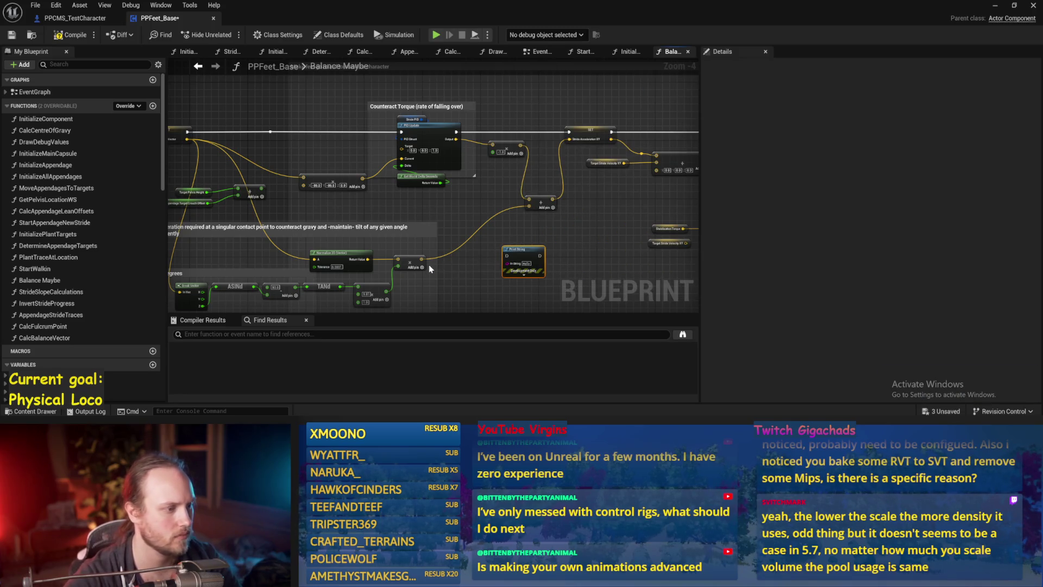
drag(422, 259, 511, 264)
mouse_move(523, 250)
mouse_down()
mouse_move(537, 221)
mouse_move(536, 140)
mouse_up()
mouse_move(456, 131)
mouse_down()
mouse_move(569, 131)
mouse_move(540, 117)
mouse_up()
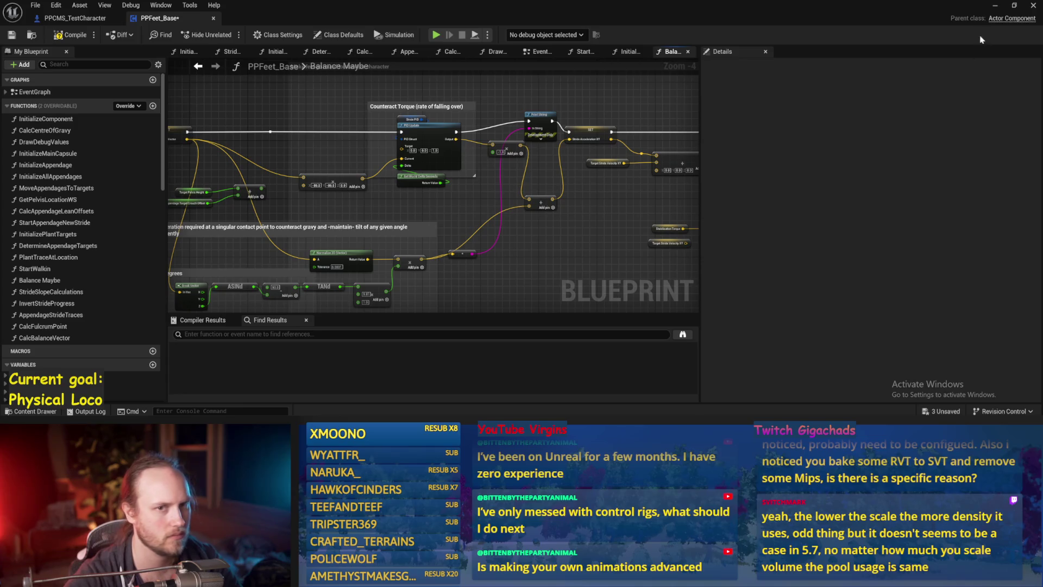
click(995, 5)
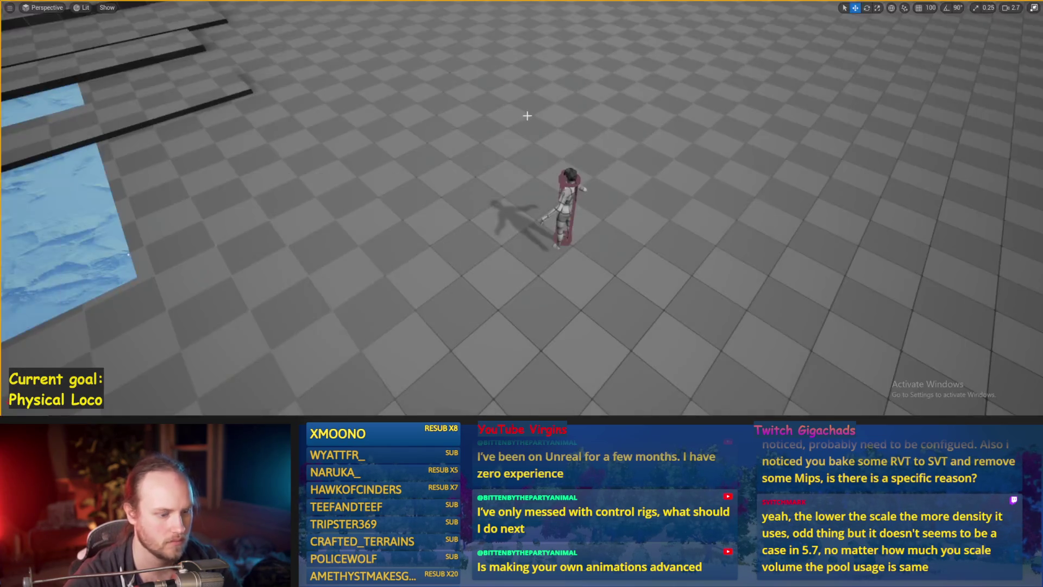
Run three play tests watching the printed X/Y/Z values, then reopen the Balance Maybe graph
key(alt+p)
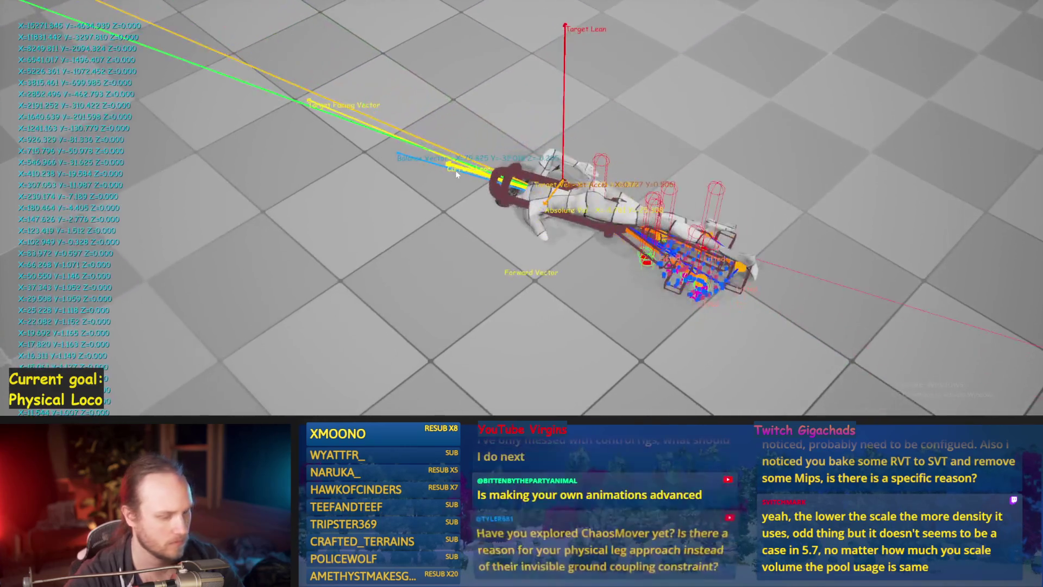
key(Escape)
key(alt+p)
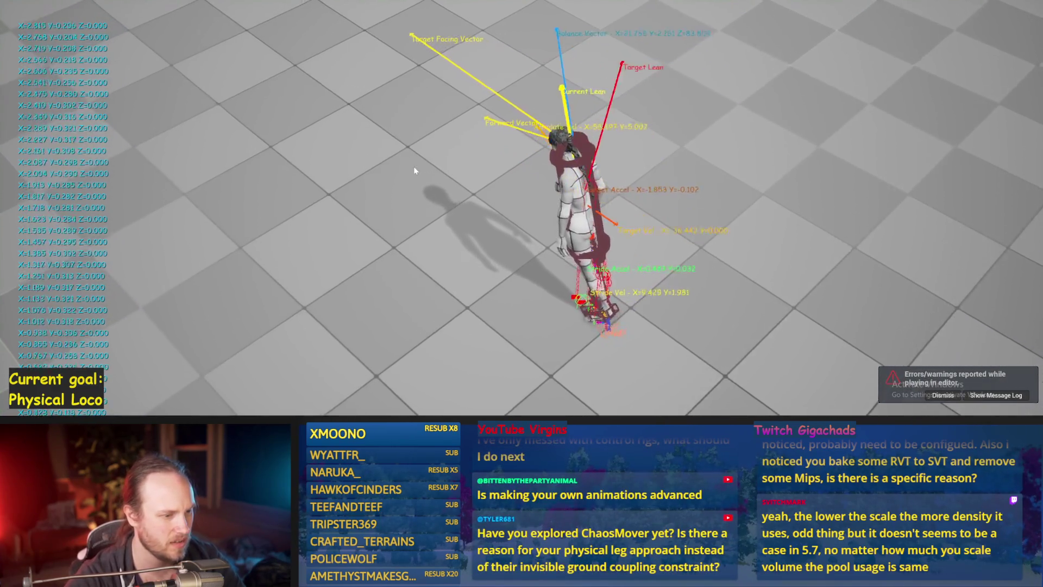
key(Escape)
key(alt+p)
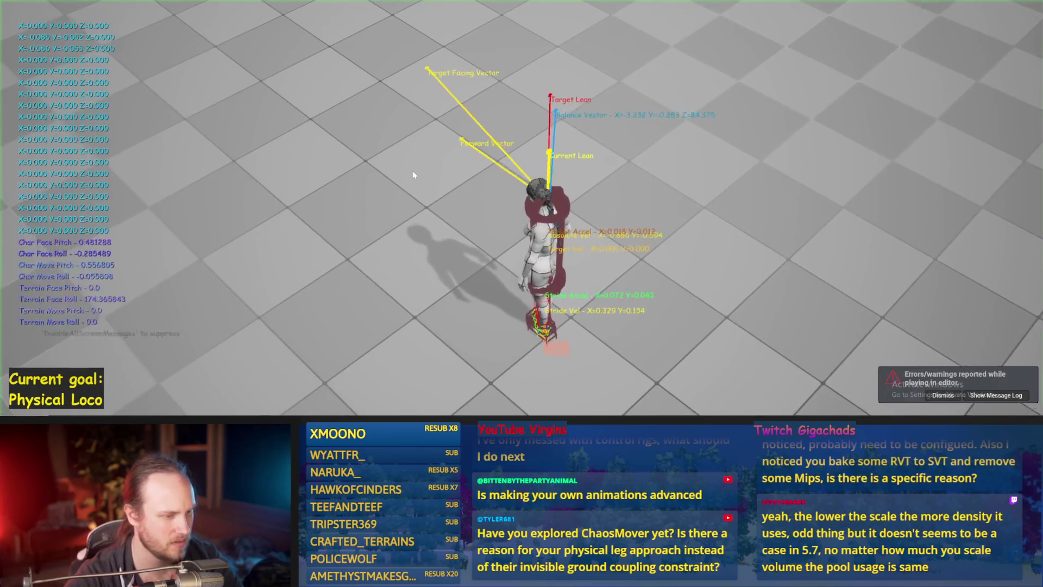
key(Escape)
click(159, 18)
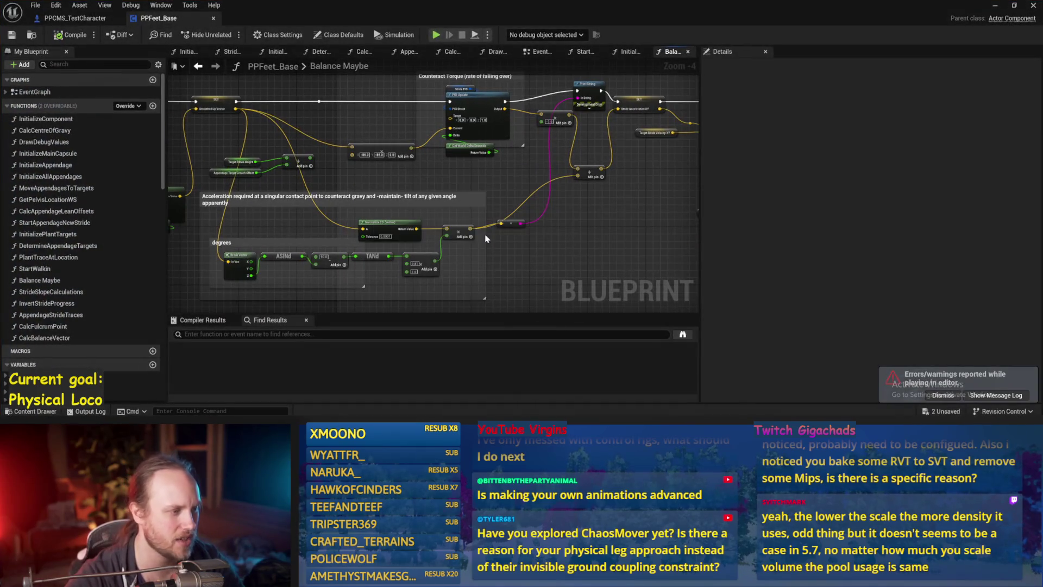
Move the vector Add and Target Stride Velocity XY nodes down below the Stride Acceleration XY setter
mouse_move(487, 191)
mouse_down()
mouse_move(399, 232)
mouse_move(195, 226)
mouse_up()
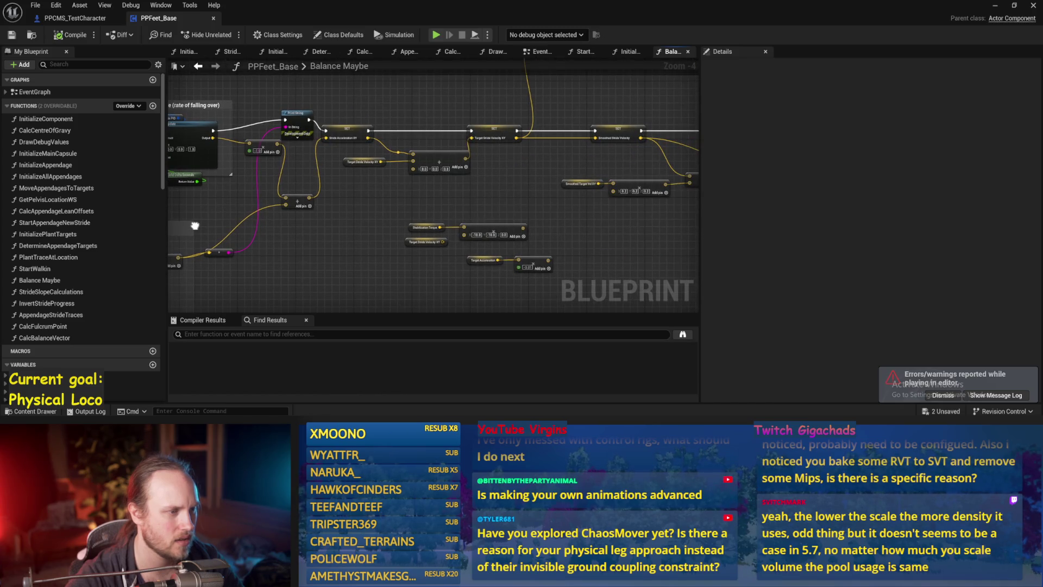
scroll(496, 204, up, 1)
drag(494, 204, 439, 231)
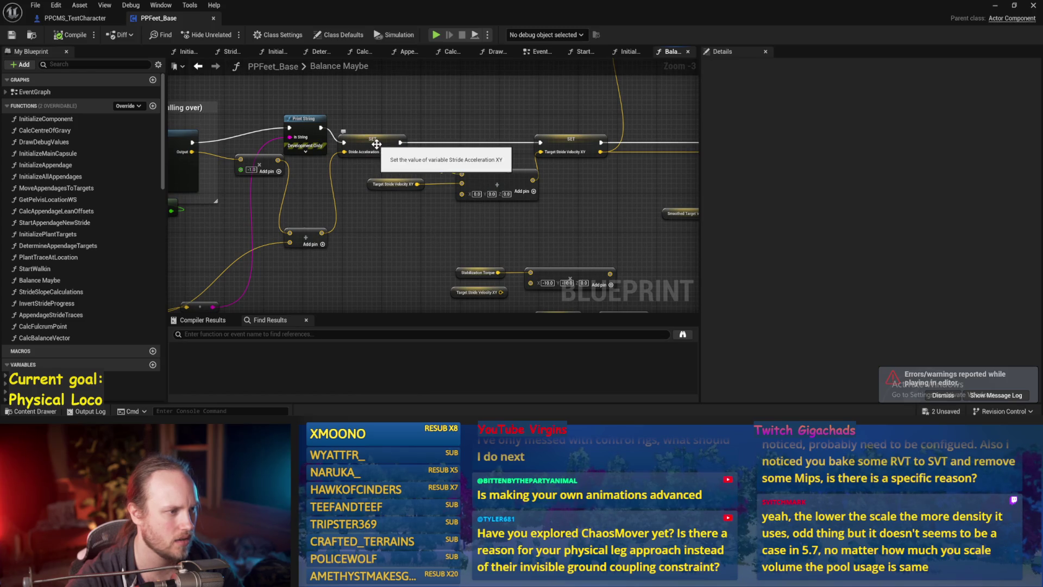
drag(486, 219, 365, 177)
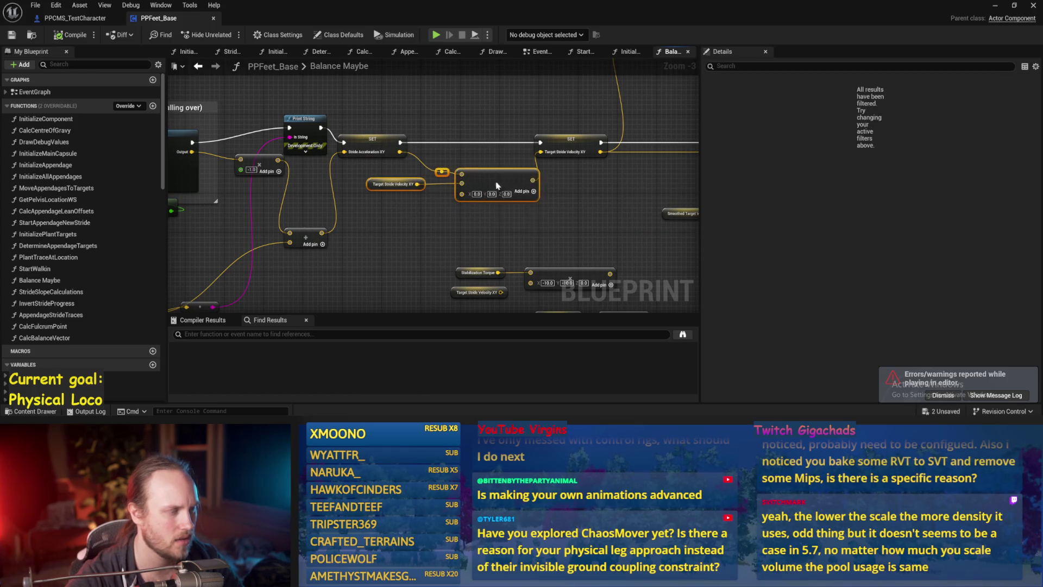
drag(499, 182, 495, 231)
Shift the vector Add node slightly right, then save PPFeet_Base
drag(400, 152, 466, 165)
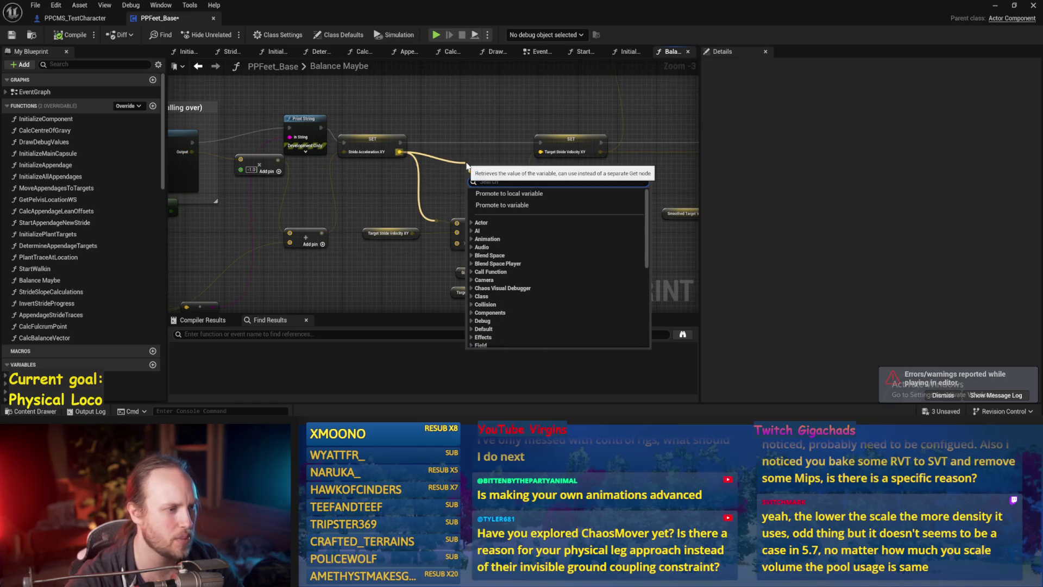
click(457, 215)
mouse_move(493, 234)
mouse_down()
mouse_move(517, 232)
mouse_move(471, 230)
mouse_move(427, 259)
mouse_up()
mouse_move(502, 237)
mouse_down()
mouse_move(486, 291)
mouse_move(442, 158)
mouse_move(502, 168)
mouse_move(524, 125)
mouse_up()
click(442, 158)
key(ctrl+s)
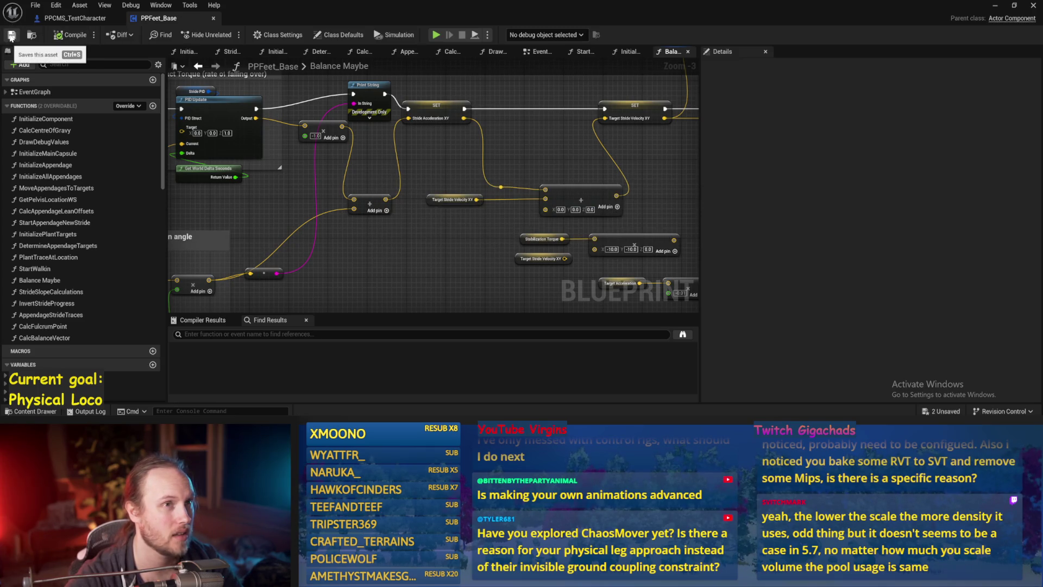
drag(405, 178, 496, 221)
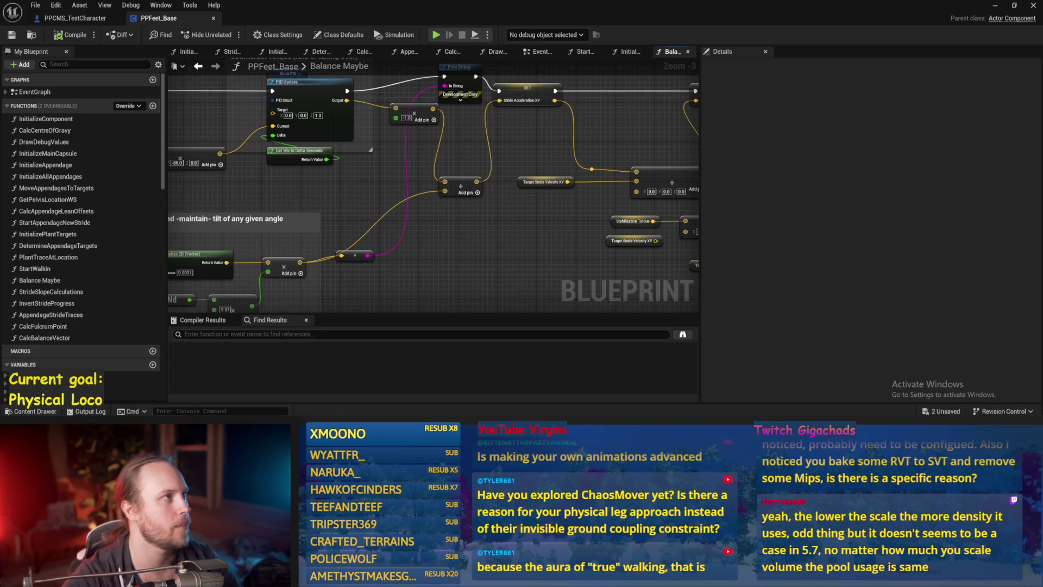
Reposition the two Add nodes near Print String, raising the lower one and lowering the -1.0 Add
drag(489, 223, 480, 224)
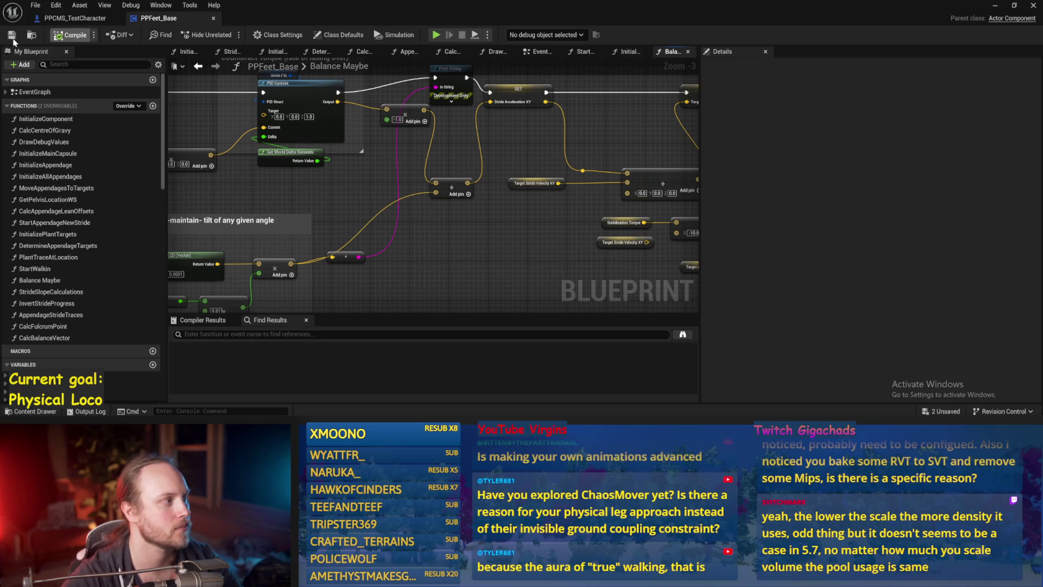
drag(456, 273, 480, 221)
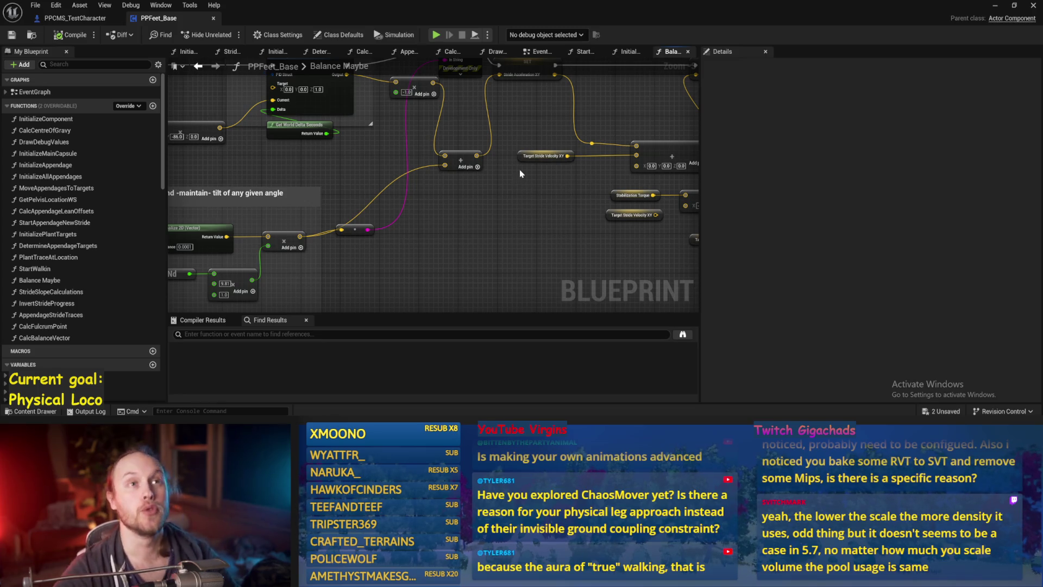
mouse_move(520, 172)
mouse_down()
mouse_move(529, 222)
mouse_move(481, 176)
mouse_move(480, 185)
mouse_up()
mouse_move(430, 137)
mouse_down()
mouse_move(429, 161)
mouse_move(411, 161)
mouse_up()
drag(474, 187, 479, 195)
drag(419, 163, 439, 163)
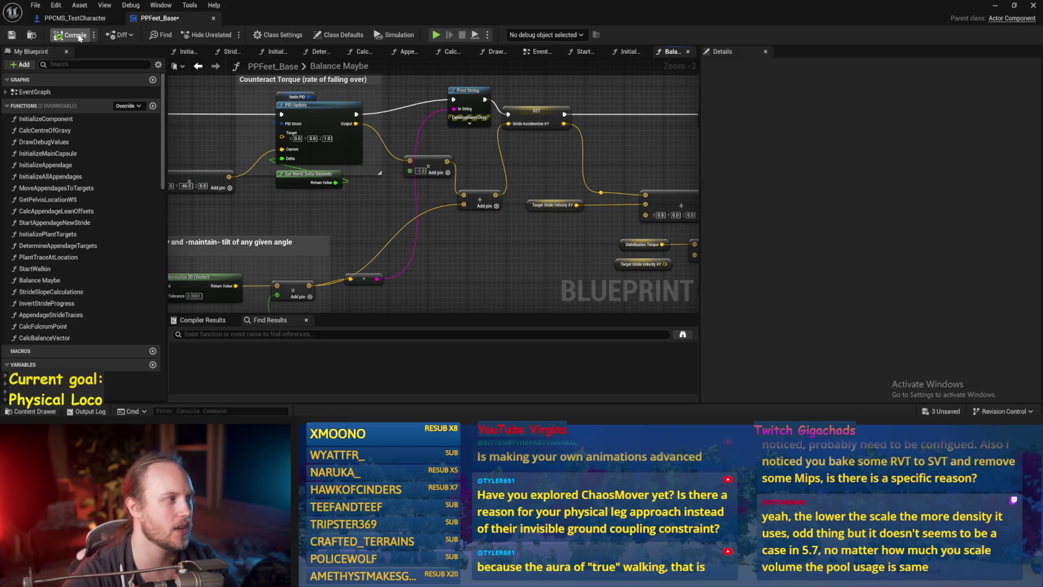
Move the Stride Acceleration XY setter right, and the Add, reroute and Target Stride Velocity XY up
drag(478, 259, 440, 226)
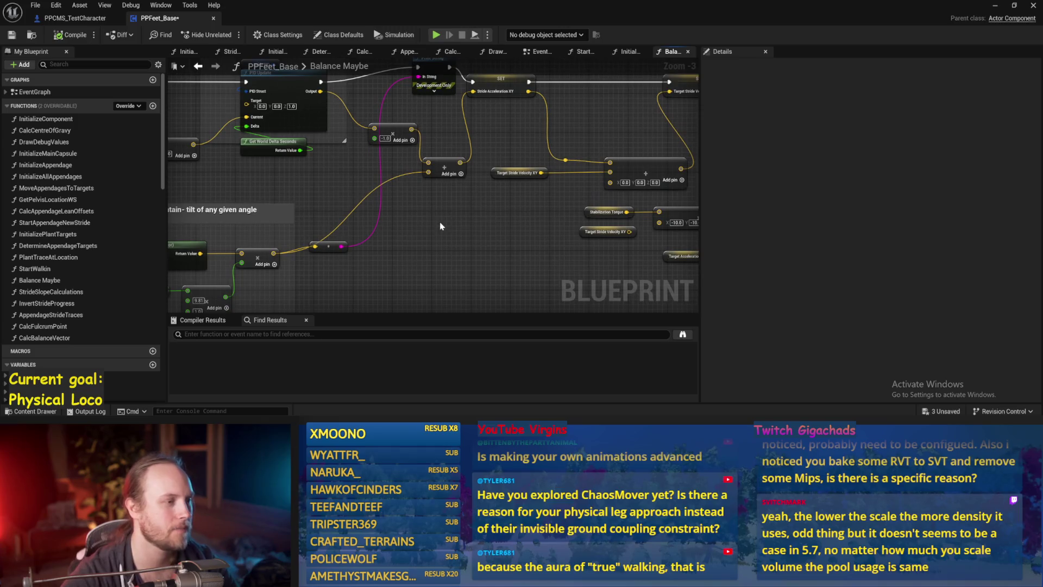
drag(455, 192, 381, 269)
drag(437, 158, 494, 165)
drag(510, 203, 418, 259)
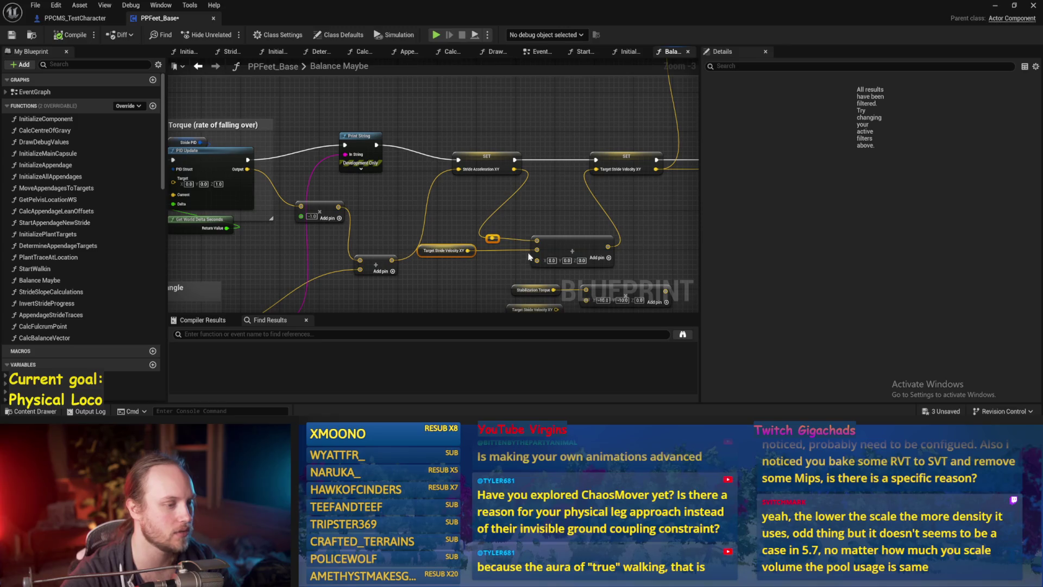
drag(561, 251, 610, 217)
click(518, 256)
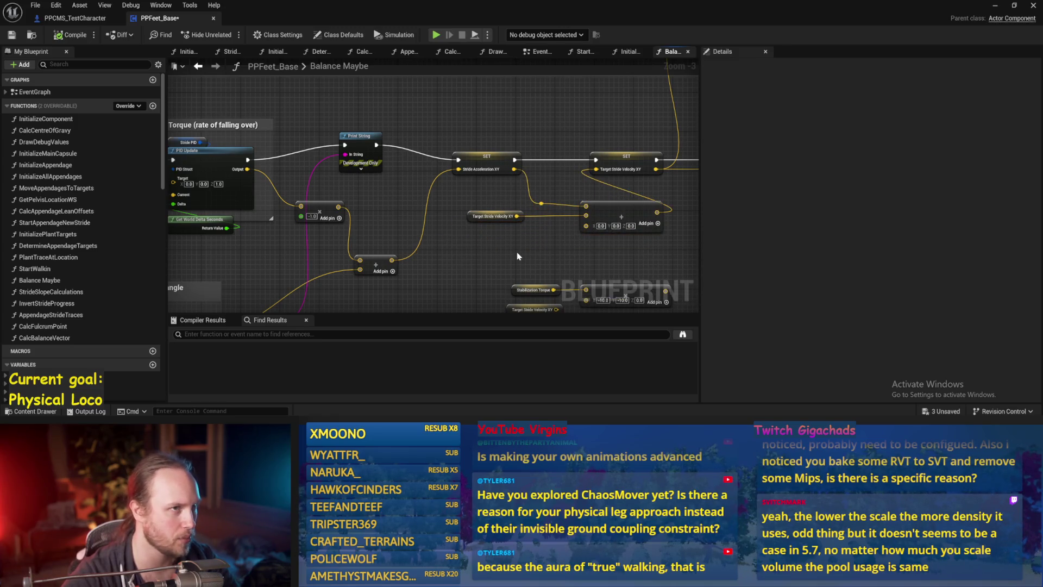
Nudge Print String down and right, then compile the blueprint
drag(488, 253, 506, 225)
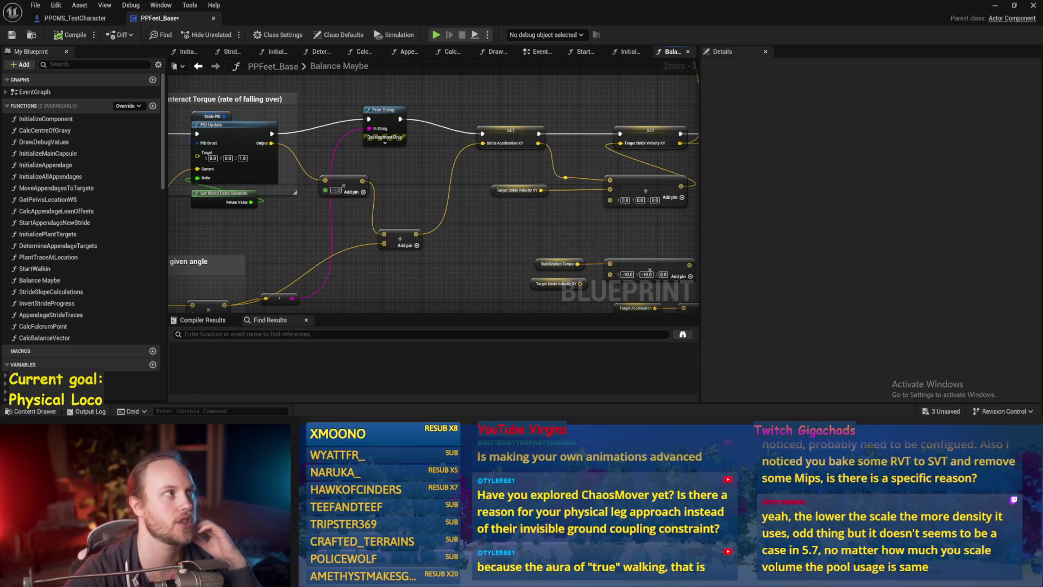
drag(382, 114, 397, 128)
click(73, 36)
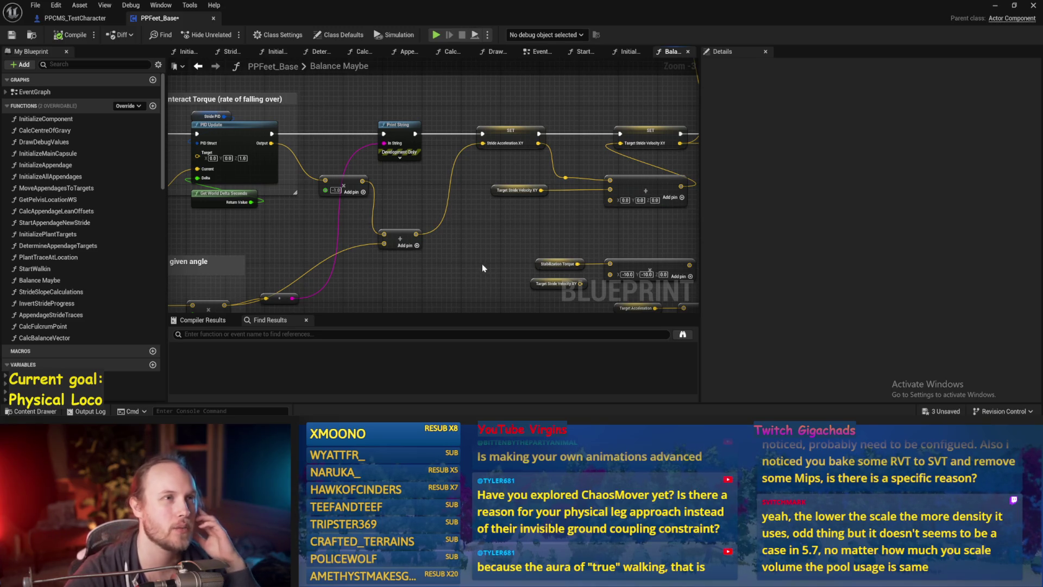
Move the small multiply node above the tilt-angle nodes, review the rewiring, and switch to the game
drag(433, 228, 489, 172)
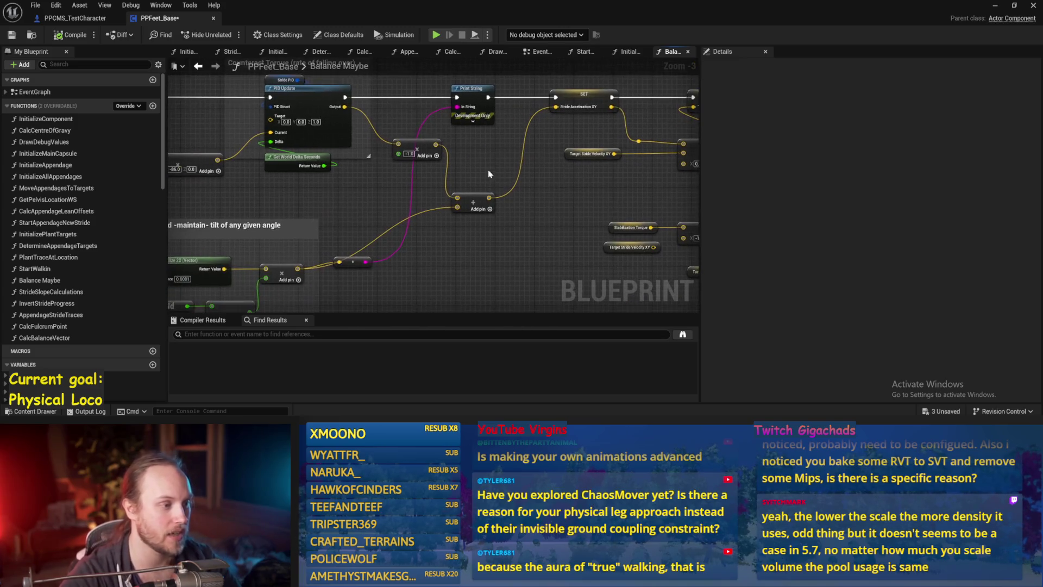
mouse_move(352, 262)
mouse_down()
mouse_move(422, 77)
mouse_move(426, 156)
mouse_move(498, 146)
mouse_up()
click(500, 146)
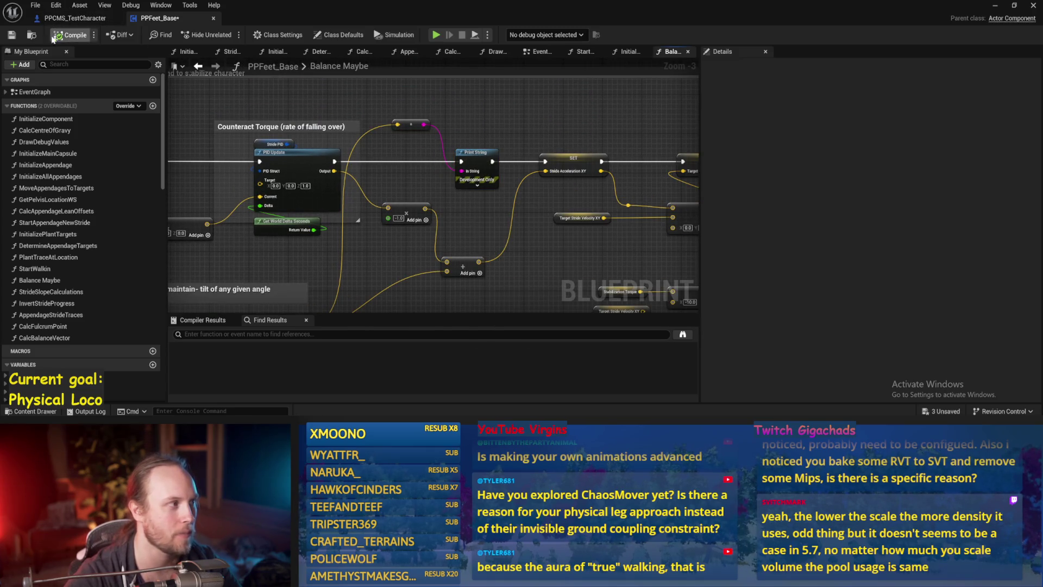
drag(514, 260, 528, 214)
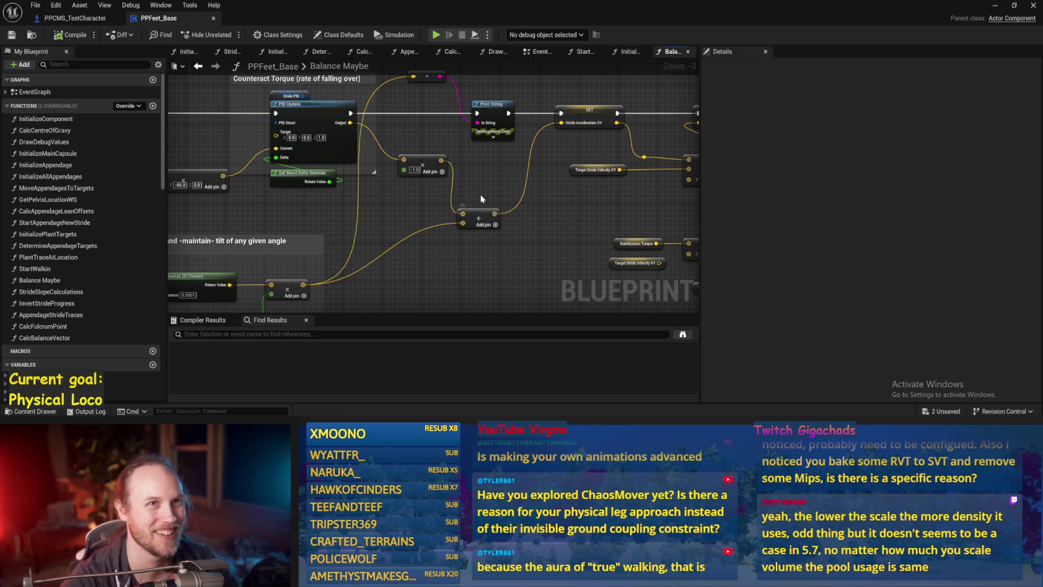
drag(486, 177, 525, 142)
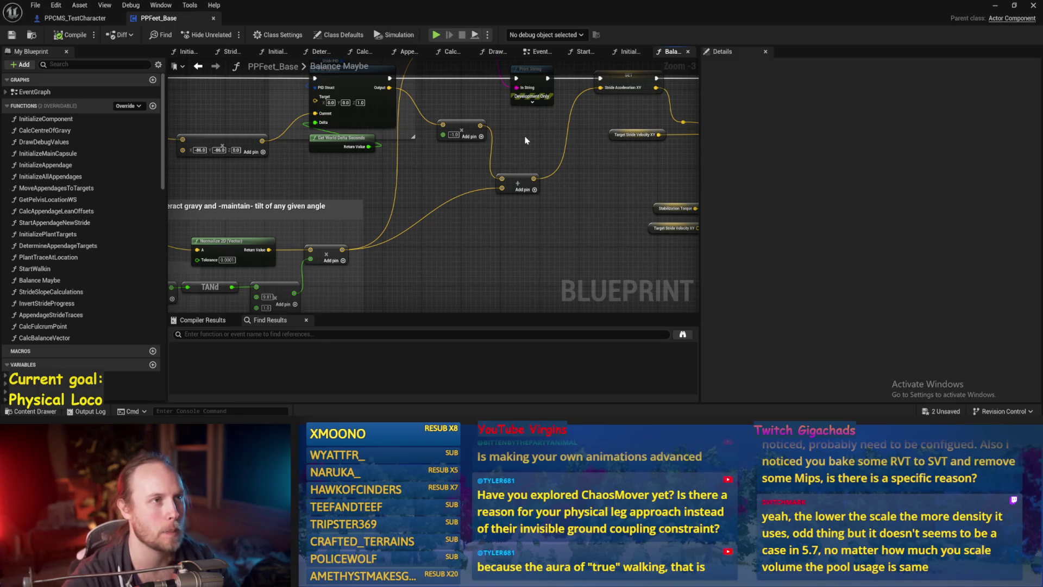
drag(525, 141, 495, 182)
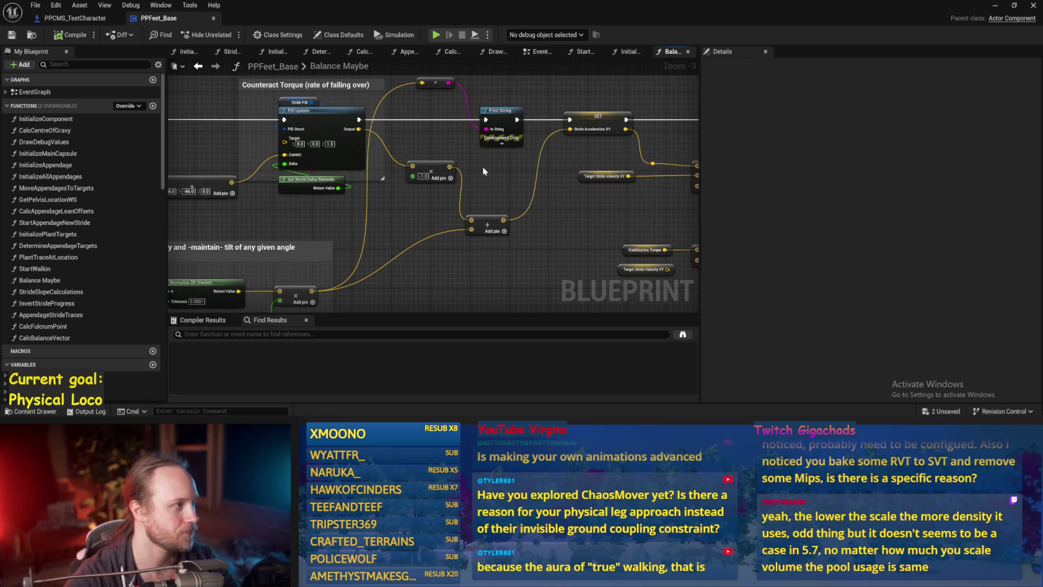
click(995, 5)
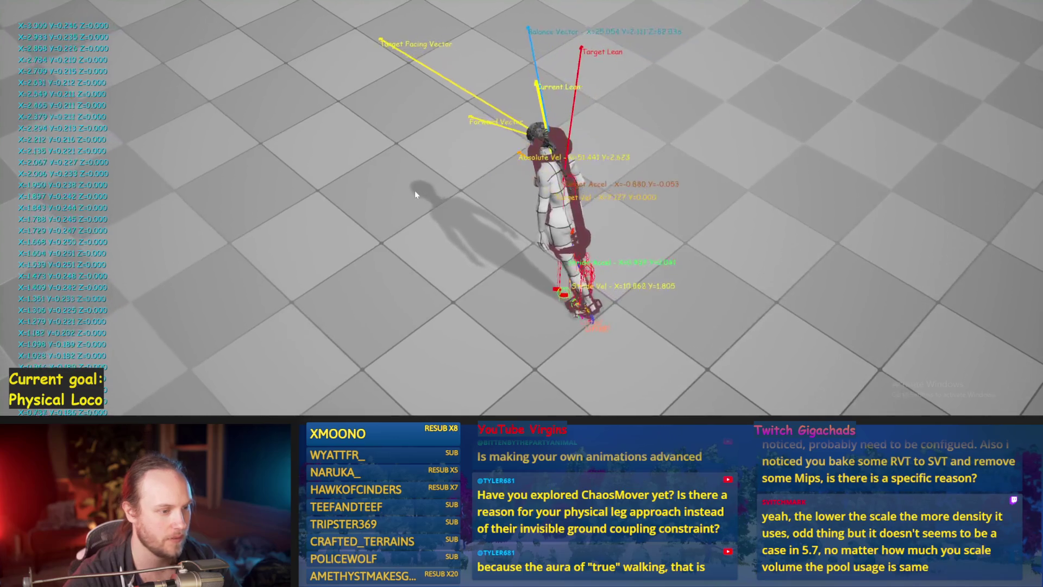
key(Escape)
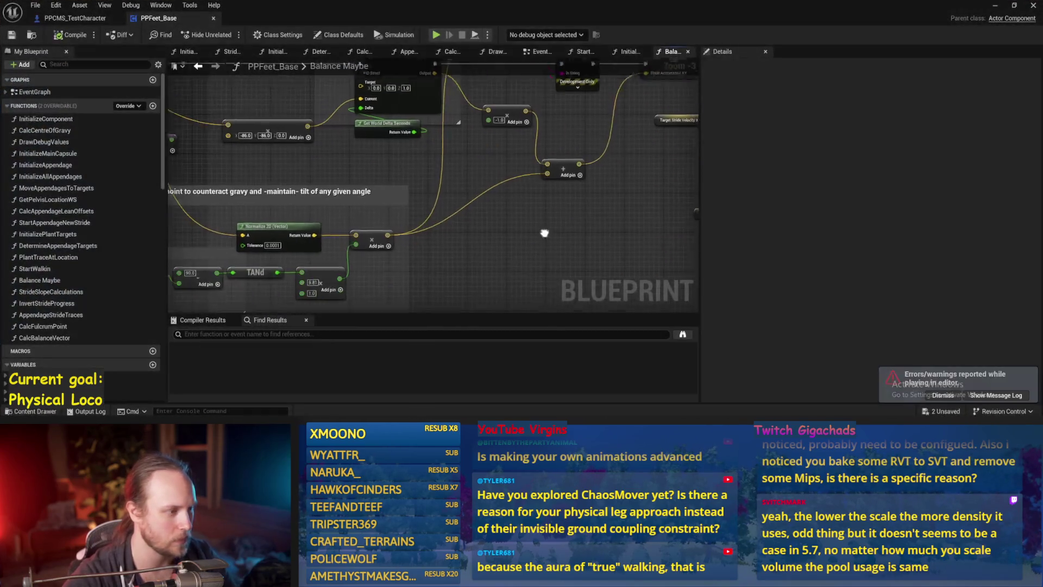
key(ctrl+s)
mouse_move(535, 231)
mouse_down()
mouse_move(507, 232)
mouse_move(435, 289)
mouse_up()
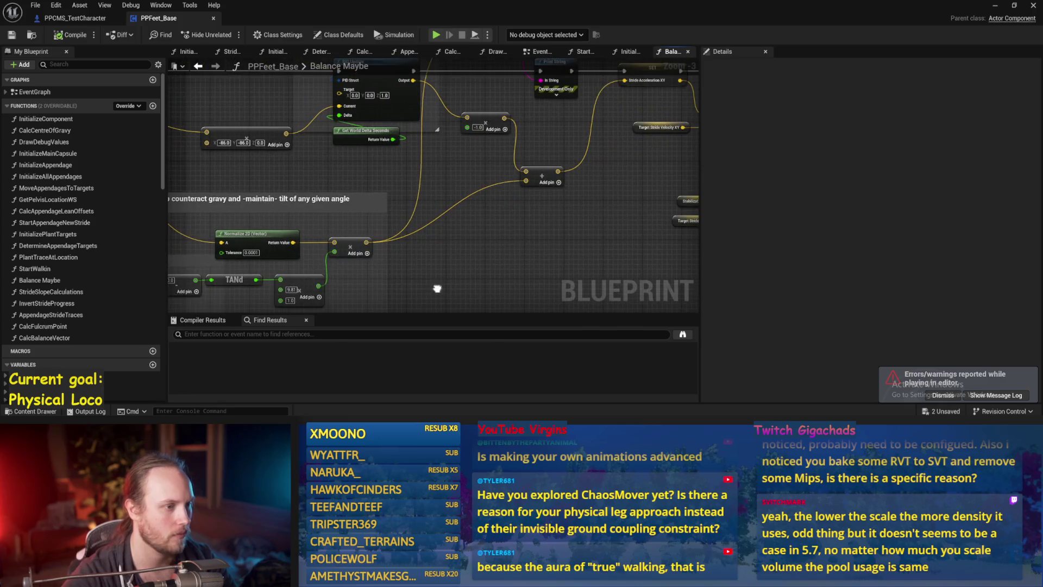
drag(527, 240, 434, 299)
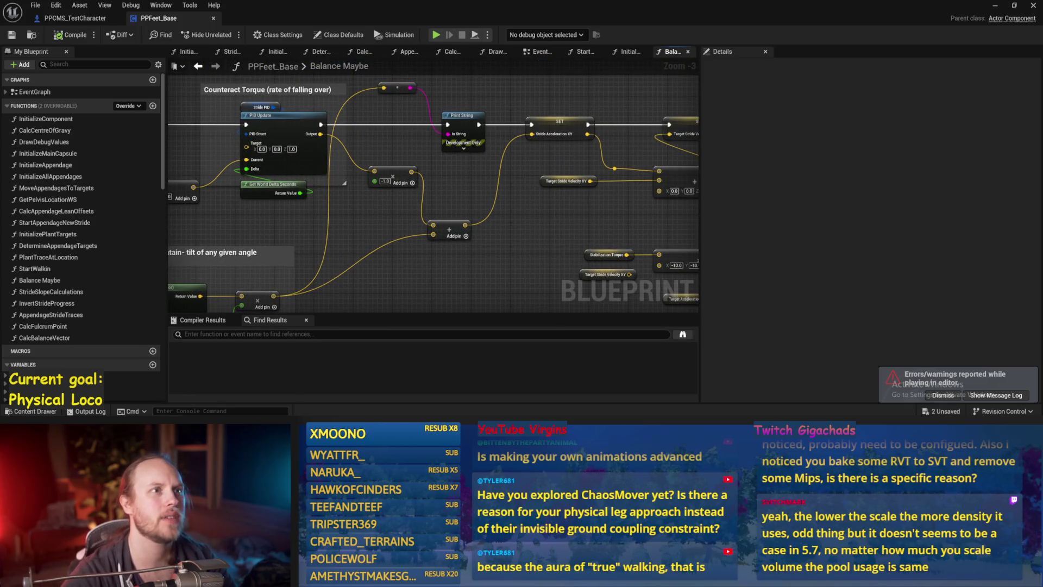
mouse_move(558, 238)
mouse_down()
mouse_move(608, 174)
mouse_move(572, 238)
mouse_move(601, 205)
mouse_up()
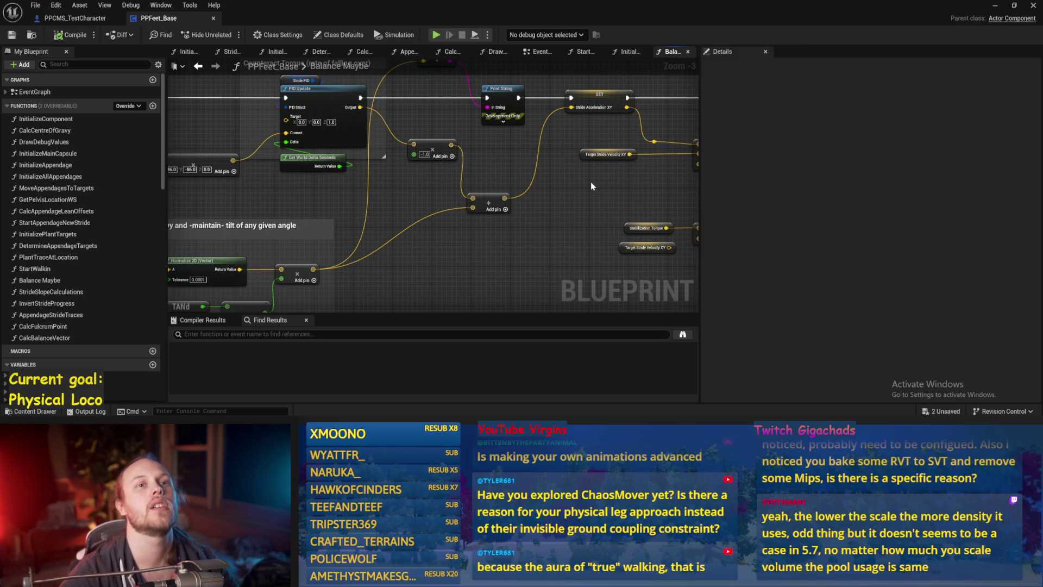
drag(553, 222, 469, 242)
Add a Multiply node from the stride acceleration output
click(649, 117)
click(519, 105)
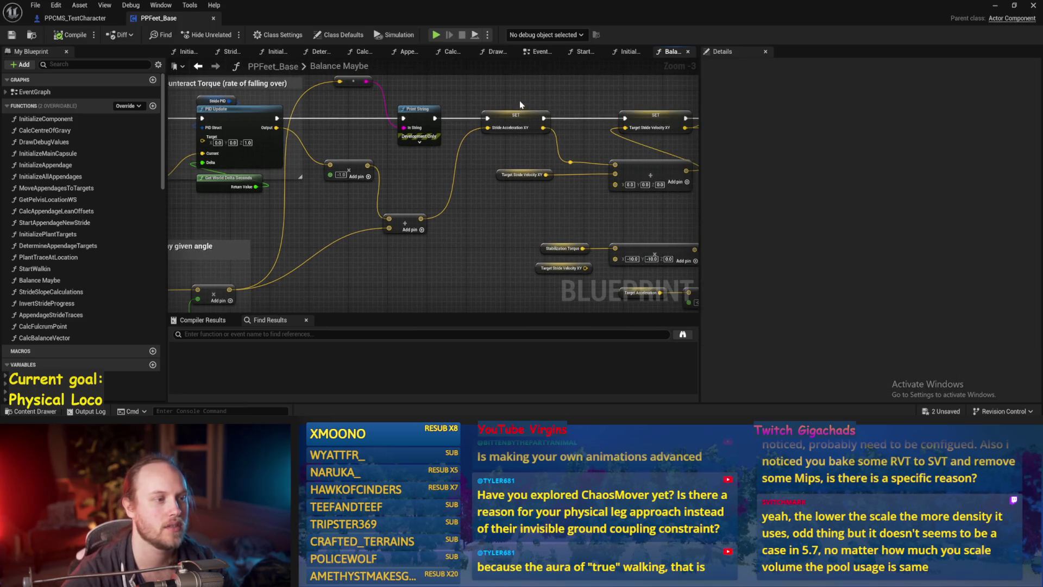
mouse_move(516, 116)
mouse_down()
mouse_move(495, 115)
mouse_move(560, 133)
mouse_up()
text(*)
key(Return)
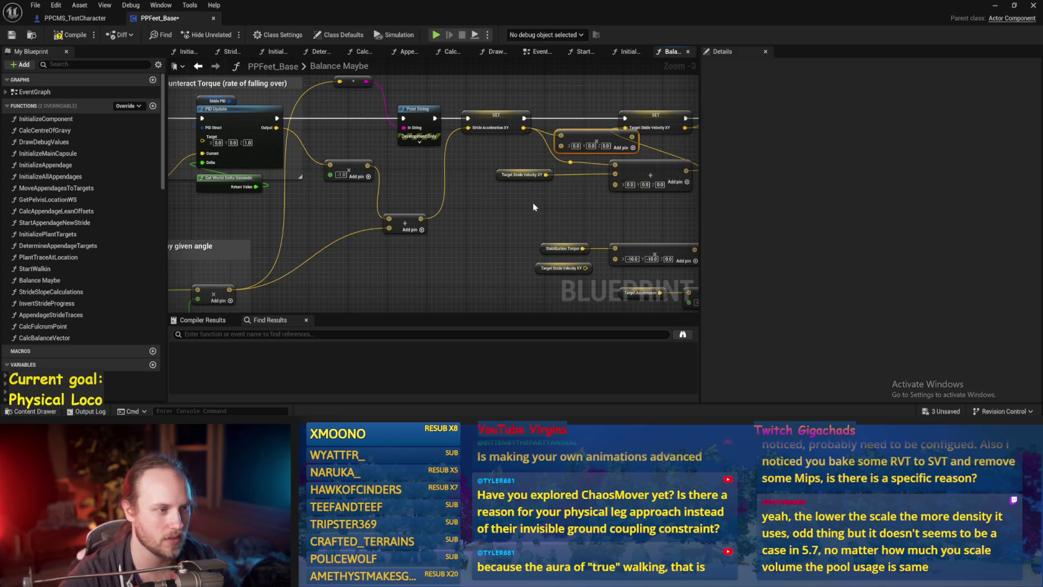
Add a Get World Delta Seconds node and place it beside the Multiply
right_click(499, 215)
text(delta w)
key(Return)
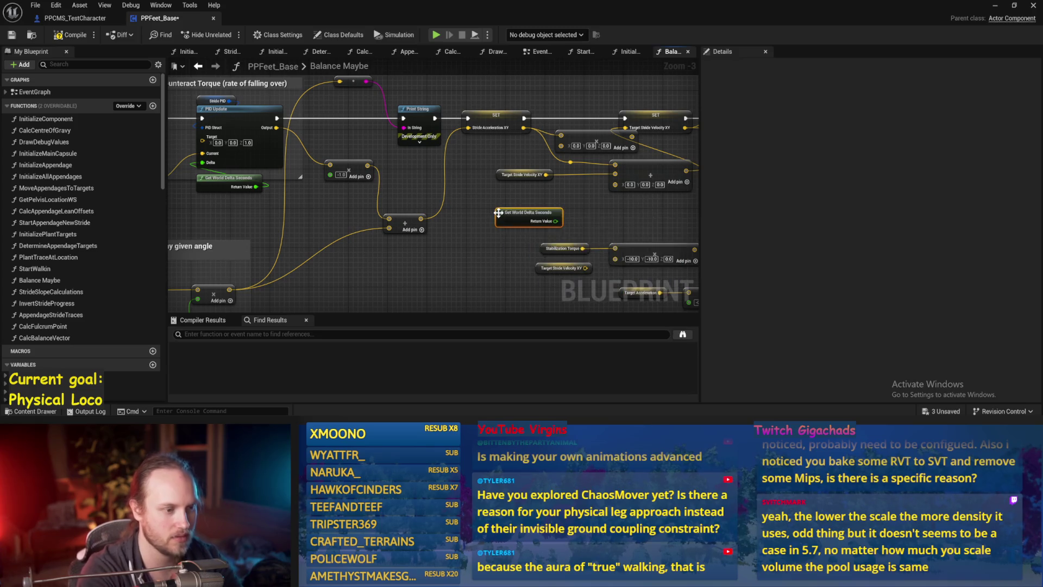
mouse_move(298, 182)
mouse_down()
mouse_move(410, 184)
mouse_move(350, 163)
mouse_move(356, 209)
mouse_up()
click(438, 170)
drag(660, 172, 612, 159)
mouse_move(592, 211)
mouse_down()
mouse_move(295, 239)
mouse_move(387, 211)
mouse_move(384, 277)
mouse_move(366, 287)
mouse_up()
click(375, 261)
Add a third Multiply input, convert it to a double-precision float, and wire delta seconds into it
click(378, 241)
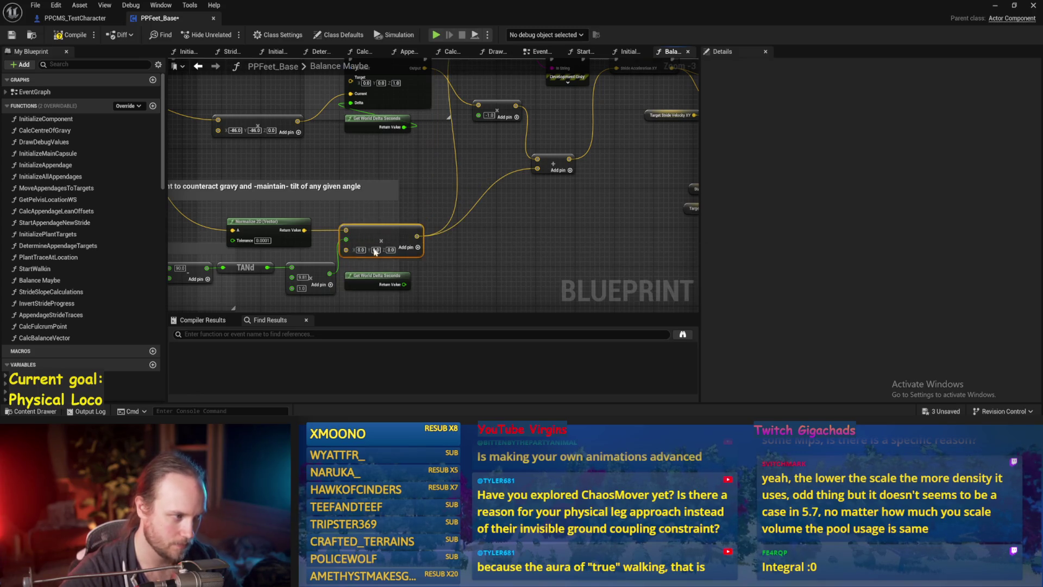
scroll(378, 241, up, 2)
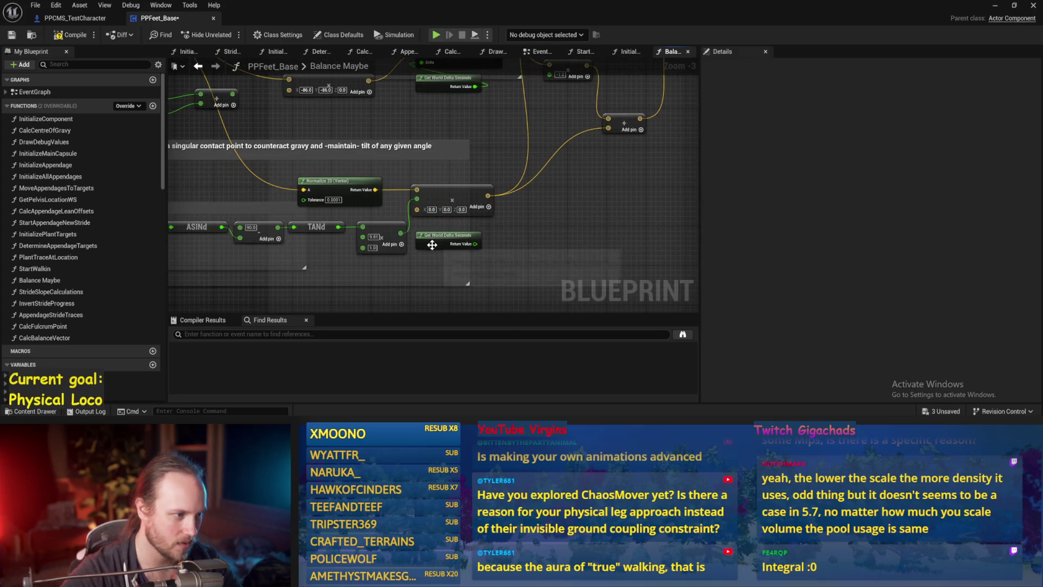
right_click(419, 212)
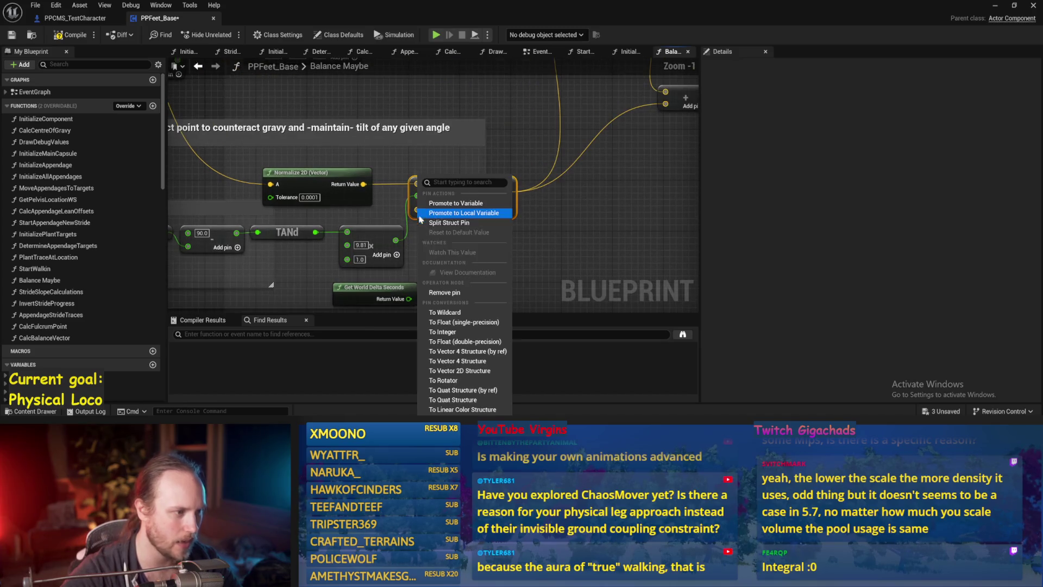
click(458, 222)
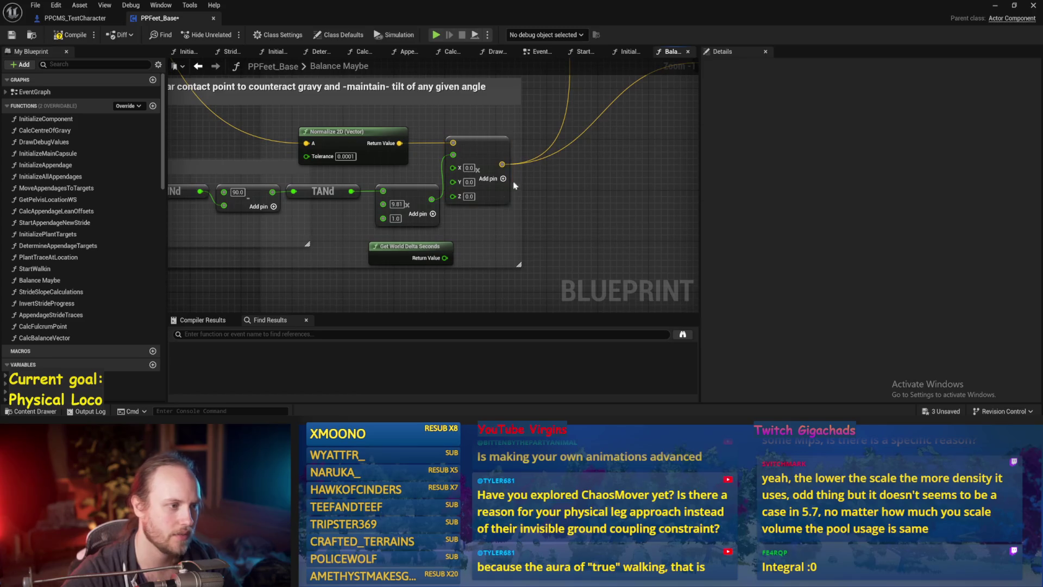
key(ctrl+z)
right_click(453, 168)
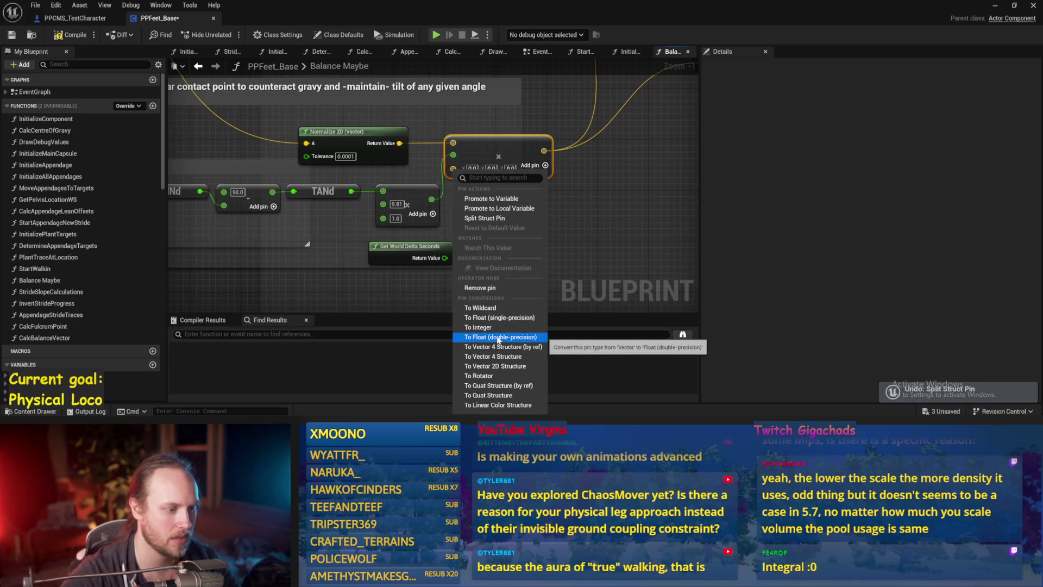
click(498, 336)
drag(445, 258, 453, 168)
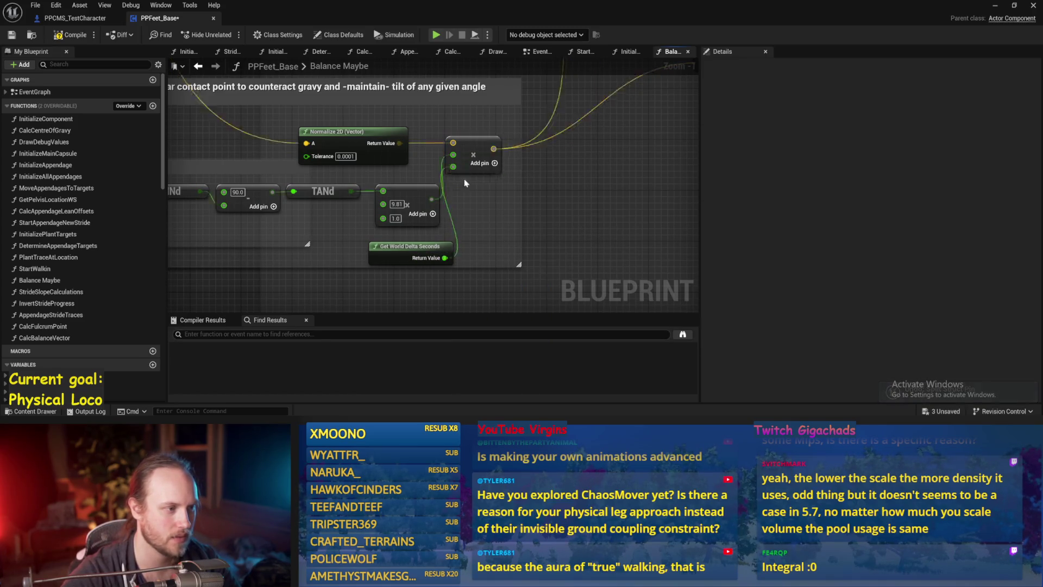
Shift the degrees chain nodes slightly left and save the Blueprint
scroll(226, 240, down, 1)
mouse_move(226, 240)
mouse_down()
mouse_move(273, 189)
mouse_move(536, 183)
mouse_move(494, 200)
mouse_up()
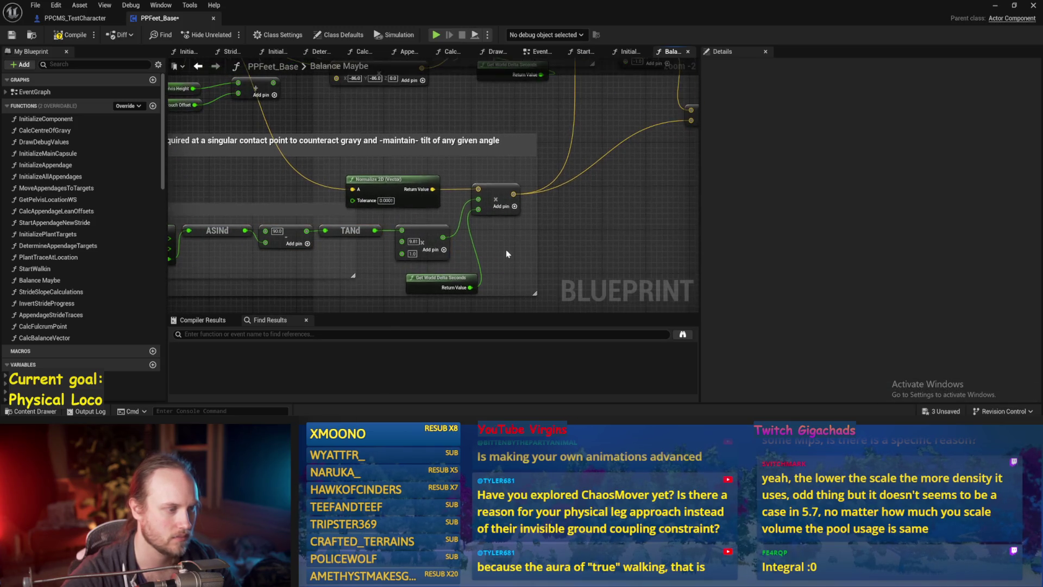
key(ctrl+s)
drag(312, 240, 390, 239)
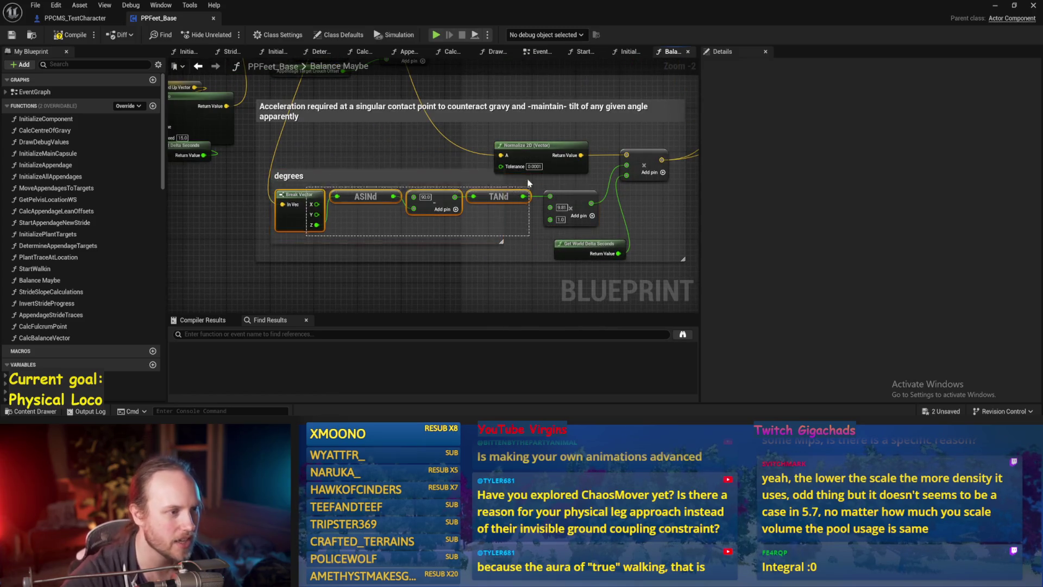
drag(520, 153, 444, 176)
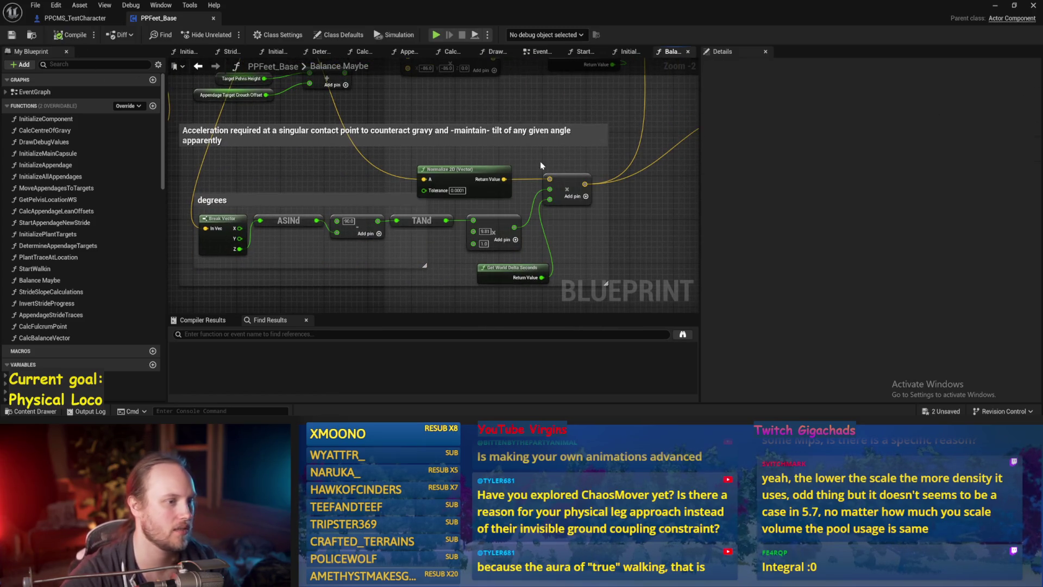
scroll(486, 247, down, 2)
drag(607, 201, 480, 216)
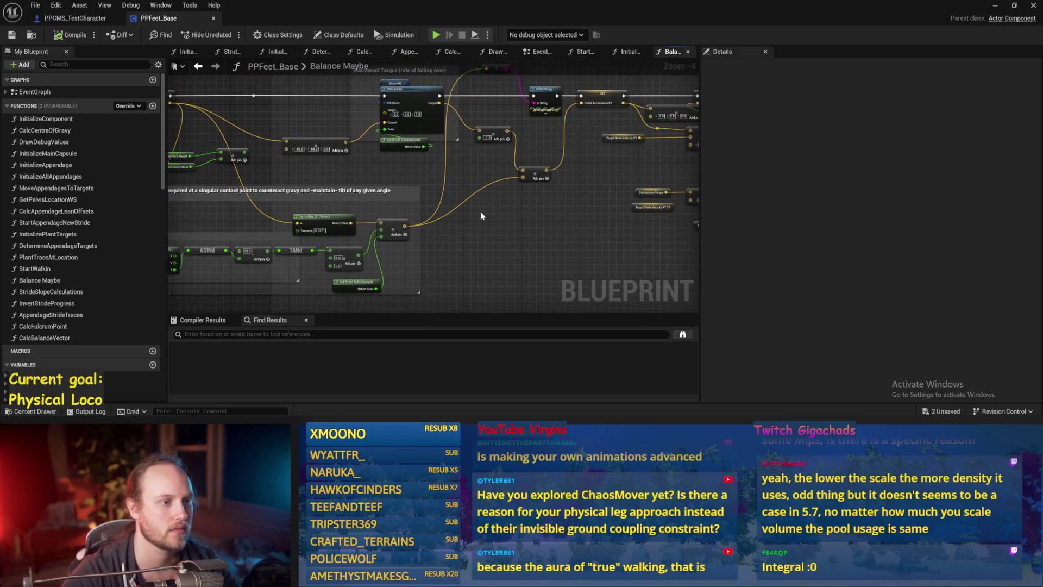
Lower both Add nodes in the graph and save the Blueprint
mouse_move(533, 172)
mouse_down()
mouse_move(553, 138)
mouse_move(472, 124)
mouse_up()
drag(552, 133, 559, 183)
key(ctrl+s)
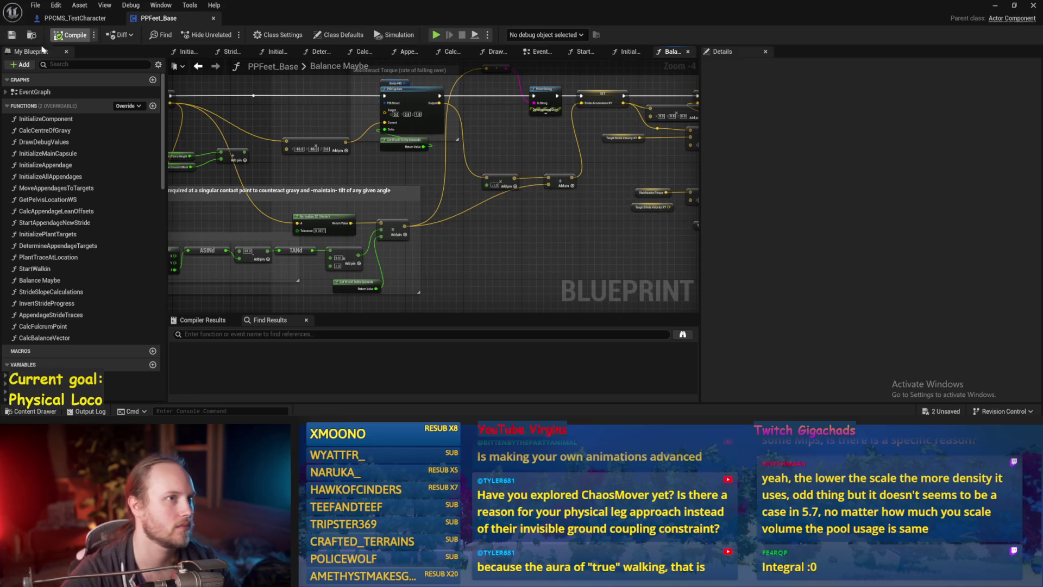
drag(498, 251, 583, 221)
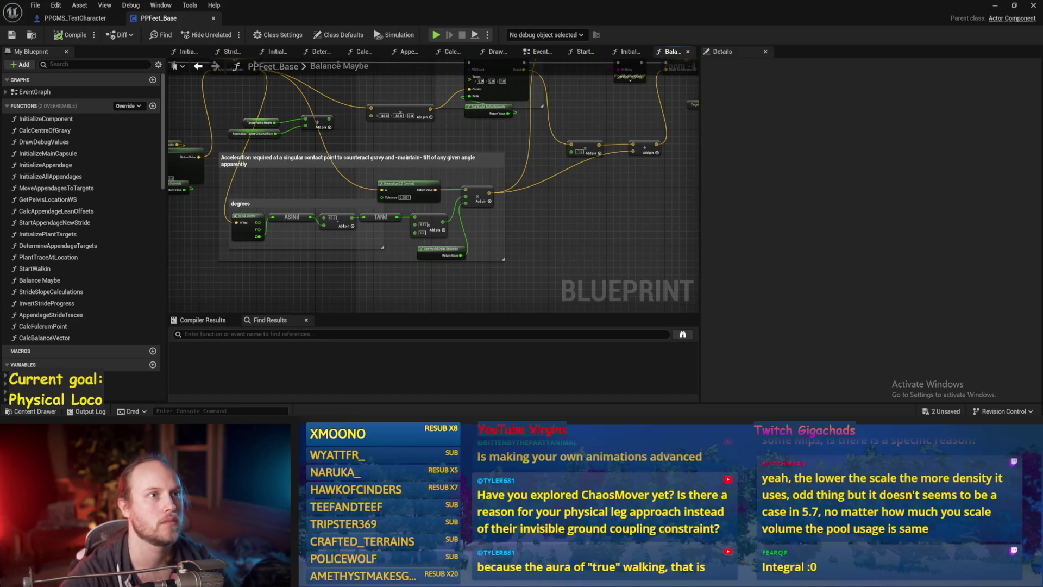
Move the Get Up Vector and VInterp nodes together up and to the left
drag(490, 182, 671, 227)
drag(341, 134, 225, 238)
drag(356, 214, 327, 174)
click(237, 111)
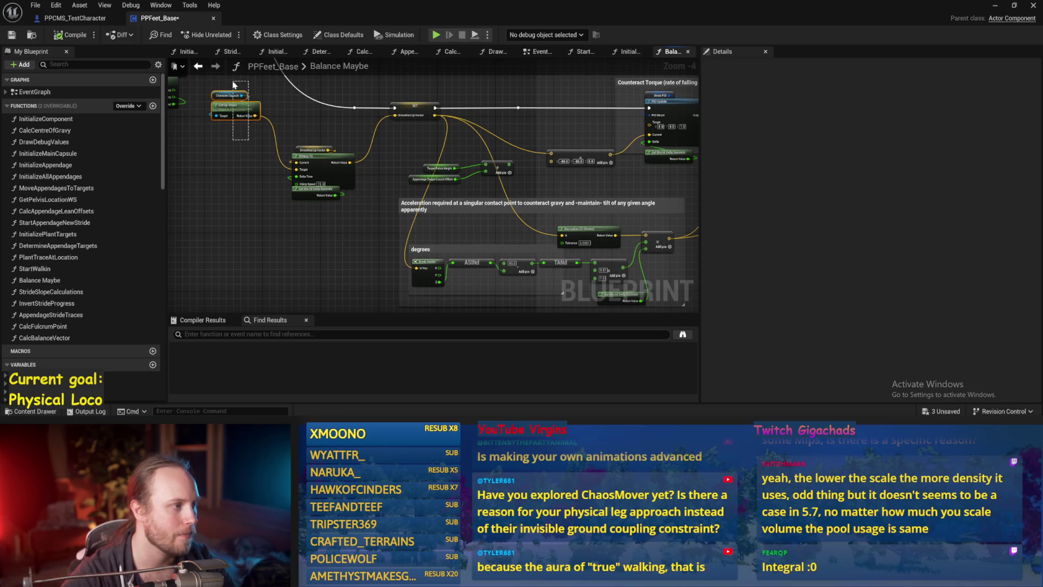
Place Get Up Vector below VInterp and add a Dot Product node from it
mouse_move(236, 112)
mouse_down()
mouse_move(247, 217)
mouse_move(313, 197)
mouse_up()
scroll(247, 217, up, 1)
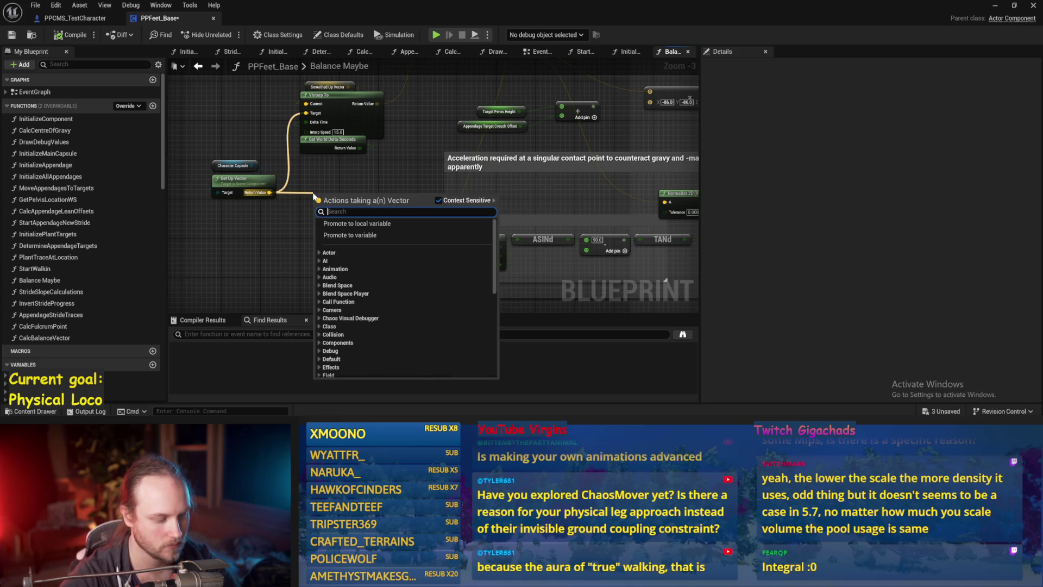
text(dot)
key(Return)
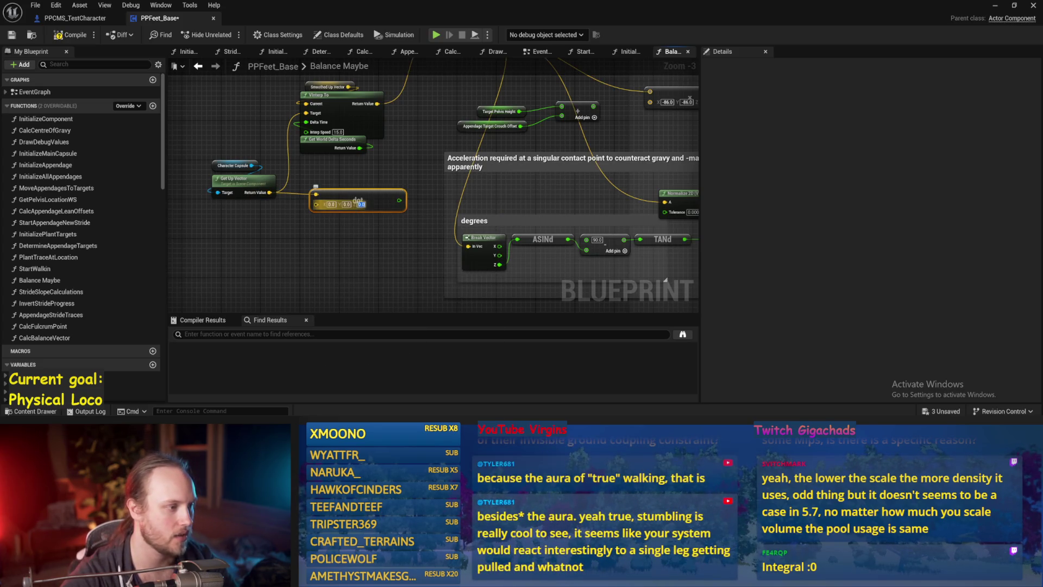
Feed the dot product into a new ACOSd node above the degrees group, then start a play test
mouse_move(336, 218)
mouse_down()
mouse_move(545, 247)
mouse_move(474, 227)
mouse_move(472, 239)
mouse_up()
drag(302, 203, 354, 246)
text(acos)
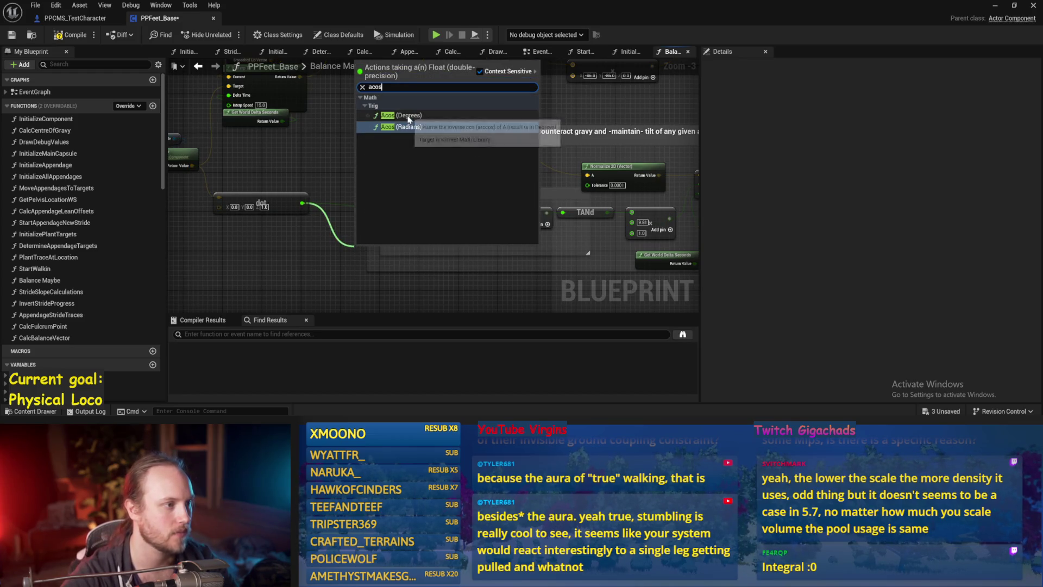
click(402, 126)
mouse_move(389, 251)
mouse_down()
mouse_move(477, 172)
mouse_move(357, 219)
mouse_move(726, 175)
mouse_move(466, 78)
mouse_move(578, 103)
mouse_up()
click(998, 10)
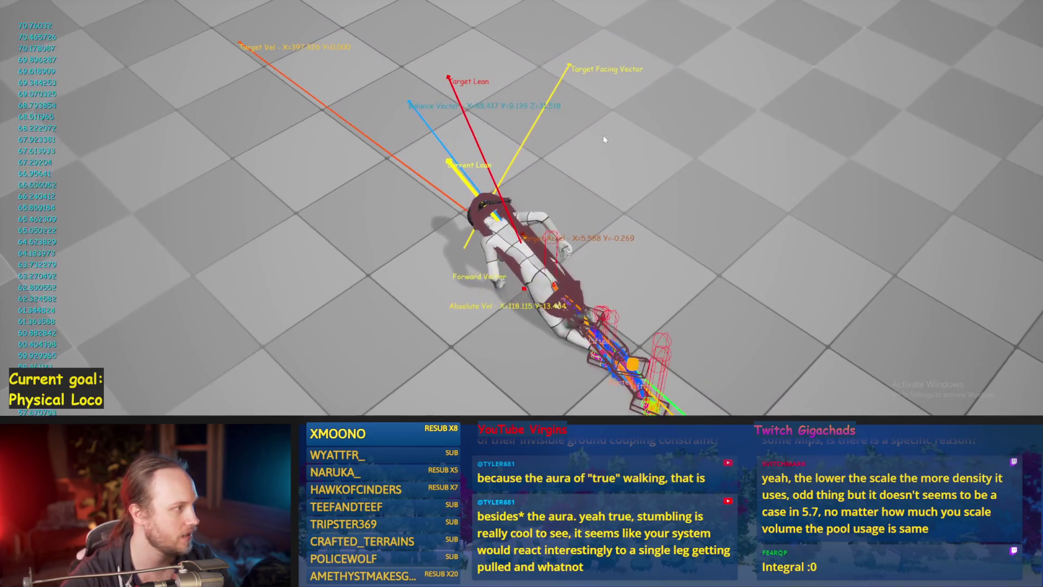
Stop the play session and delete the Break Vector node from the degrees group
key(Escape)
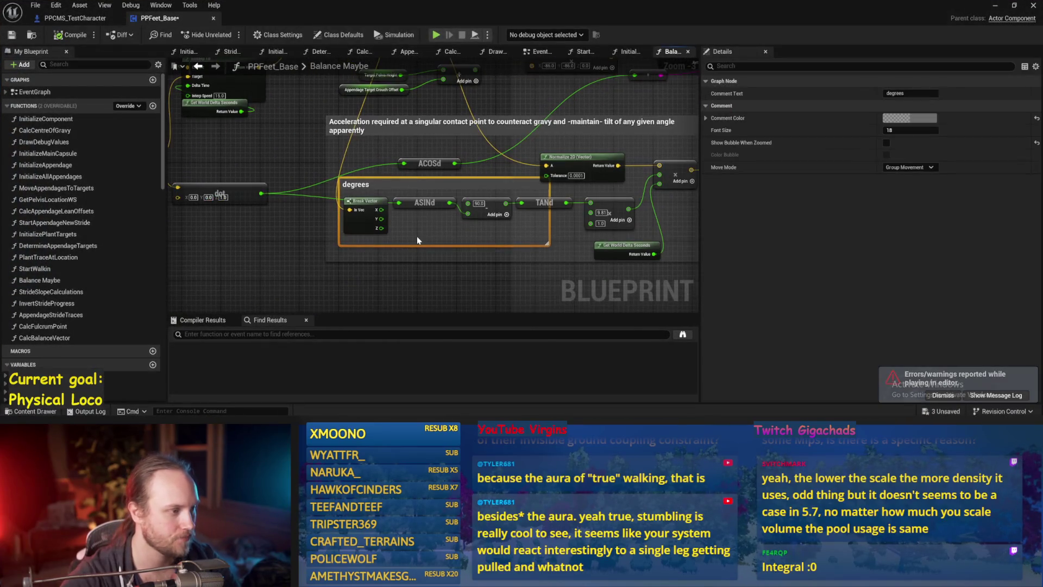
mouse_move(321, 270)
mouse_down()
mouse_move(383, 243)
mouse_move(245, 270)
mouse_move(510, 252)
mouse_move(432, 242)
mouse_move(426, 263)
mouse_move(429, 205)
mouse_up()
key(ctrl+z)
drag(471, 239, 474, 261)
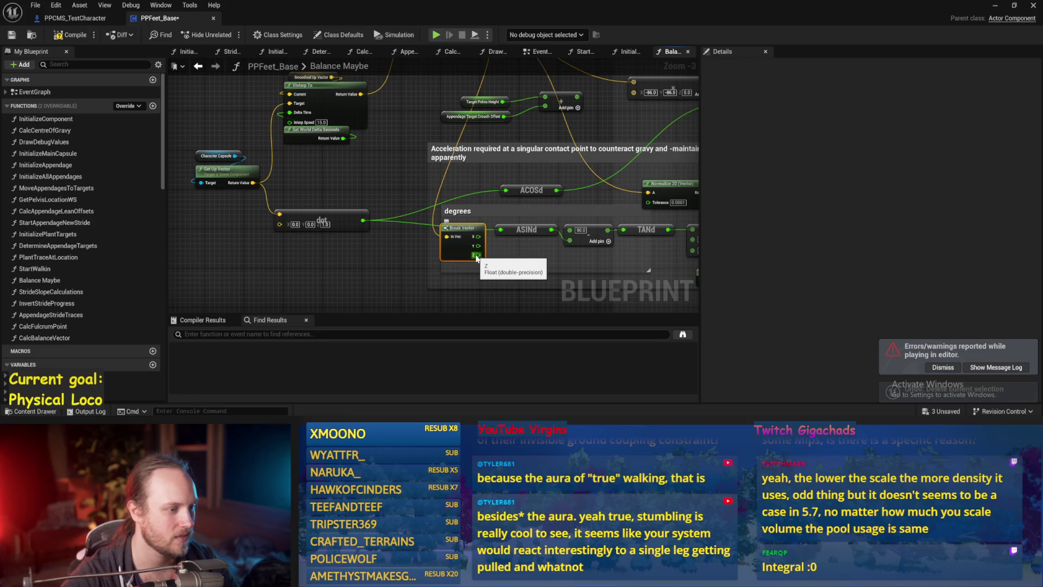
key(Delete)
Select the 9.81 multiply node, pull a wire from the TANd output, and start a new play test
drag(550, 261, 408, 239)
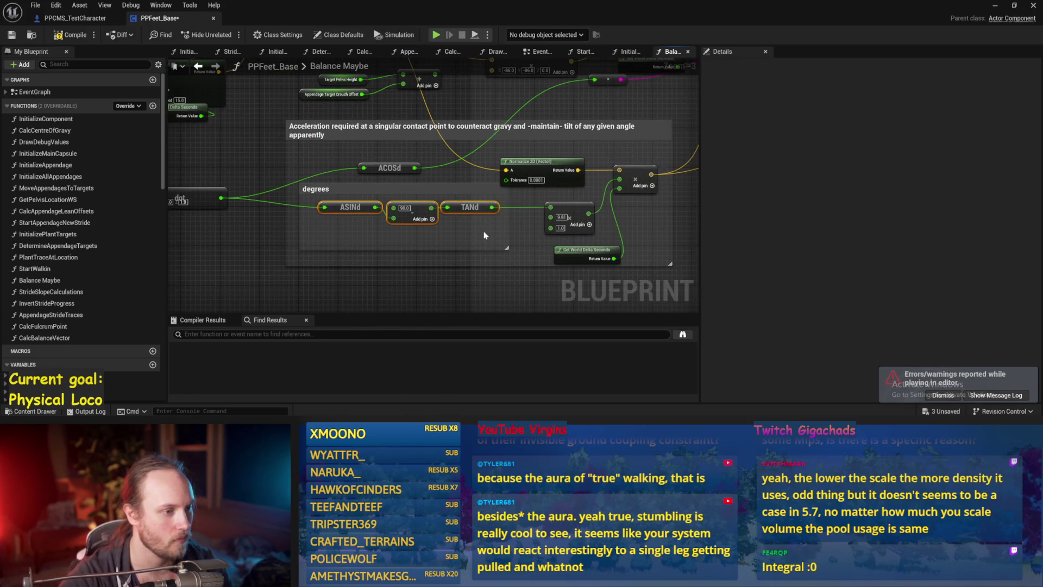
click(537, 226)
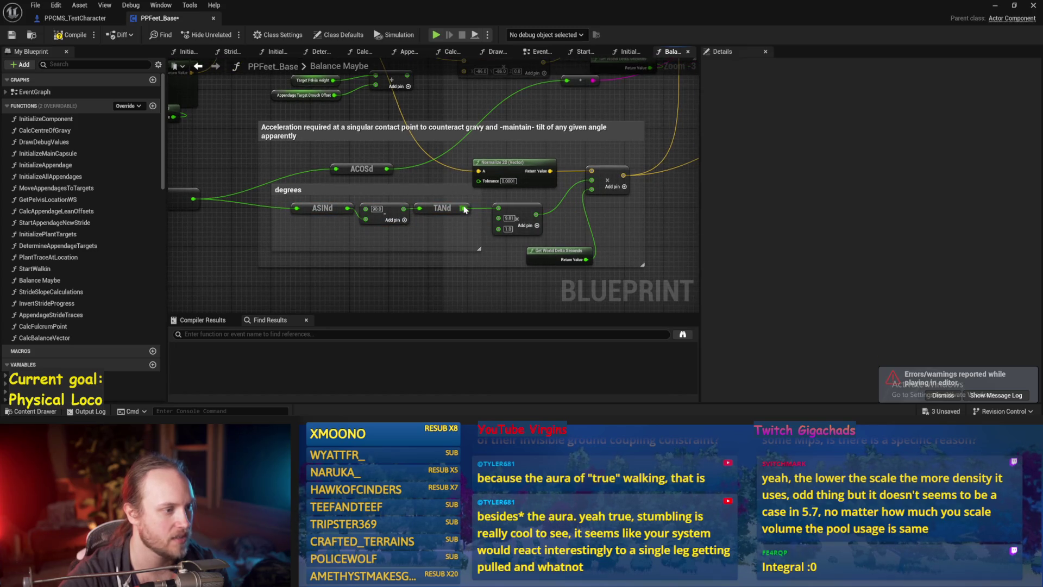
drag(464, 209, 550, 160)
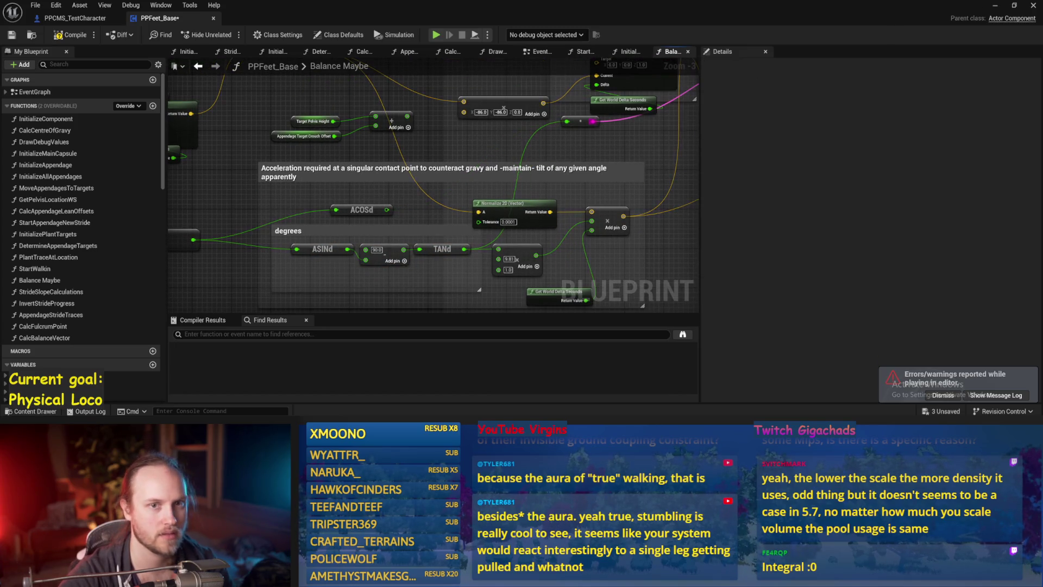
key(alt+p)
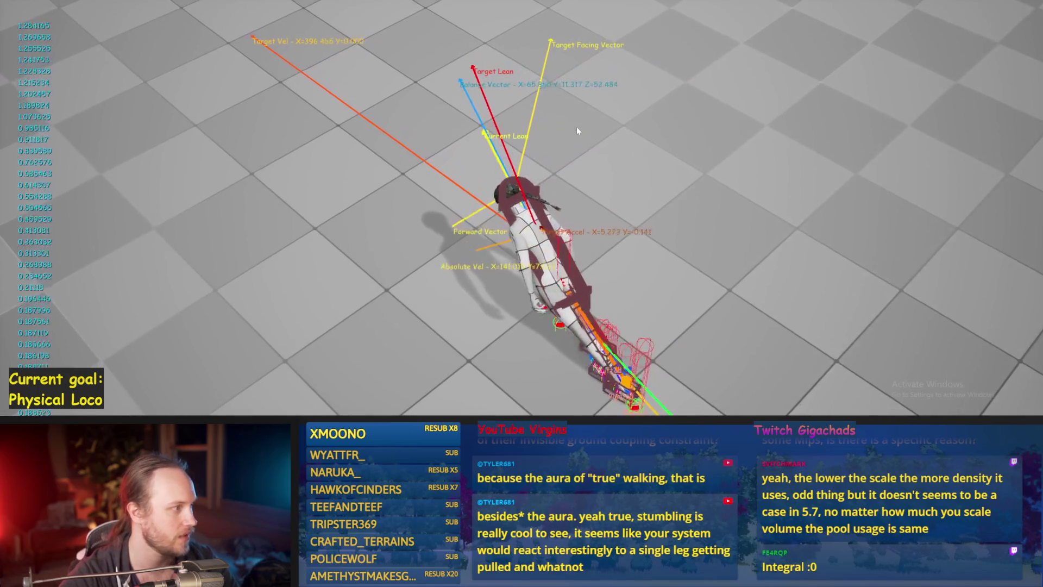
Stop and restart the play test, then end it to get back to the Balance Maybe graph
key(Escape)
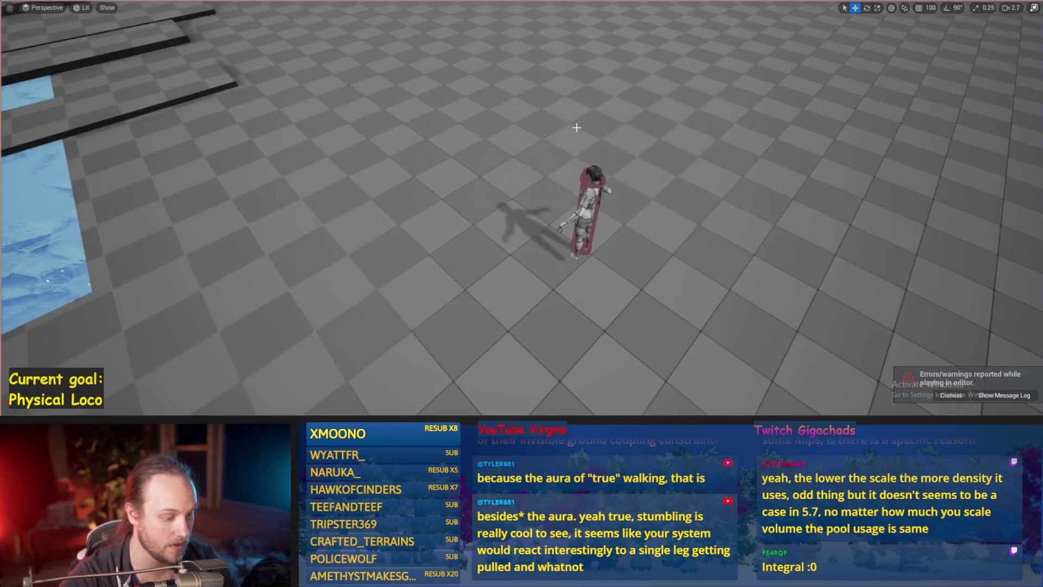
key(alt+p)
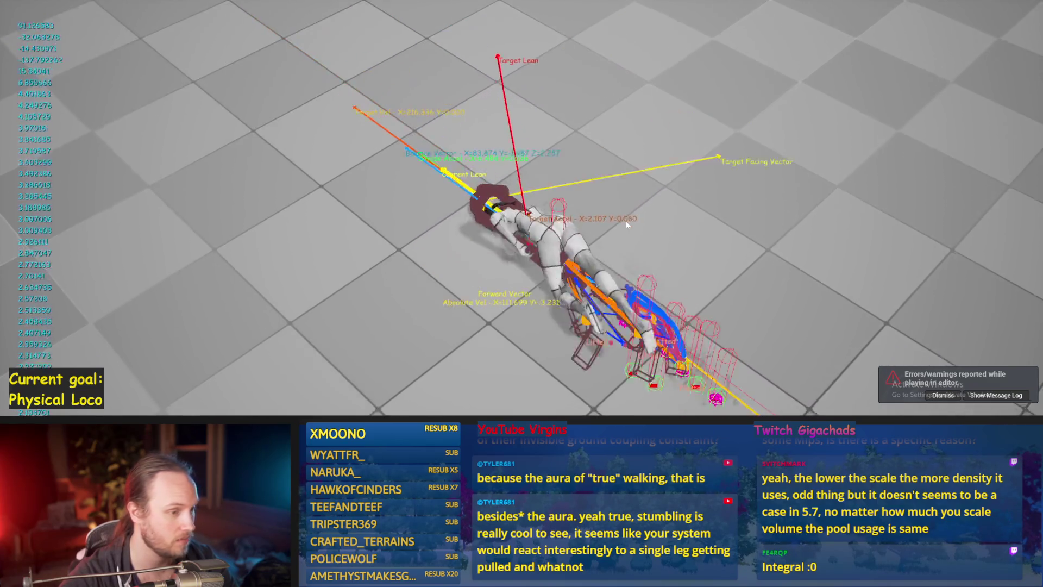
key(Escape)
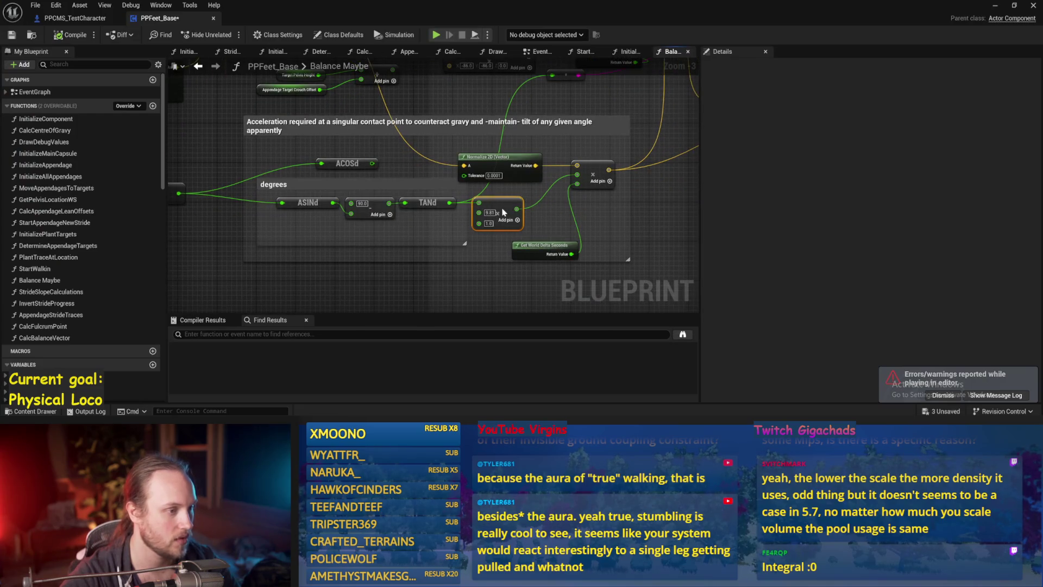
Pan to the balance calculation nodes and compile the blueprint
drag(607, 227, 535, 251)
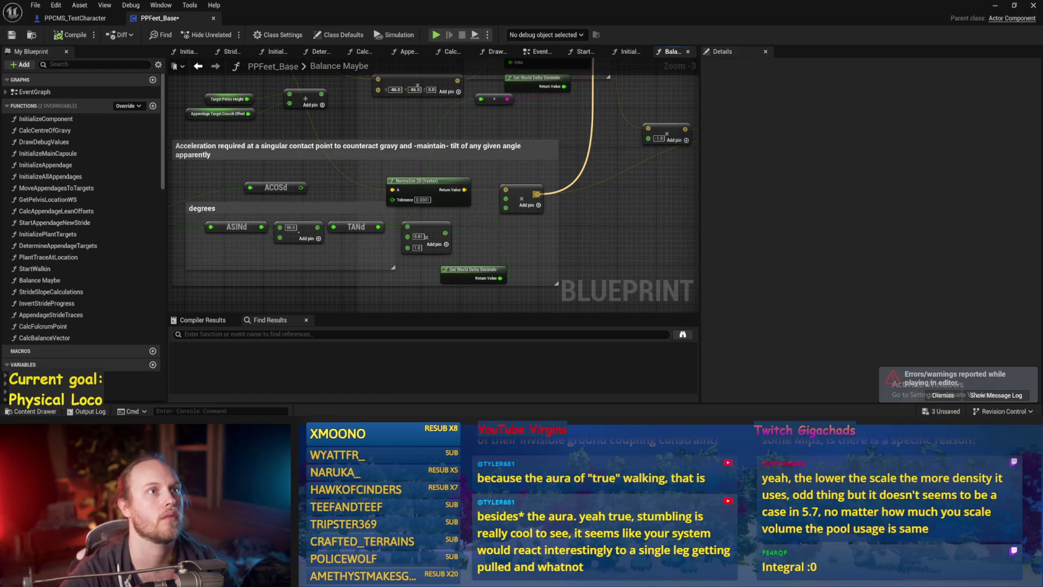
mouse_move(449, 207)
mouse_down()
mouse_move(380, 219)
mouse_move(441, 186)
mouse_up()
click(57, 36)
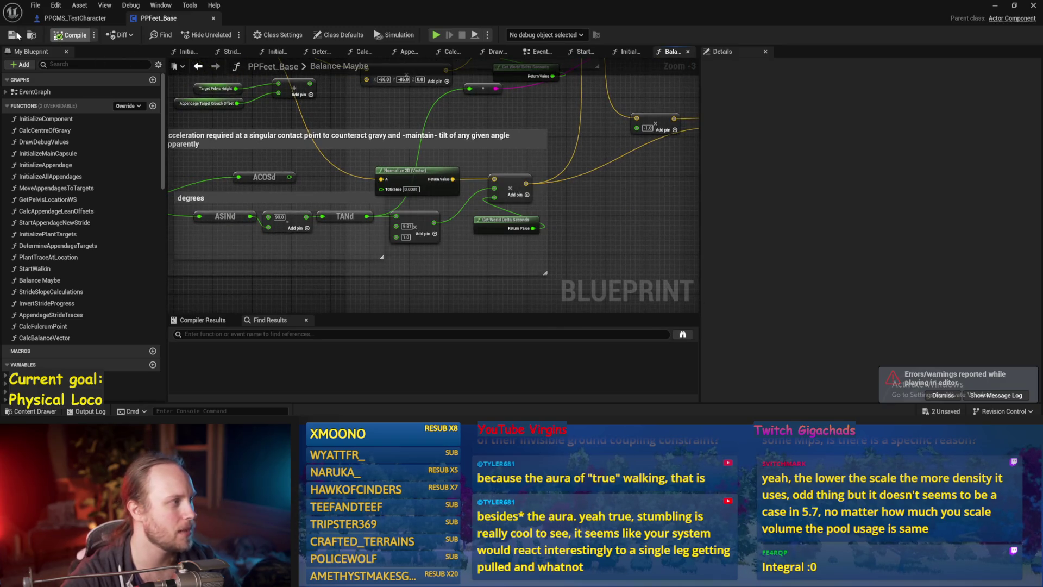
Wire the multiply result onward, move Print String left, and hide the editor to show the level
mouse_move(253, 228)
mouse_down()
mouse_move(389, 223)
mouse_move(549, 242)
mouse_move(503, 250)
mouse_up()
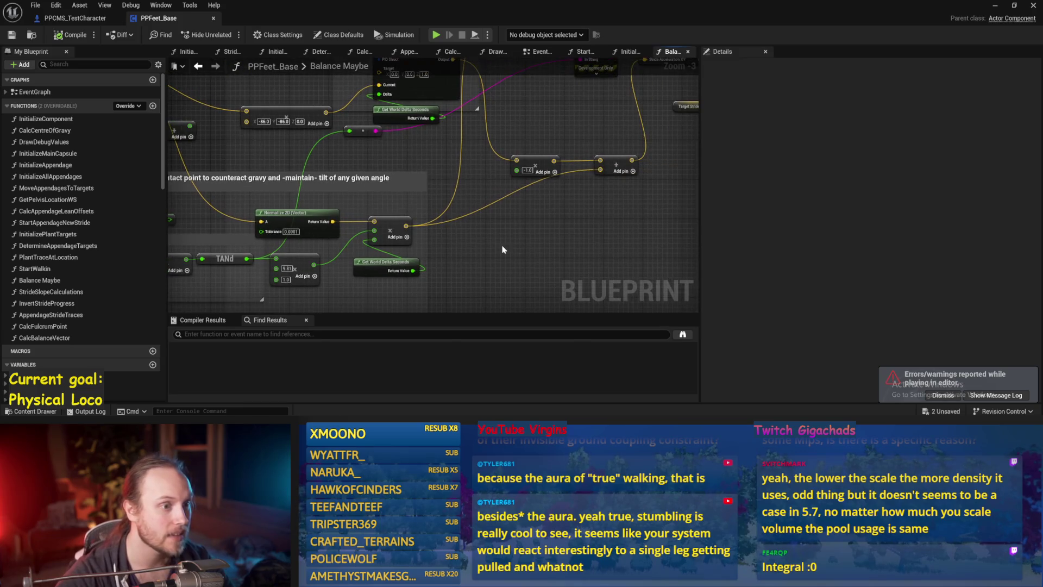
drag(472, 218, 408, 218)
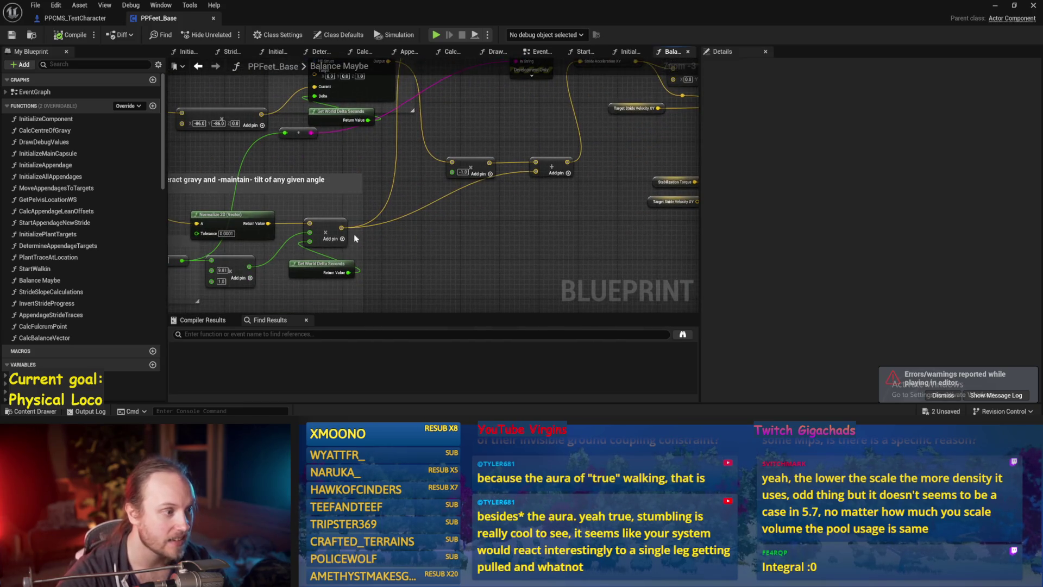
mouse_move(339, 228)
mouse_down()
mouse_move(502, 179)
mouse_move(491, 126)
mouse_up()
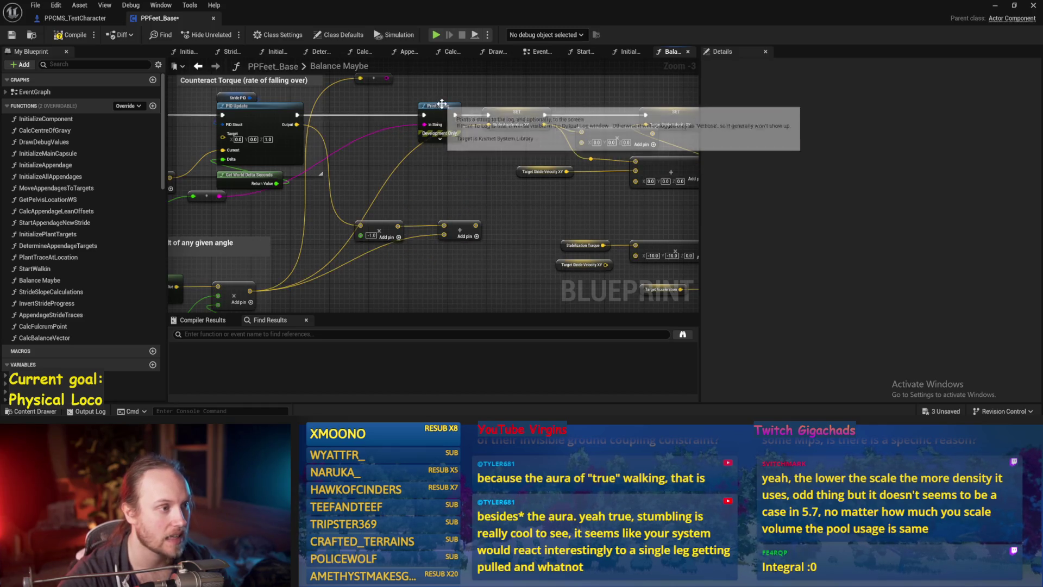
drag(438, 107, 377, 107)
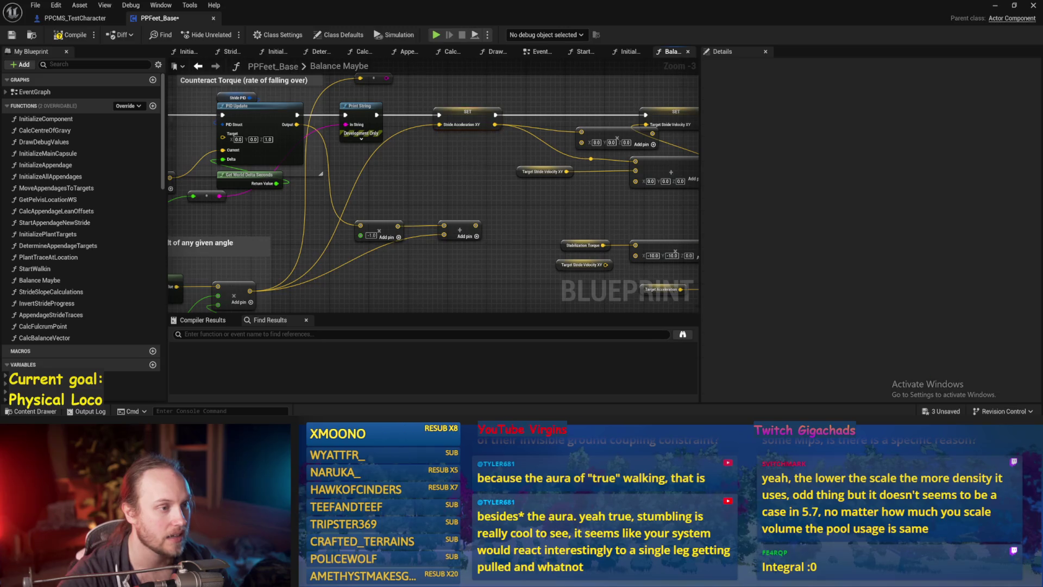
click(988, 7)
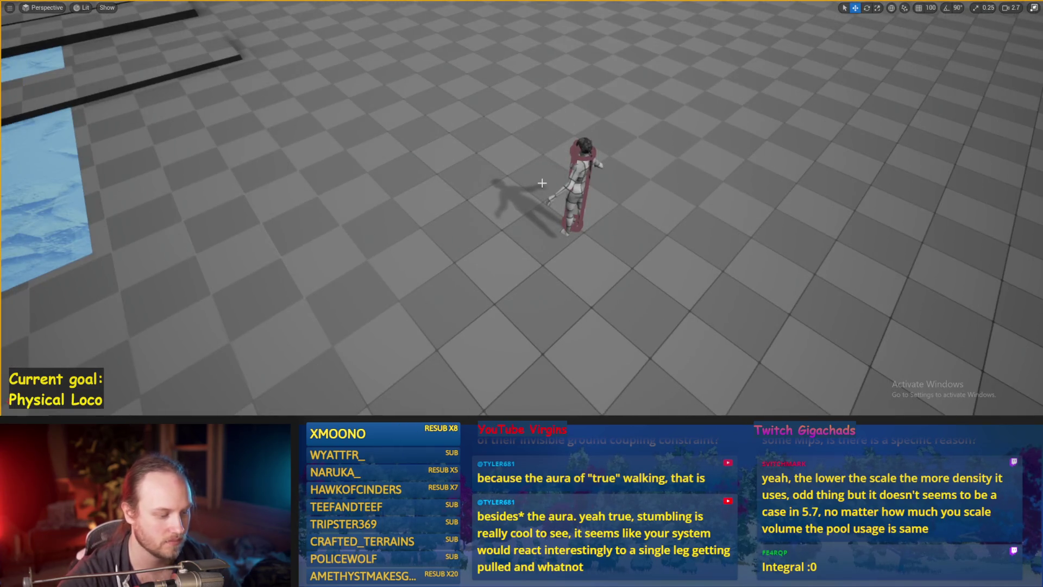
Run play tests with the character walking forward on W, then restore the PPFeet_Base editor
key(alt+p)
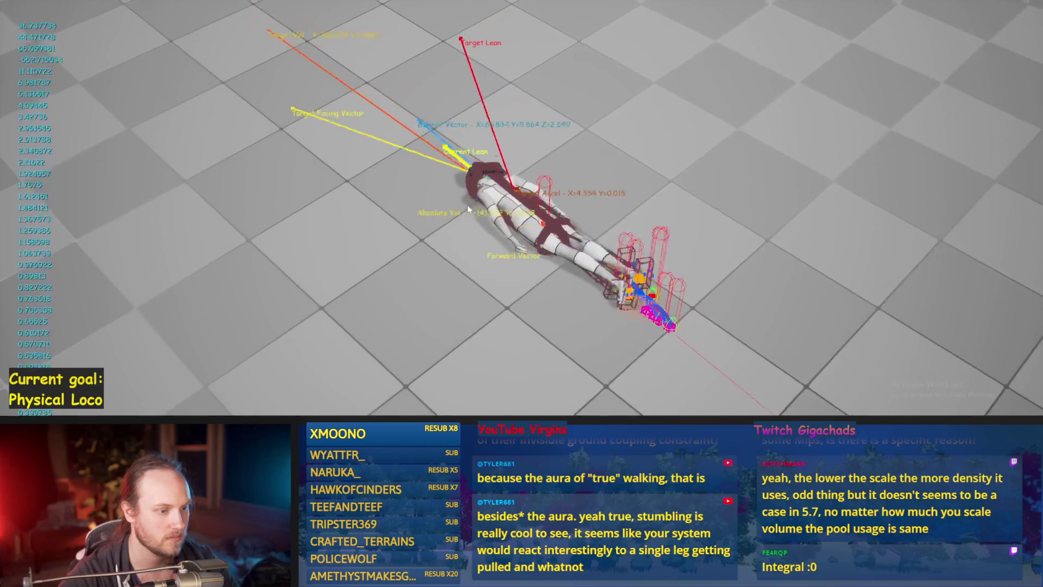
key(Escape)
key(alt+p)
key(w)
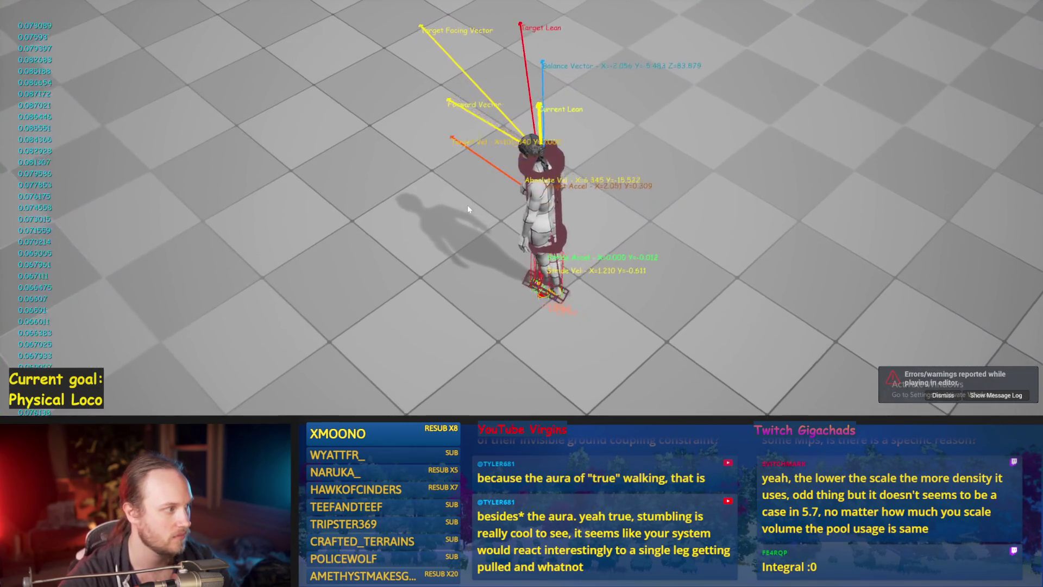
key(Escape)
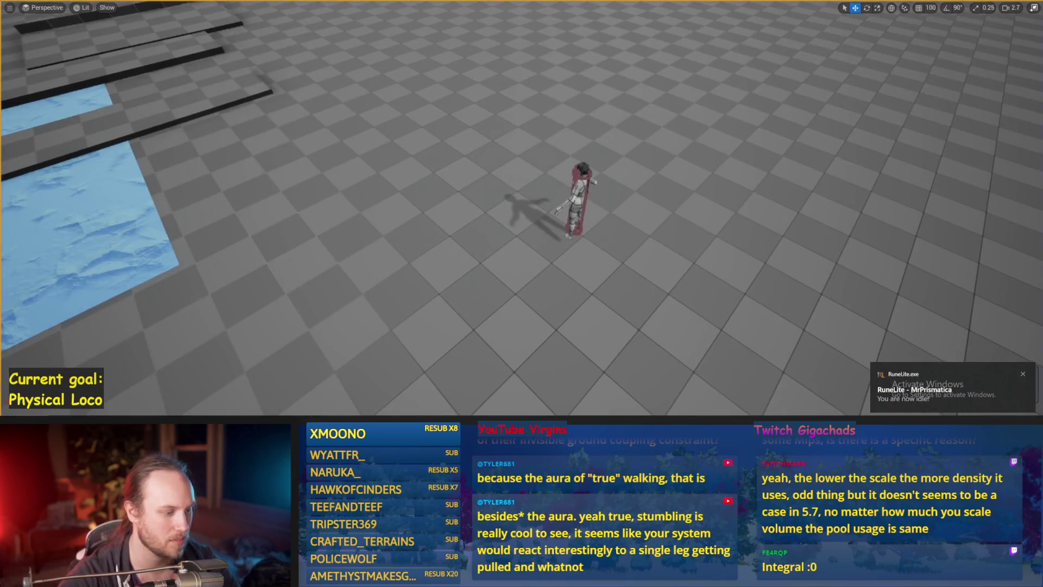
click(471, 407)
mouse_move(392, 217)
mouse_down()
mouse_move(481, 254)
mouse_move(354, 284)
mouse_move(454, 206)
mouse_move(459, 146)
mouse_up()
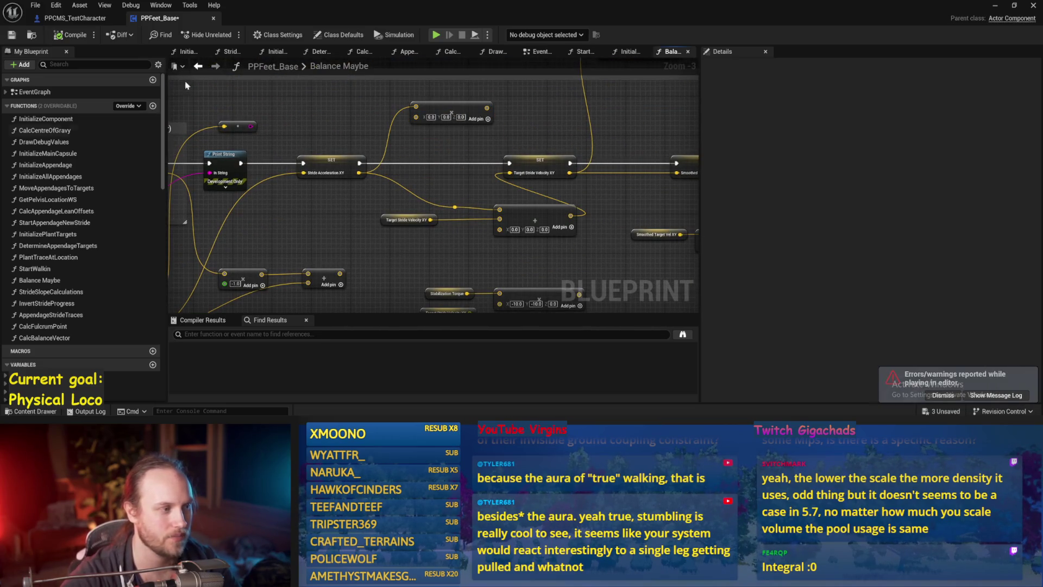
Add a Square node near the ACOSd and ASINd section
drag(434, 289, 349, 274)
mouse_move(266, 287)
mouse_down()
mouse_move(370, 268)
mouse_move(340, 270)
mouse_move(344, 253)
mouse_up()
right_click(344, 254)
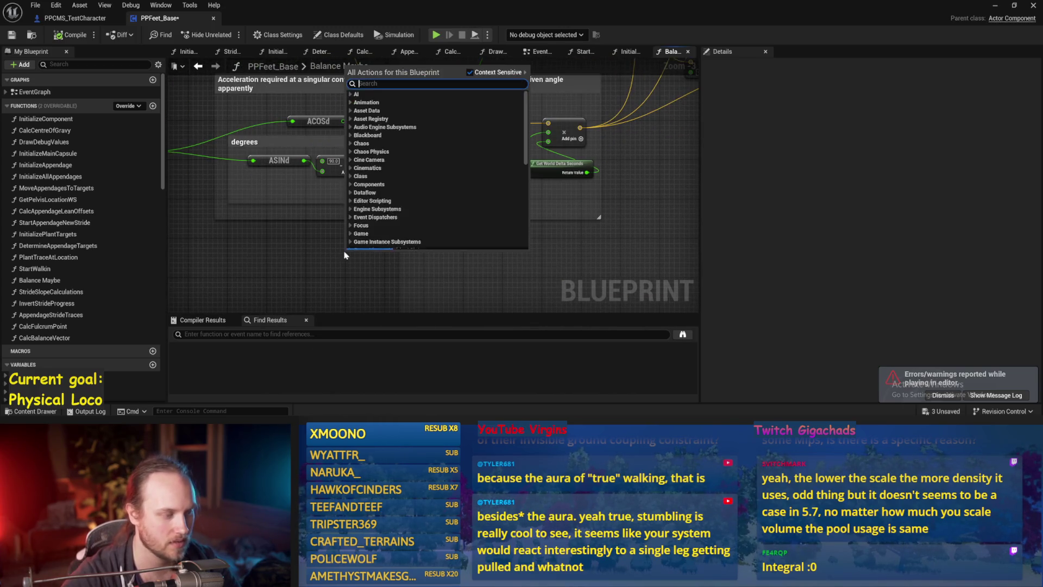
click(322, 254)
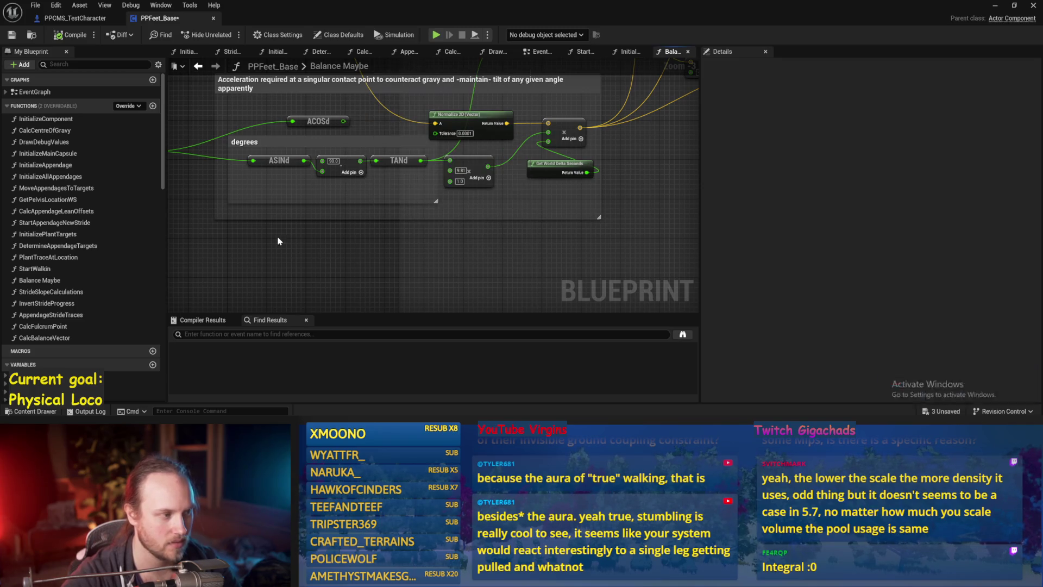
right_click(360, 247)
text(square)
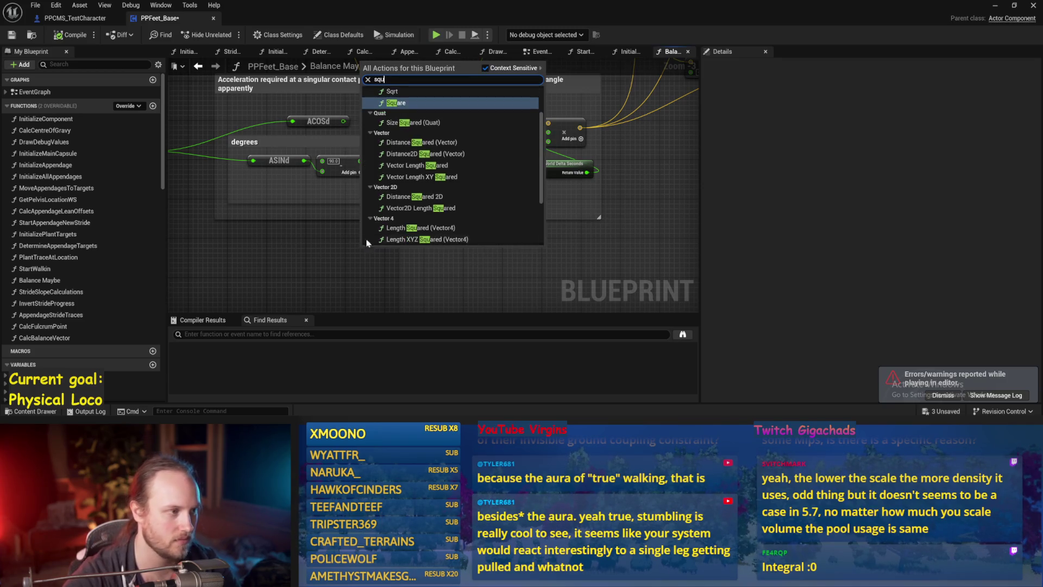
key(Return)
Set the Square node's input to 9.81 for the multiply after TANd, then return to the level
scroll(326, 229, up, 2)
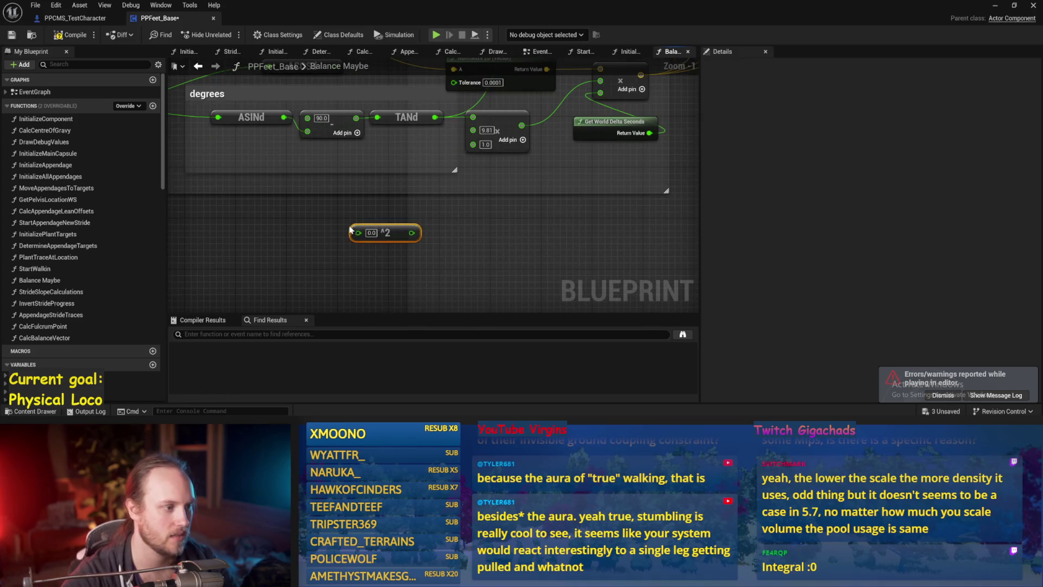
key(BackSpace)
text(9.81)
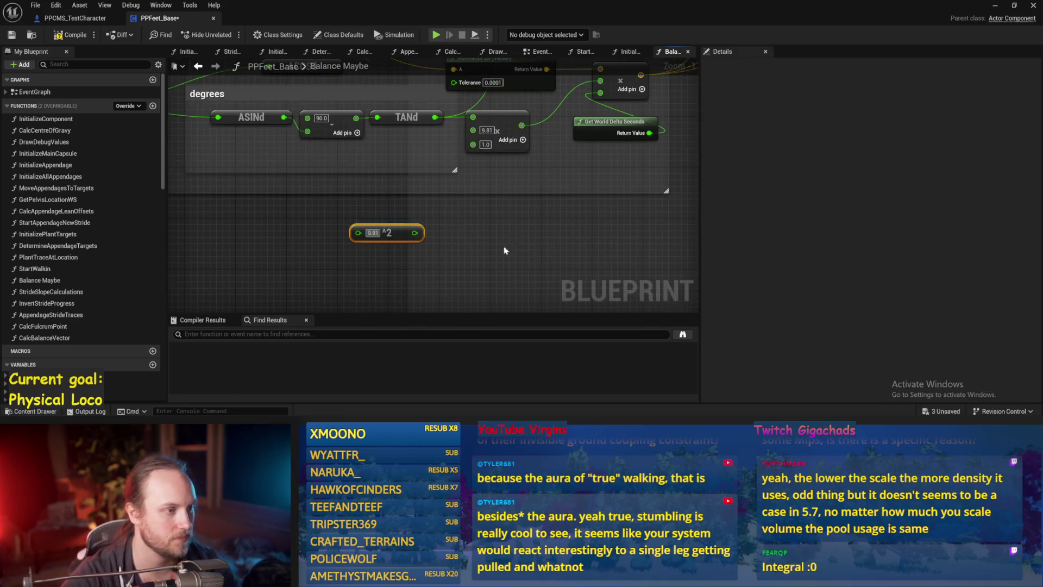
drag(505, 251, 468, 285)
click(395, 285)
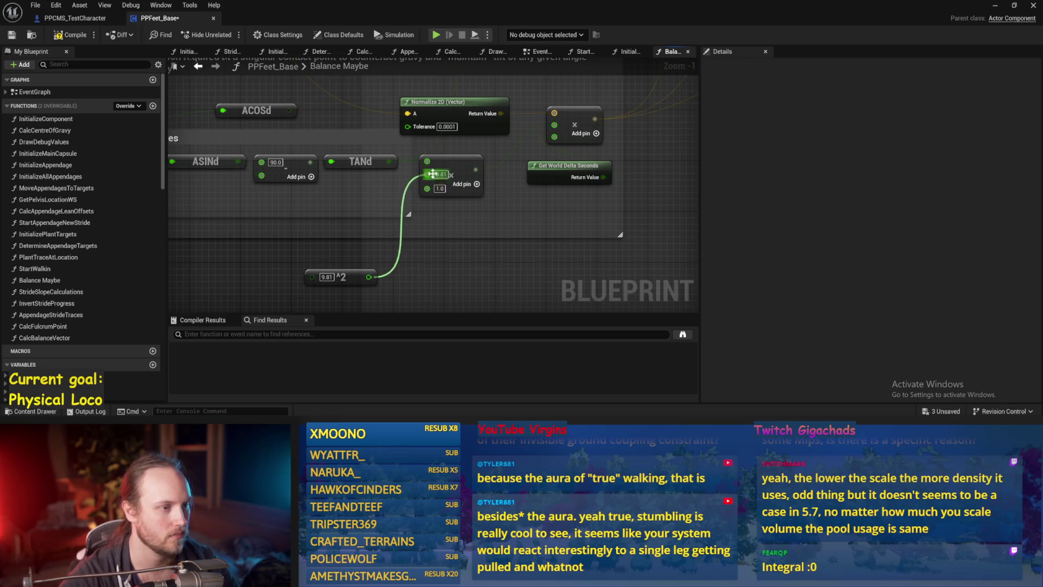
scroll(594, 234, down, 1)
click(995, 5)
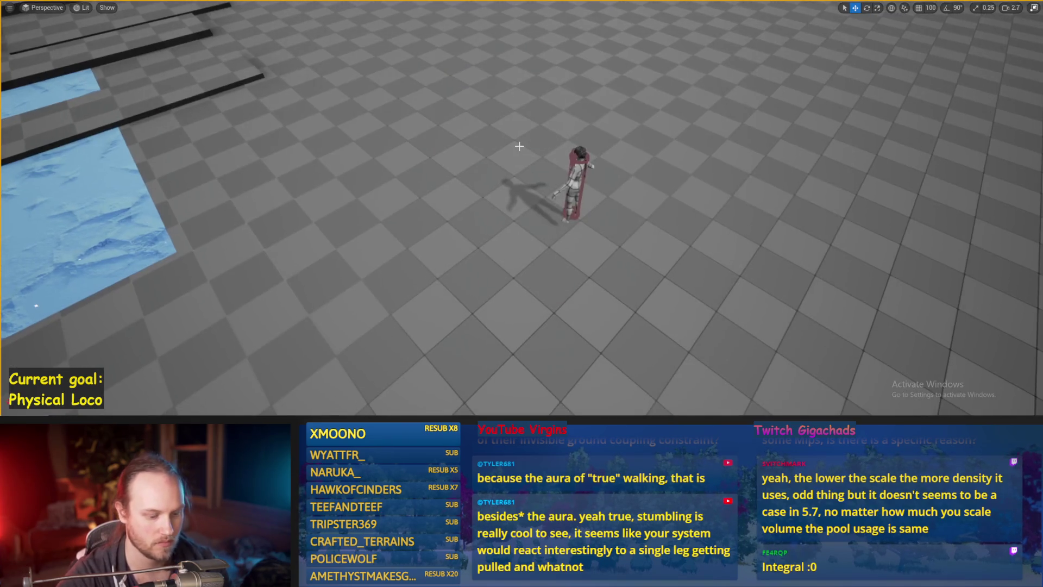
Run two quick play sessions to test the balance change
key(alt+p)
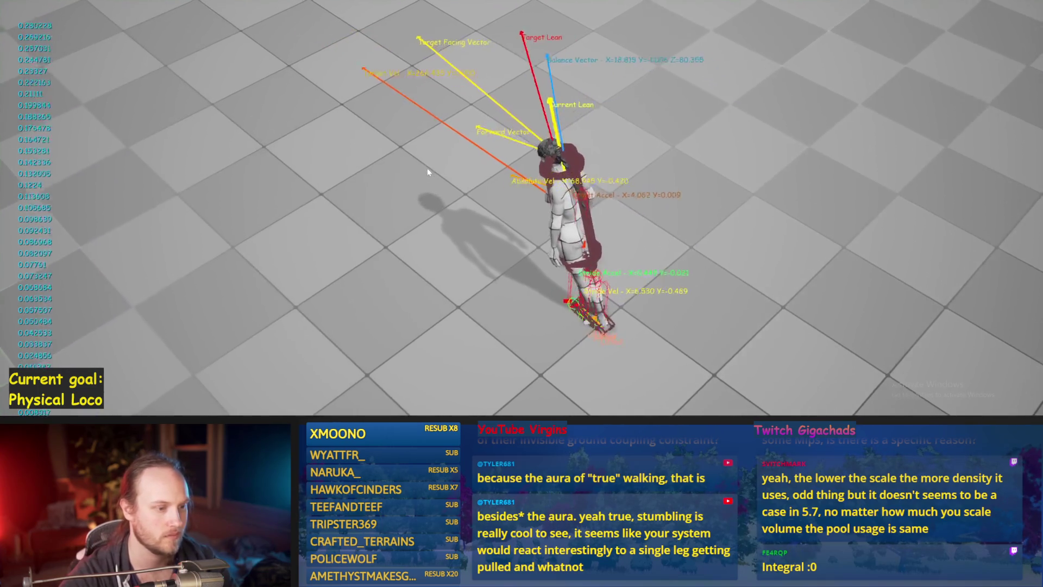
key(Escape)
key(alt+p)
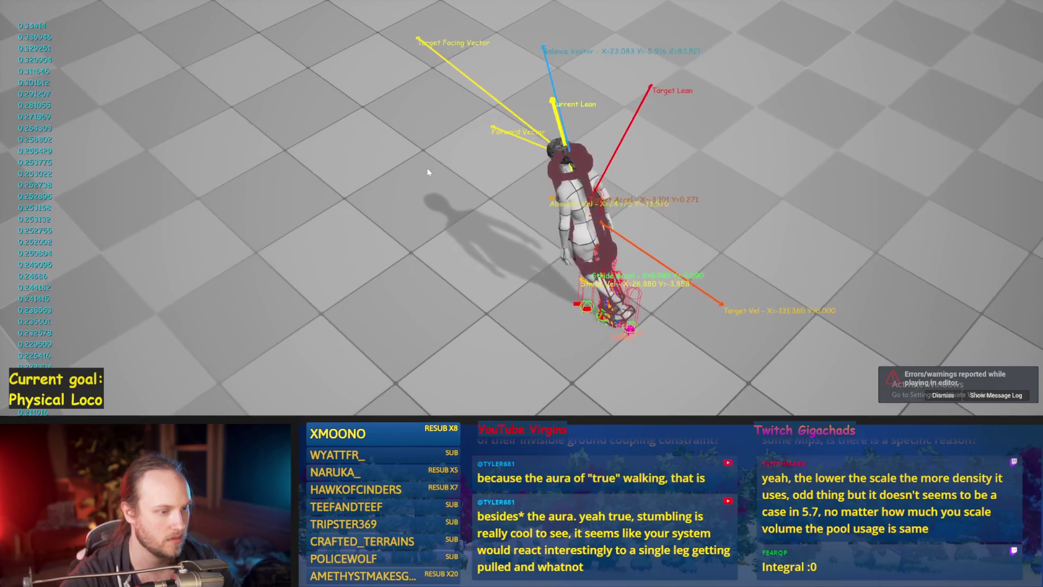
key(Escape)
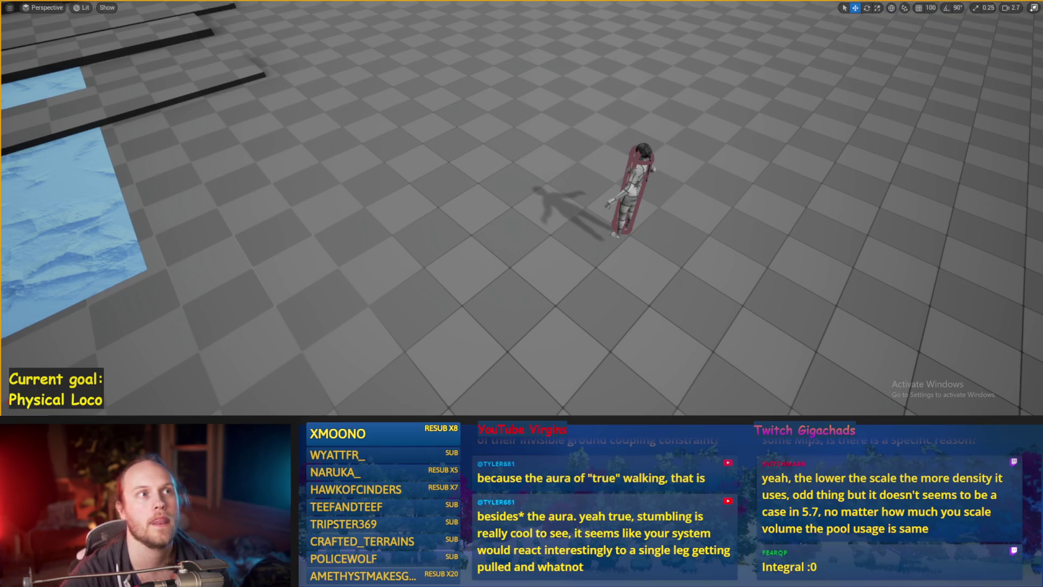
Select the character, save all changes, run one more play test, and return to the Blueprint editor
scroll(649, 290, down, 2)
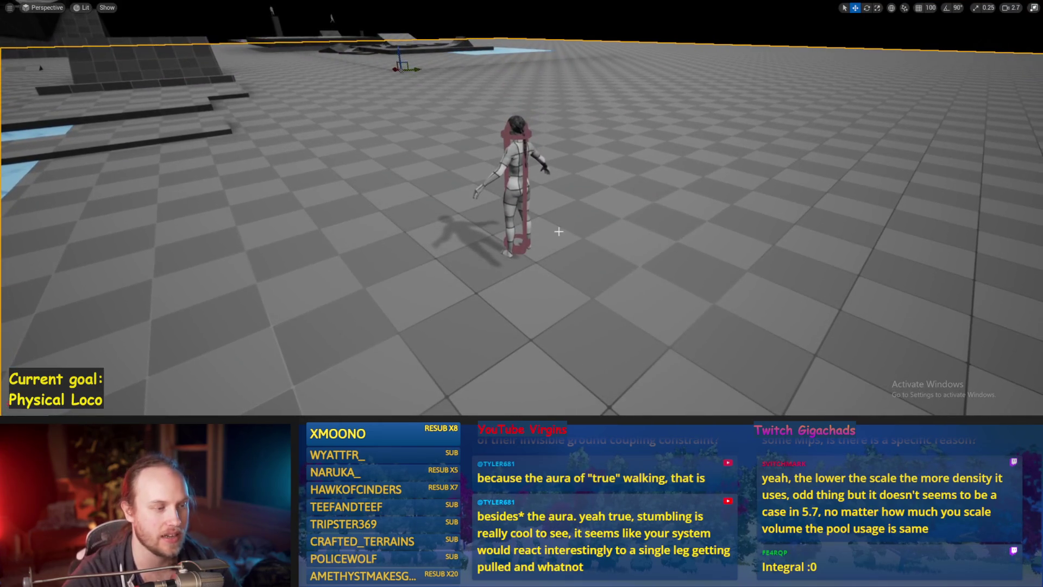
click(525, 197)
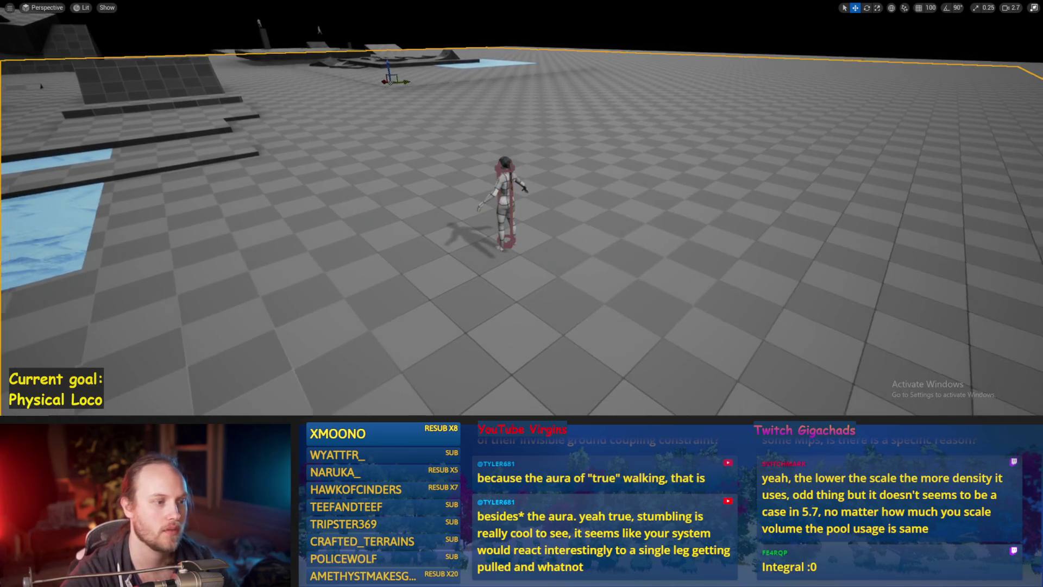
key(ctrl+s)
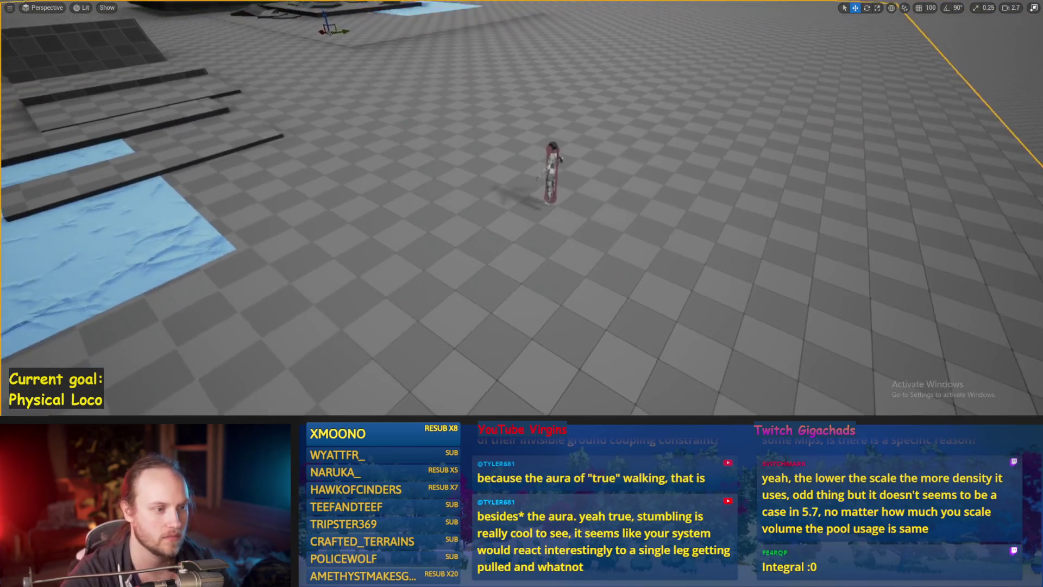
key(alt+p)
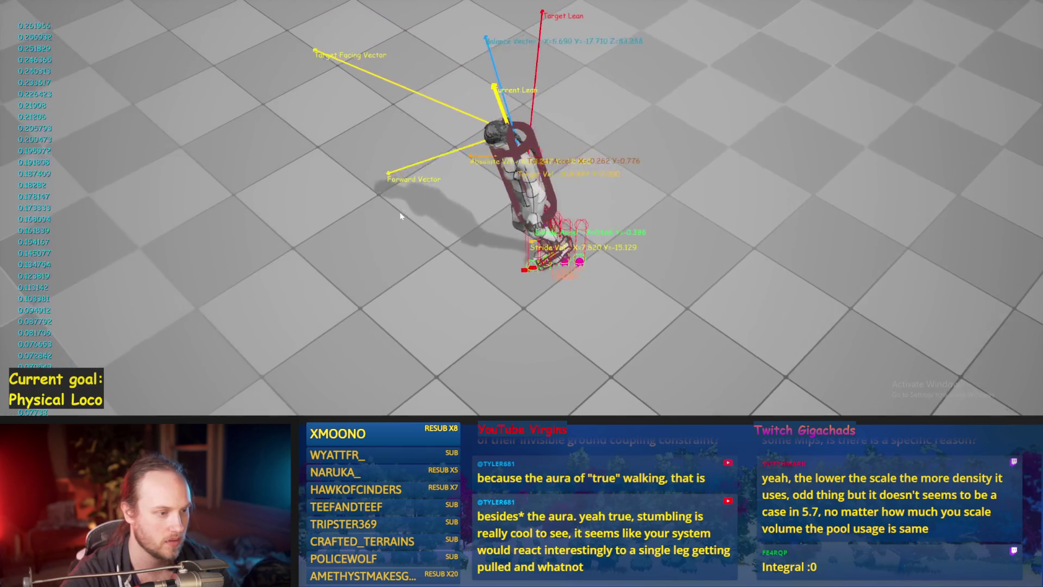
key(Escape)
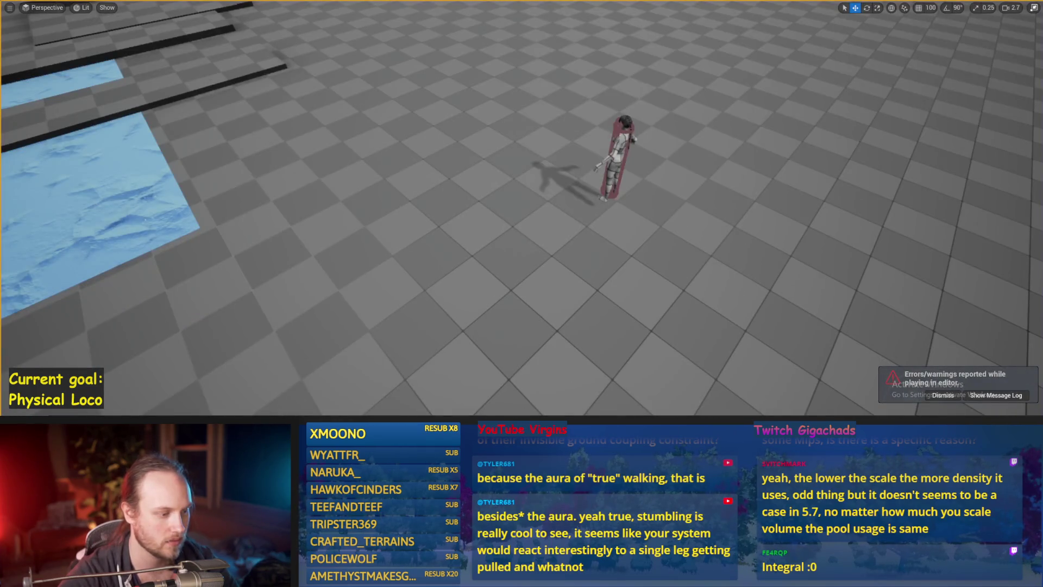
click(469, 407)
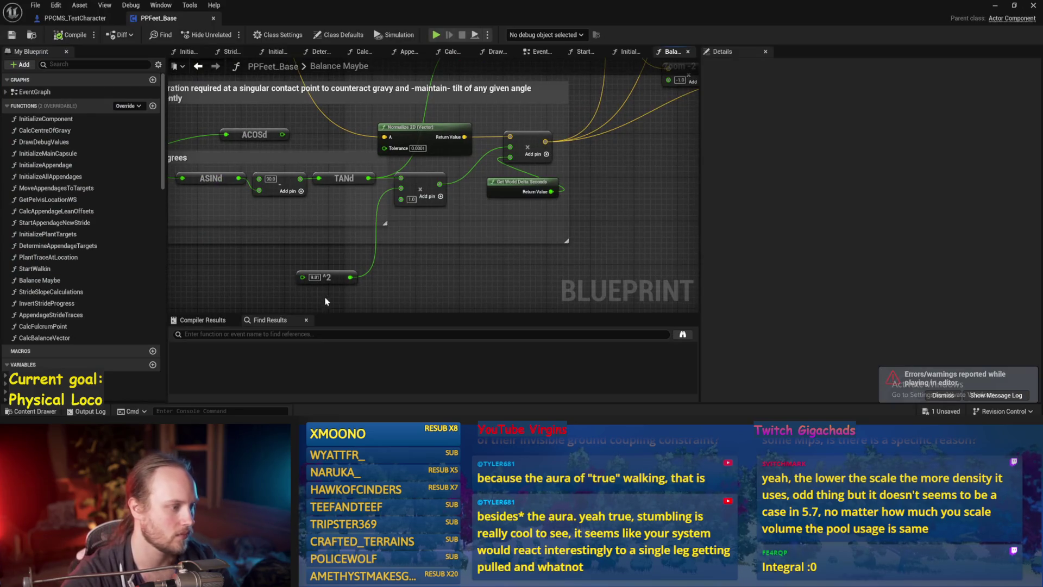
Move the Get World Delta Seconds node down-left, save PPFeet_Base, and minimize the editor to watch the game
key(ctrl+s)
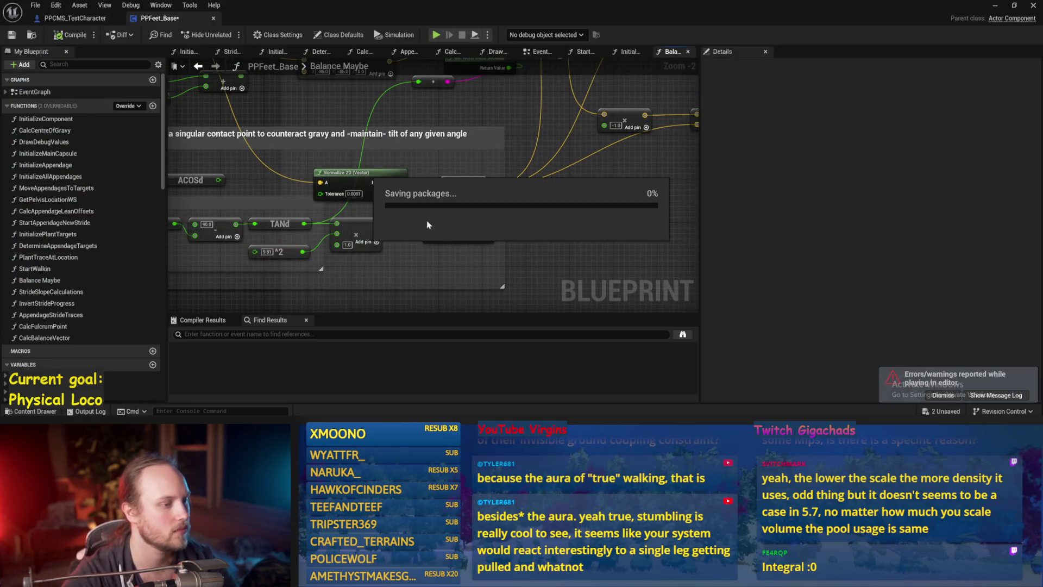
mouse_move(449, 228)
mouse_down()
mouse_move(372, 299)
mouse_move(389, 301)
mouse_up()
scroll(443, 272, down, 1)
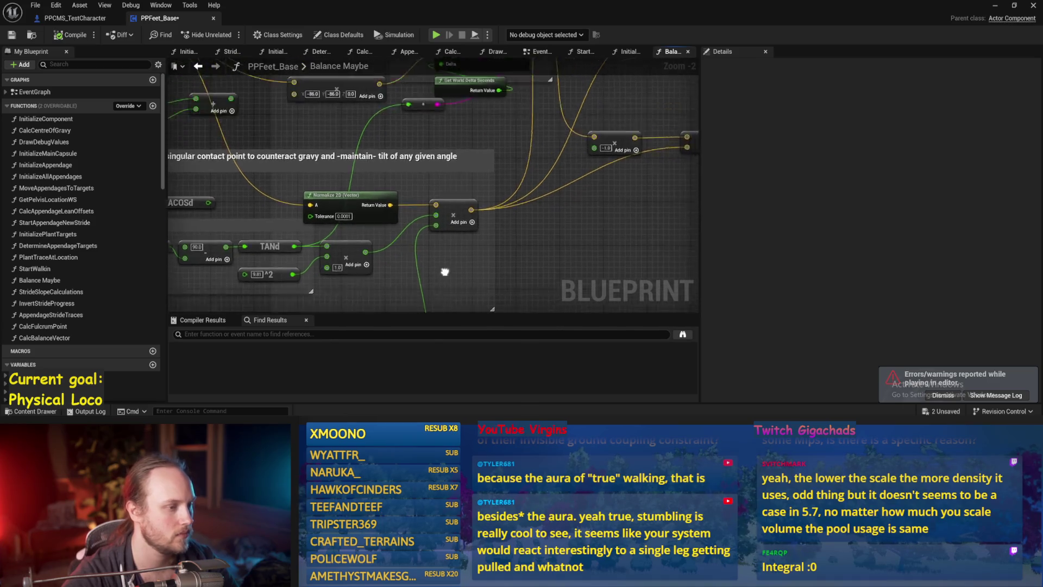
click(547, 223)
key(ctrl+s)
mouse_move(555, 193)
mouse_down()
mouse_move(471, 231)
mouse_move(571, 195)
mouse_up()
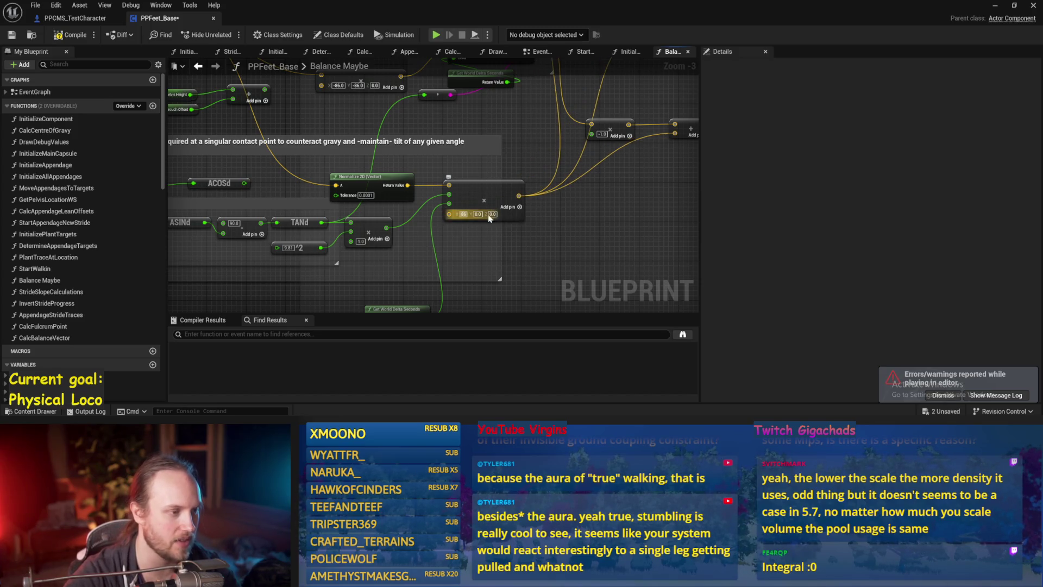
click(994, 7)
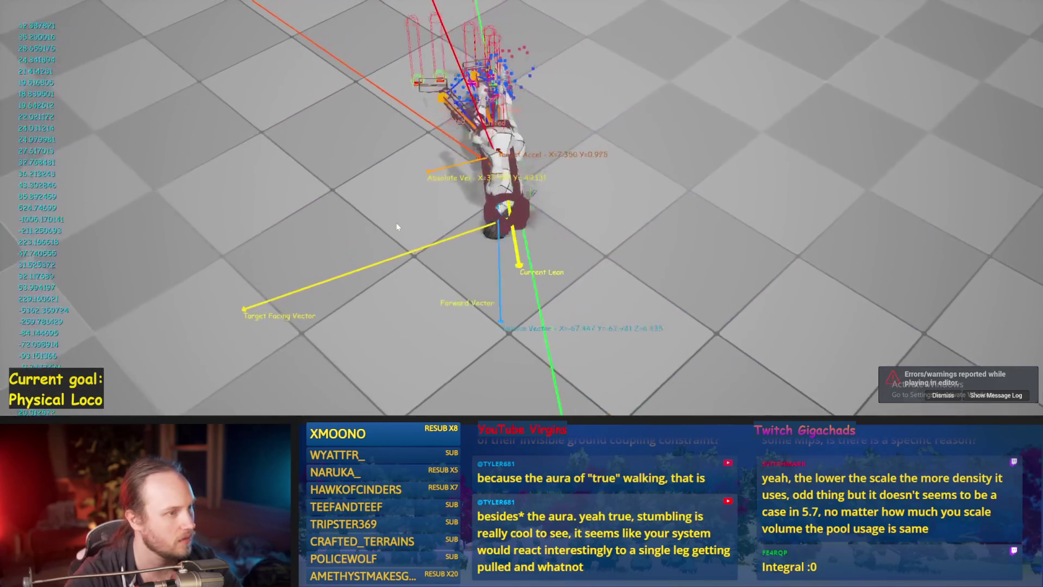
Stop the test and disconnect the squared term from the Multiply node
key(Escape)
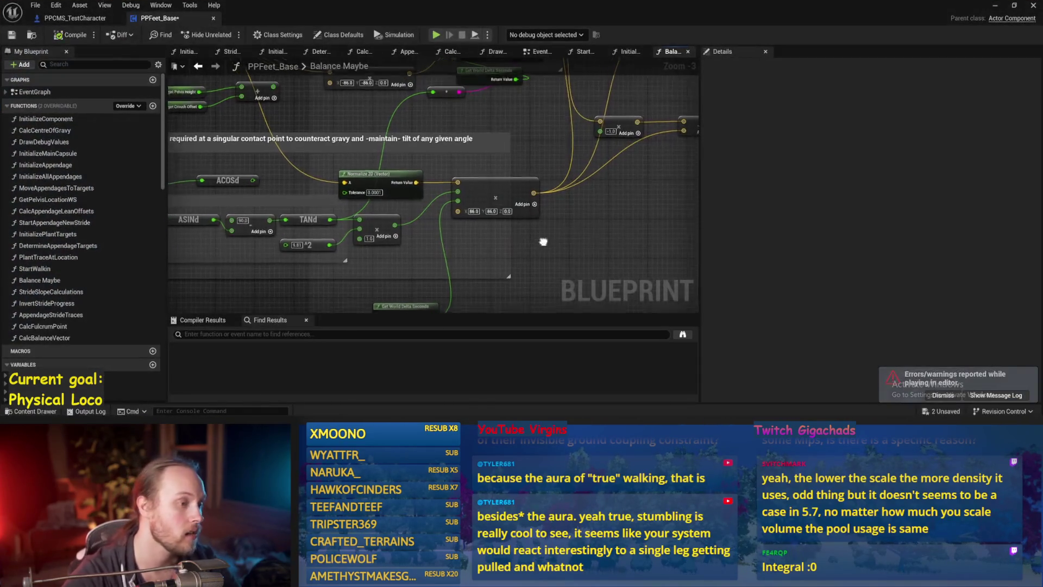
drag(544, 241, 576, 209)
drag(390, 198, 497, 236)
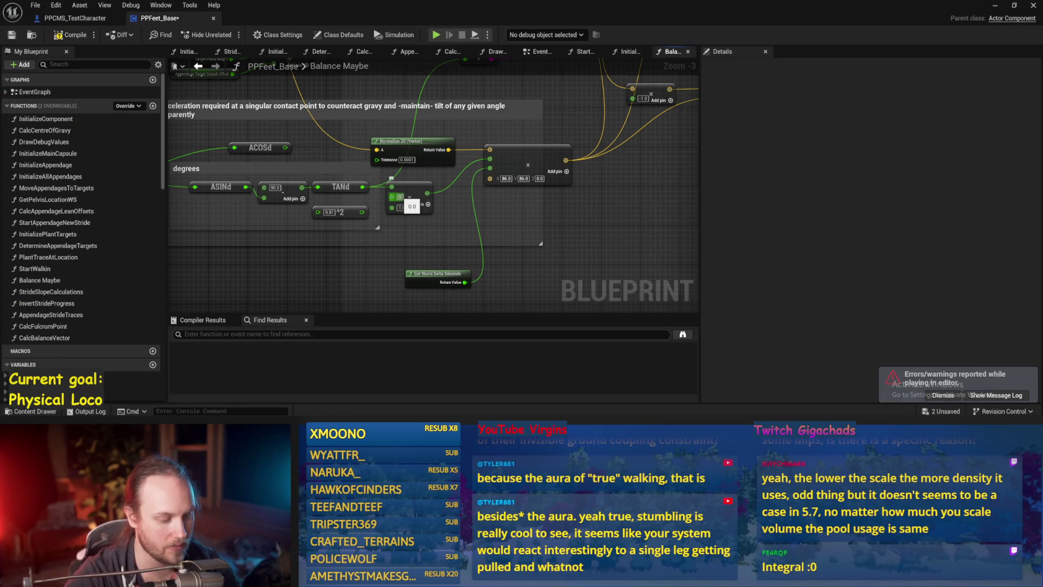
drag(565, 242, 505, 264)
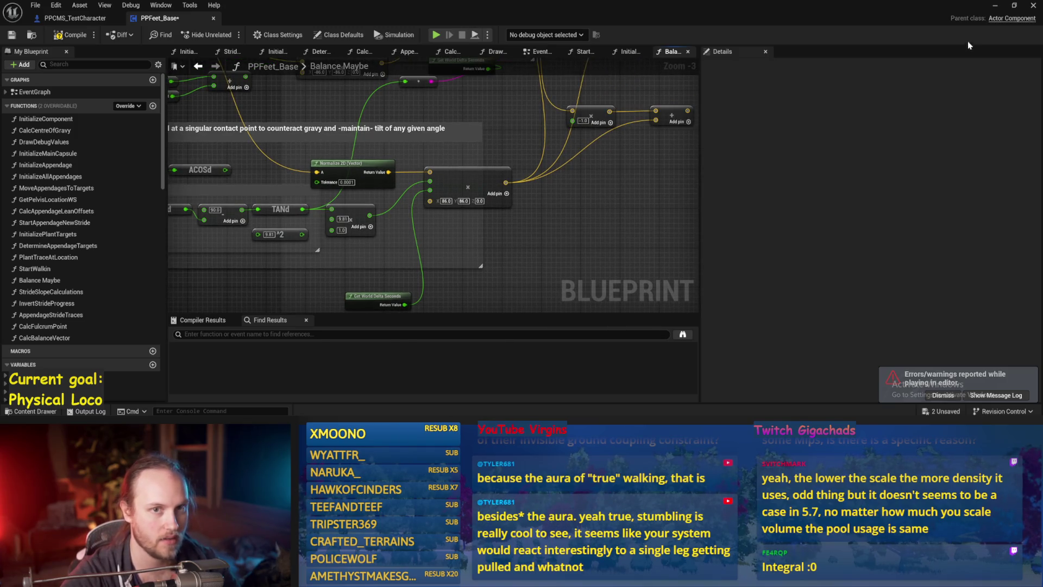
Watch the running game, then stop the play session and save PPFeet_Base
click(995, 6)
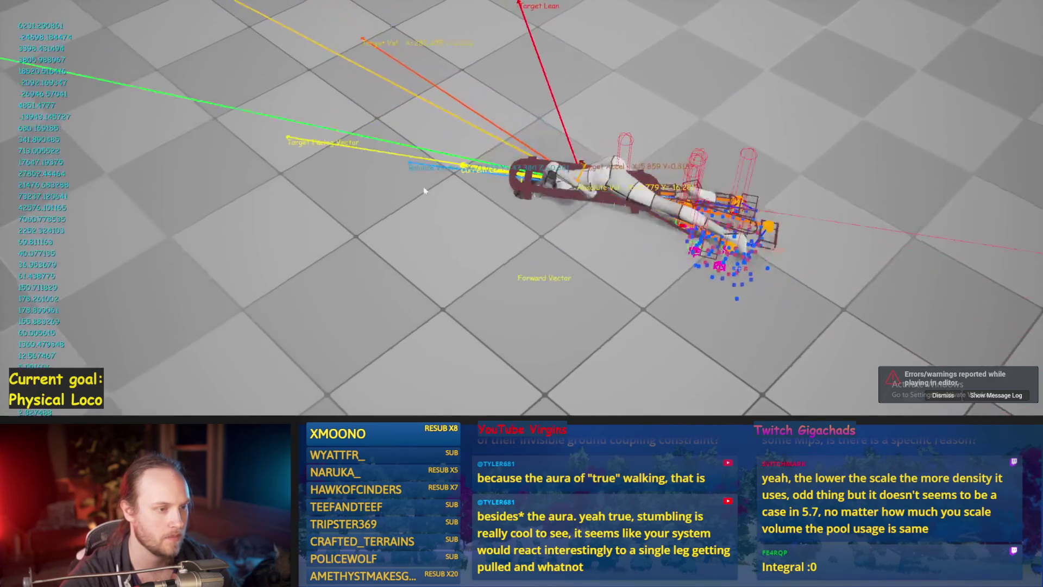
key(Escape)
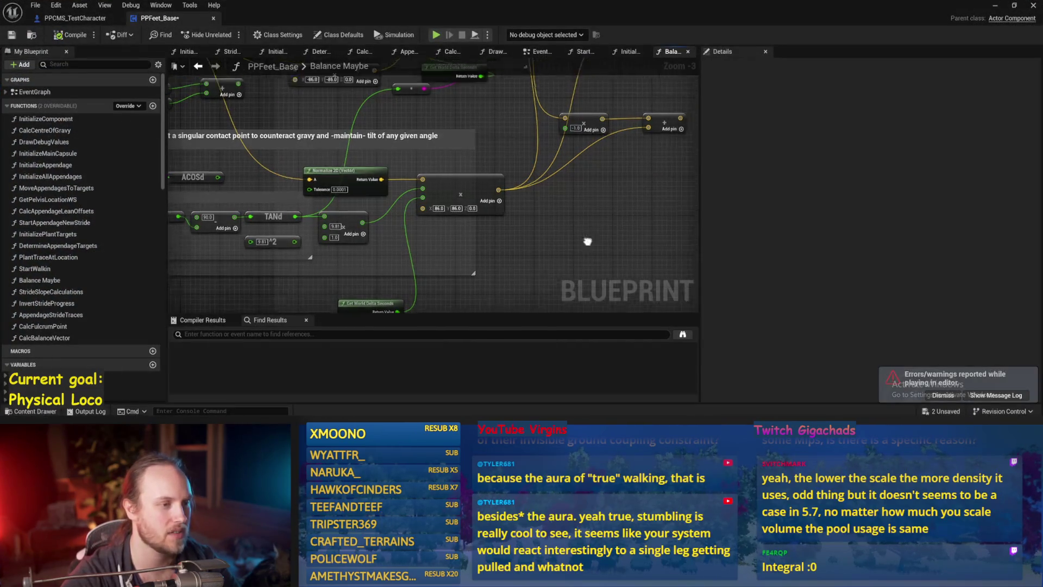
key(ctrl+s)
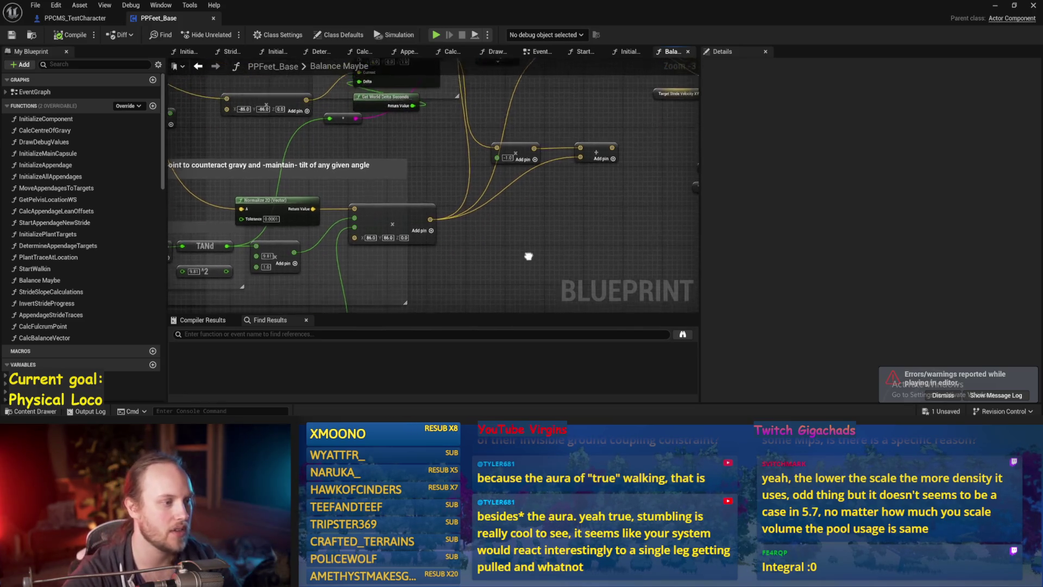
key(ctrl+s)
Reposition the Get World Delta Seconds, -1.0 and Add nodes, save, and return to the running game
mouse_move(469, 165)
mouse_down()
mouse_move(512, 256)
mouse_move(454, 226)
mouse_move(508, 152)
mouse_move(532, 198)
mouse_move(558, 196)
mouse_up()
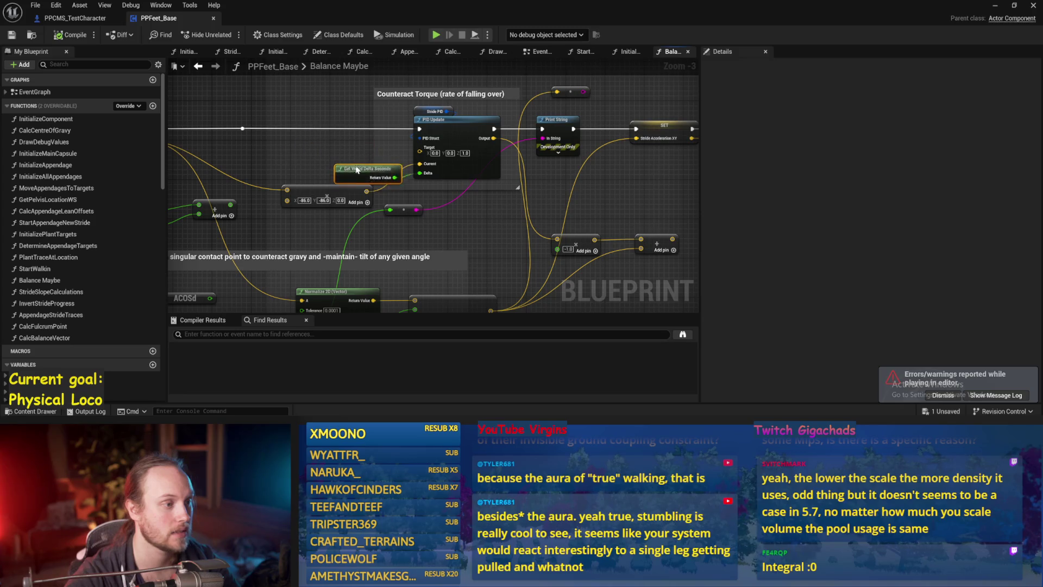
drag(438, 187, 400, 156)
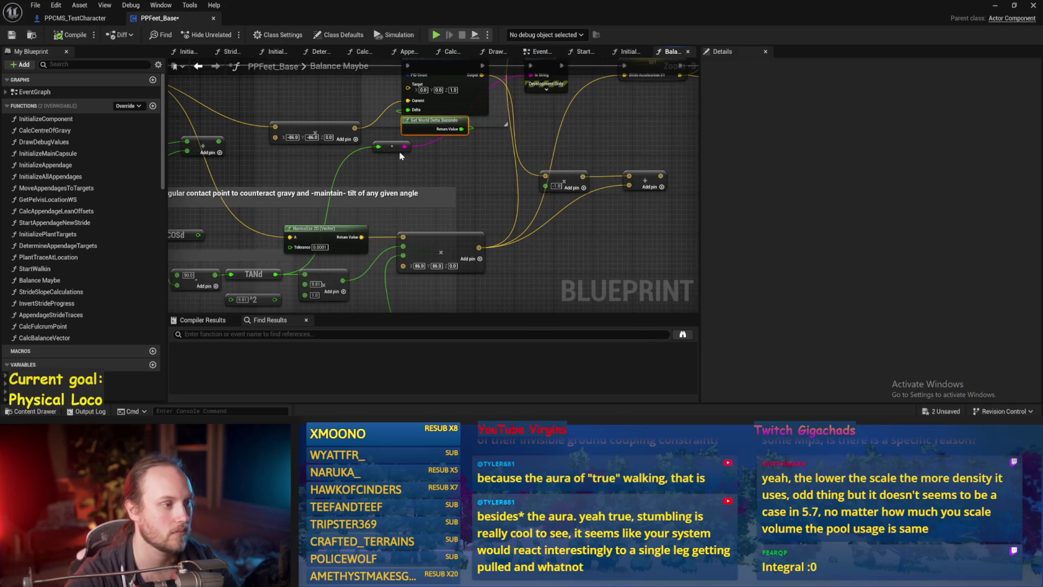
key(ctrl+z)
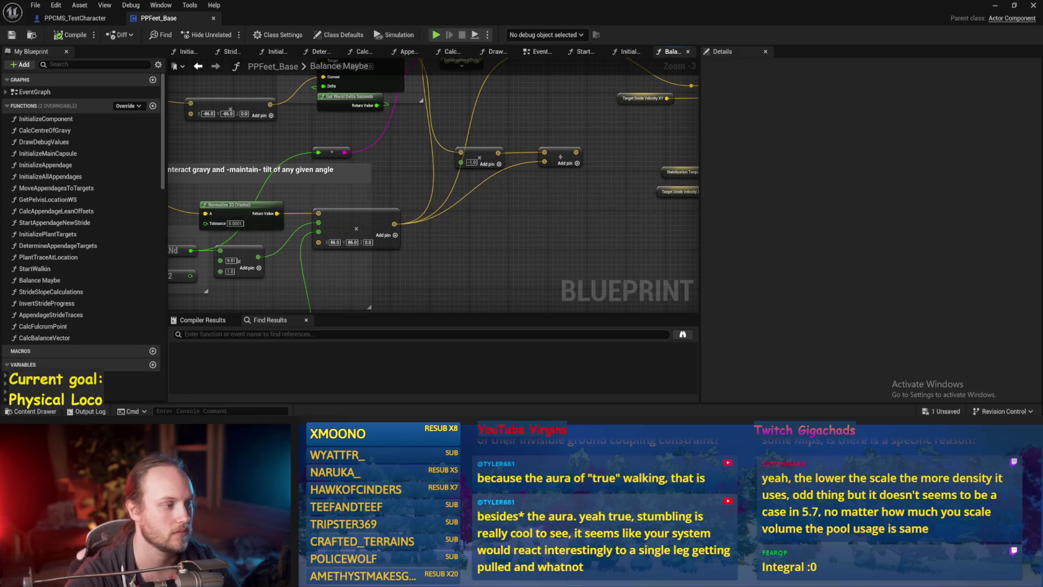
drag(369, 276, 438, 212)
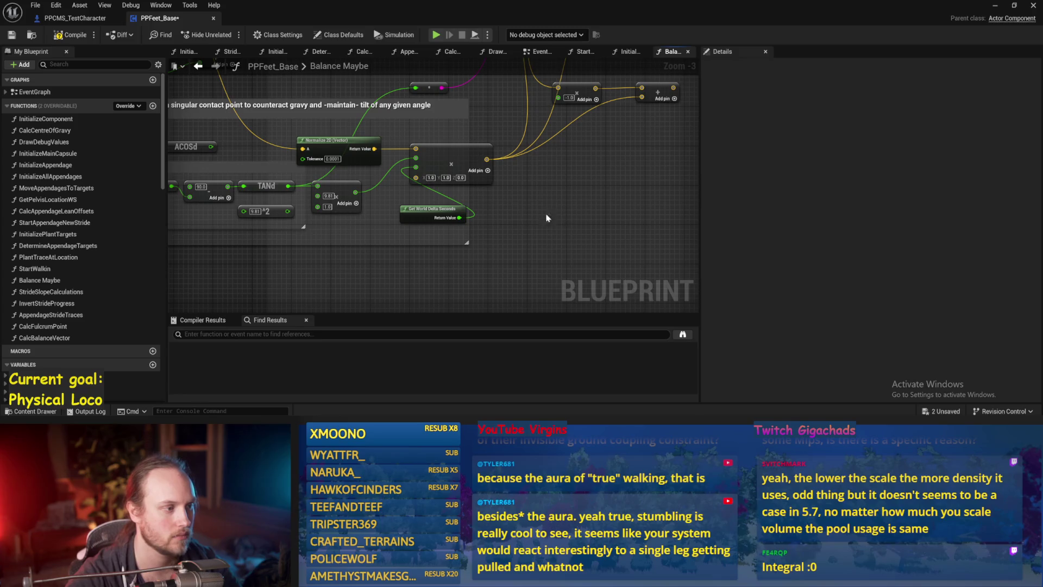
drag(522, 212, 499, 254)
mouse_move(573, 153)
mouse_down()
mouse_move(486, 242)
mouse_move(495, 193)
mouse_move(474, 213)
mouse_up()
drag(555, 178, 419, 179)
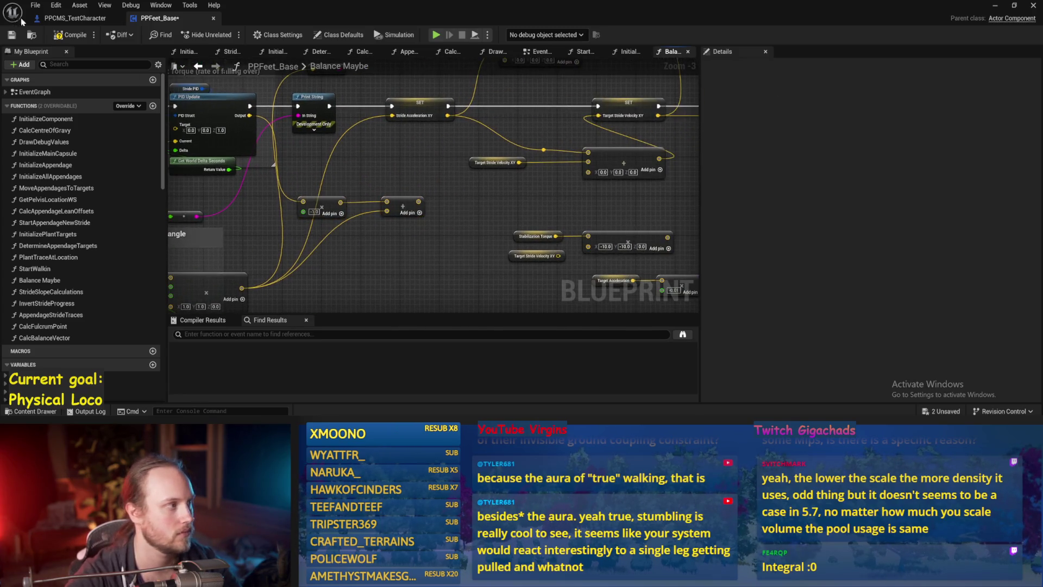
click(10, 35)
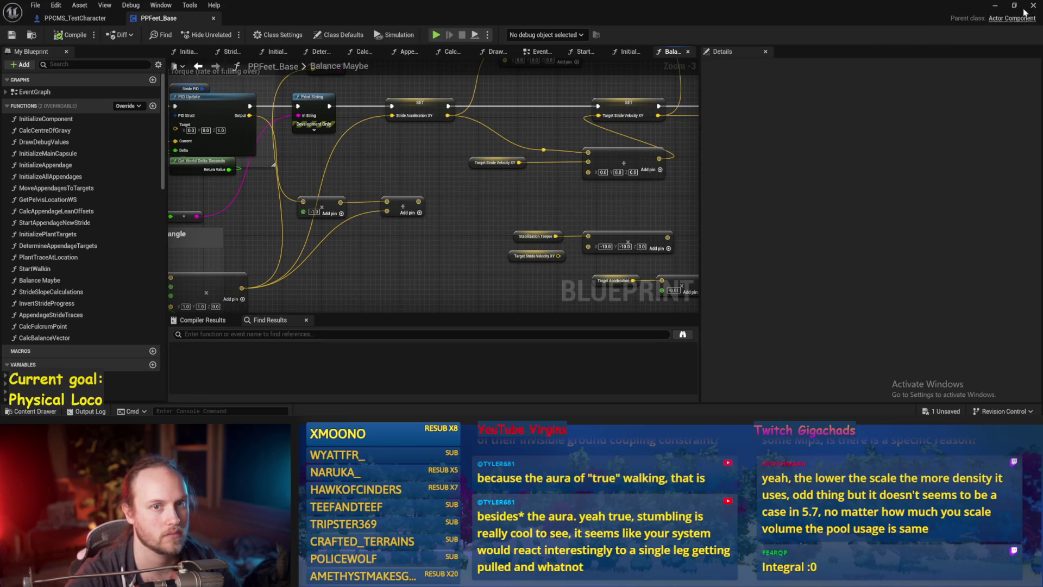
click(989, 7)
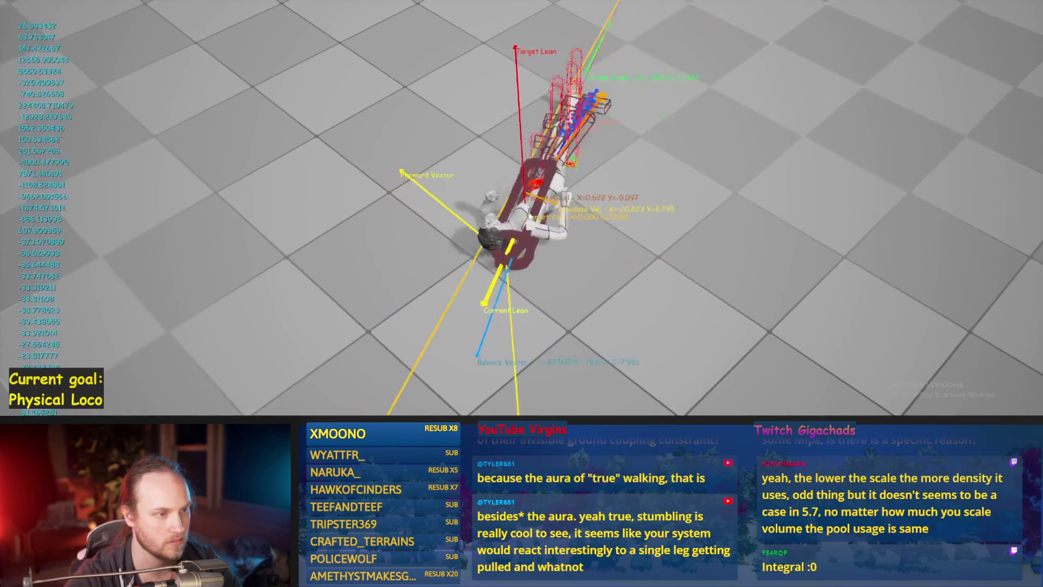
Stop the play session, save, and move the four smoothed velocity nodes to the right
key(Escape)
key(ctrl+s)
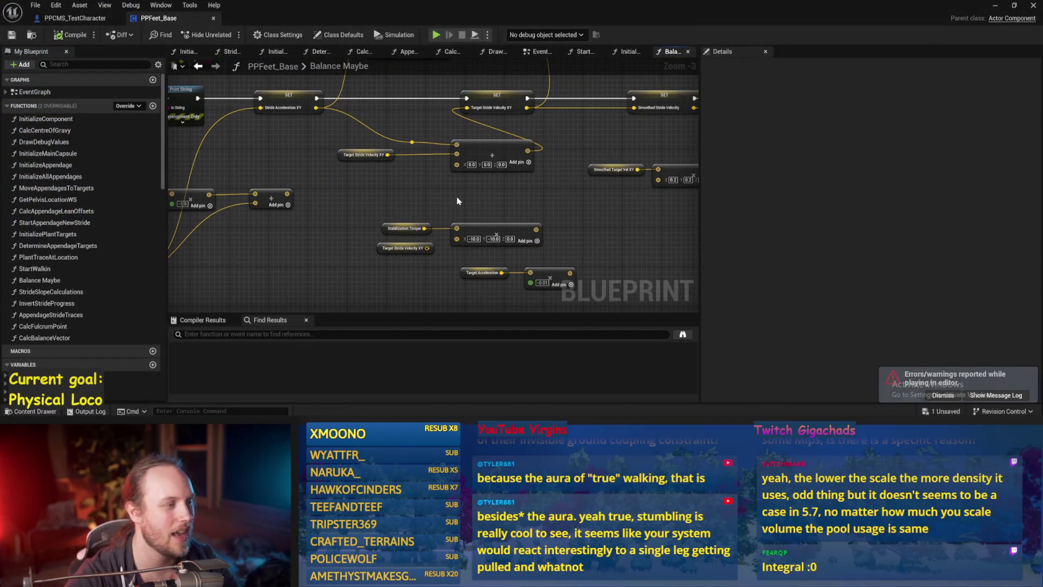
drag(457, 201, 466, 245)
scroll(547, 191, down, 1)
drag(547, 191, 455, 149)
drag(377, 161, 453, 157)
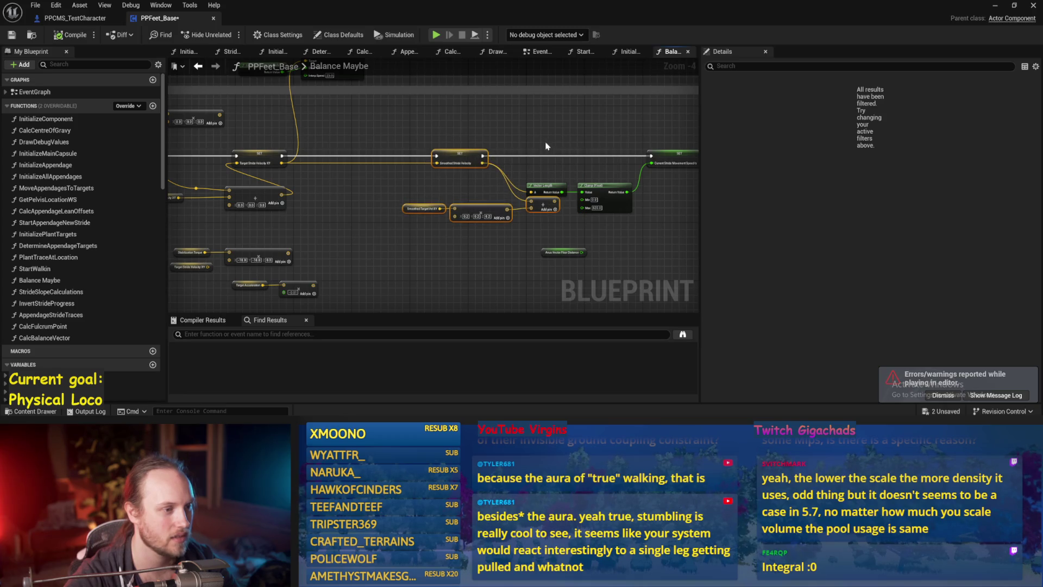
Move the Smoothed Target Vel XY, Make Vector and Add nodes left and down, then save
scroll(547, 163, up, 2)
click(543, 218)
ctrl+click(367, 209)
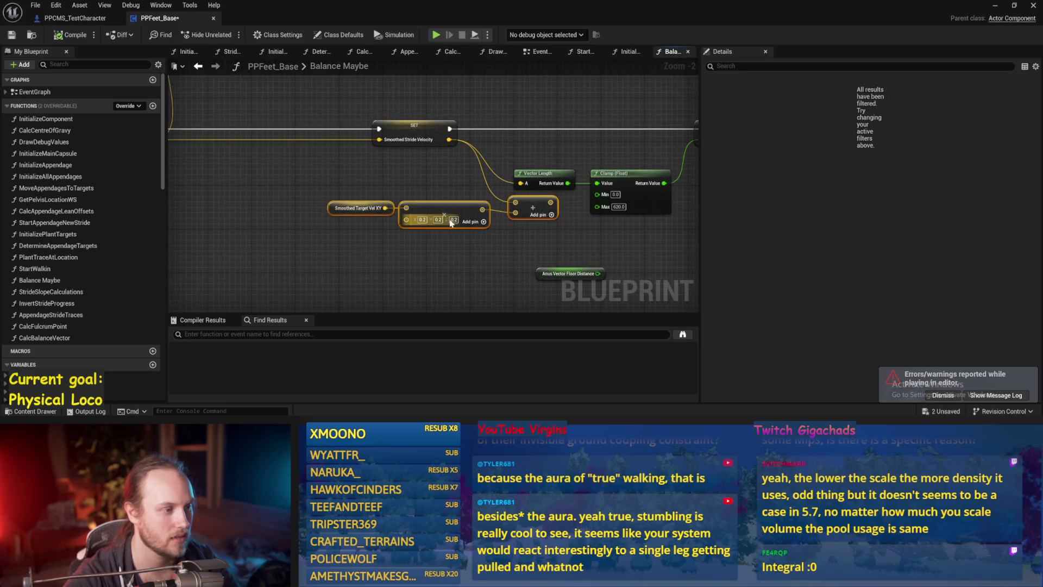
drag(367, 209, 334, 236)
click(408, 218)
scroll(308, 221, down, 1)
key(ctrl+s)
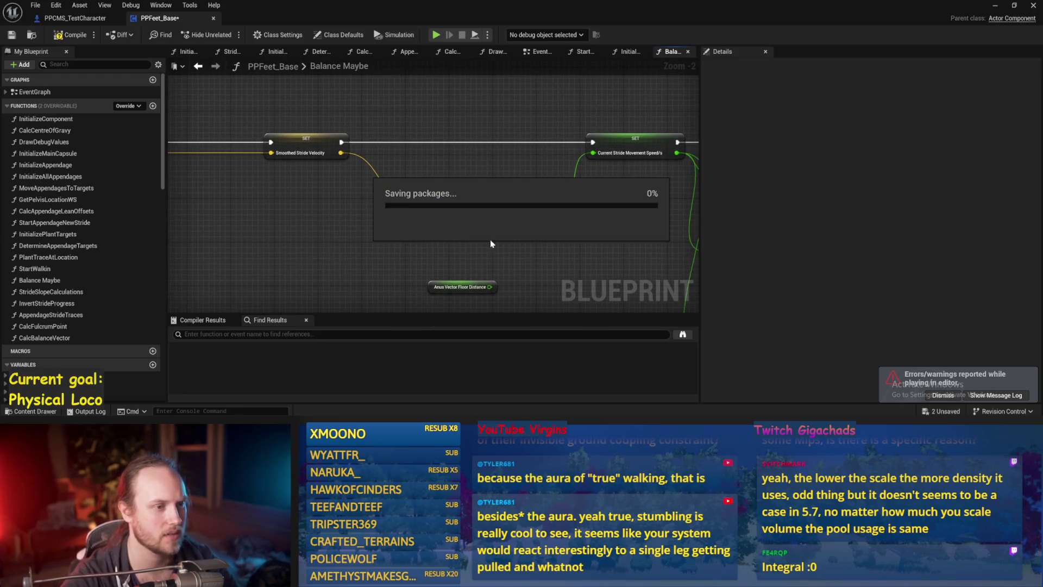
Review the Map Range Clamped and Smoothed Stride Velocity nodes and compile the blueprint
drag(594, 239, 357, 216)
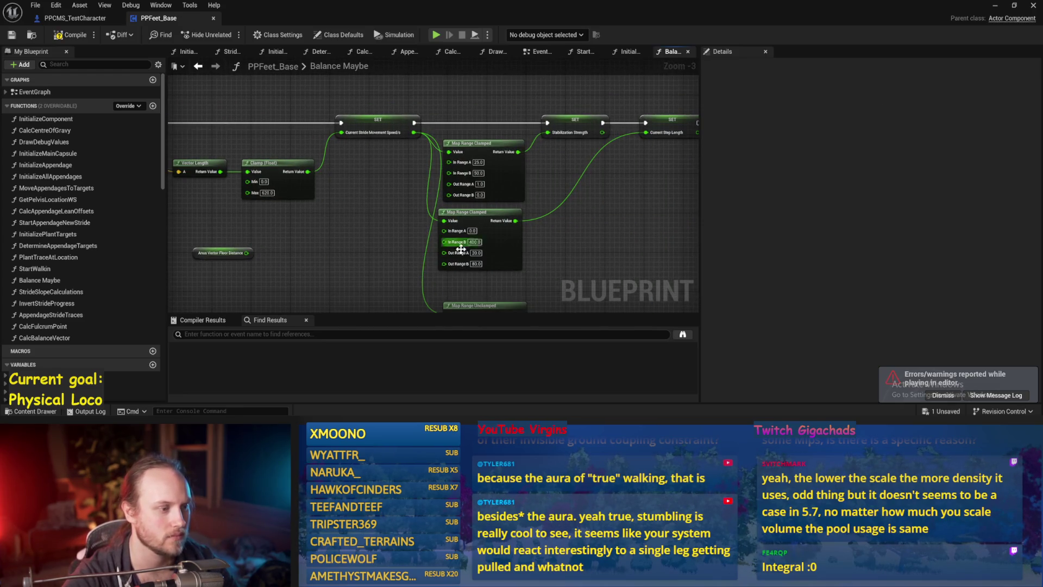
scroll(461, 249, up, 1)
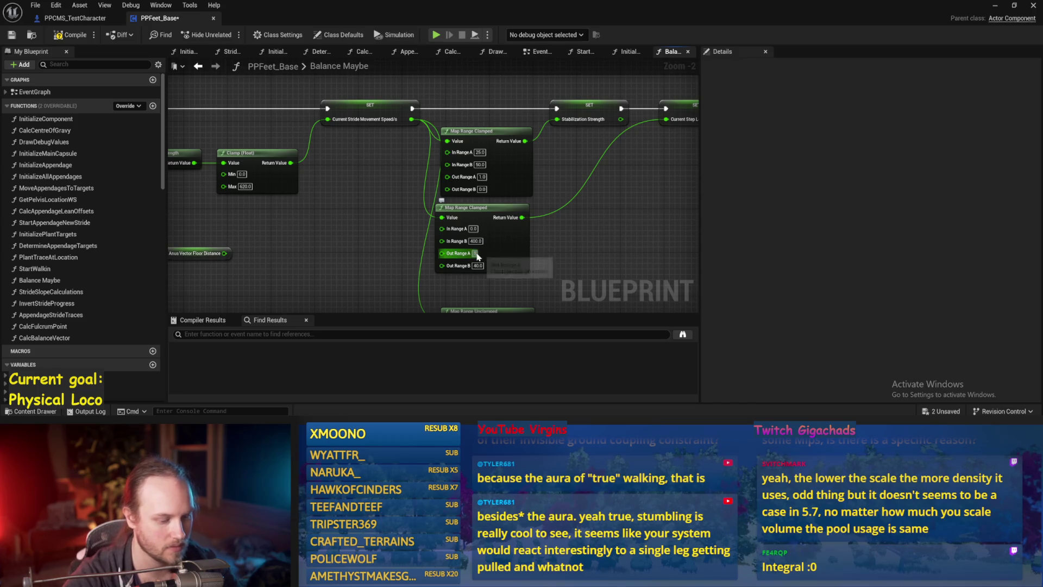
drag(326, 218, 609, 241)
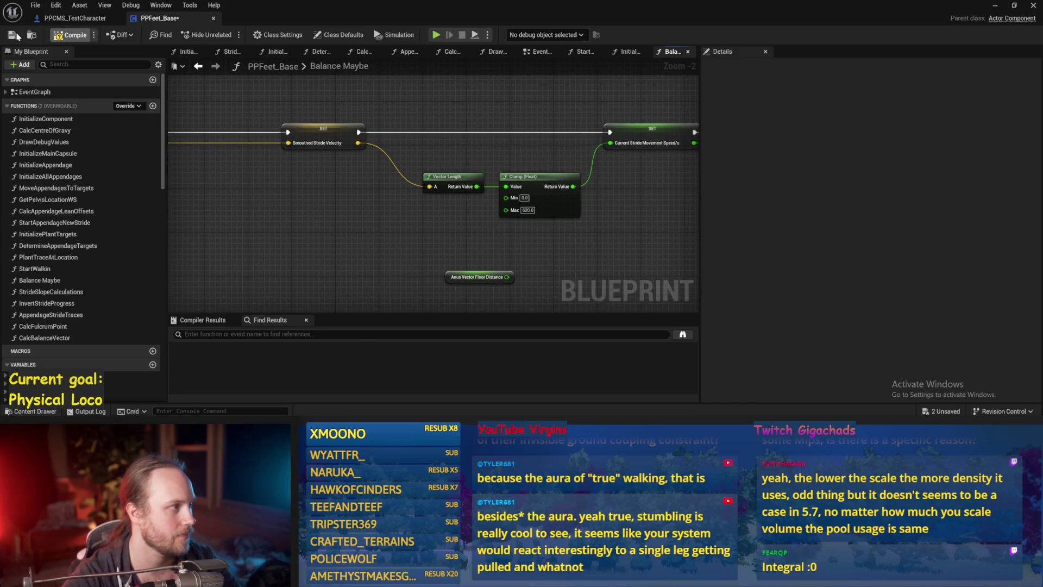
click(11, 35)
drag(309, 220, 577, 148)
scroll(408, 195, down, 1)
Wire VInterp To and Get Up Vector into the Smoothed Up Vector set, tidy the group, and save
key(ctrl+s)
drag(232, 145, 304, 139)
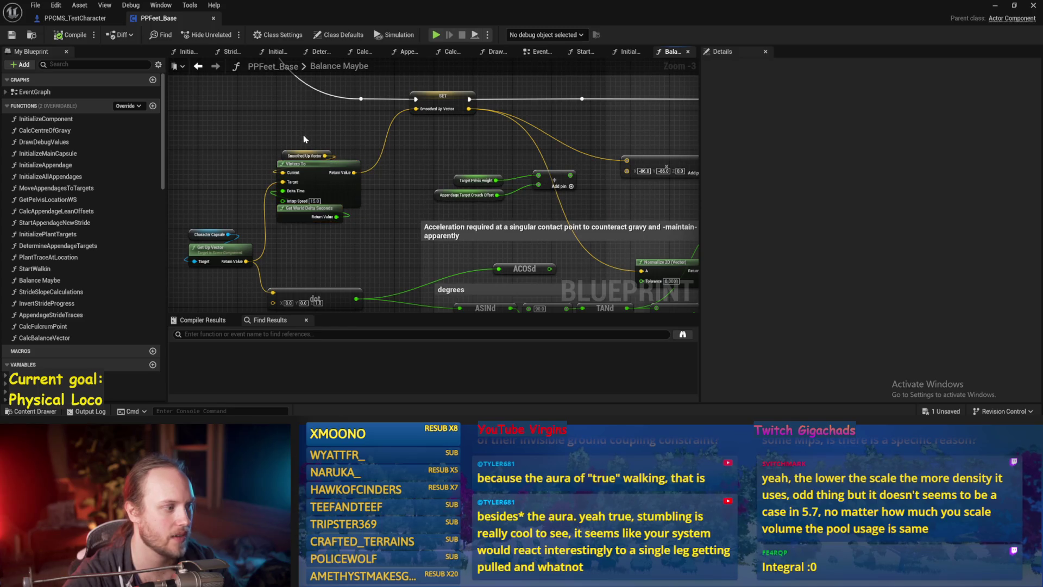
drag(246, 261, 413, 125)
drag(407, 173, 416, 109)
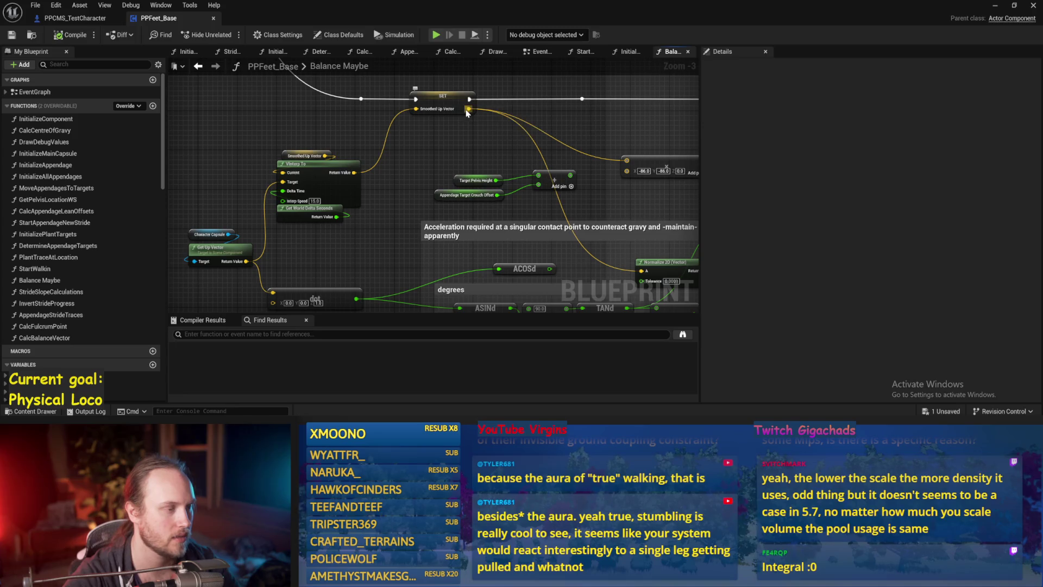
drag(246, 261, 268, 228)
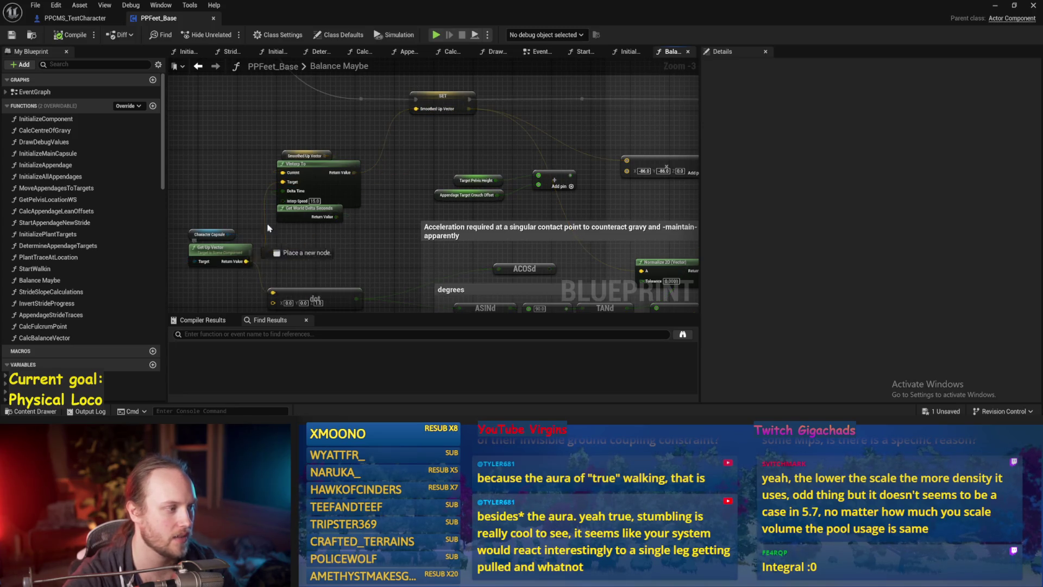
drag(417, 115, 416, 113)
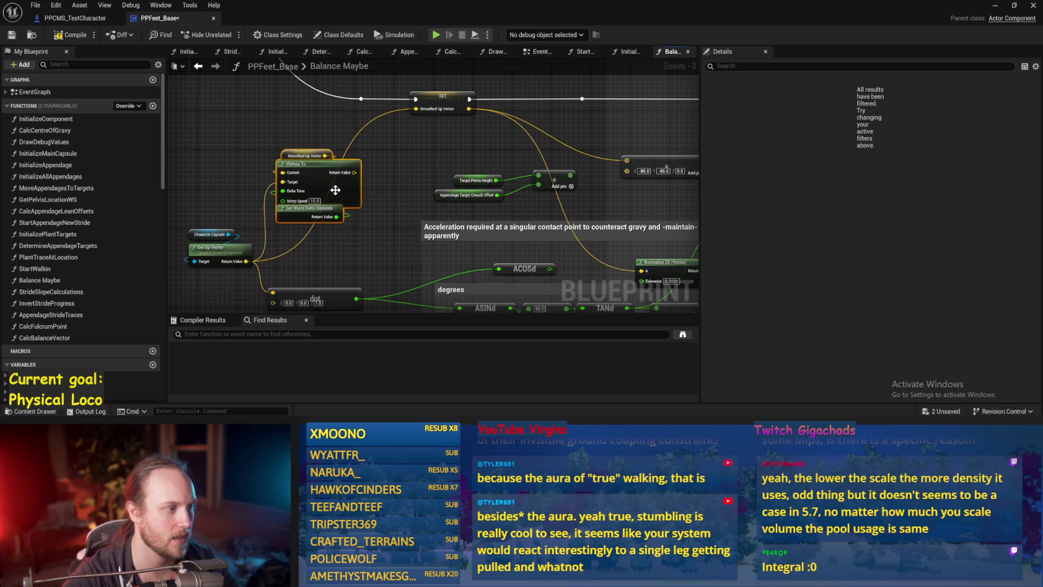
drag(338, 186, 248, 117)
click(12, 36)
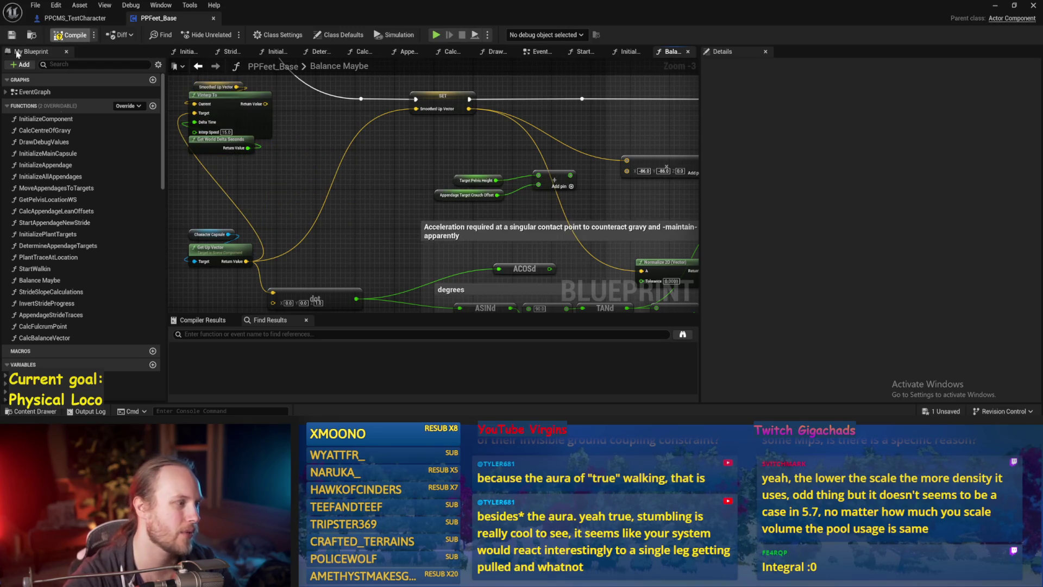
Restore the ACOSd node, wire it to TANd, delete ASINd and its multiply, then compile
drag(320, 257, 338, 204)
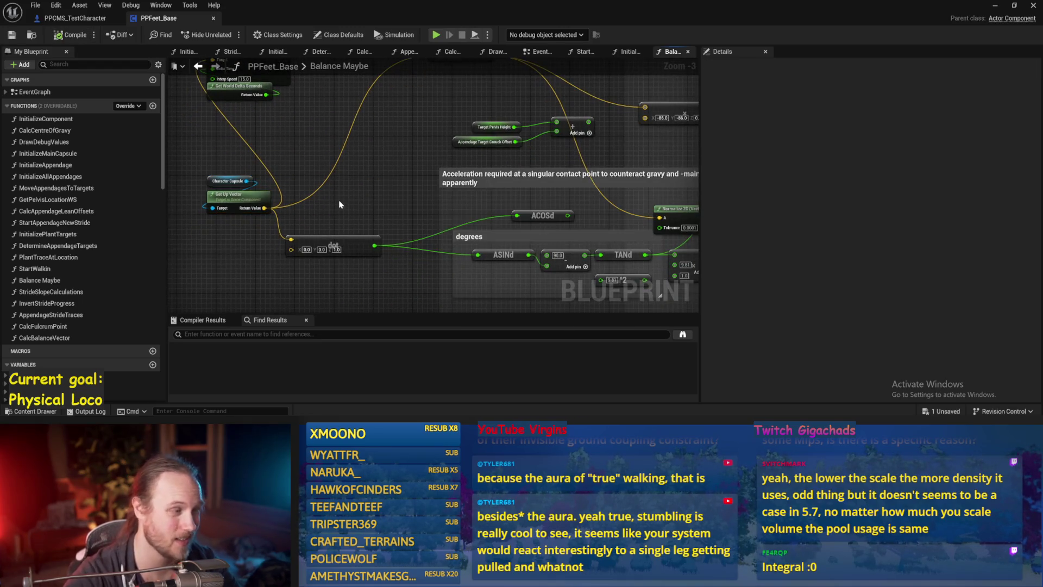
mouse_move(386, 186)
mouse_down()
mouse_move(392, 152)
mouse_move(262, 189)
mouse_up()
drag(487, 178, 433, 177)
mouse_move(419, 226)
mouse_down()
mouse_move(435, 184)
mouse_move(467, 236)
mouse_up()
key(ctrl+z)
key(Escape)
drag(416, 209, 469, 235)
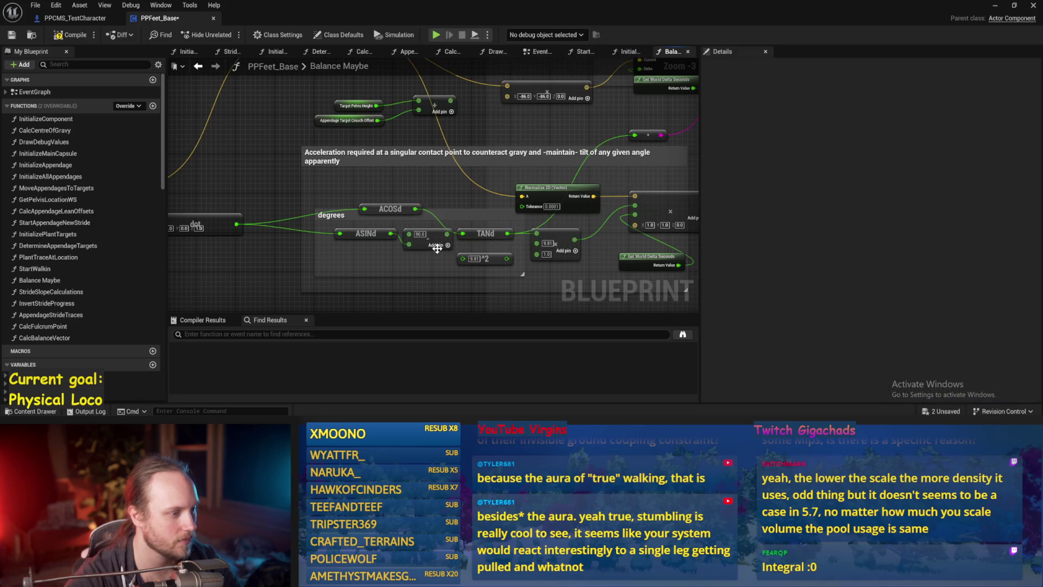
key(Delete)
drag(390, 208, 390, 234)
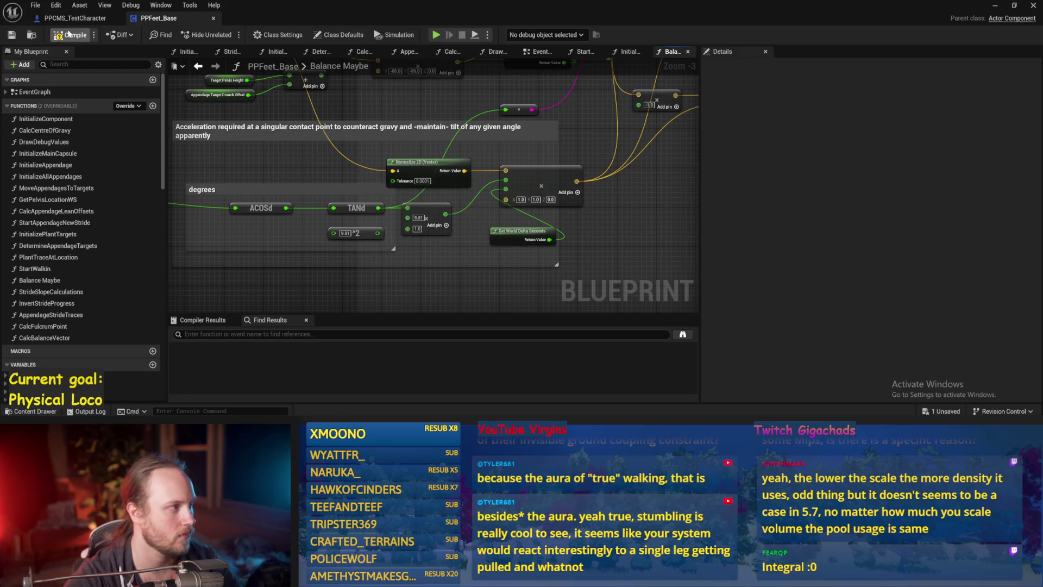
click(12, 35)
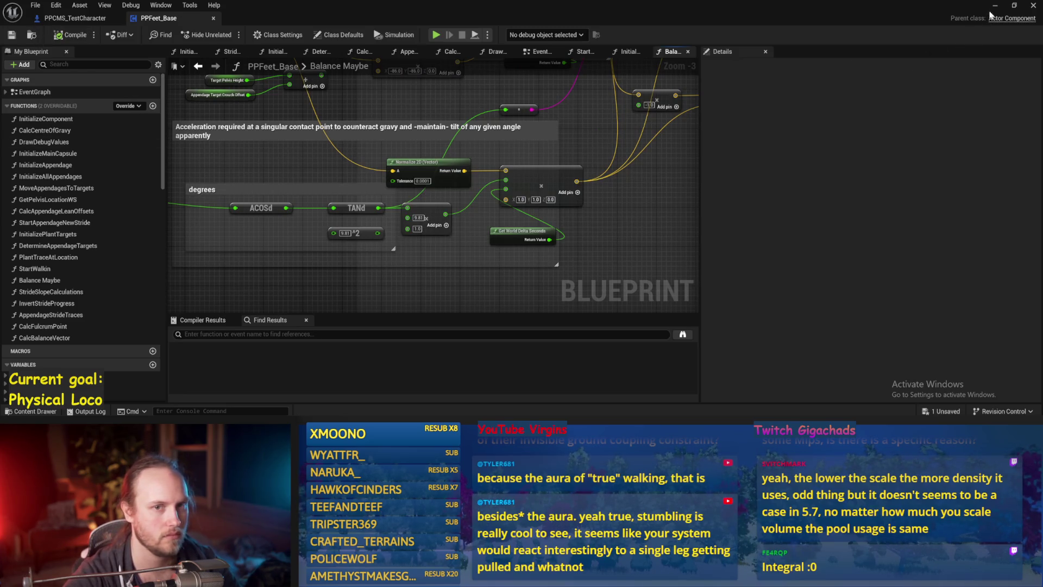
Save, run two play tests where the character falls, and return to the PPFeet_Base graph
drag(636, 163, 552, 203)
key(ctrl+s)
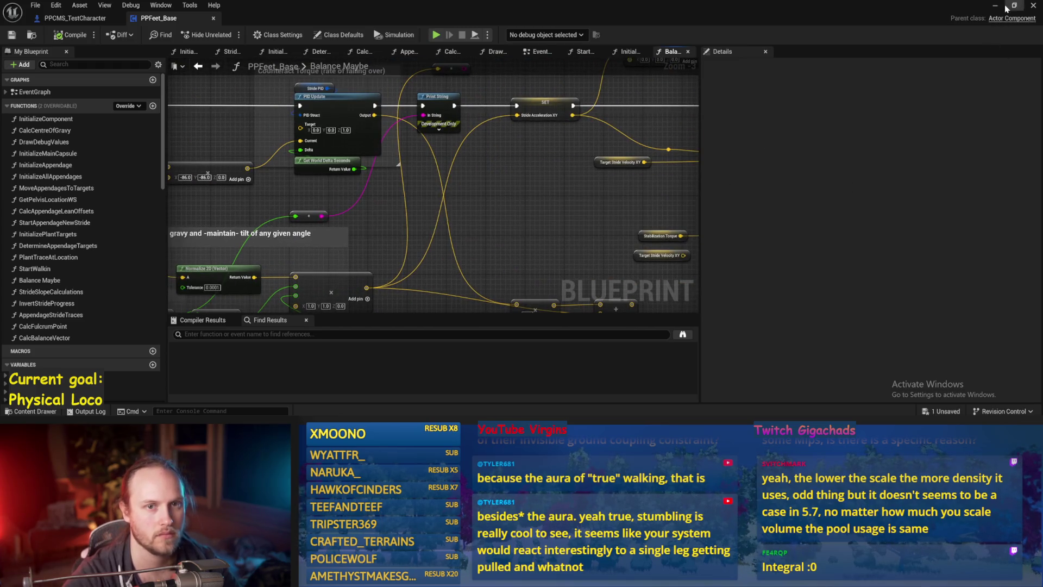
click(996, 5)
key(alt+p)
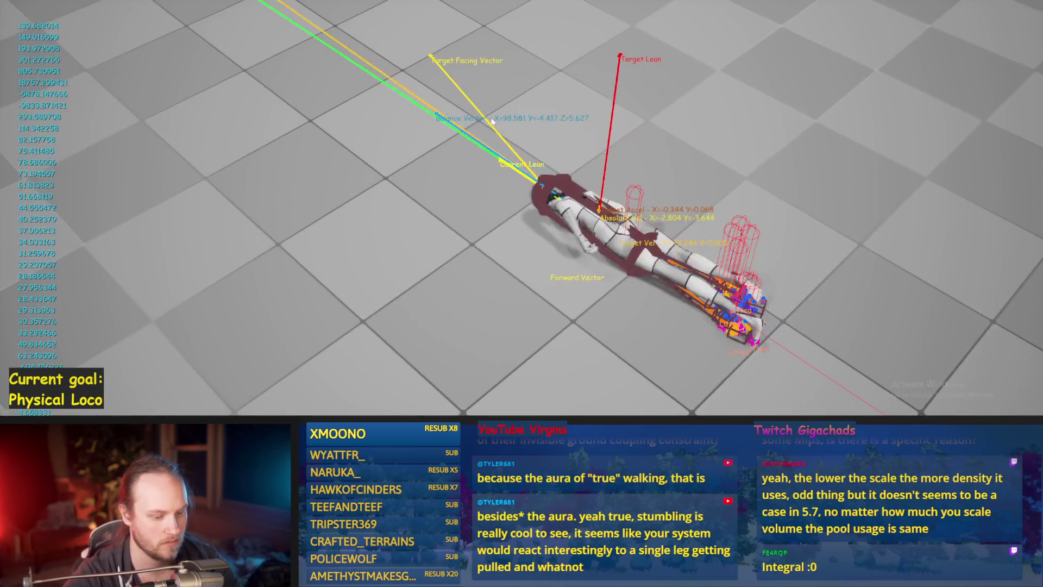
key(Escape)
key(alt+p)
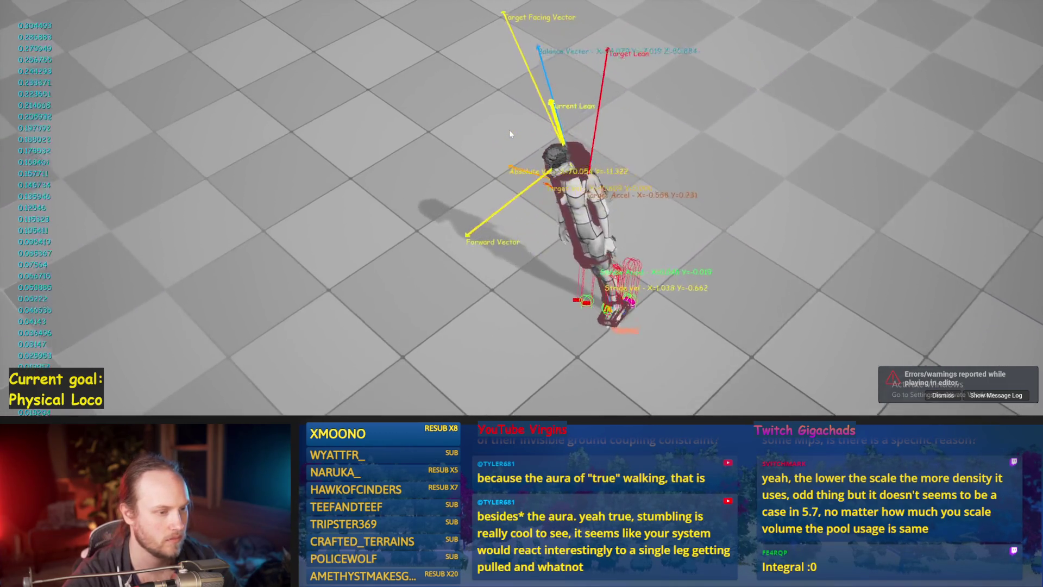
key(Escape)
key(alt+Tab)
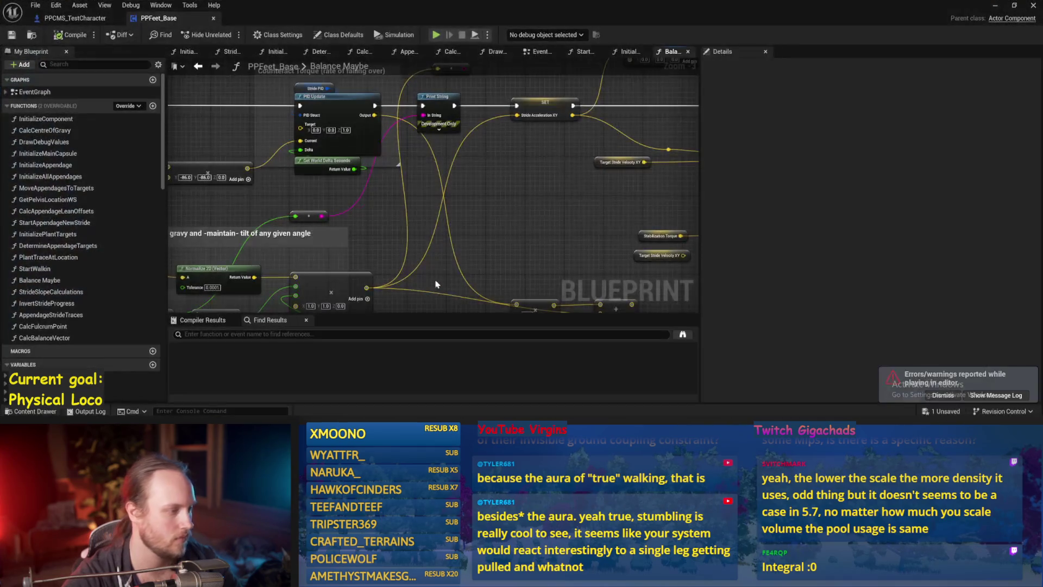
scroll(521, 228, down, 1)
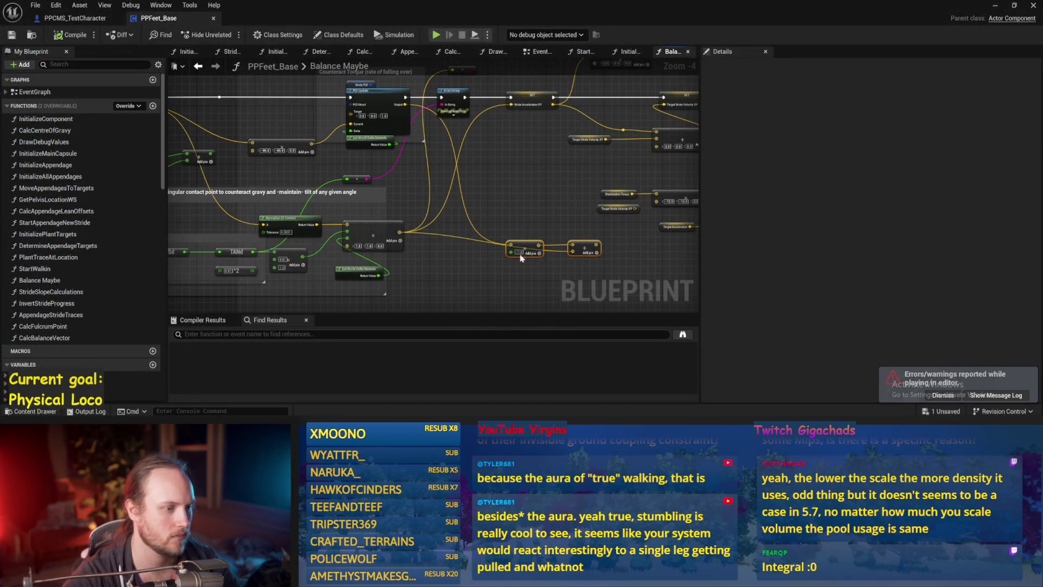
Delete the two unneeded nodes and set the Multiply node's pin to float (double-precision)
key(Delete)
scroll(549, 236, up, 1)
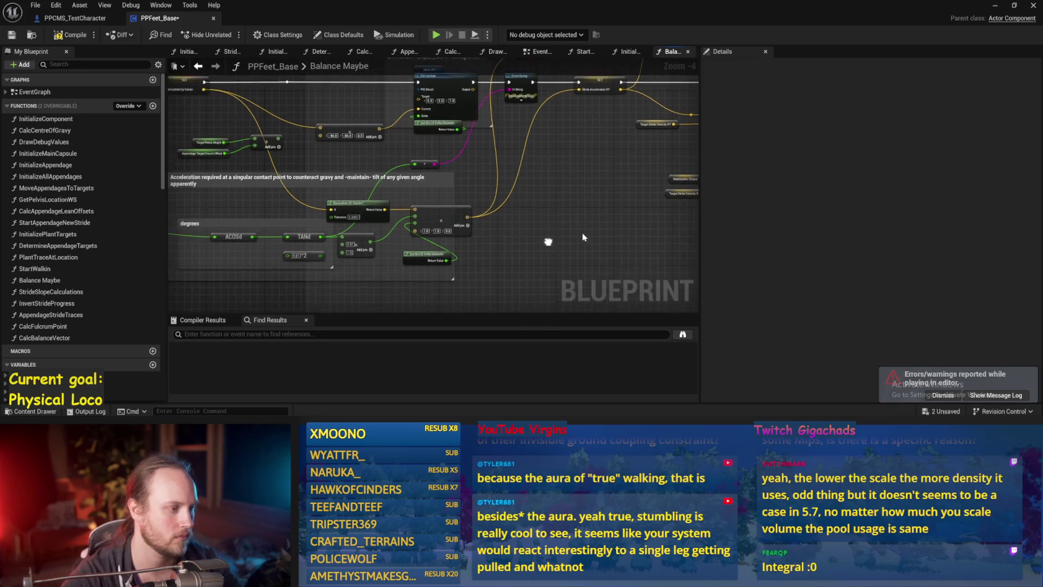
right_click(362, 225)
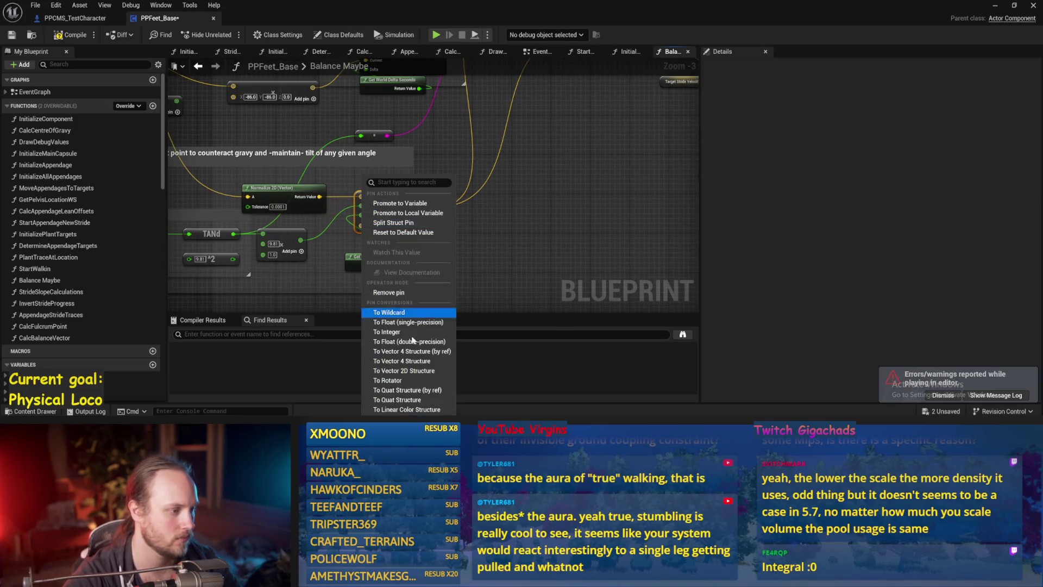
click(413, 341)
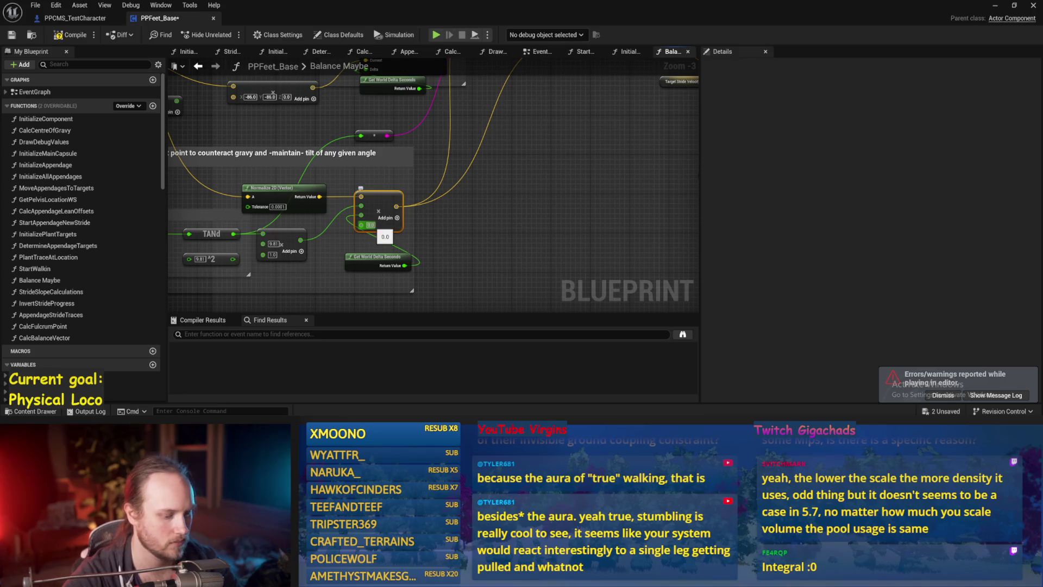
scroll(509, 225, down, 1)
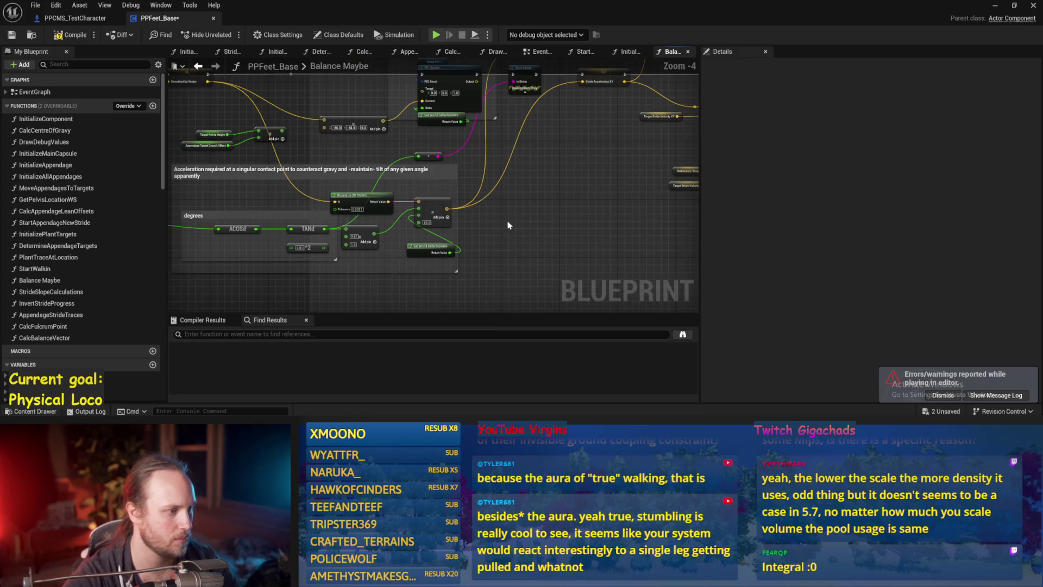
scroll(509, 225, up, 1)
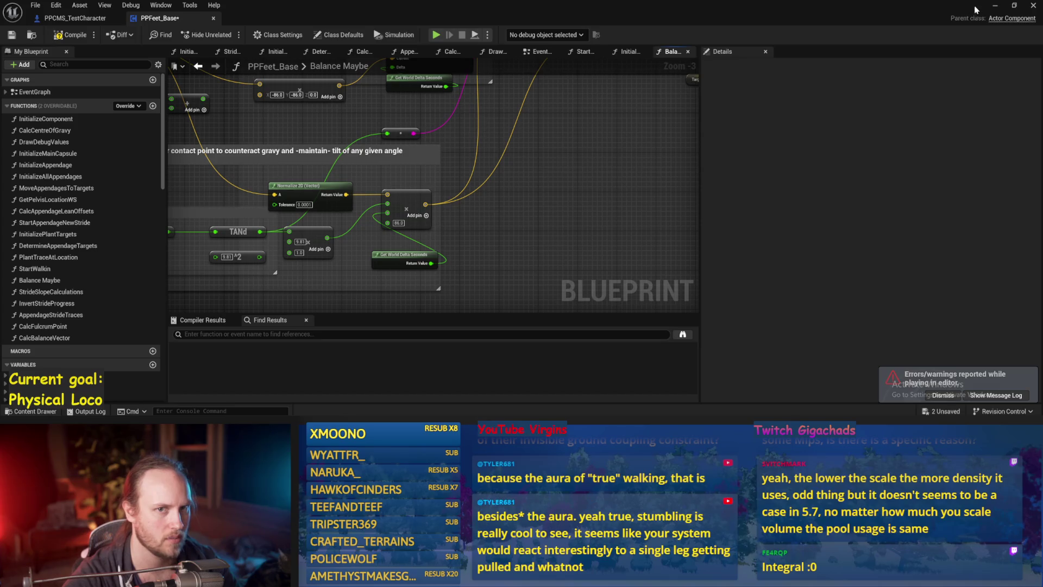
Run a play test from the level, then save the blueprint packages and review the Map Range nodes
click(995, 5)
click(530, 137)
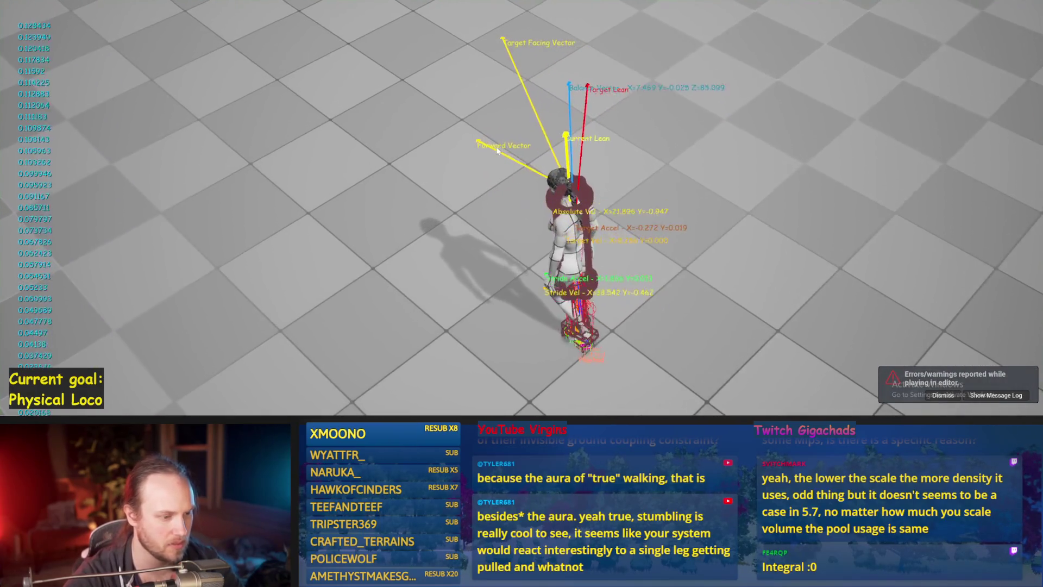
key(Escape)
key(alt+Tab)
key(ctrl+s)
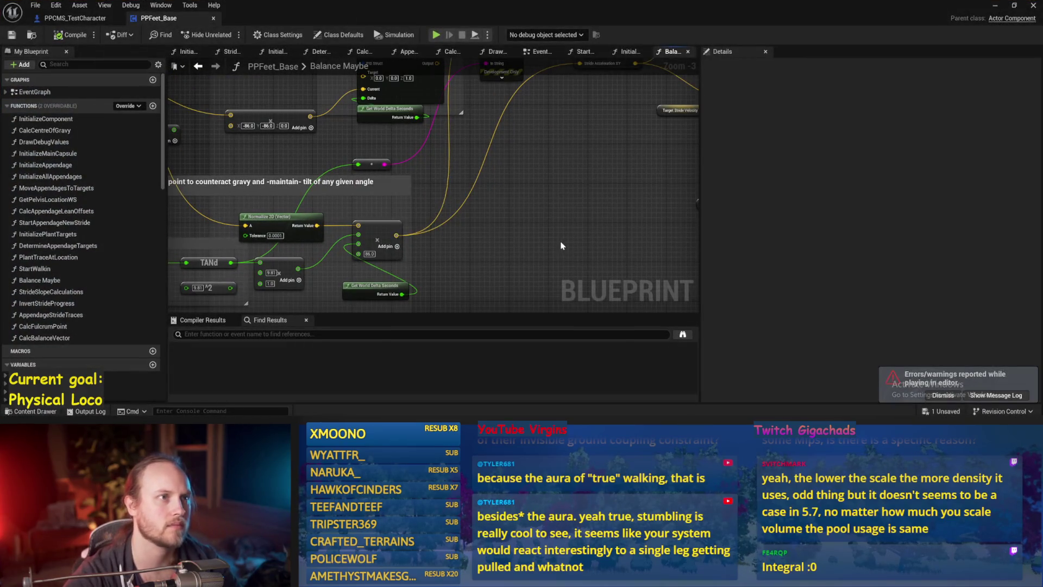
scroll(490, 207, down, 1)
mouse_move(561, 228)
mouse_down()
mouse_move(516, 221)
mouse_move(559, 198)
mouse_move(622, 225)
mouse_move(431, 235)
mouse_move(523, 257)
mouse_move(417, 226)
mouse_up()
drag(521, 228, 590, 236)
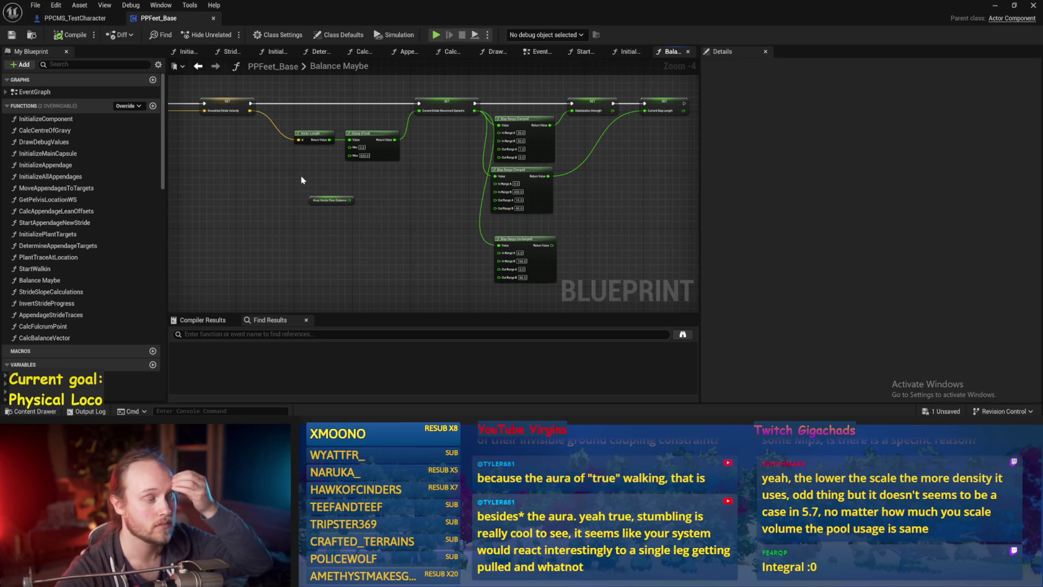
Replay the test several times, then save the level and the PPFeet_Base blueprint
key(alt+Tab)
key(Escape)
key(alt+p)
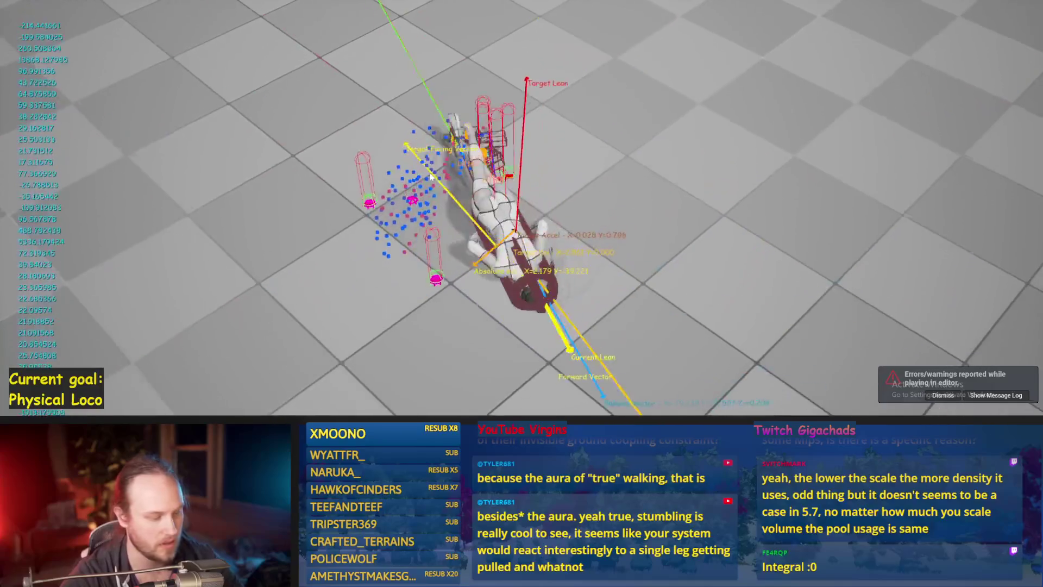
key(Escape)
key(alt+p)
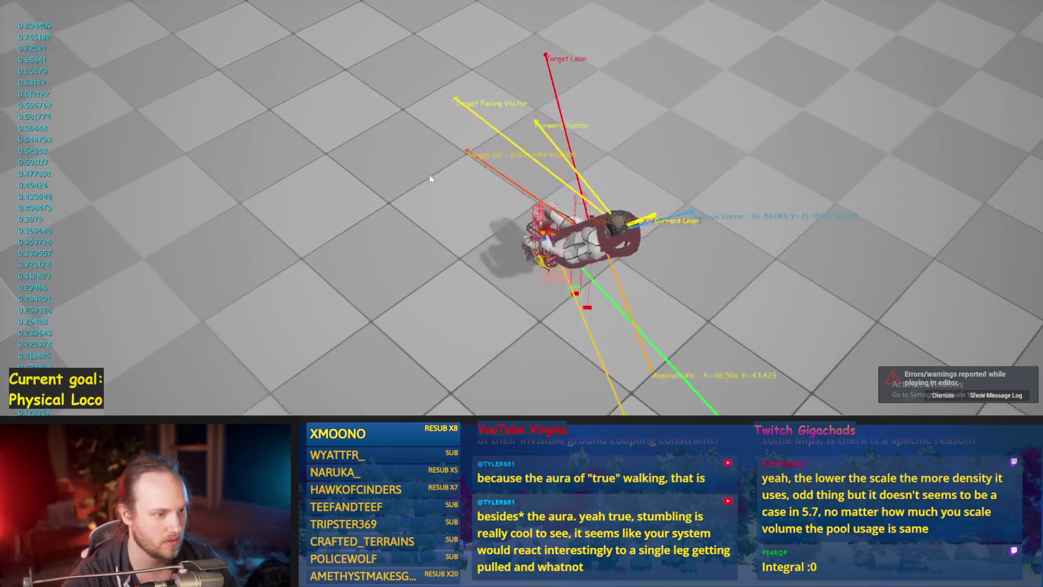
key(Escape)
key(ctrl+s)
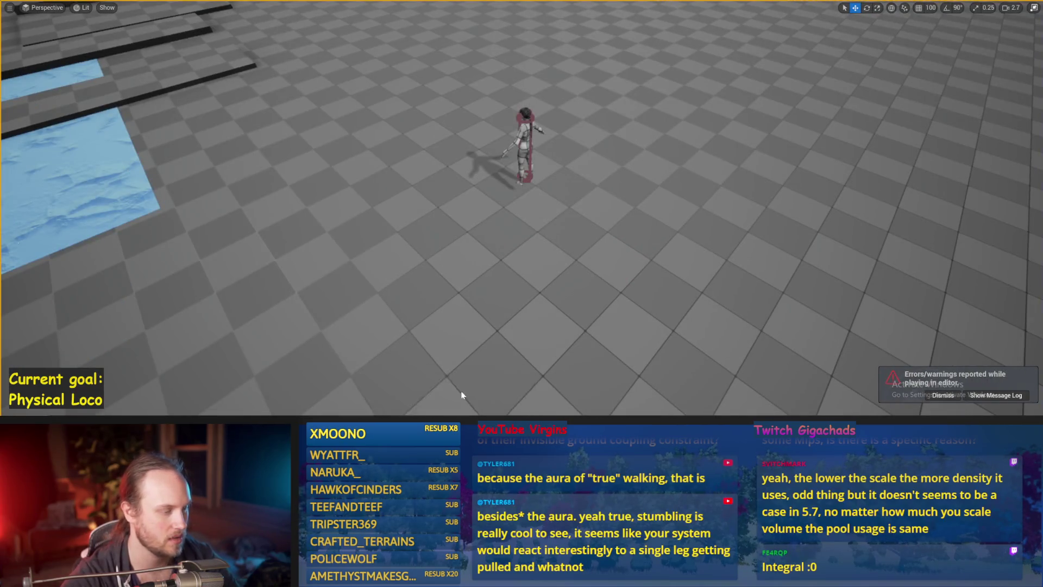
key(alt+Tab)
key(ctrl+s)
scroll(494, 205, down, 2)
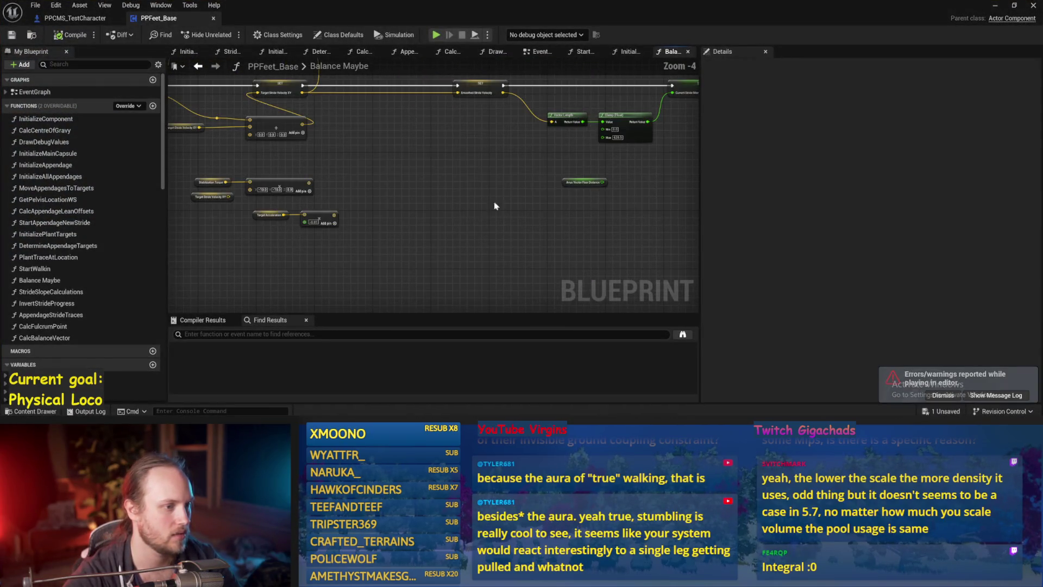
Break the upper Add's input wire, convert both Add pins to float (double-precision), and wire lower Add into upper
mouse_move(592, 197)
mouse_down()
mouse_move(416, 250)
mouse_move(471, 222)
mouse_up()
key(ctrl+s)
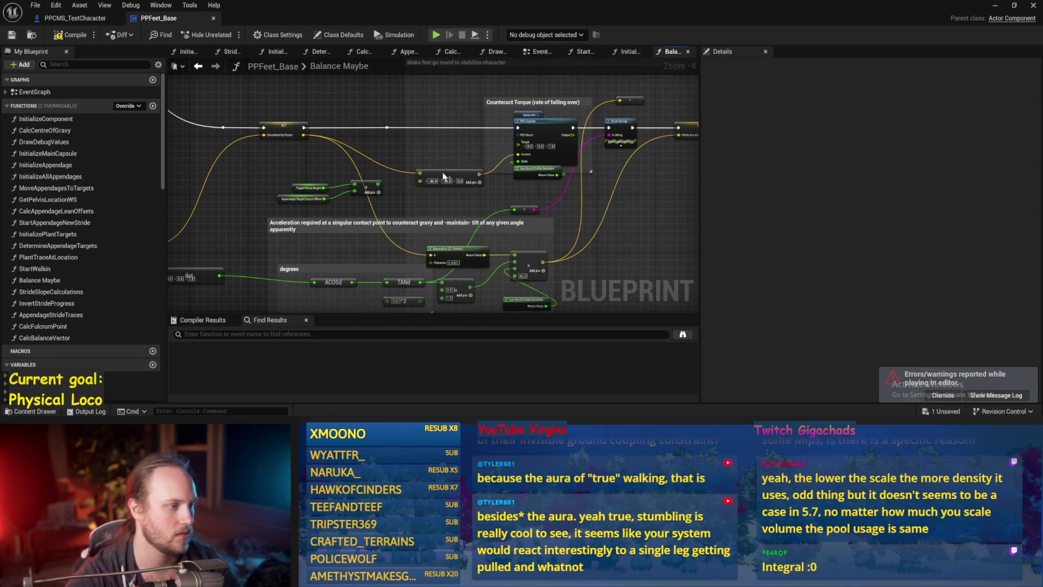
scroll(370, 188, up, 1)
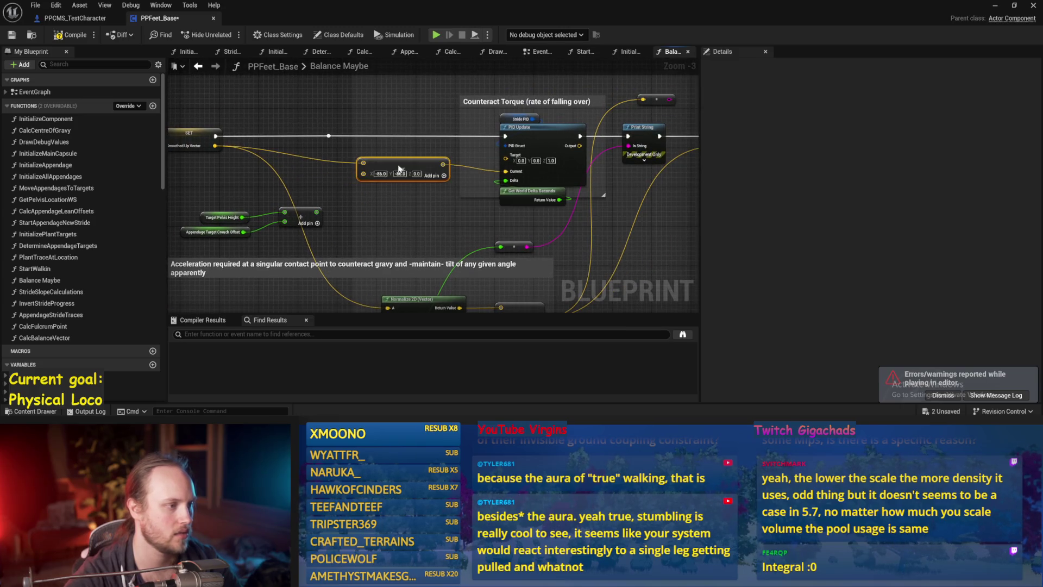
drag(315, 211, 402, 174)
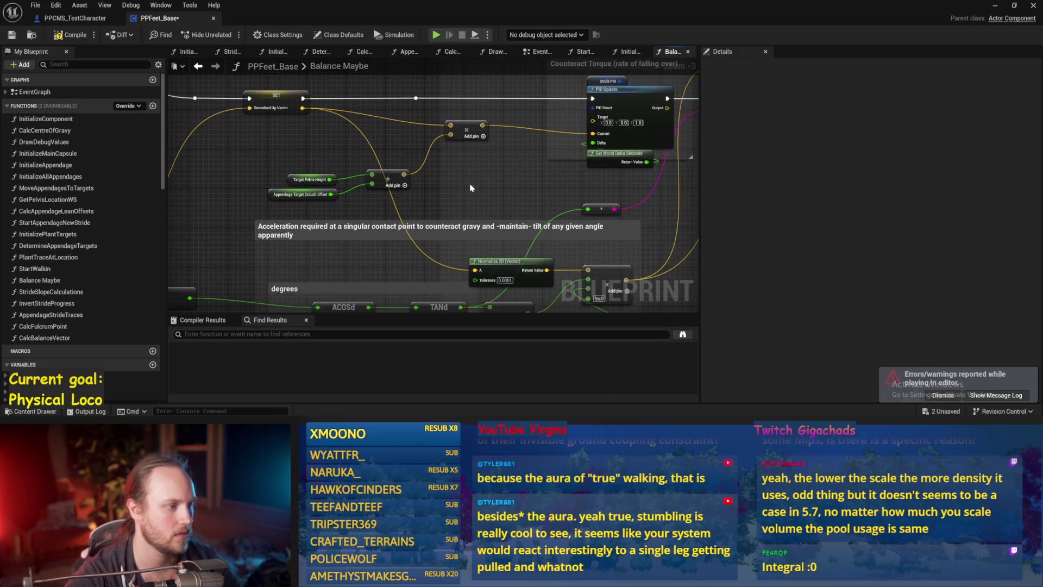
alt+click(450, 134)
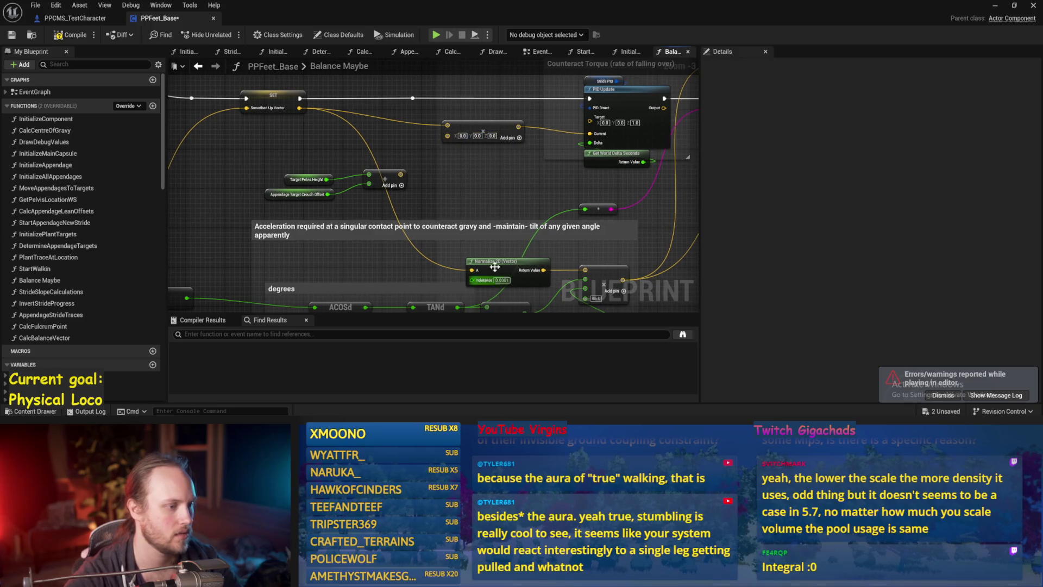
right_click(446, 138)
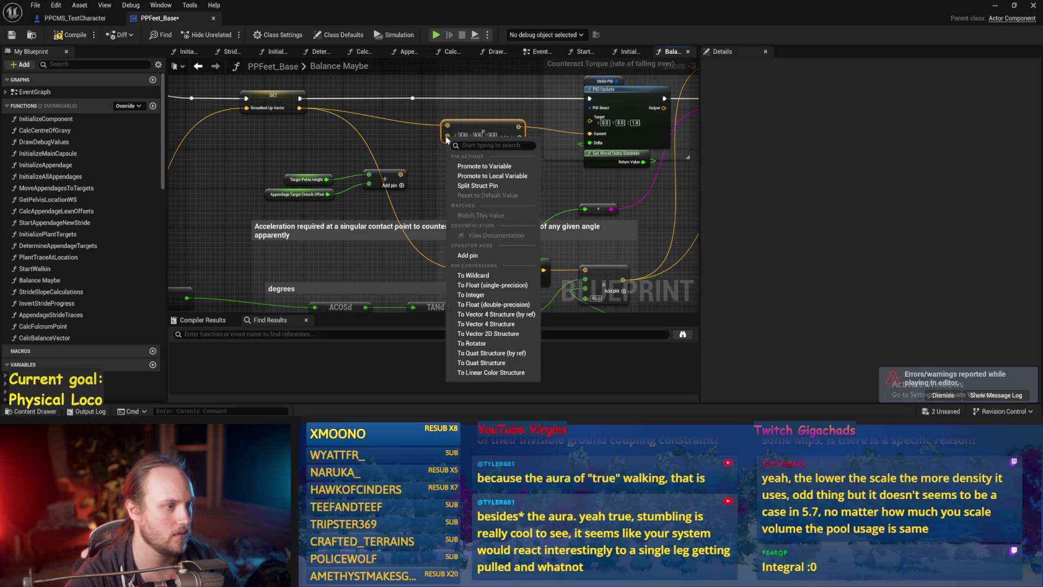
click(465, 305)
right_click(401, 174)
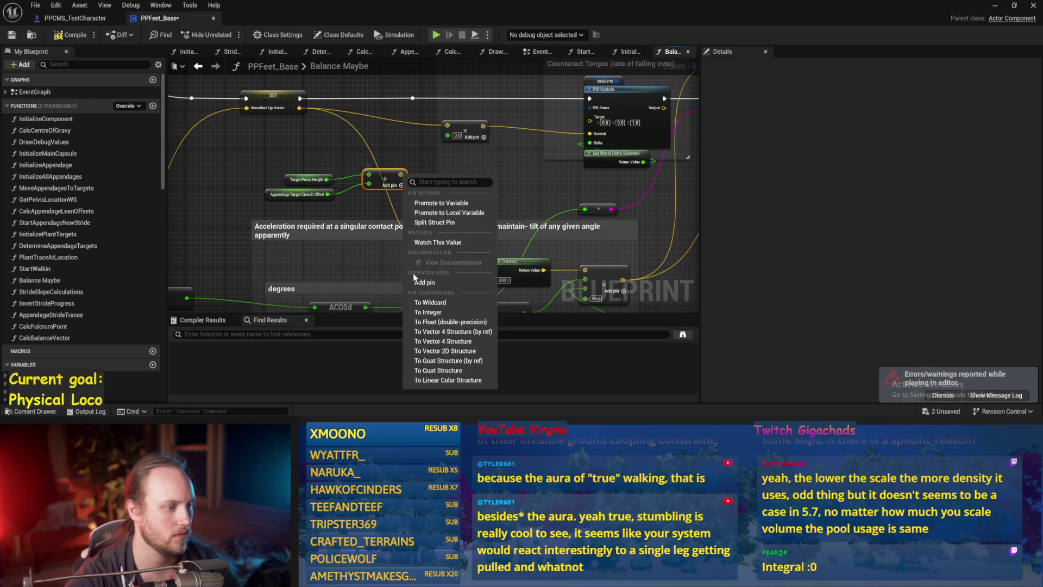
click(451, 322)
drag(401, 175, 447, 136)
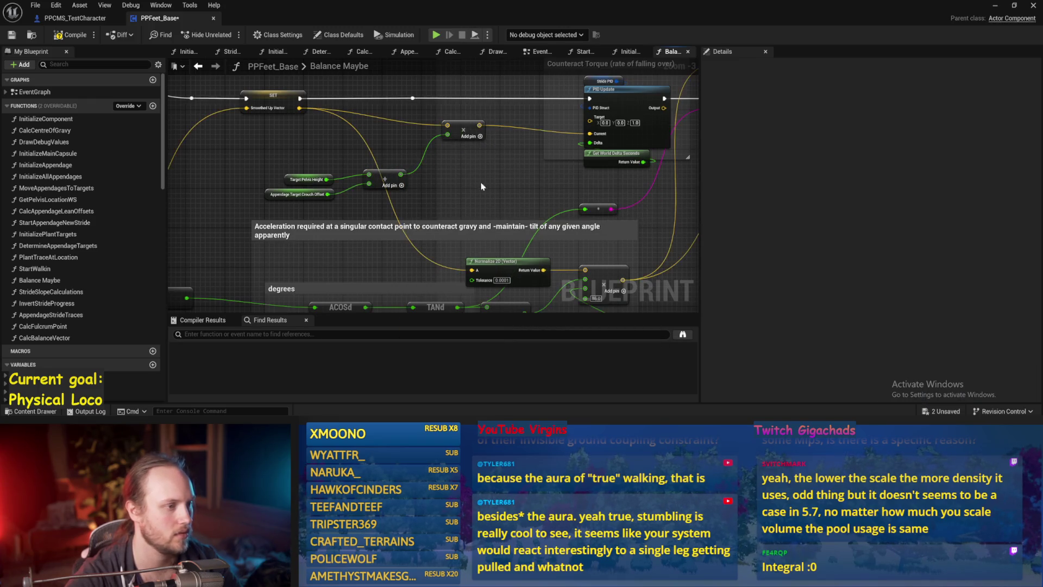
key(ctrl+s)
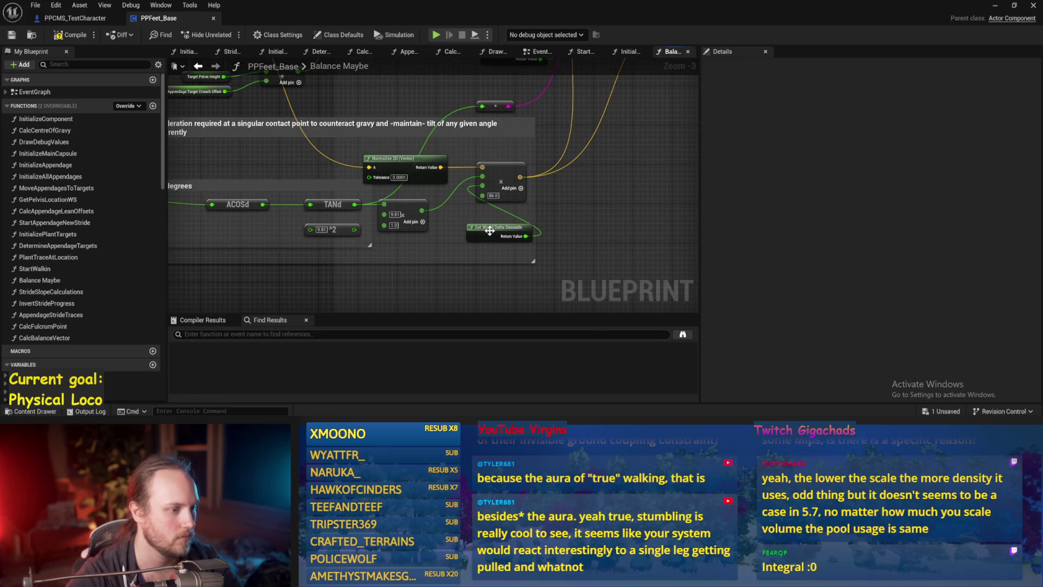
Connect the Add node's output wire, save, and nudge Normalize 2D slightly left
drag(297, 71, 433, 196)
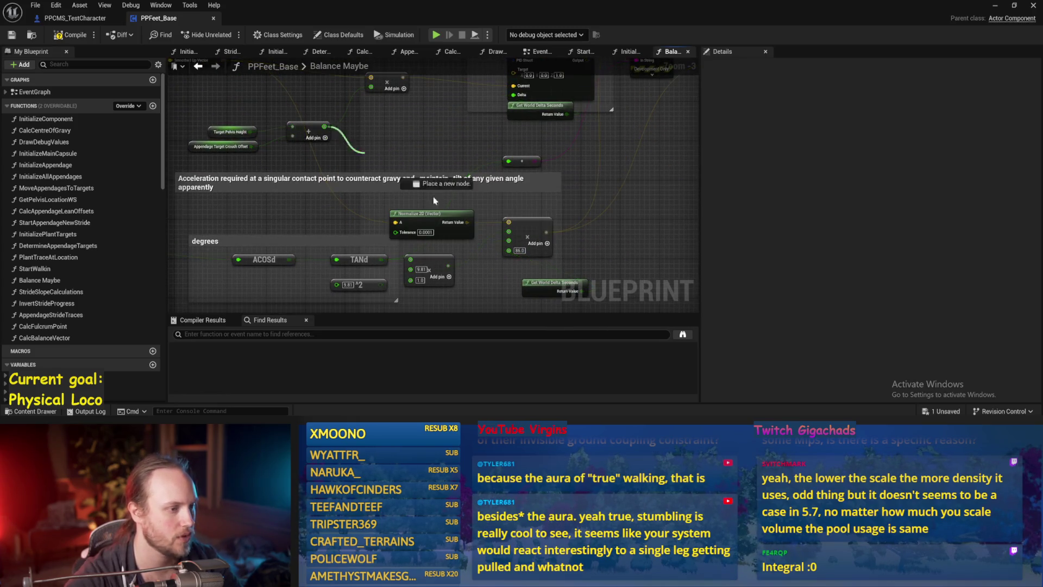
drag(512, 253, 513, 253)
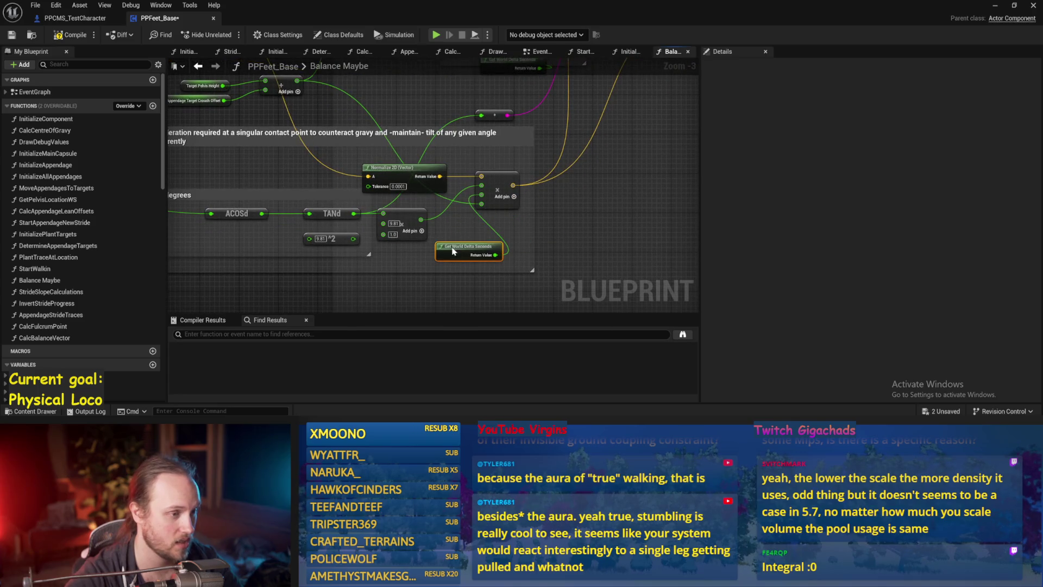
key(ctrl+s)
click(312, 200)
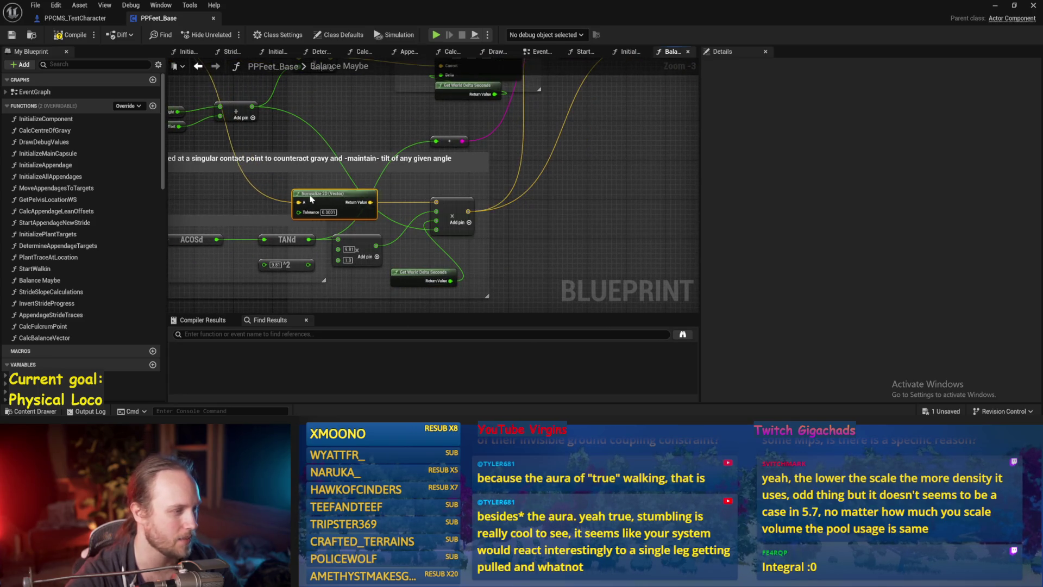
drag(312, 200, 290, 196)
drag(400, 247, 292, 374)
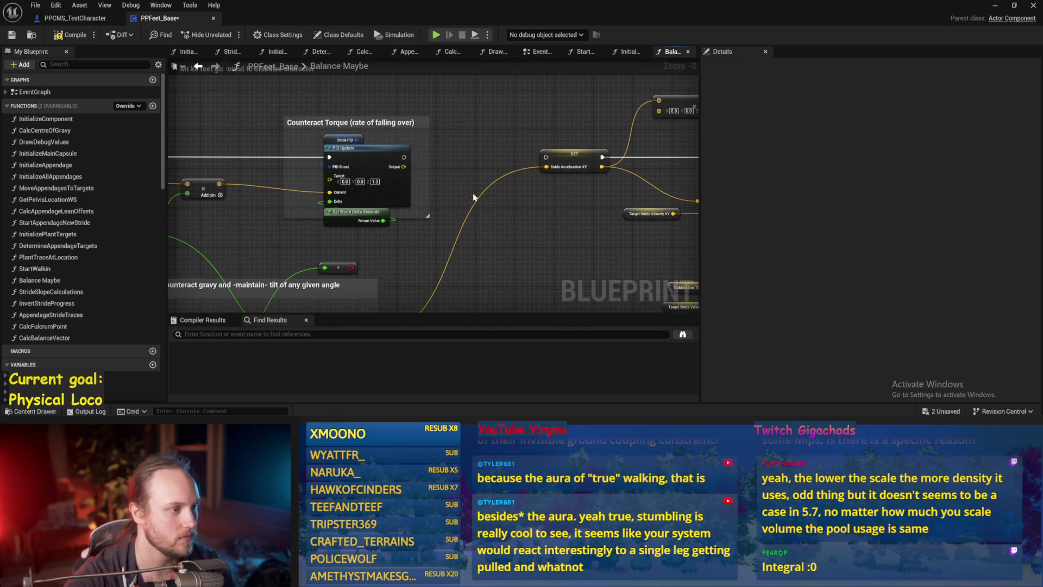
Wire PID Update's execution into the SET node and add a vector Add node after its Output
drag(428, 102, 477, 109)
drag(569, 103, 570, 102)
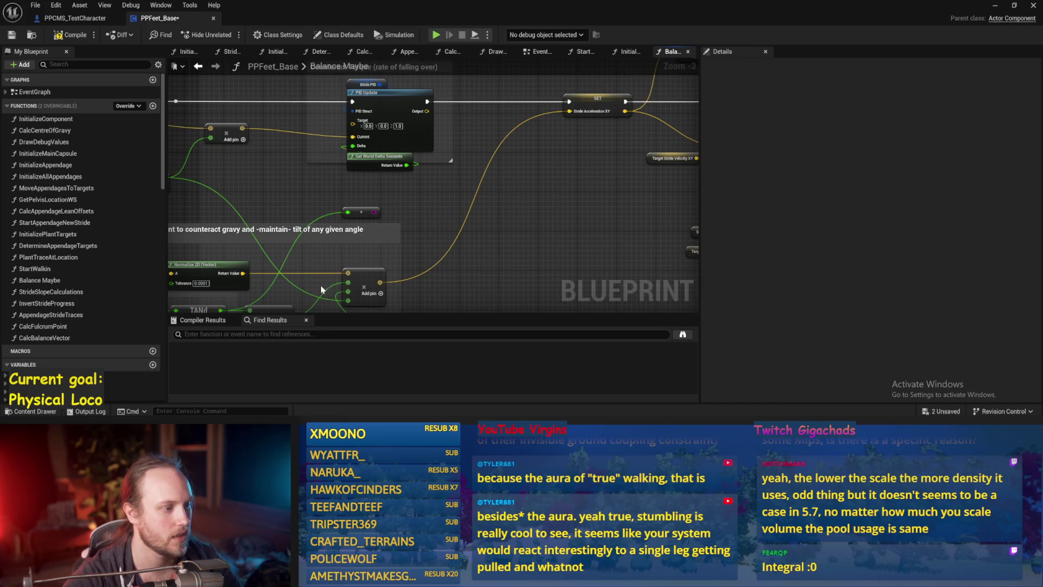
key(ctrl+s)
drag(415, 142, 467, 186)
text(+)
key(Return)
Connect the new Add node onward, bring the acceleration comment with ACOSd and TANd into view, and save
drag(371, 281, 486, 172)
click(339, 118)
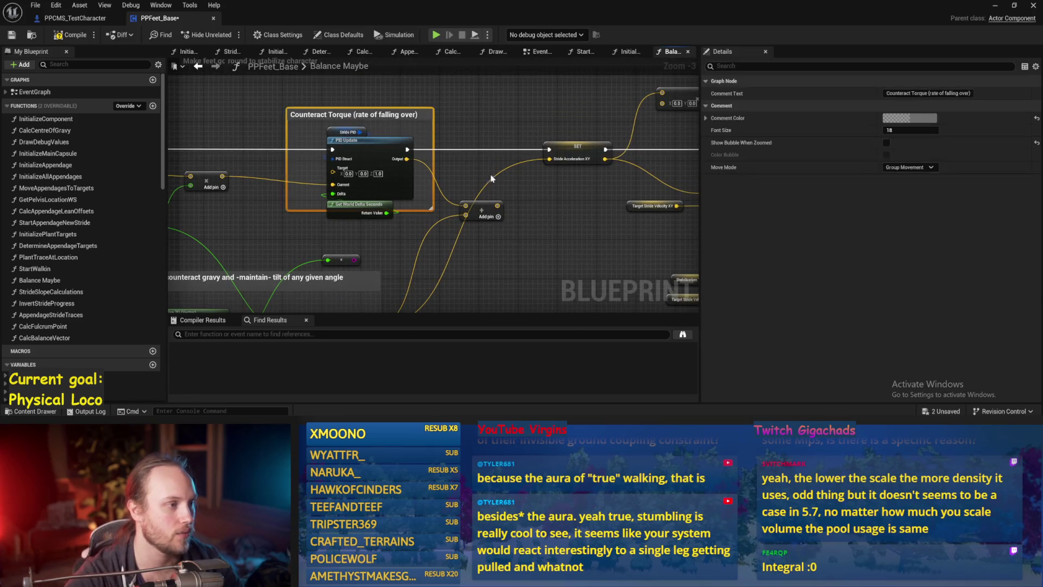
drag(511, 221, 654, 172)
drag(338, 203, 393, 165)
key(ctrl+s)
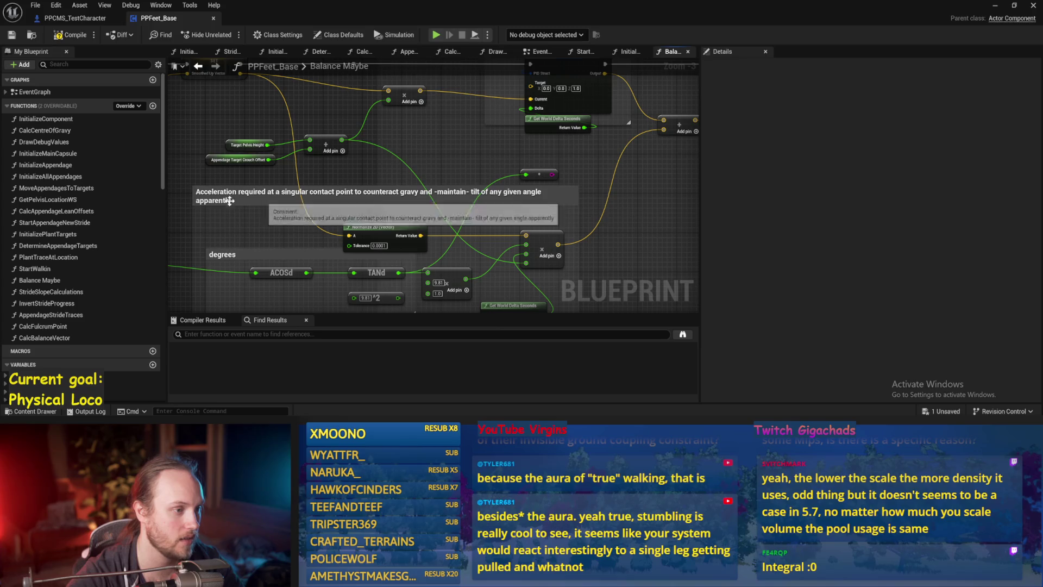
Replace 'apparently' in the acceleration comment with 'if there is no torque', save, and return to the level
drag(252, 217, 409, 178)
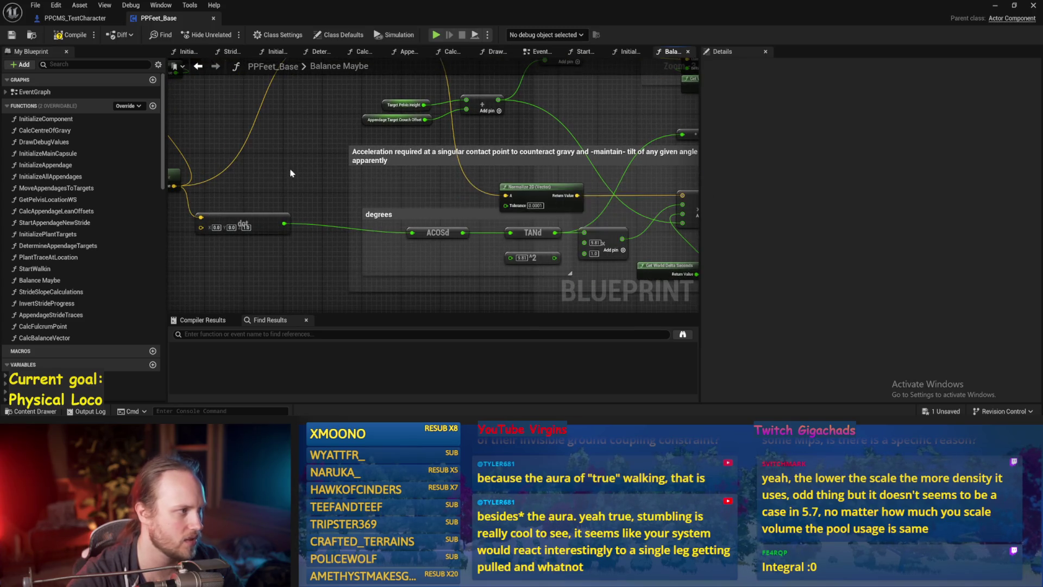
double_click(378, 157)
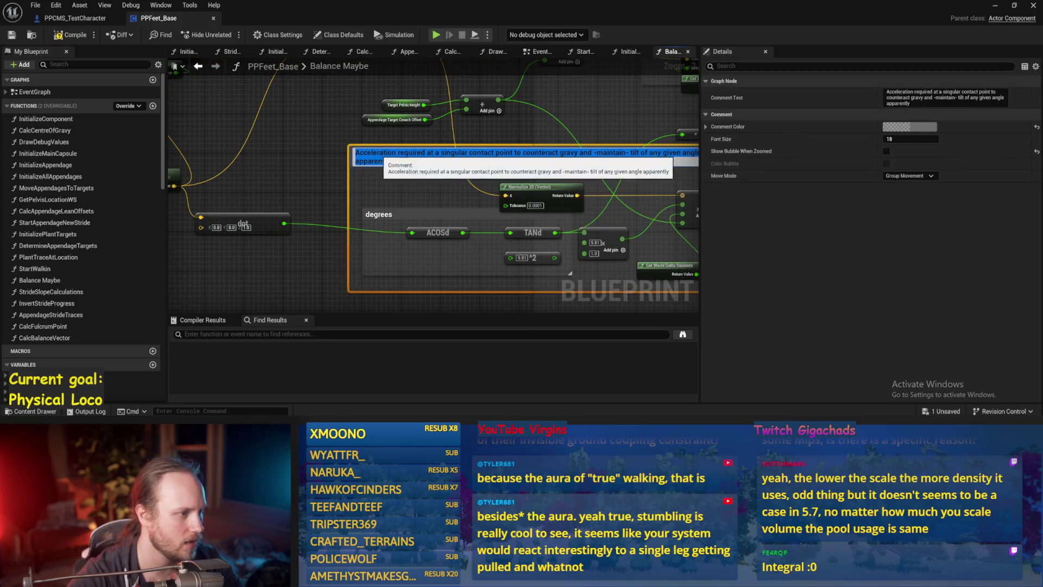
double_click(372, 161)
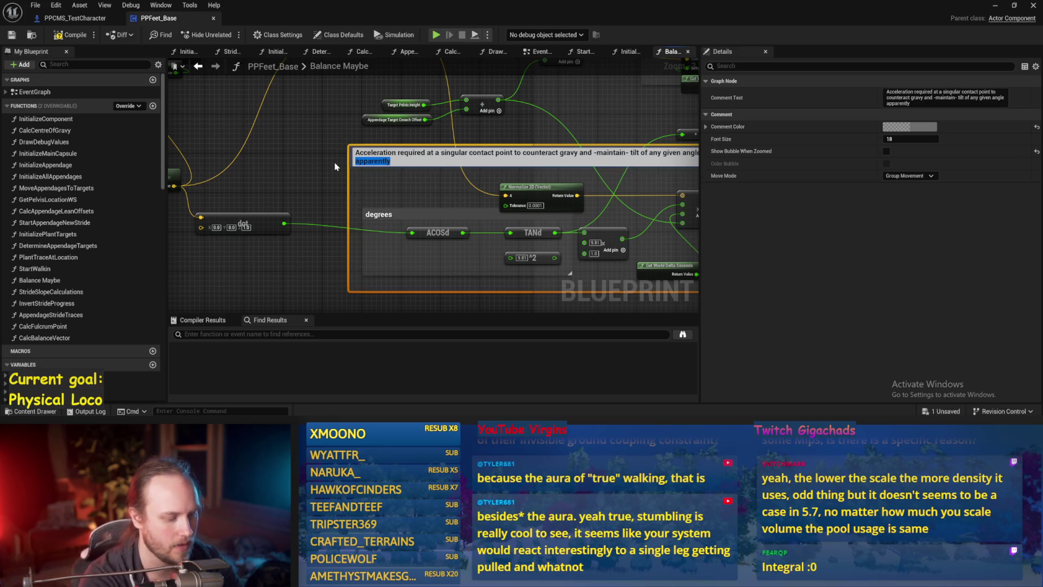
key(BackSpace)
text(is no torque)
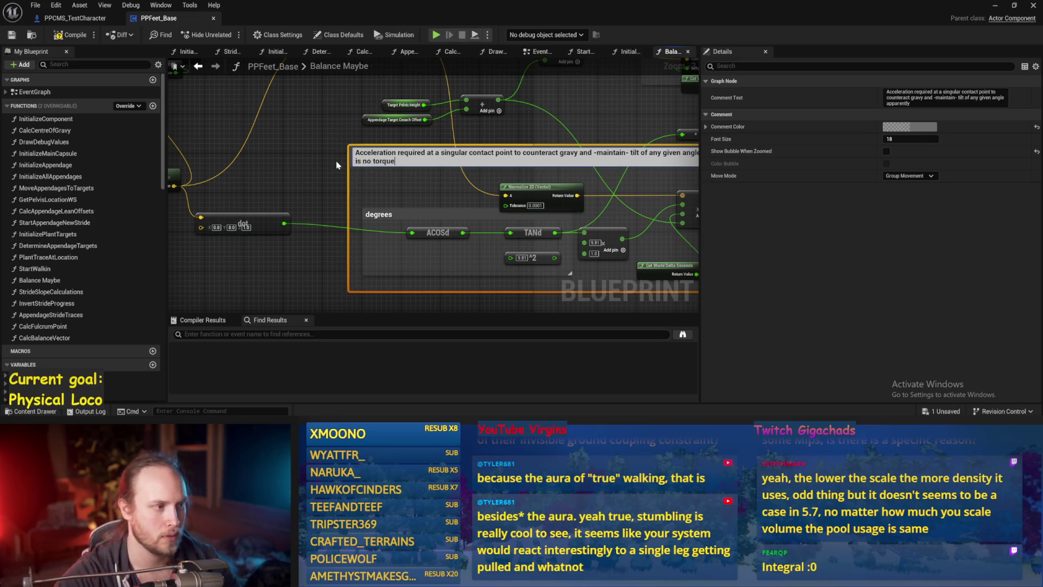
click(336, 166)
key(ctrl+s)
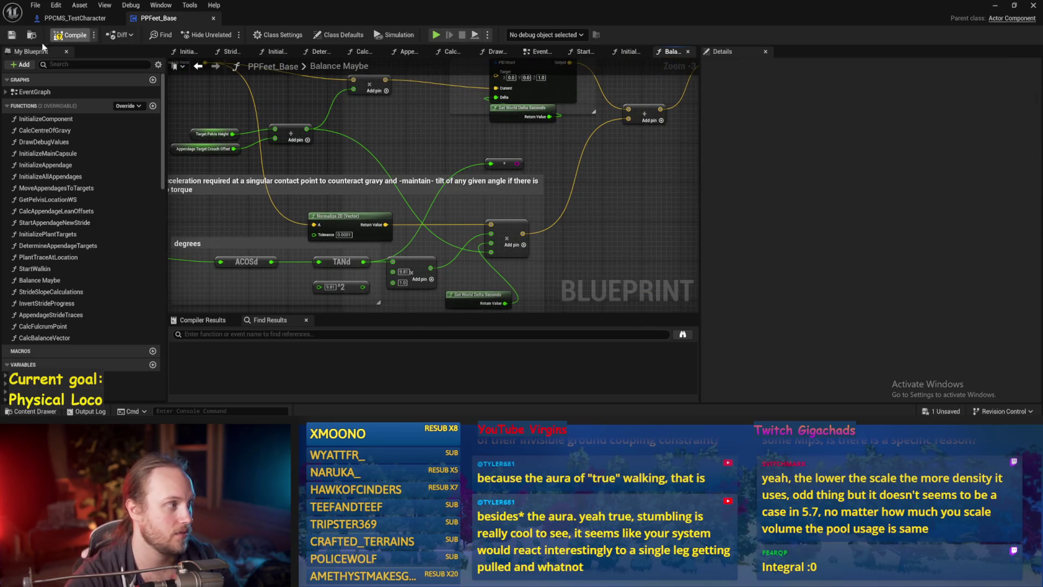
click(996, 5)
Tilt the test character into a leaning pose and run two play tests of its balance
click(536, 140)
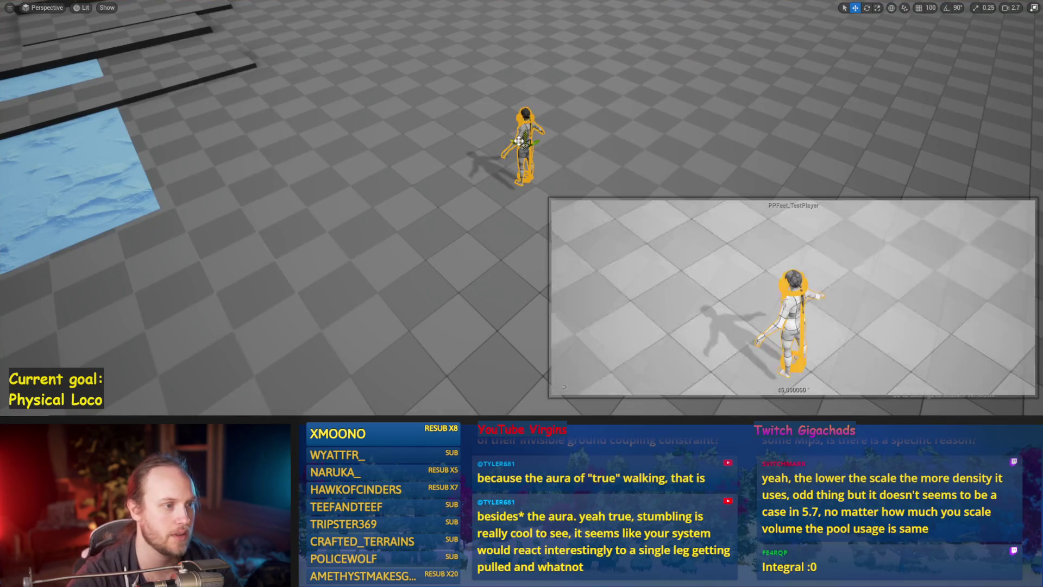
drag(537, 140, 496, 145)
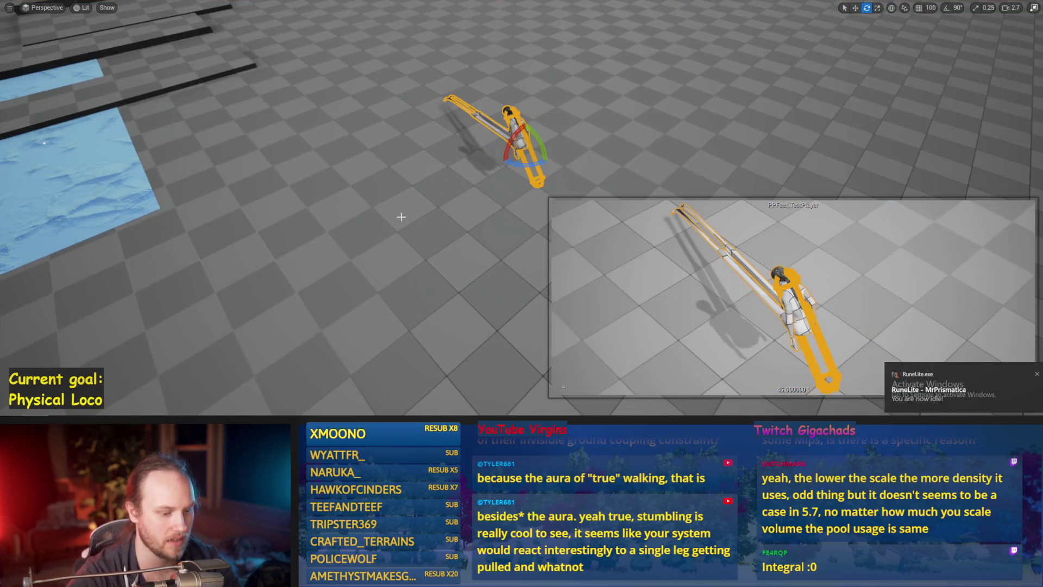
key(alt+p)
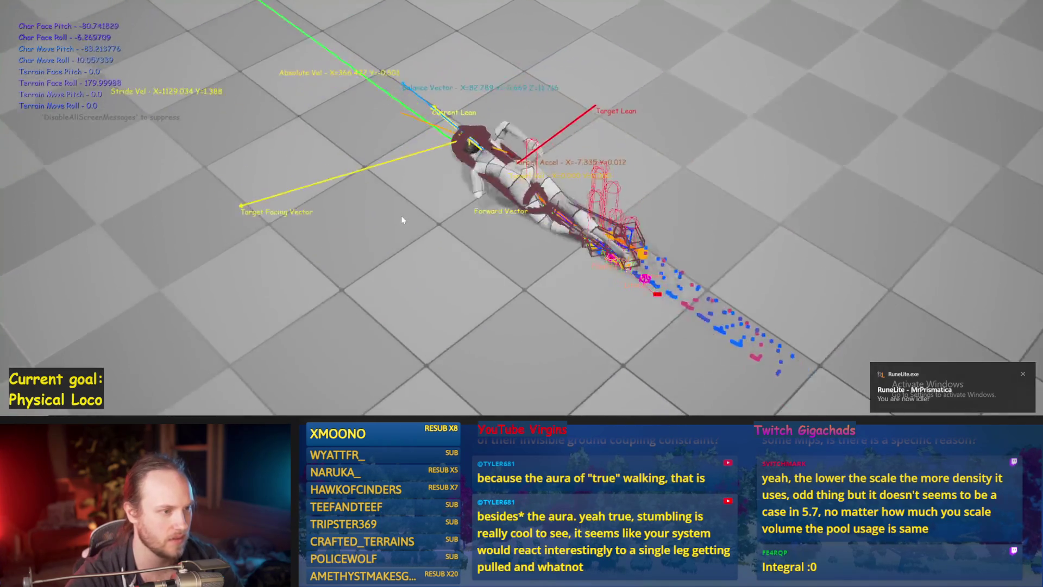
key(Escape)
key(alt+p)
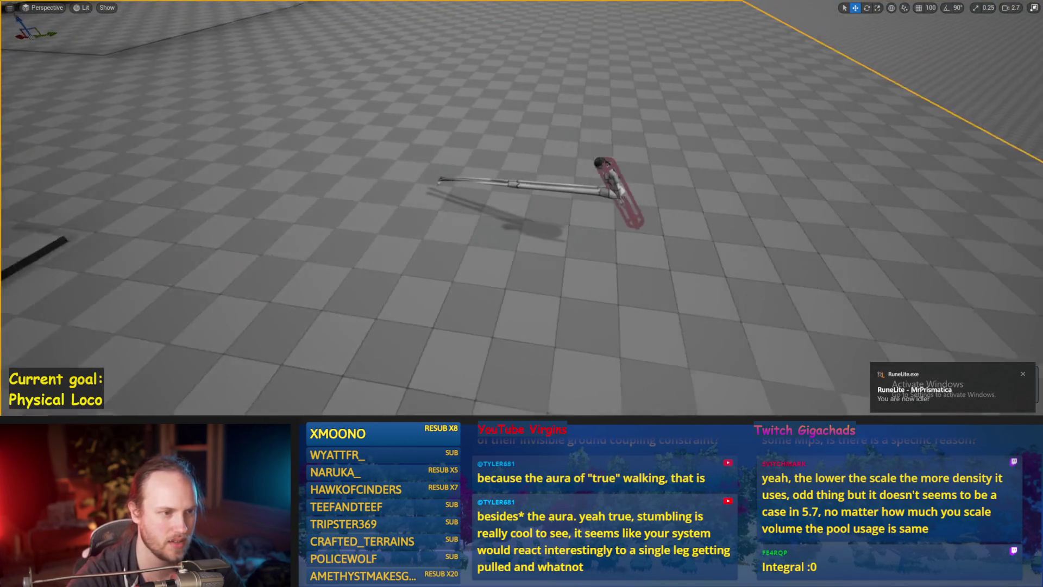
key(Escape)
Frame the character and rerun several play sessions, watching it stand briefly then collapse
key(f)
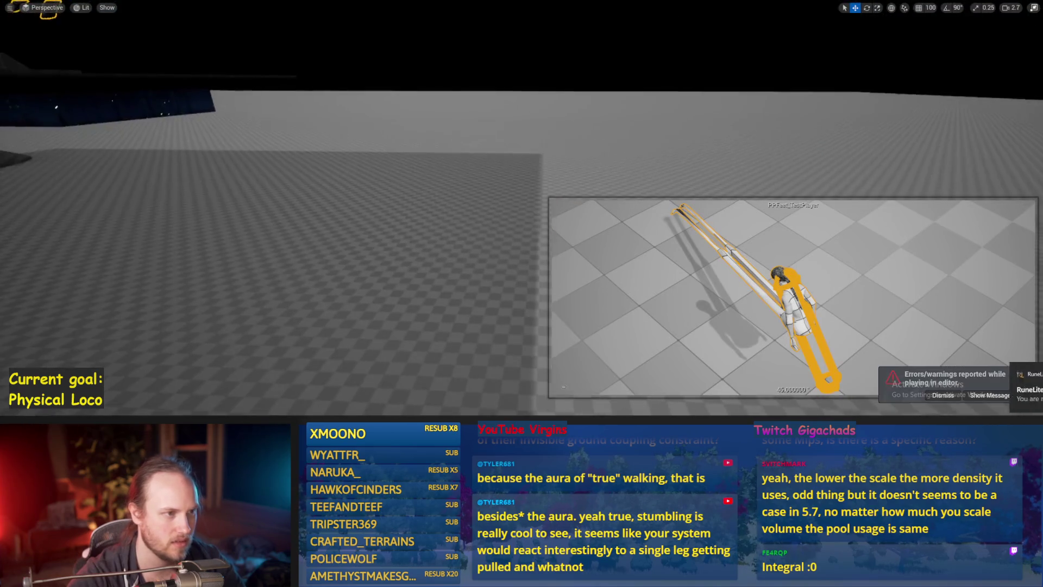
scroll(530, 187, down, 10)
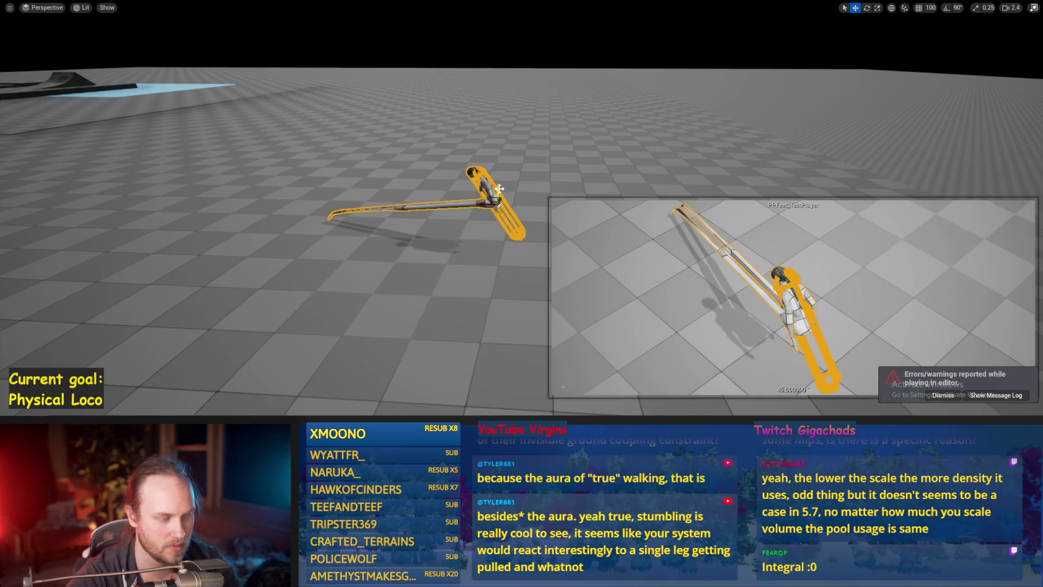
key(alt+p)
key(Escape)
key(alt+p)
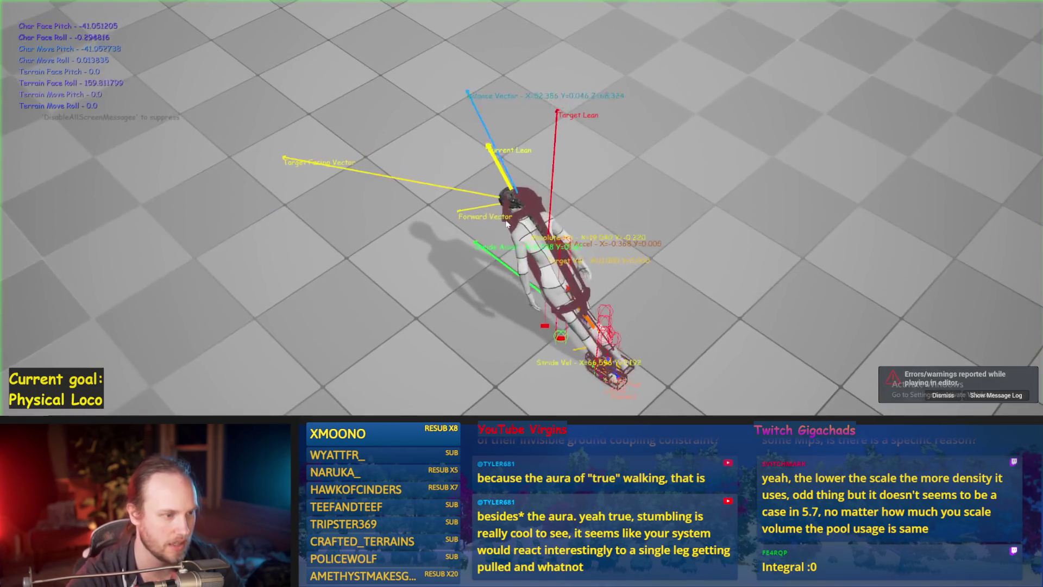
key(Escape)
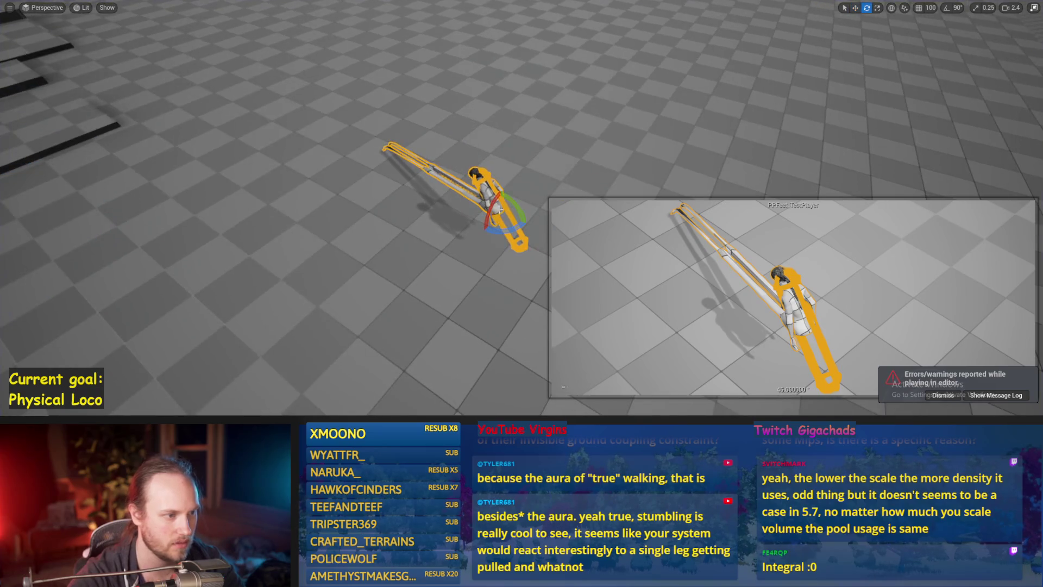
key(alt+p)
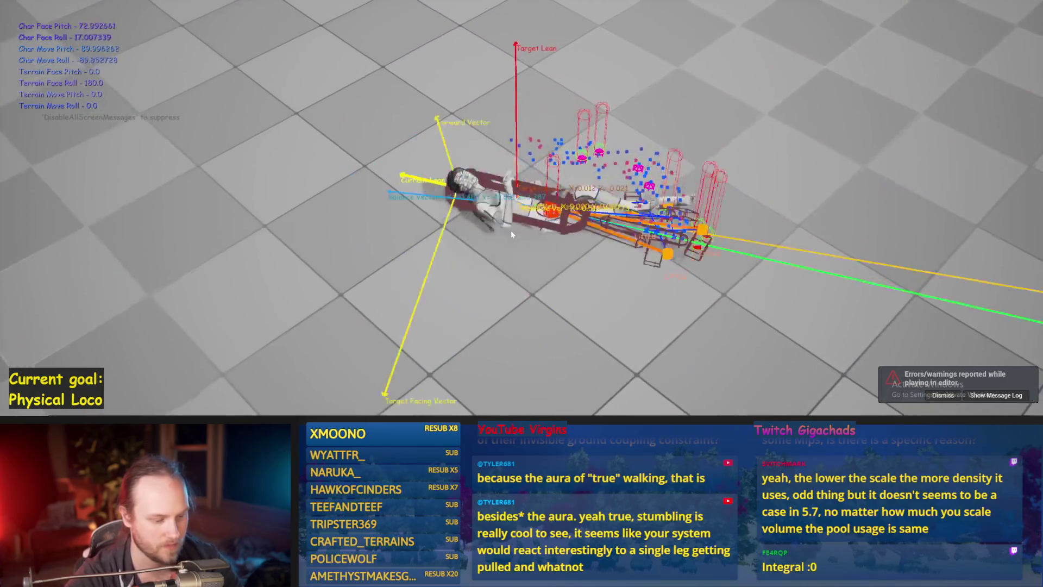
key(Escape)
key(alt+p)
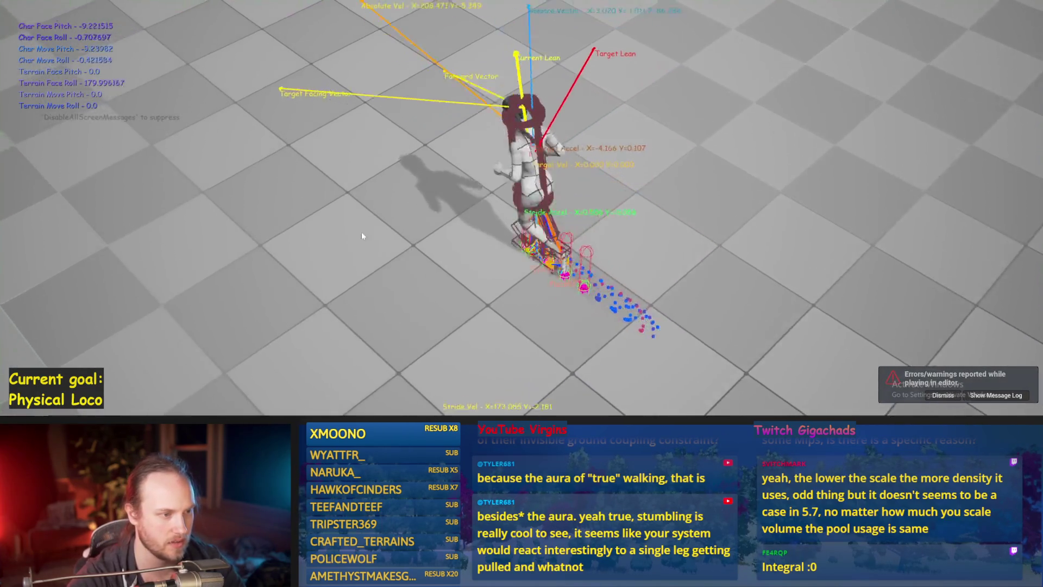
key(Escape)
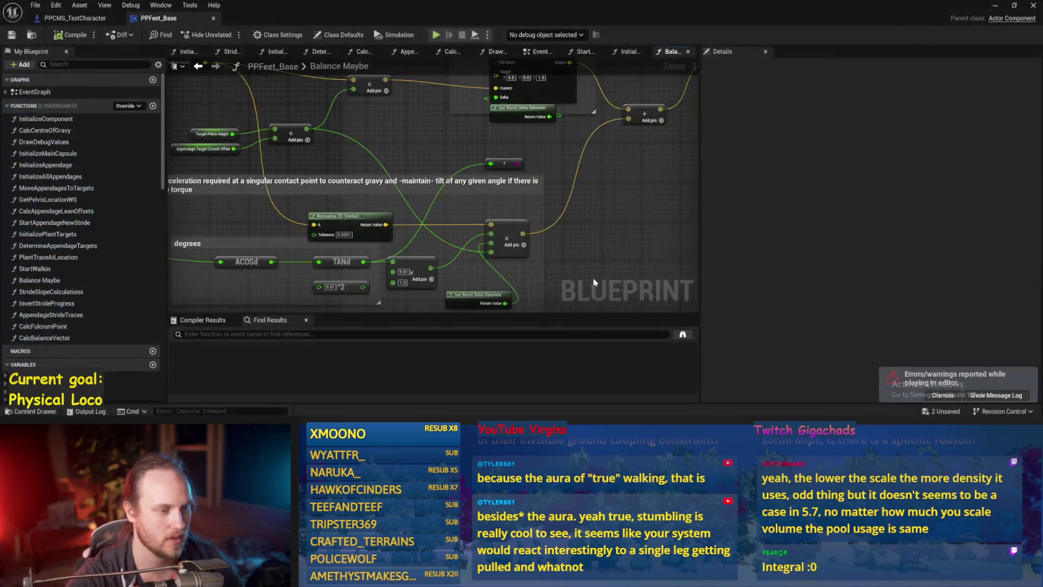
Inspect the Stride PID variable's default gains in the Counteract Torque section
click(420, 172)
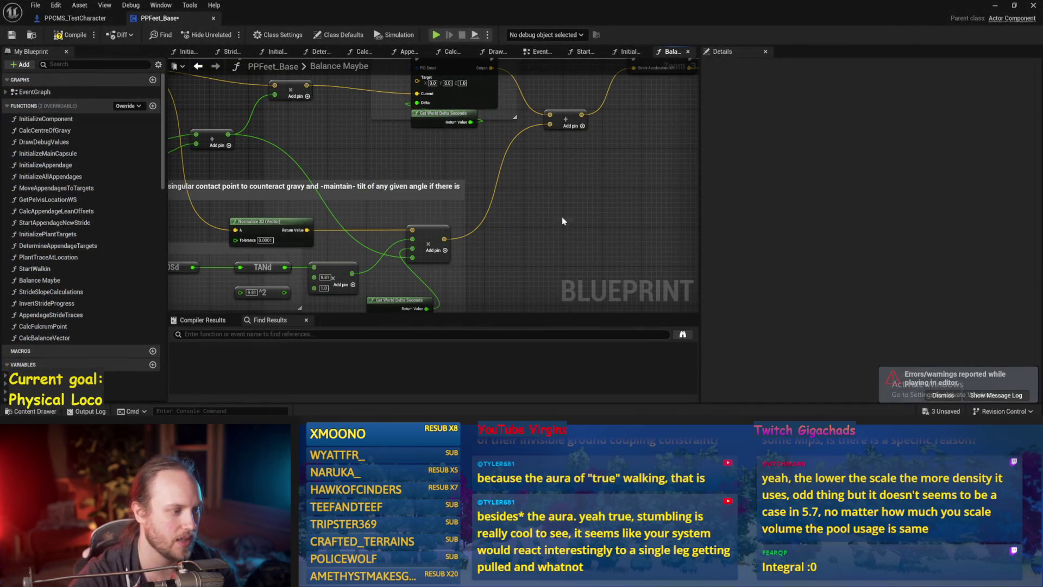
drag(562, 221, 341, 128)
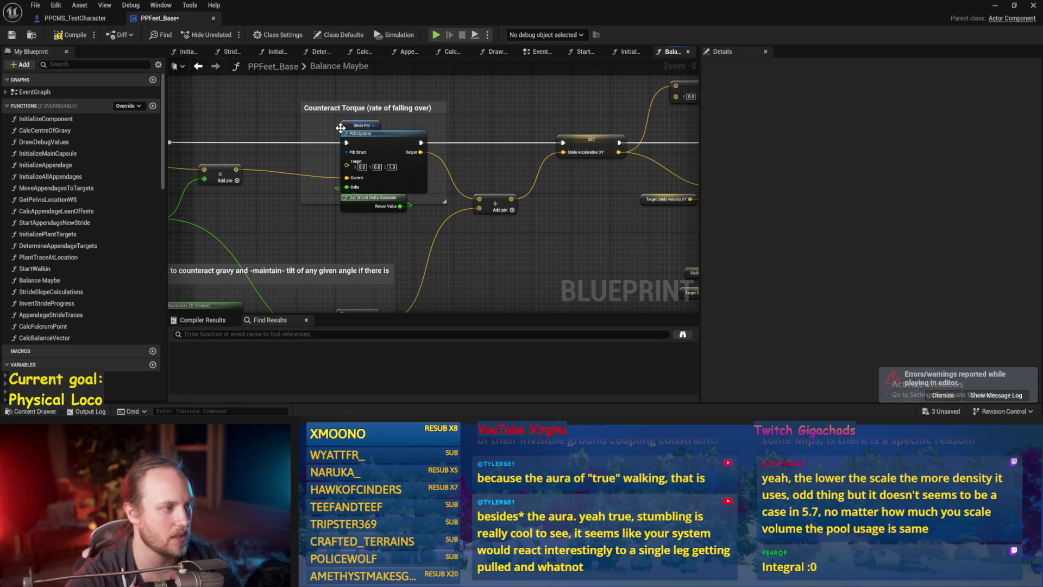
click(340, 128)
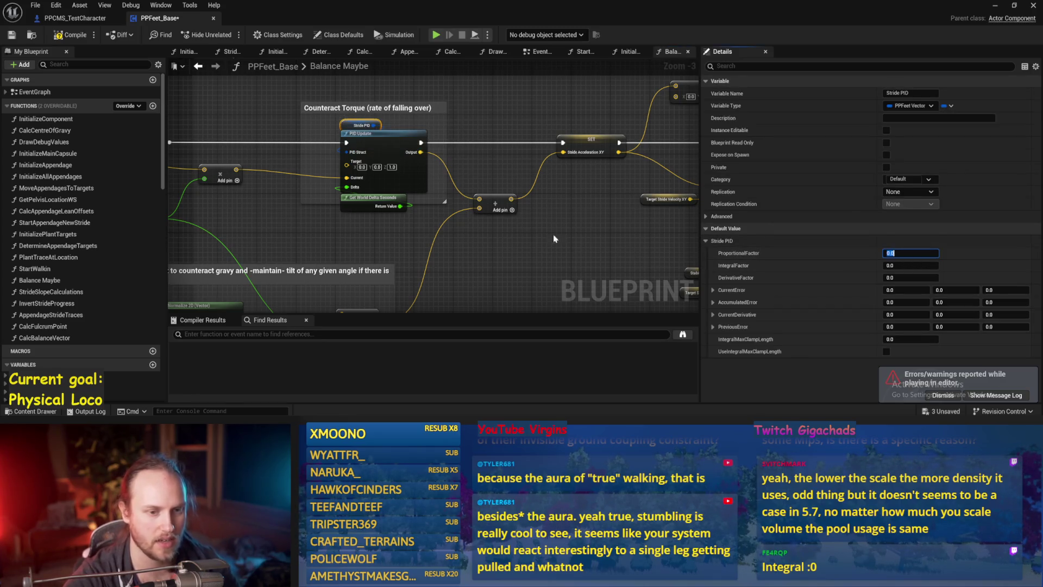
Save the PPFeet_Base Blueprint and snap its editor to the right half of the screen
drag(554, 238, 550, 204)
key(ctrl+s)
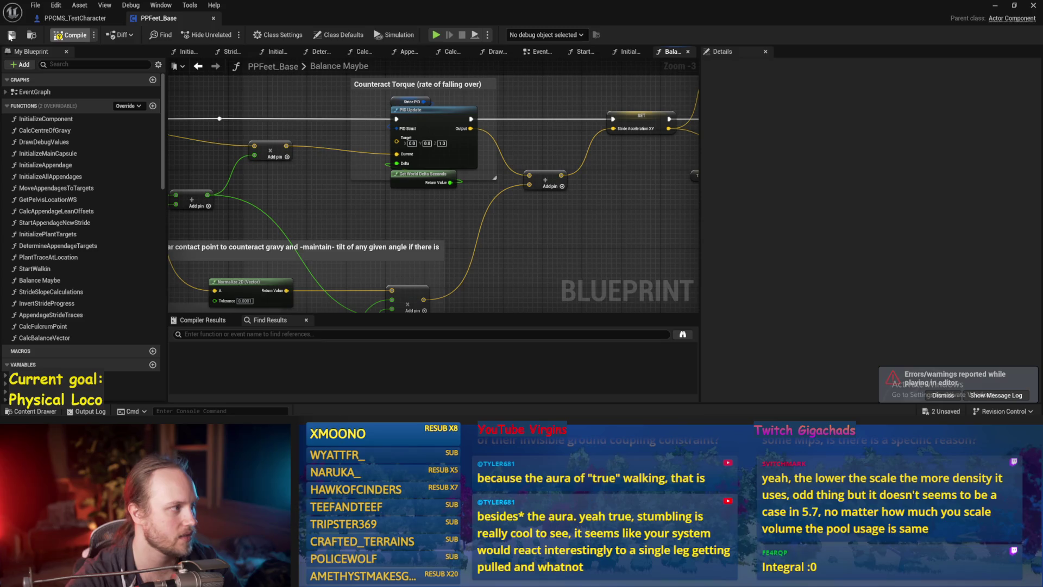
key(super+Right)
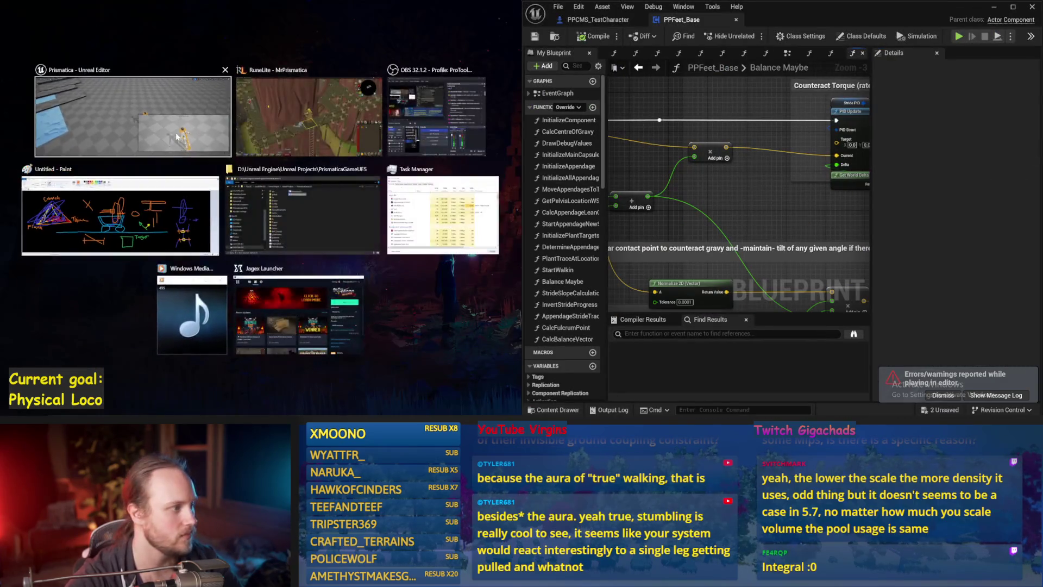
Place the level viewport on the left half and run a simulation test
click(177, 136)
key(alt+p)
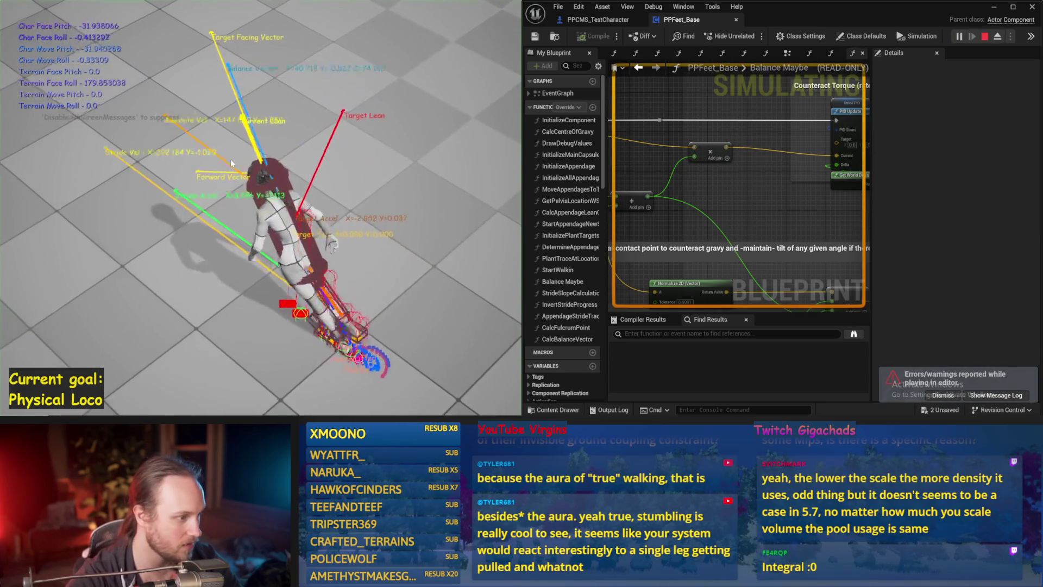
key(Escape)
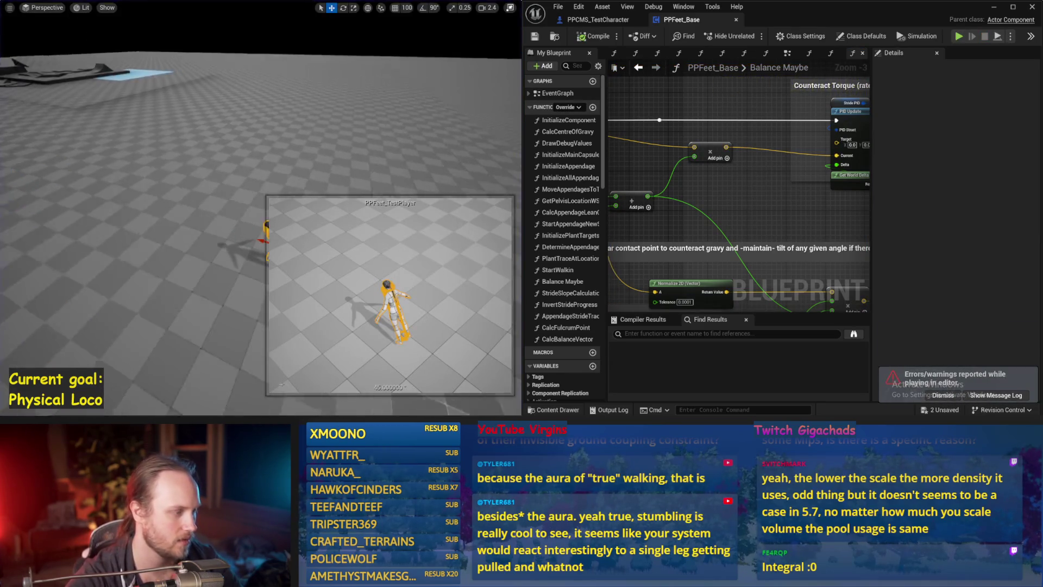
Rerun the simulation until the character topples, then select the floor and save
scroll(183, 219, down, 2)
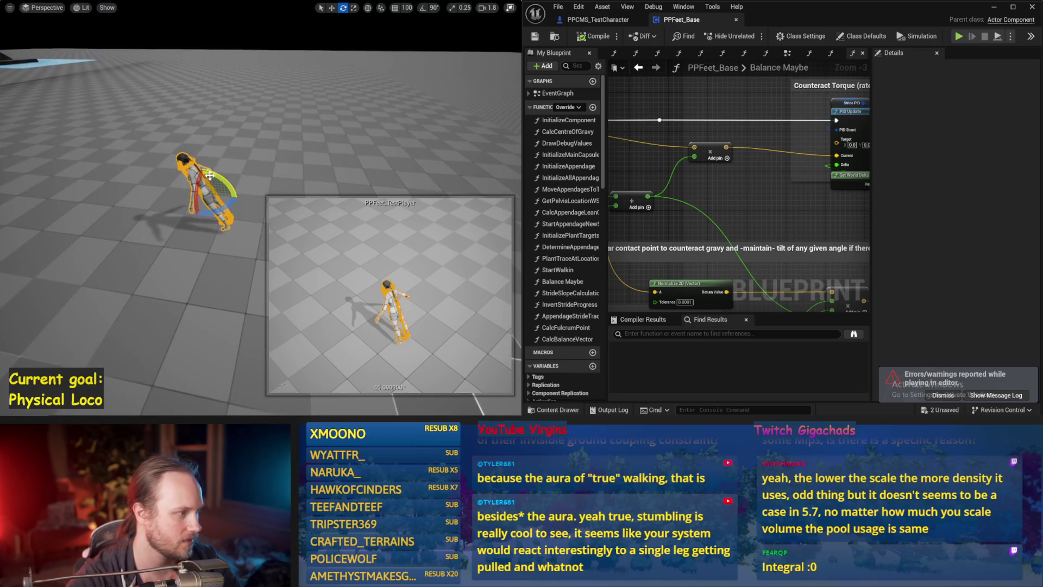
key(alt+p)
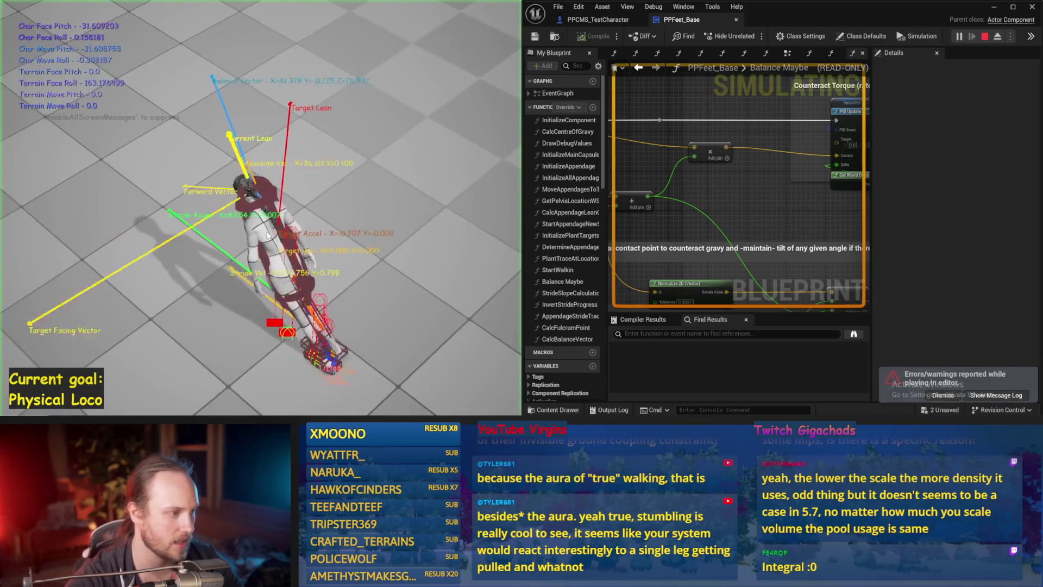
key(Escape)
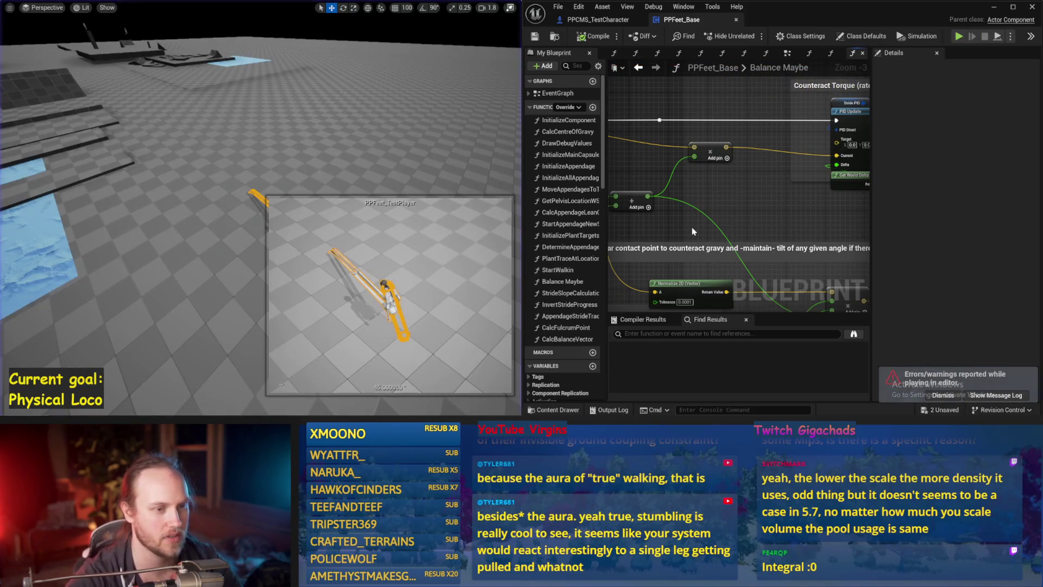
click(192, 219)
key(ctrl+s)
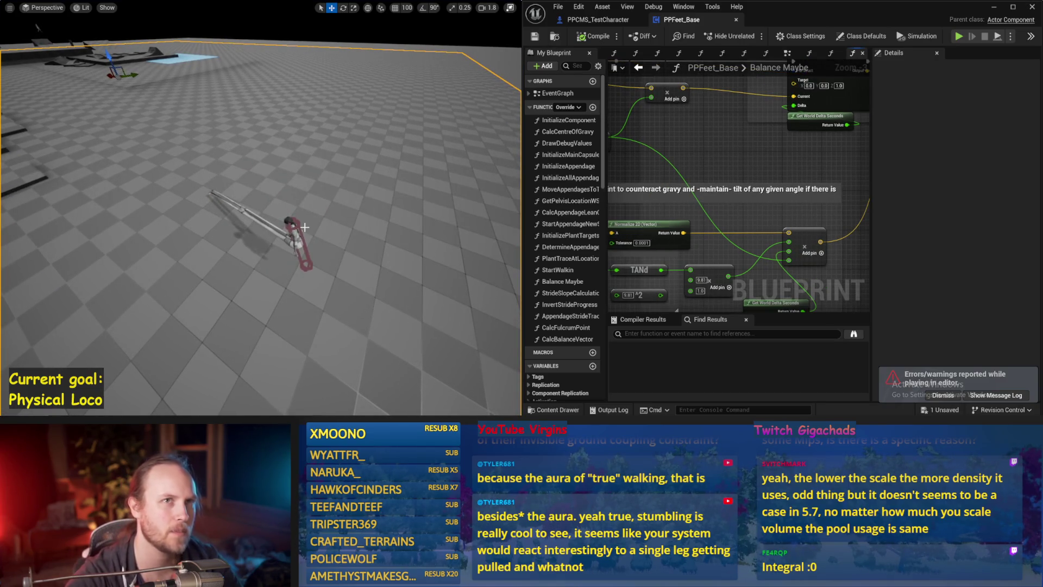
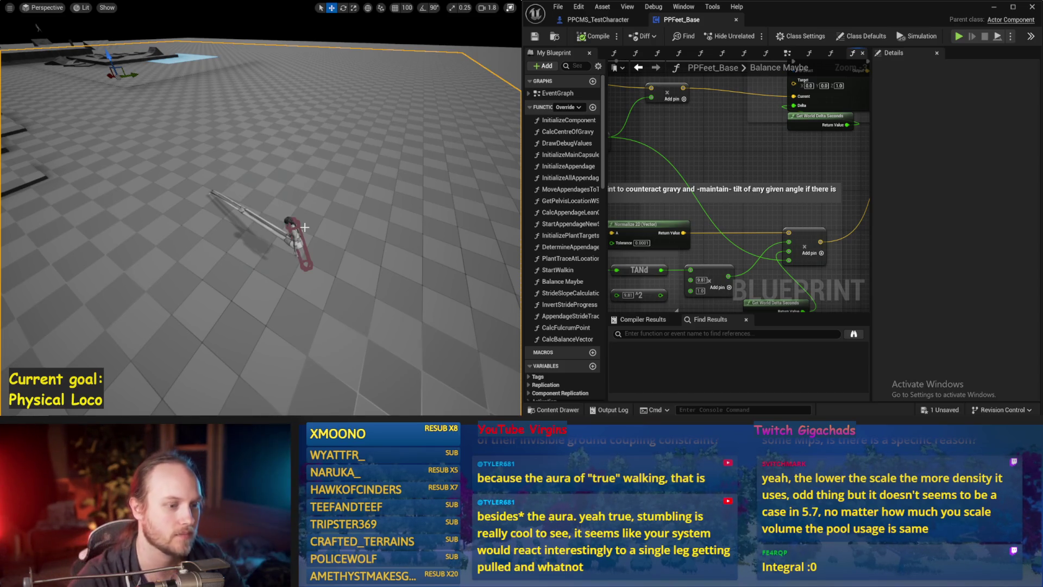
Run a quick balance test of the character and save the level
key(alt+p)
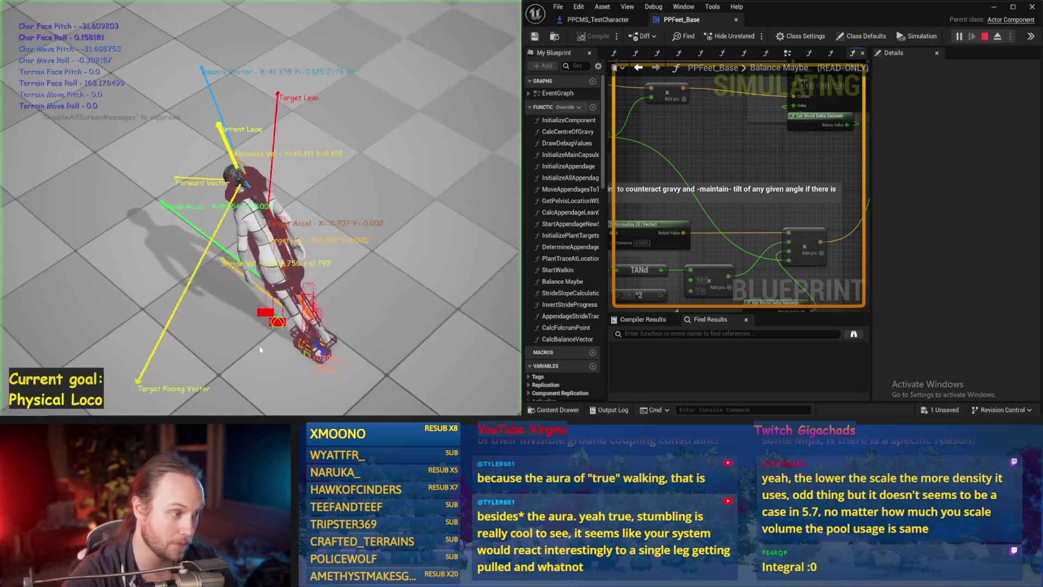
key(Escape)
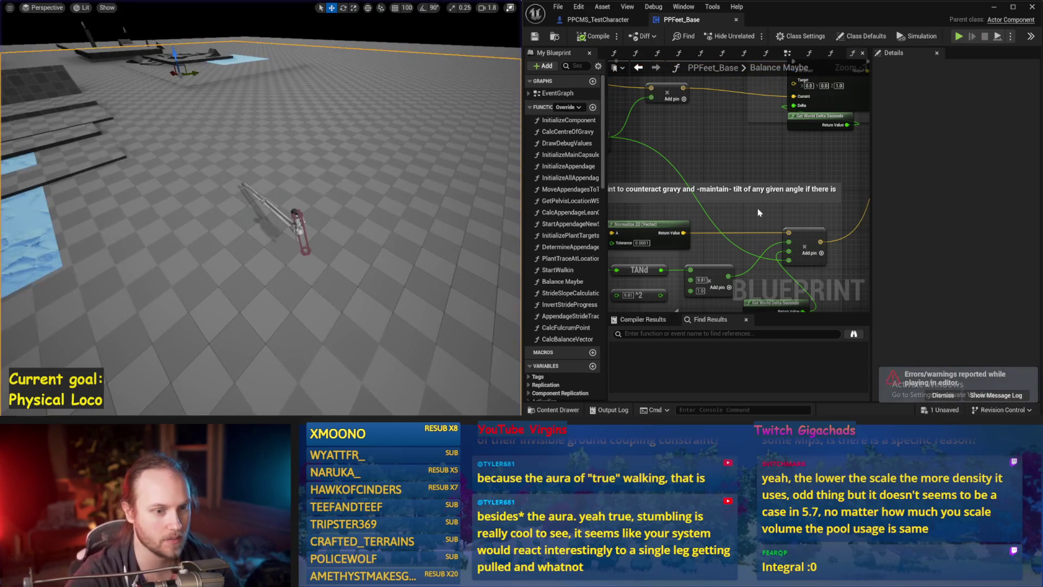
scroll(809, 231, down, 3)
key(ctrl+s)
Change the gravity Add node's second value from 1.0 to 0.9 and test the balance twice
scroll(810, 232, up, 1)
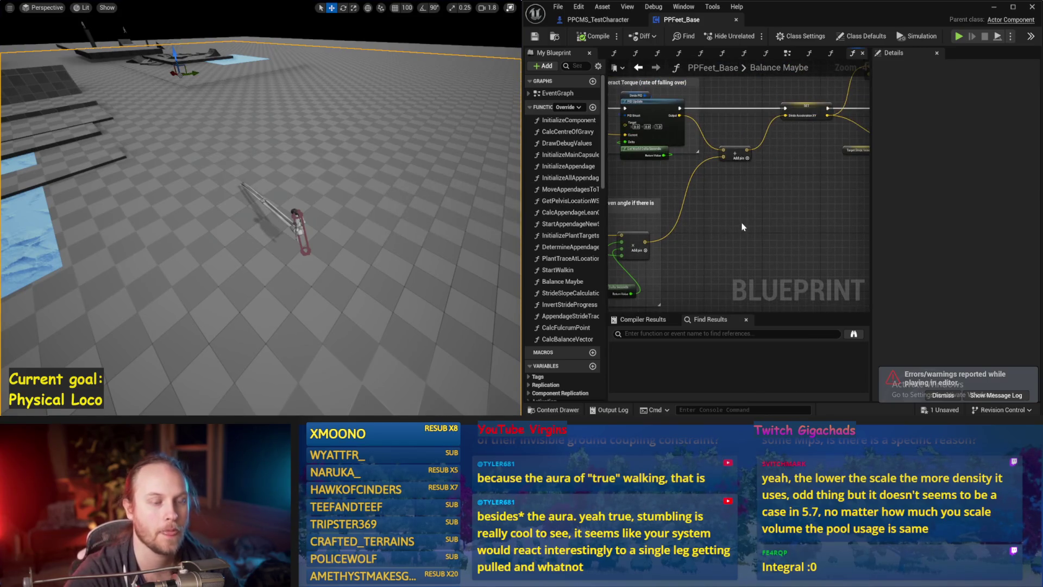
scroll(776, 261, down, 1)
scroll(688, 209, up, 1)
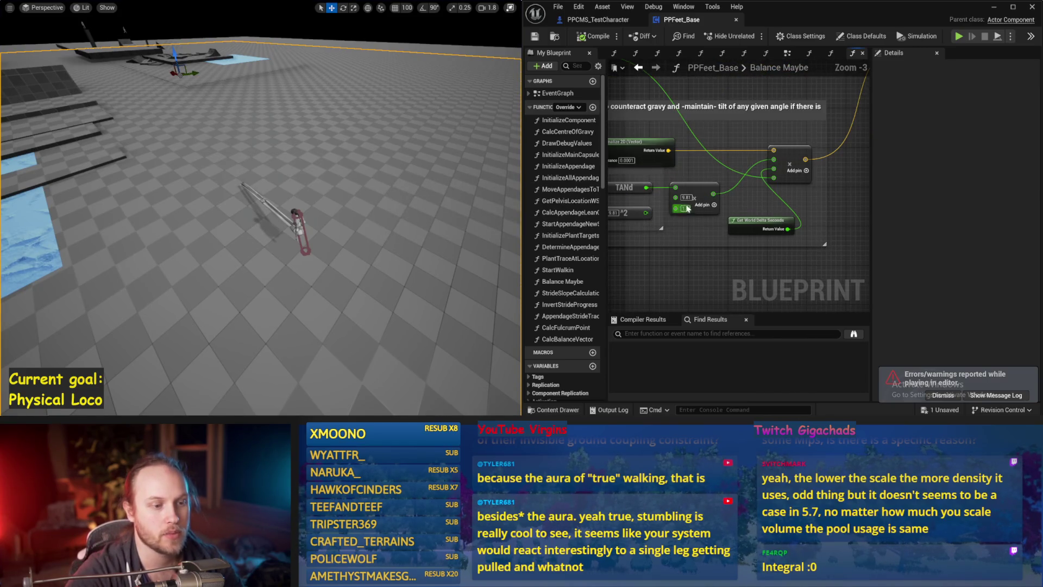
text(0.9)
key(Return)
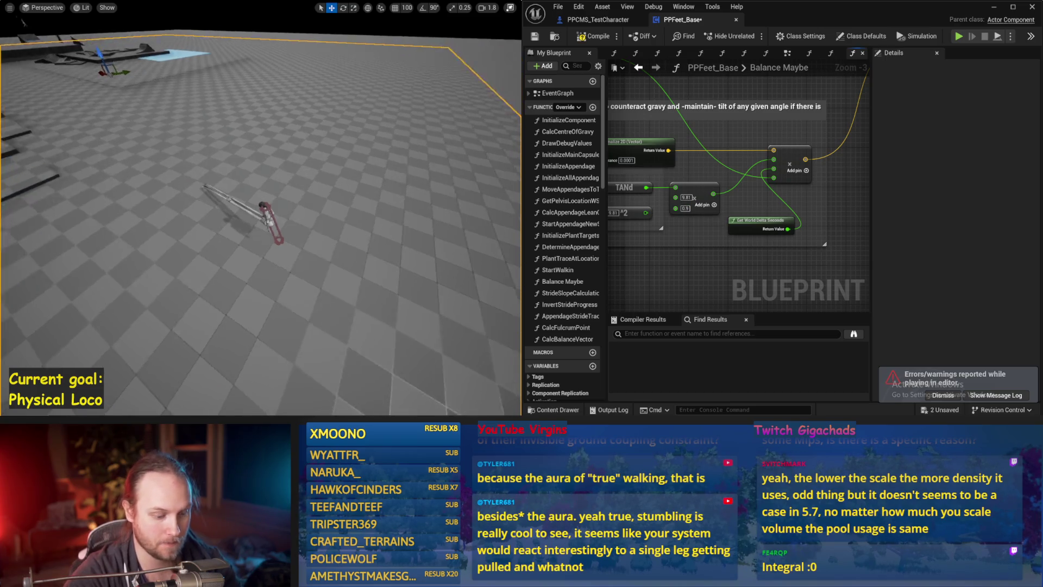
key(alt+p)
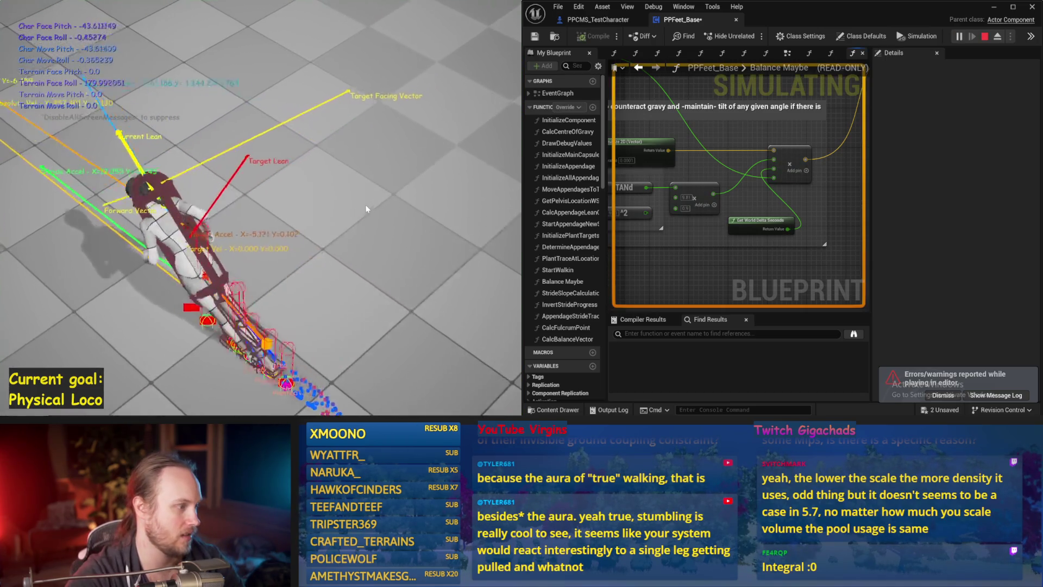
key(Escape)
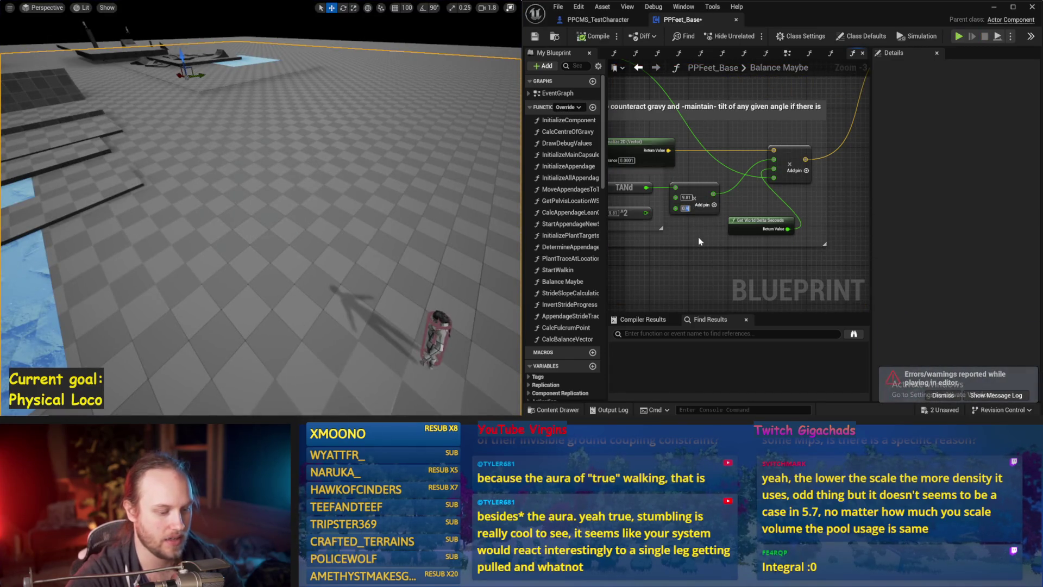
drag(438, 240, 438, 240)
key(alt+p)
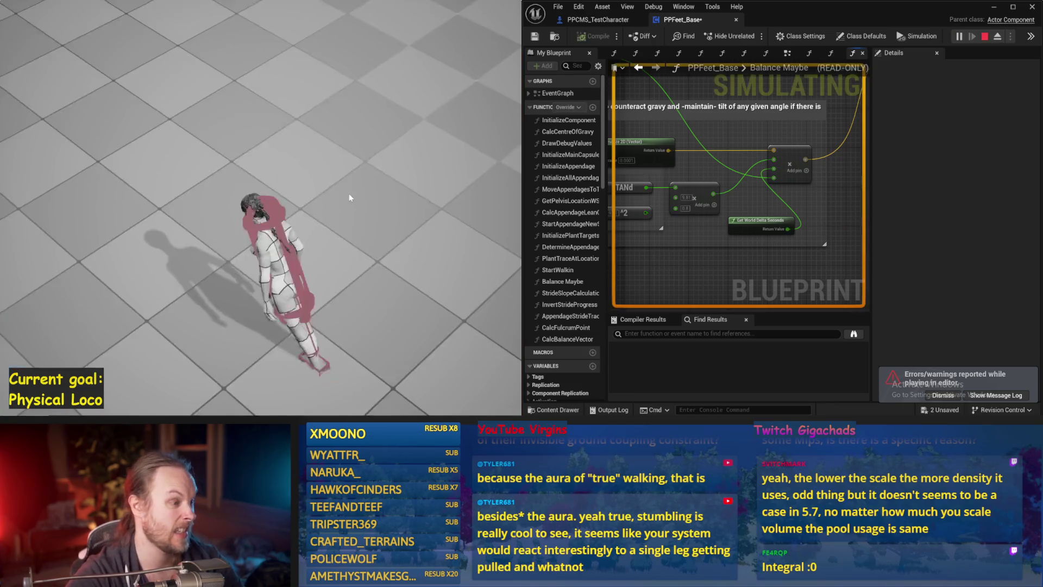
key(Escape)
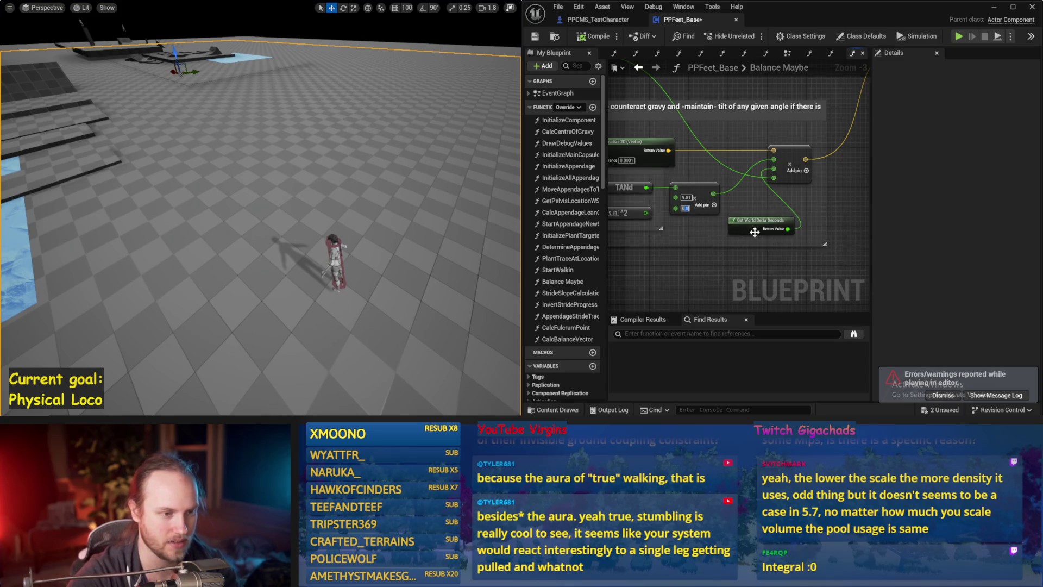
Move Get World Delta Seconds beside the PID Delta pin, save PPFeet_Base, and retest
drag(761, 224, 763, 161)
key(ctrl+s)
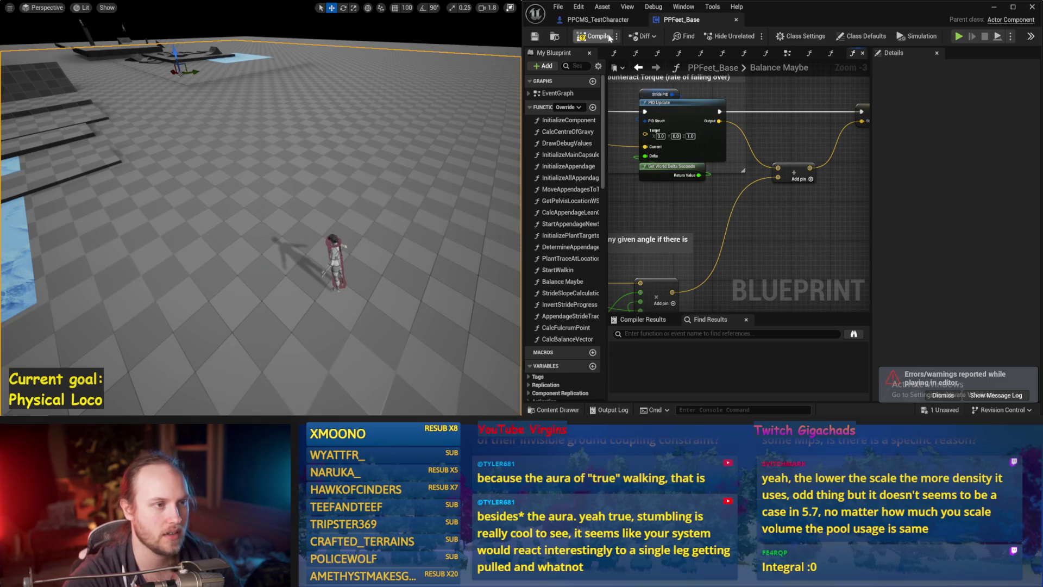
key(alt+p)
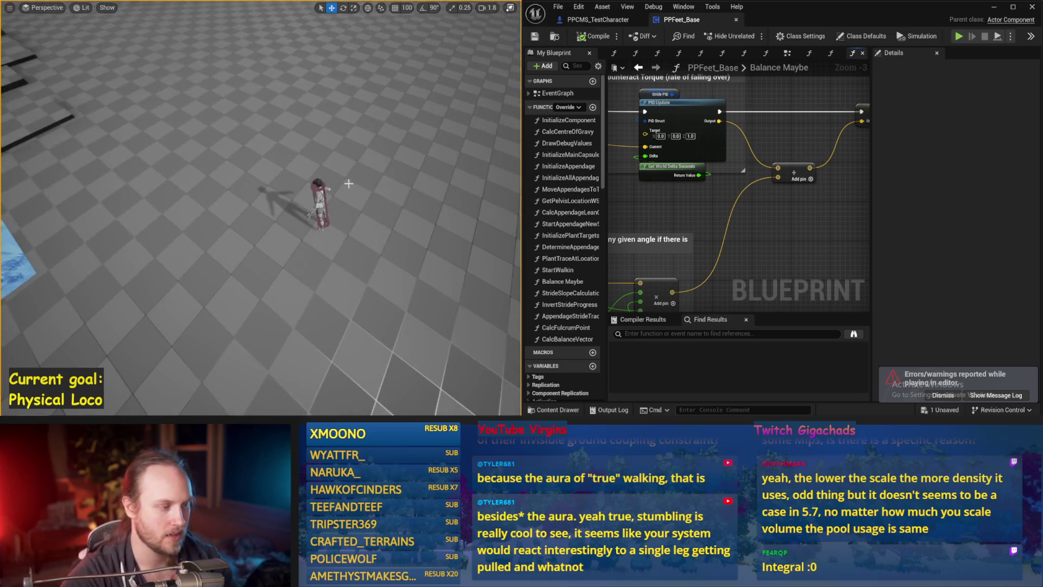
key(Escape)
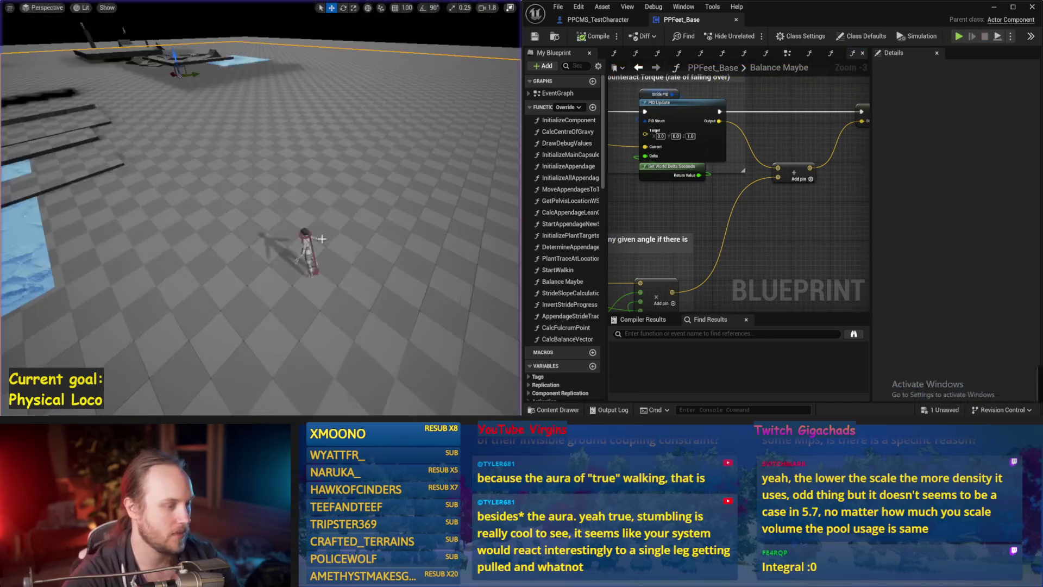
click(309, 246)
Select PPFeet_TestPlayer in the level and reset its rotation to default
key(F11)
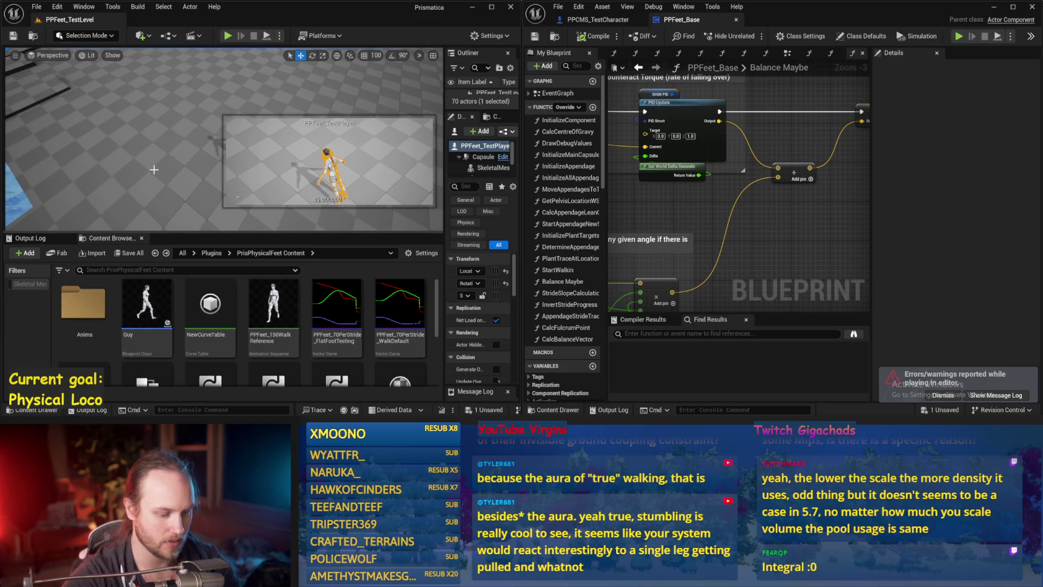
click(97, 145)
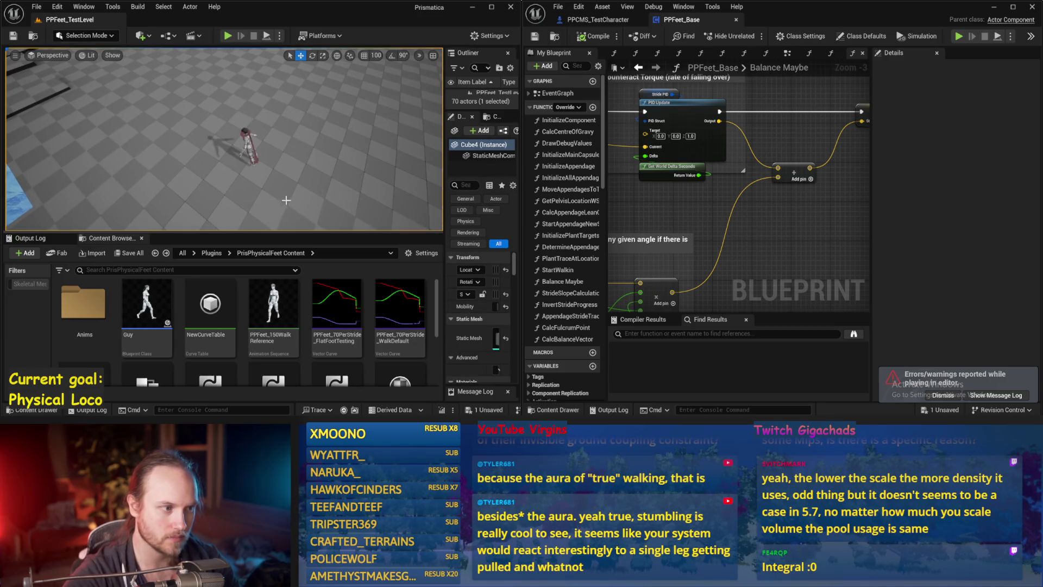
click(254, 152)
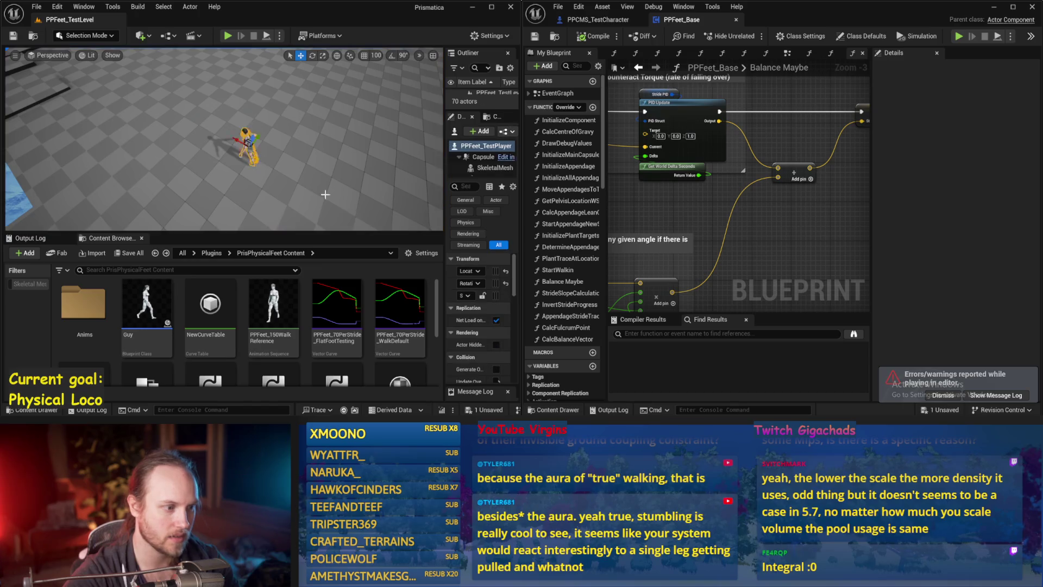
scroll(511, 286, down, 3)
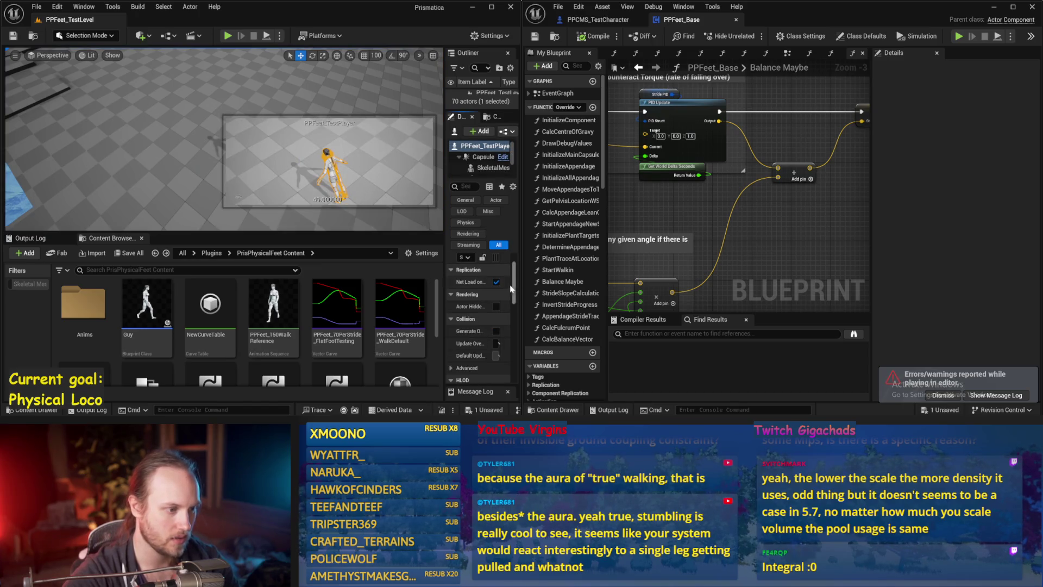
scroll(469, 290, up, 2)
click(506, 284)
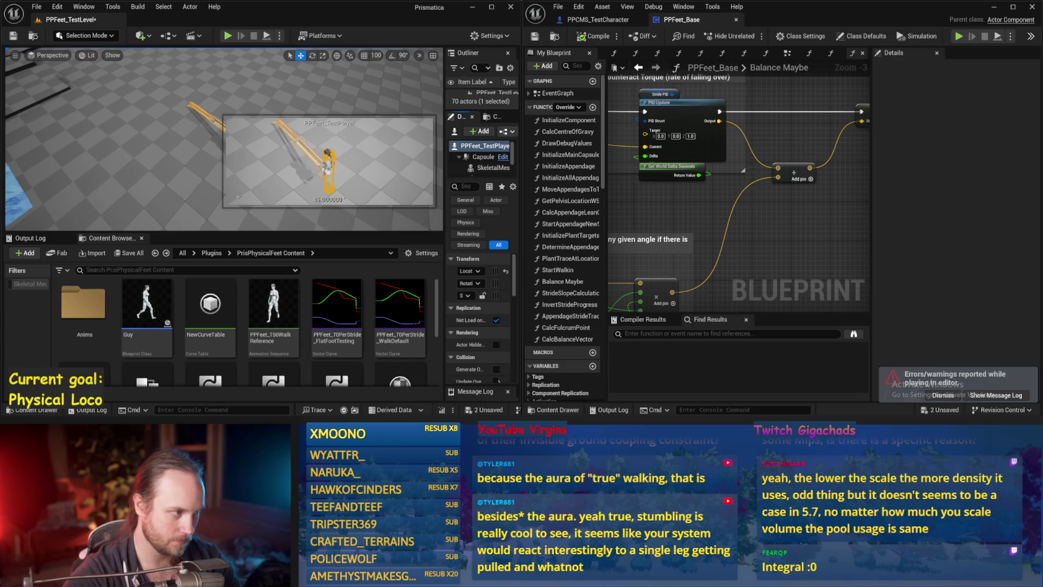
Run a test play, save PPFeet_Base, and show Stride PID's default gains
key(alt+p)
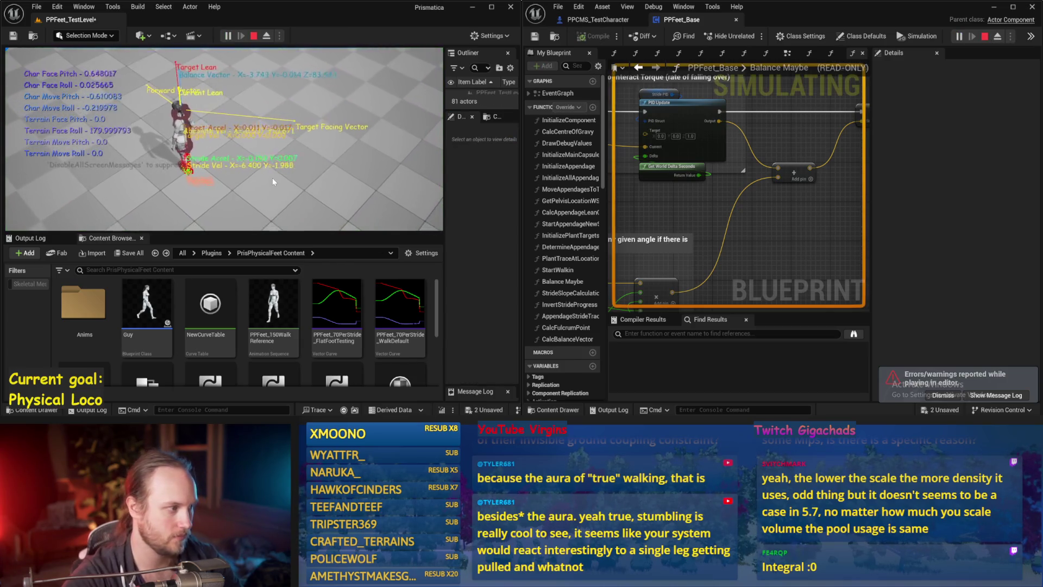
key(F11)
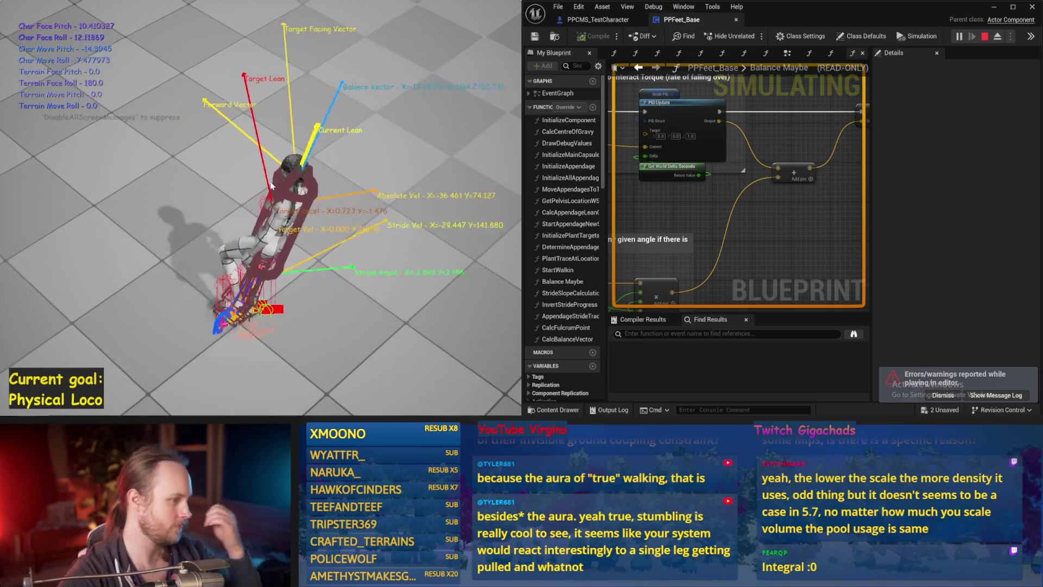
key(Escape)
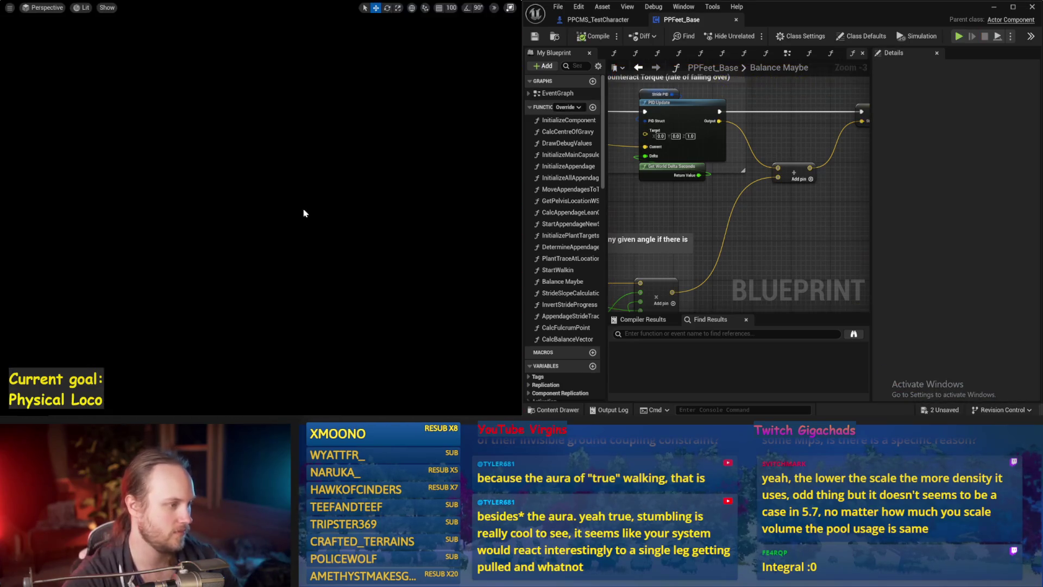
key(ctrl+s)
click(663, 127)
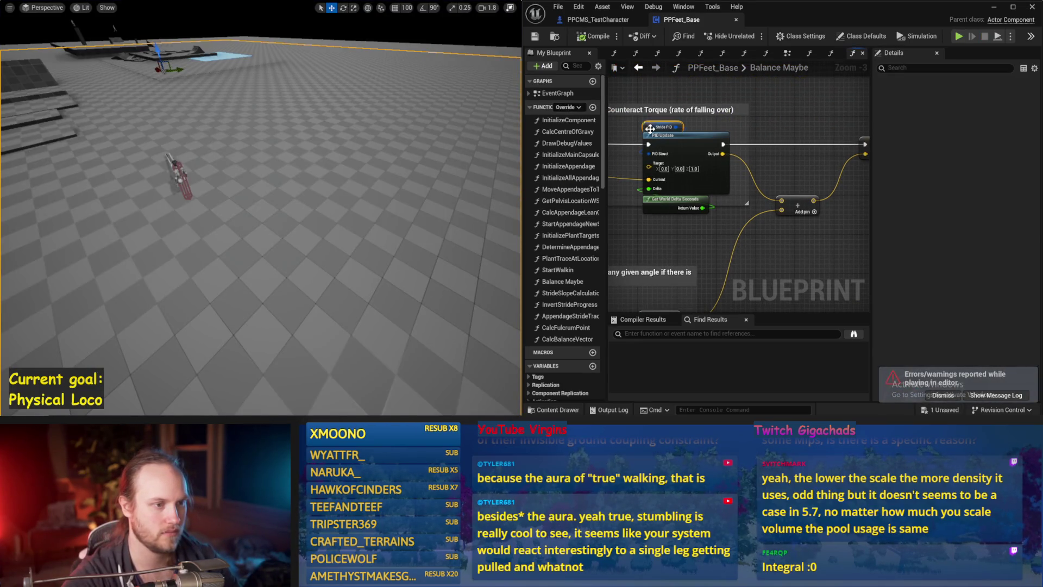
Add a vector Add node feeding the stride acceleration SET and move TargetStrideVelocityXY SET right
click(780, 204)
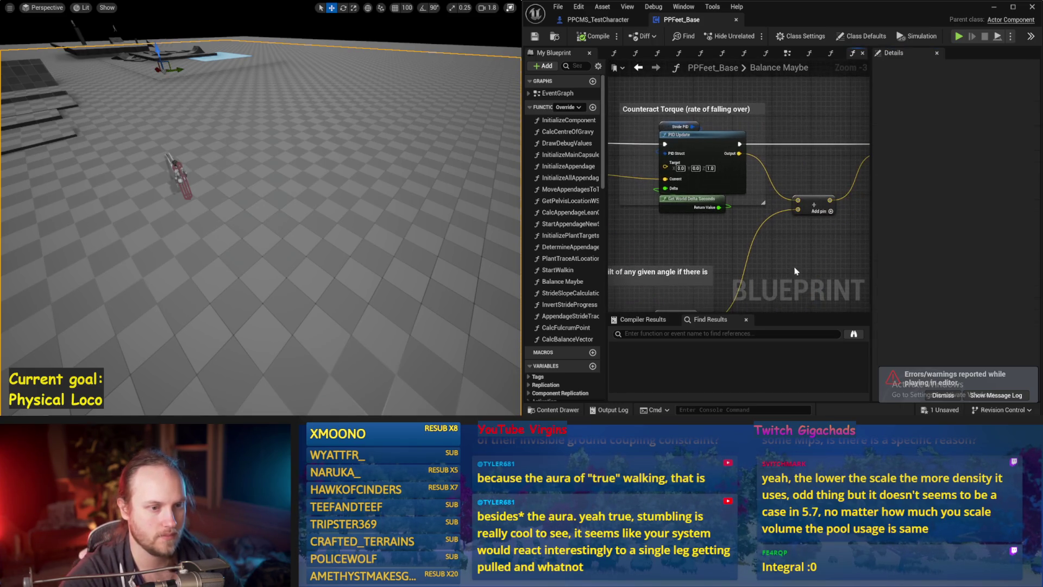
drag(679, 307, 696, 248)
drag(815, 100, 815, 104)
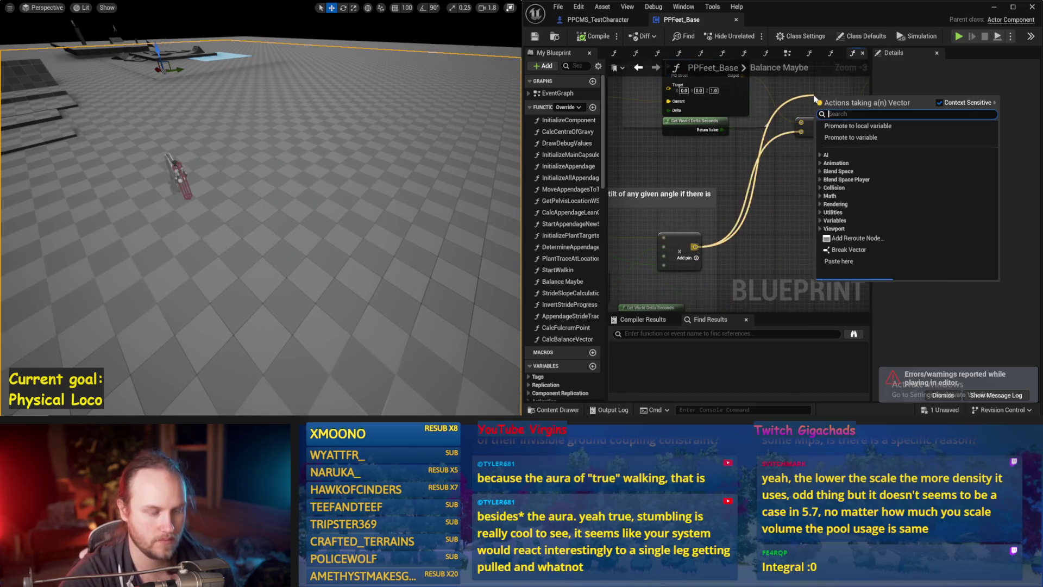
click(847, 125)
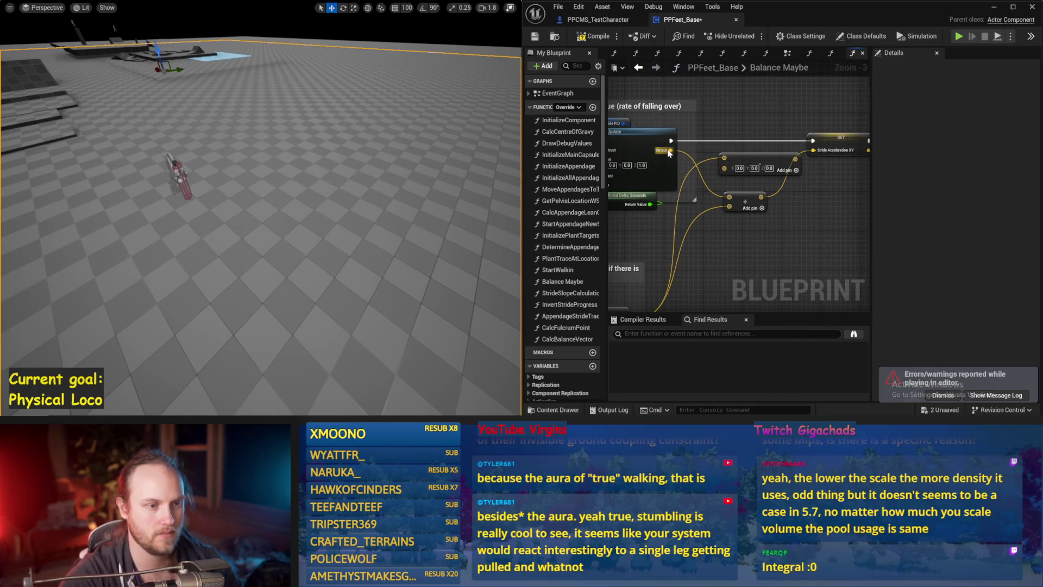
drag(718, 141, 759, 136)
mouse_move(711, 185)
mouse_down()
mouse_move(638, 174)
mouse_move(663, 187)
mouse_up()
scroll(679, 223, down, 1)
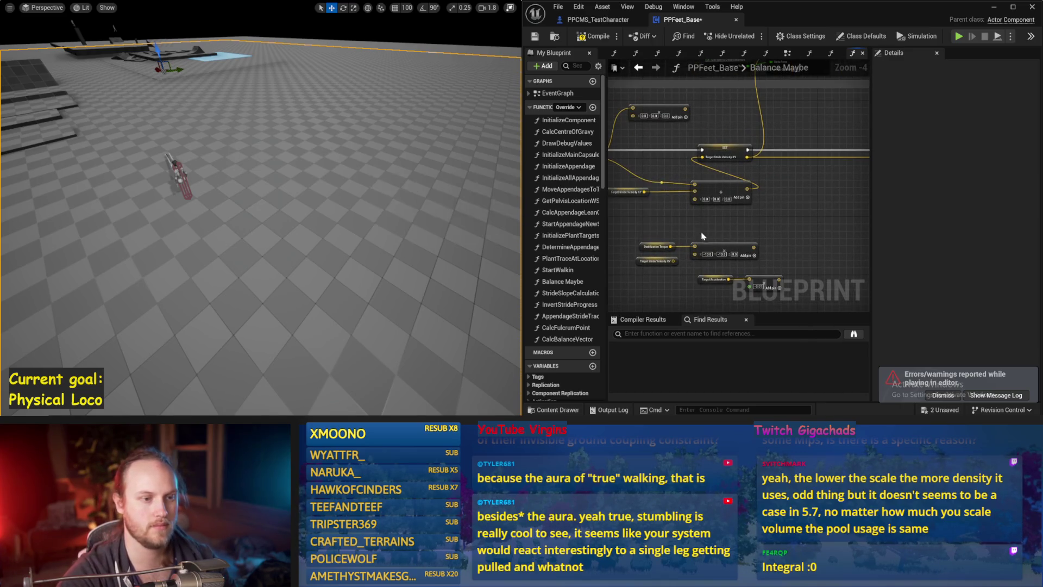
drag(725, 153, 814, 157)
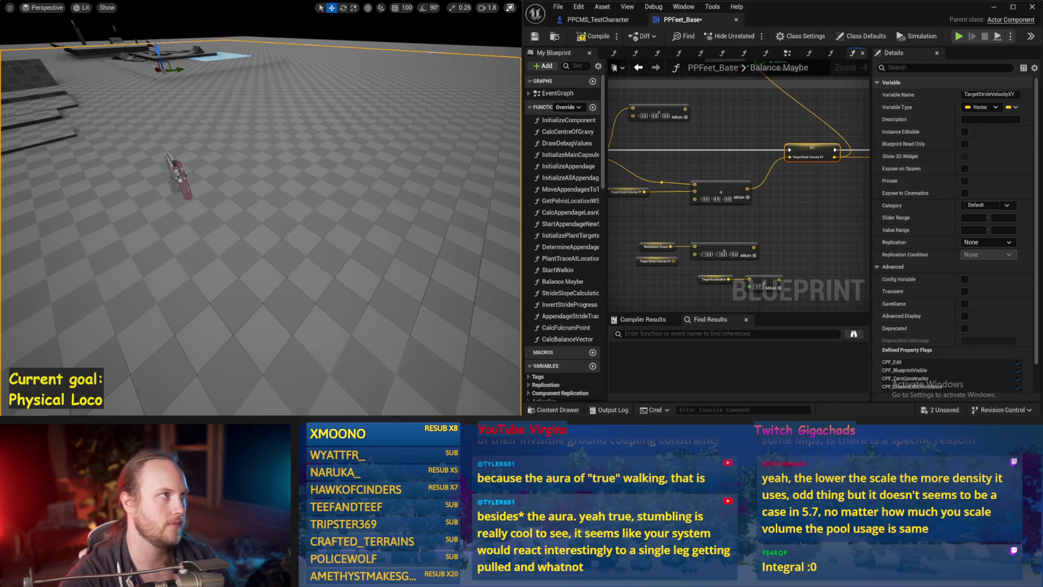
Save PPFeet_Base and run two test plays, reframing the character between them
key(ctrl+s)
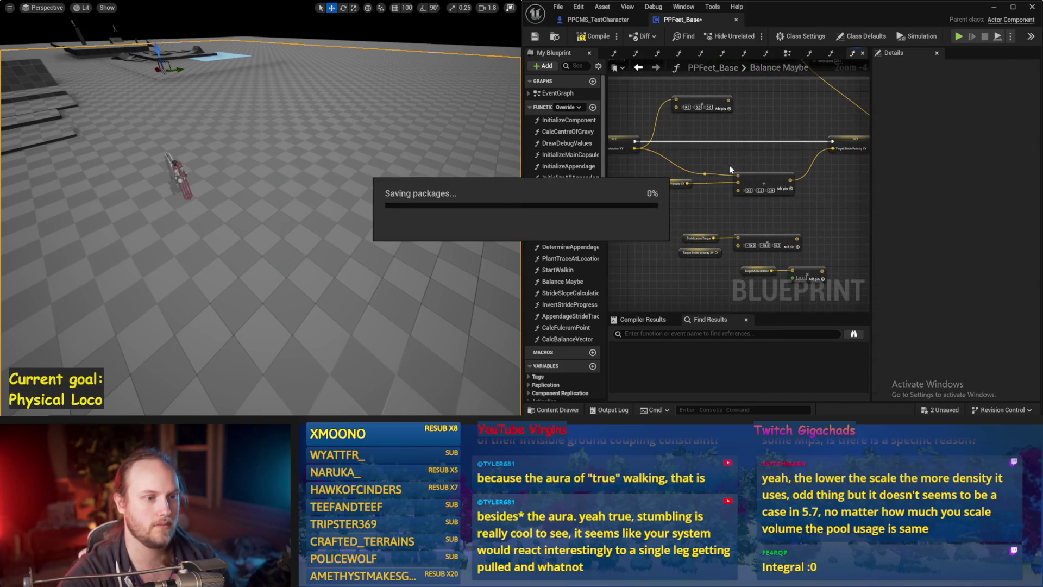
key(ctrl+s)
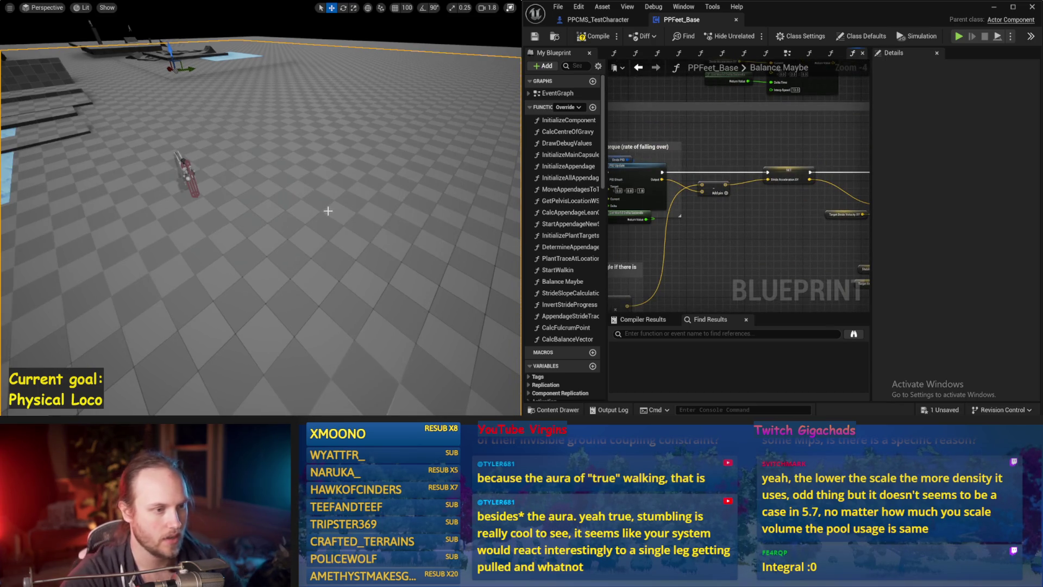
key(alt+p)
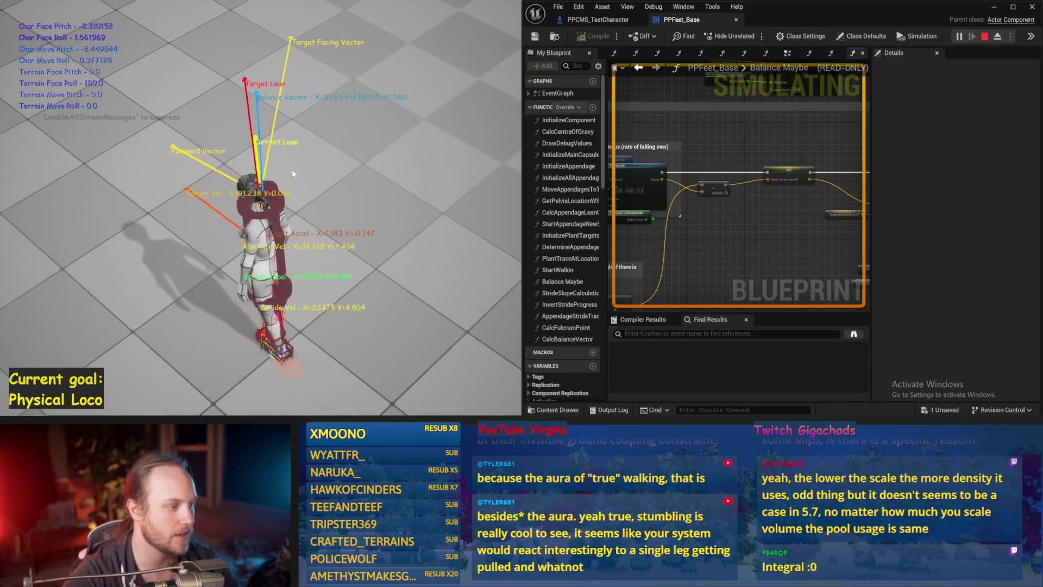
key(Escape)
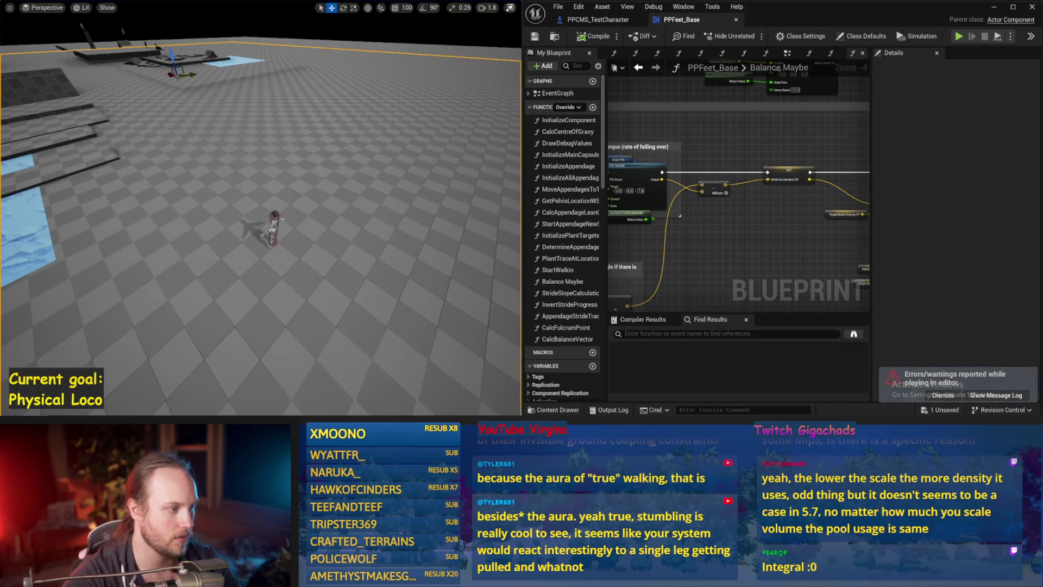
click(277, 222)
drag(277, 222, 229, 199)
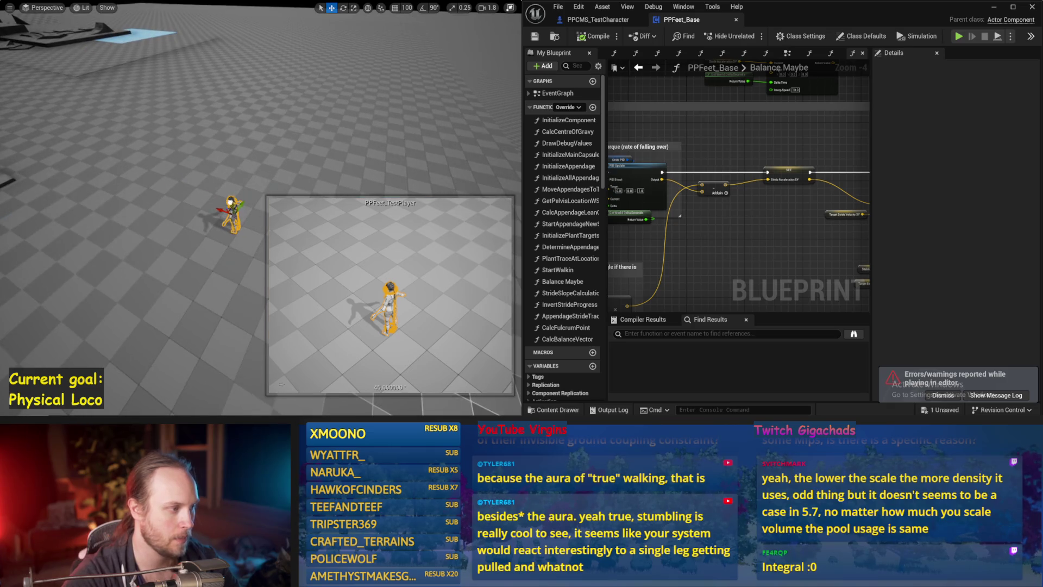
key(alt+p)
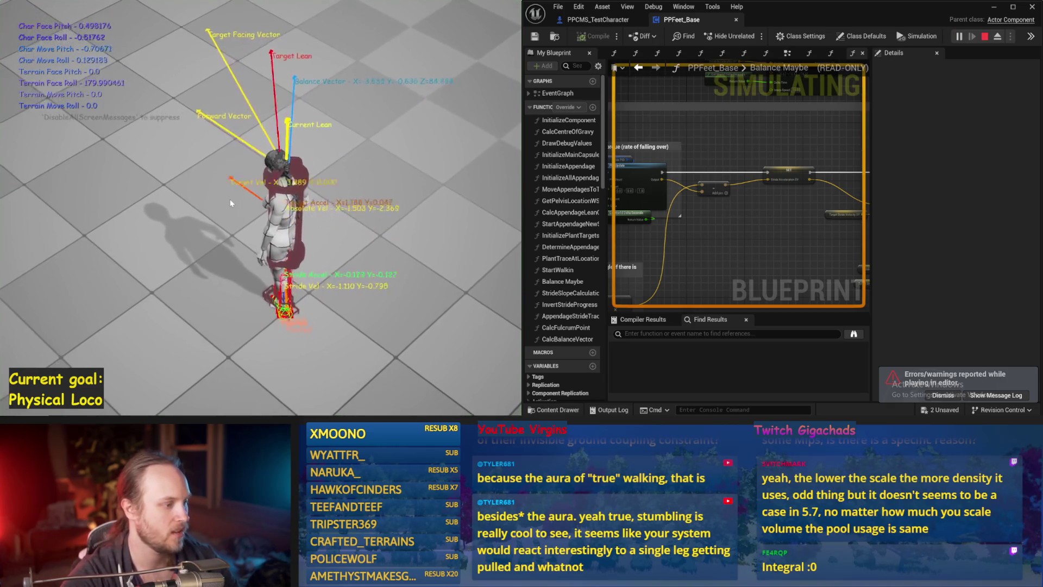
key(Escape)
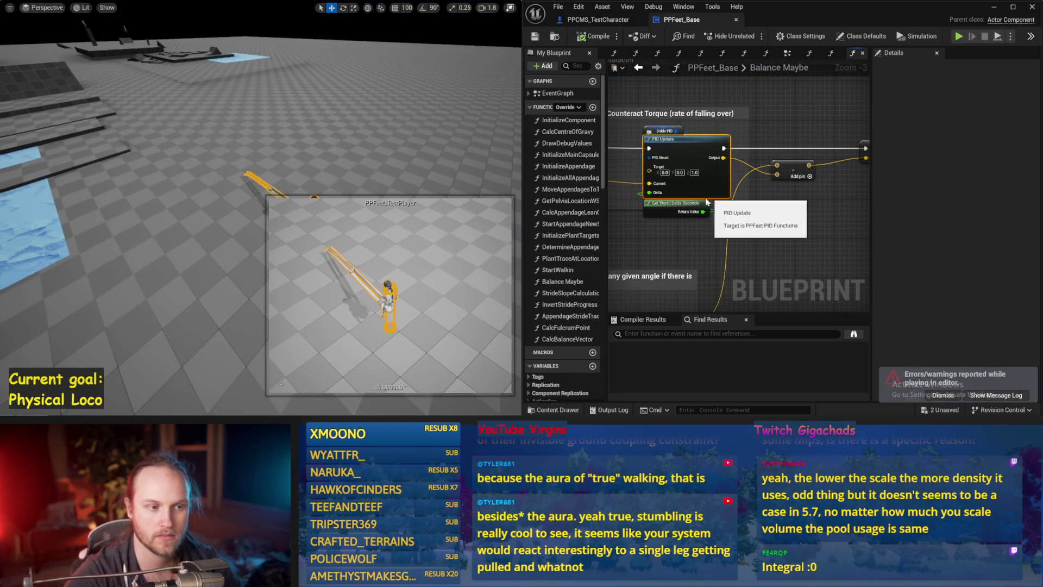
Try Stride PID proportional gains of 0.1 and then 0.01, testing each
click(650, 130)
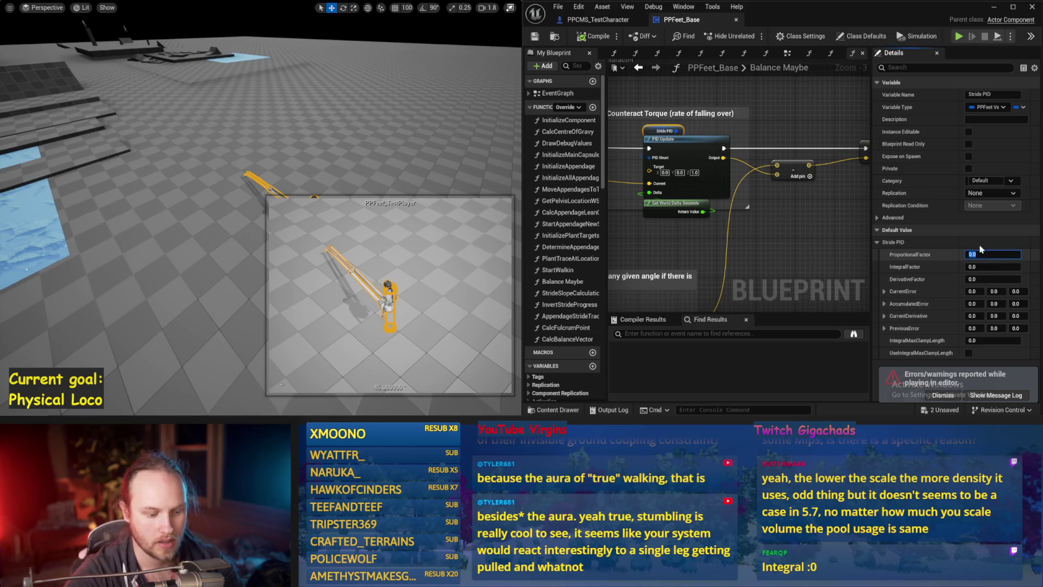
text(0.1)
drag(289, 216, 271, 213)
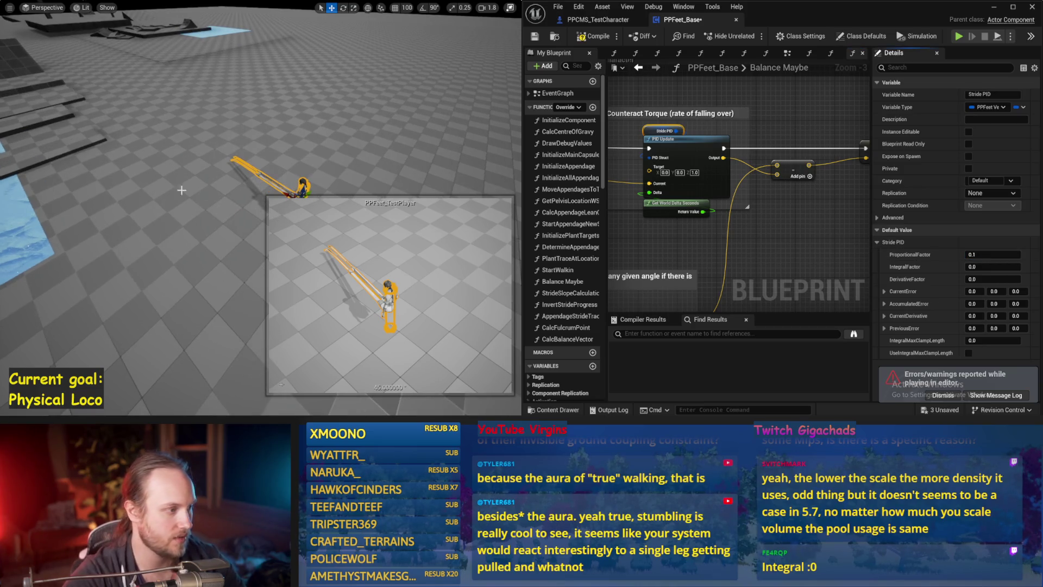
key(alt+p)
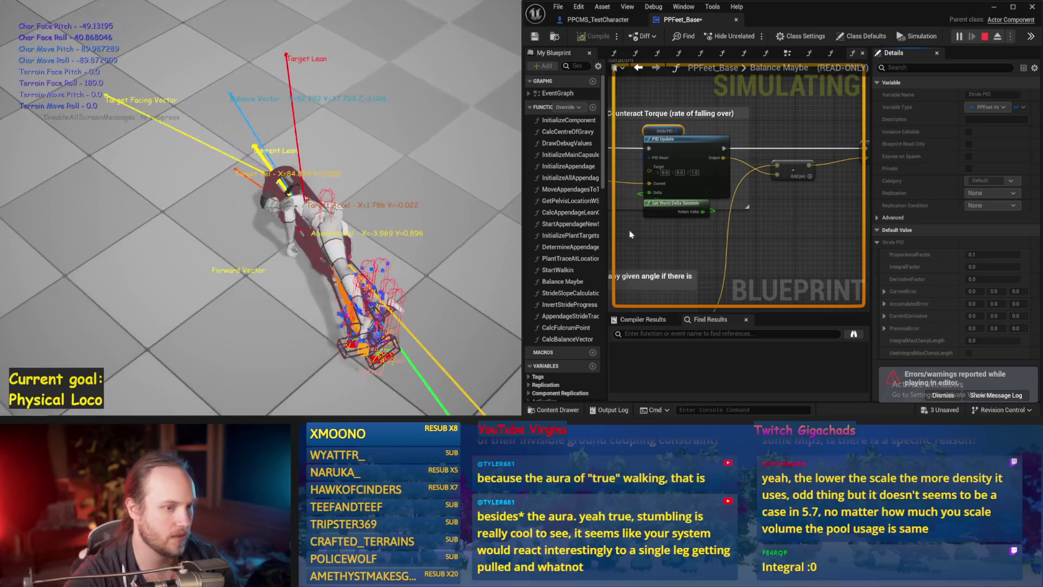
key(Escape)
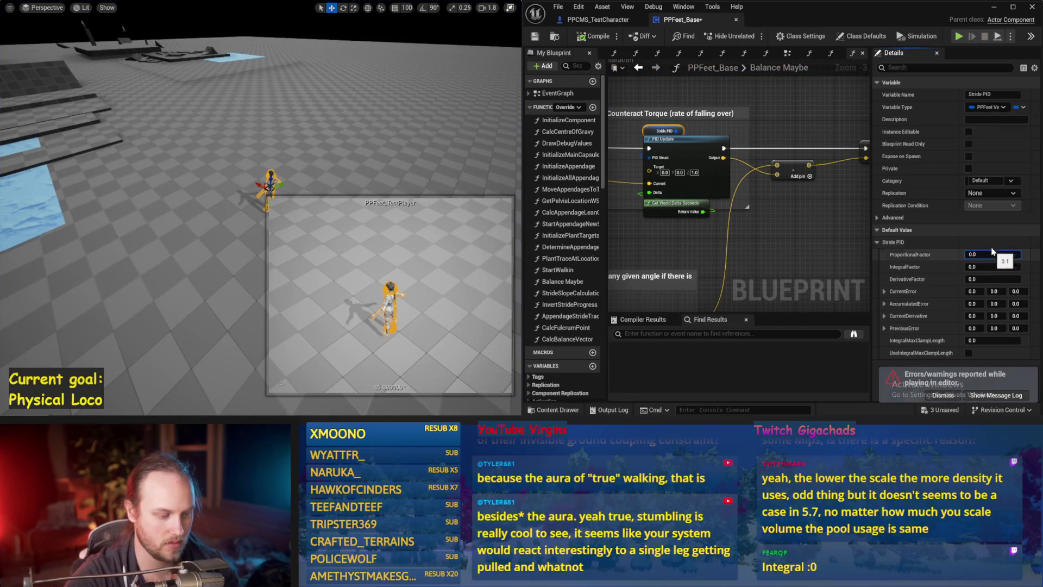
text(1)
click(218, 175)
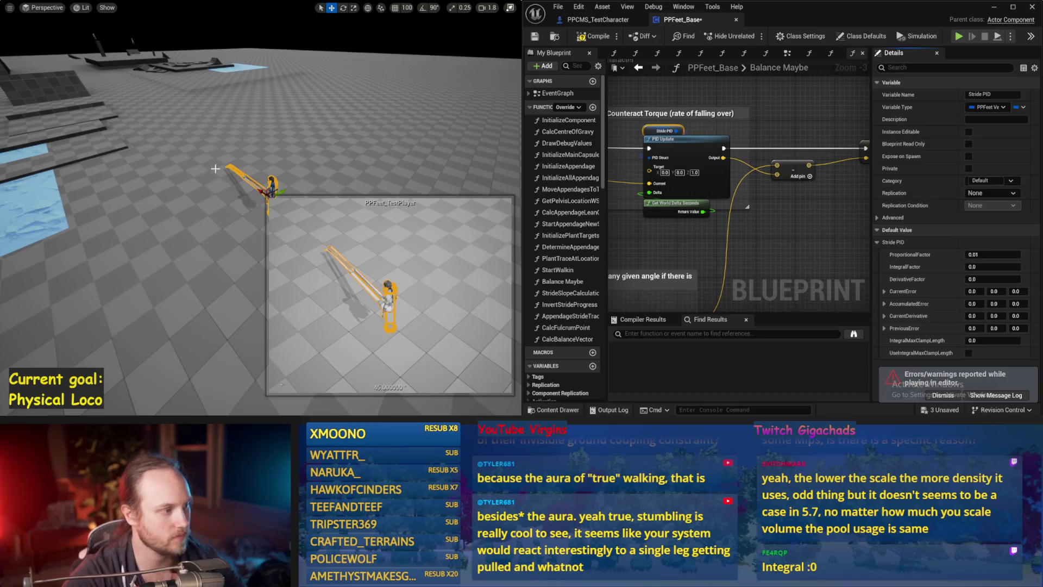
key(alt+p)
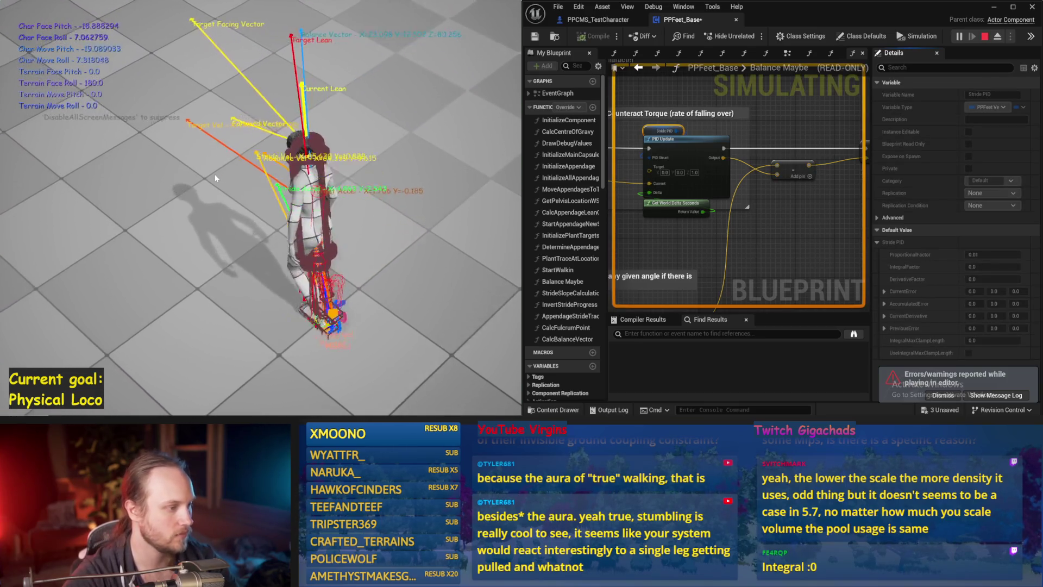
key(Escape)
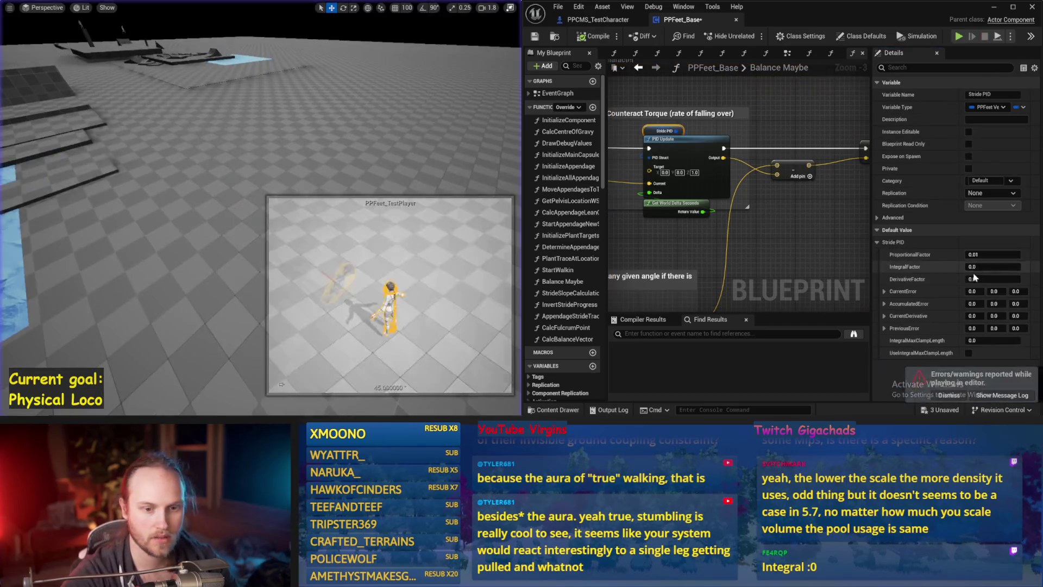
Try Stride PID derivative gains of 0.001 and then 0.05 in simulation
click(973, 278)
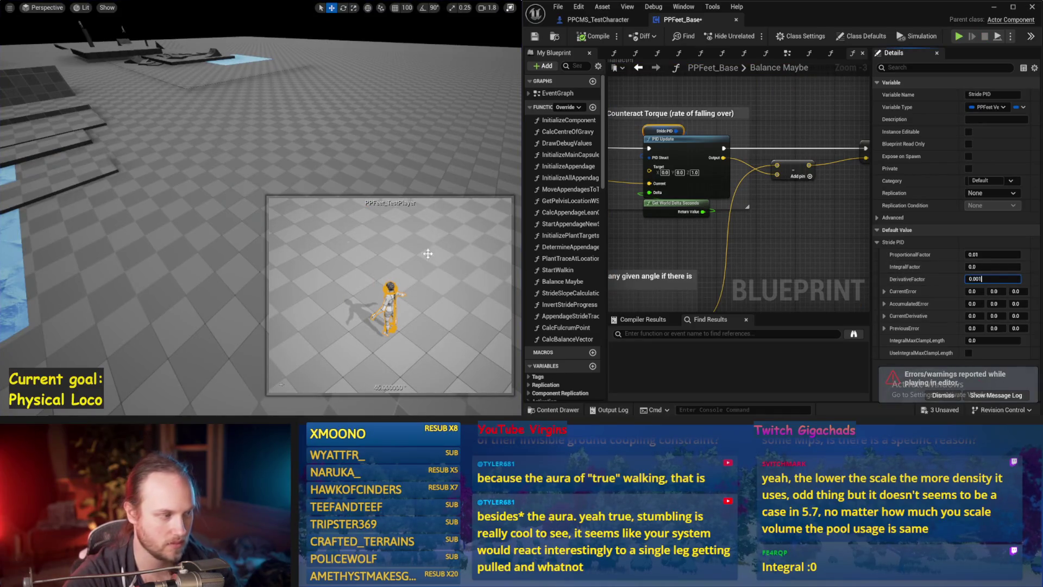
click(247, 215)
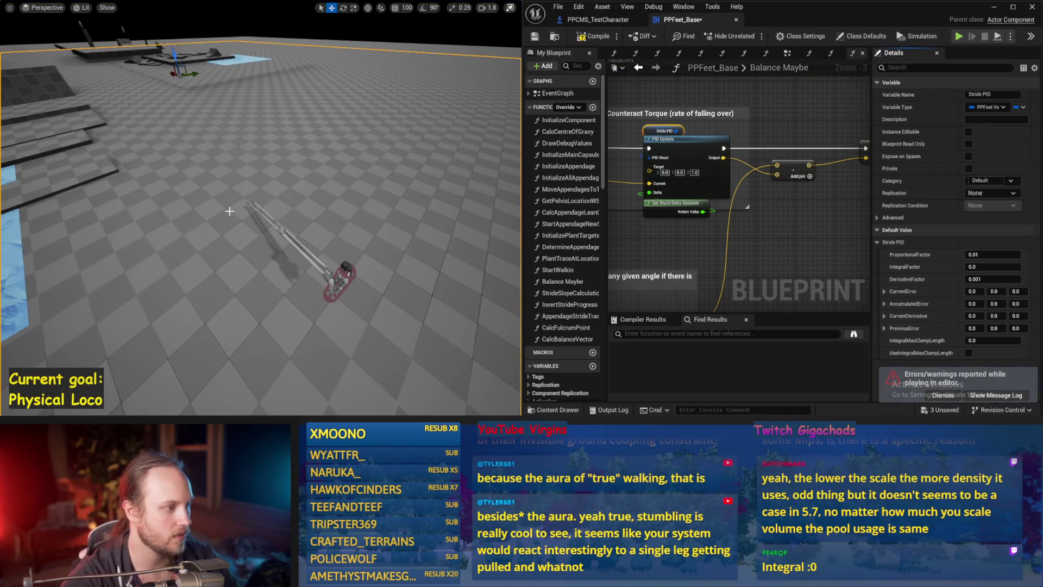
key(alt+p)
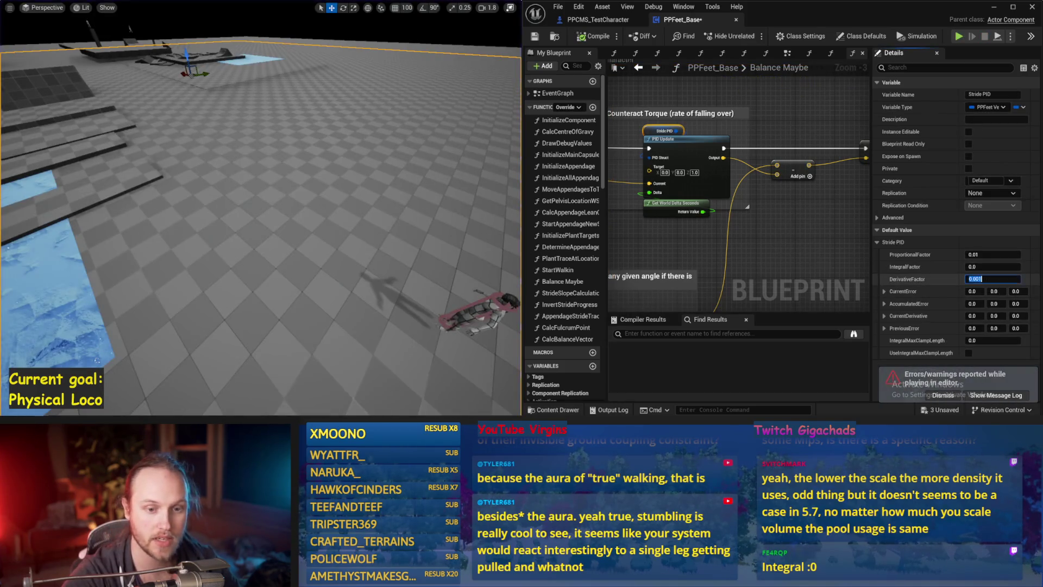
text(5)
key(Return)
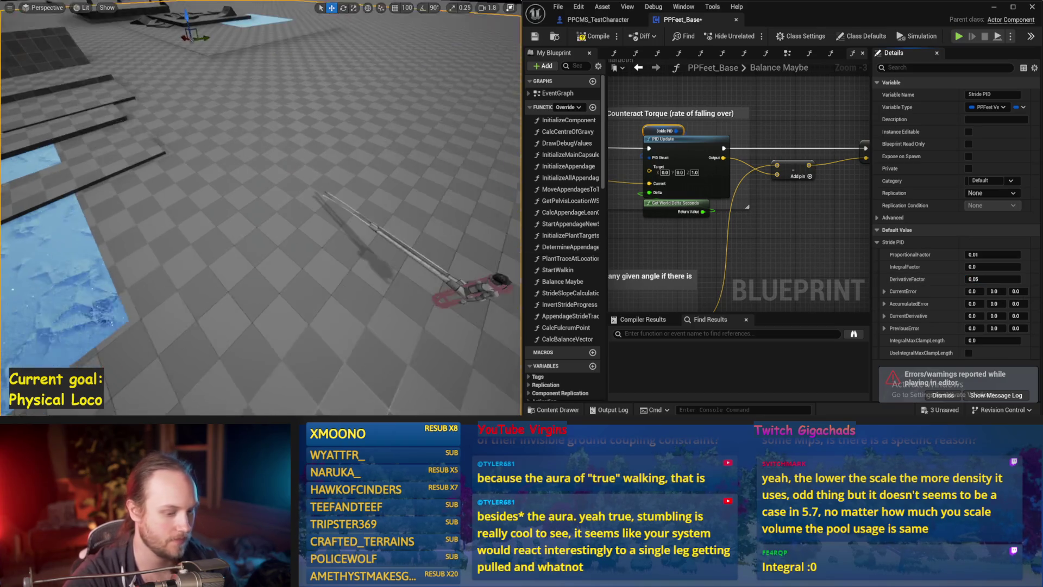
key(alt+s)
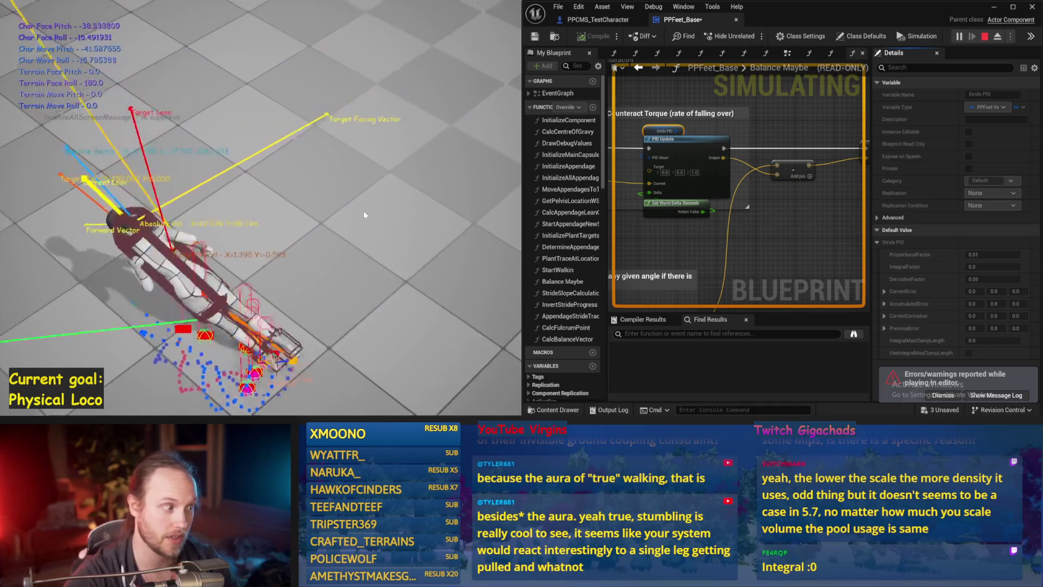
key(Escape)
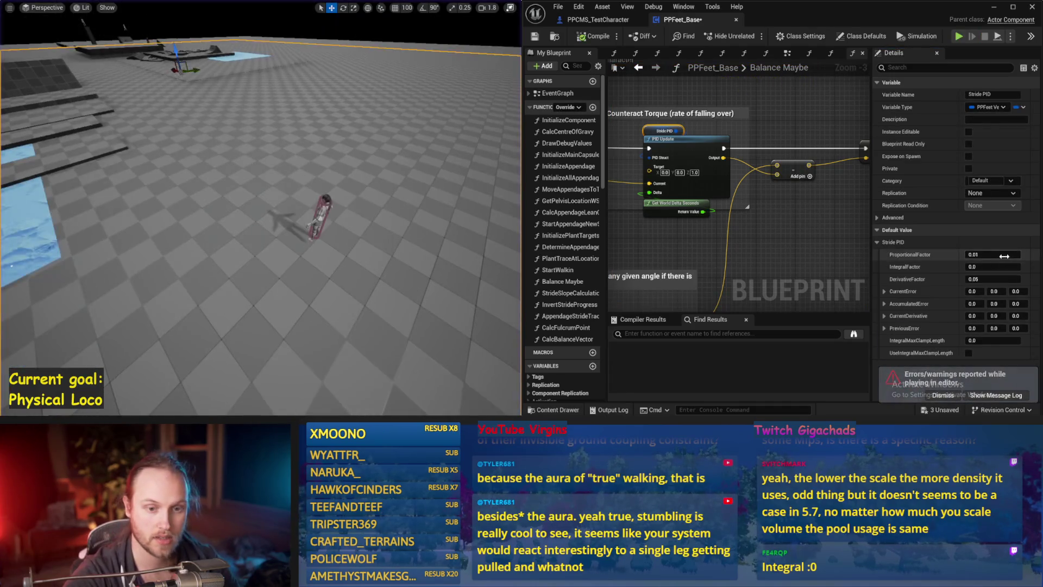
Test a proportional gain of 0.0 and a derivative gain of 0.02
key(Return)
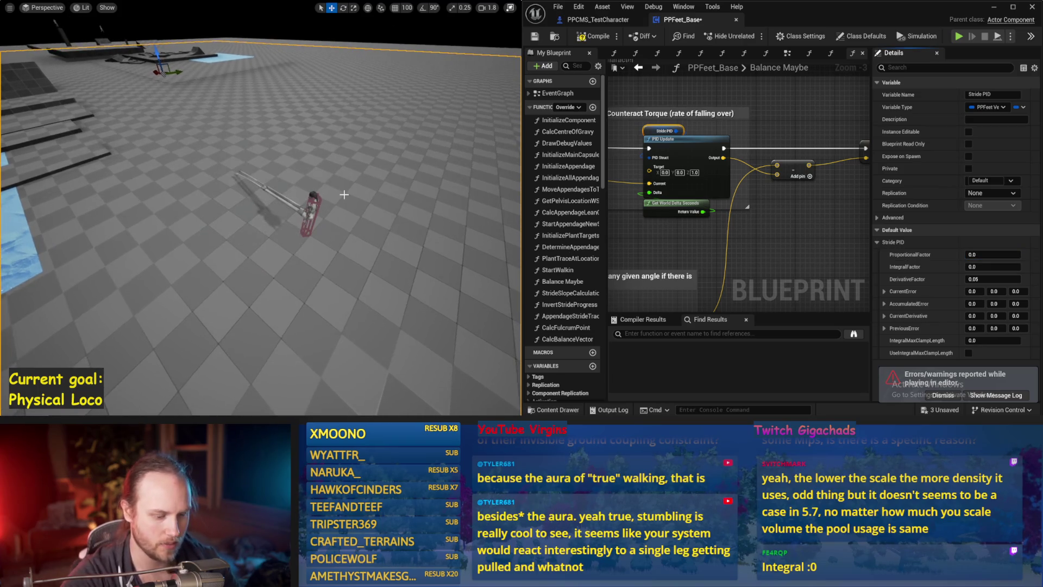
key(alt+s)
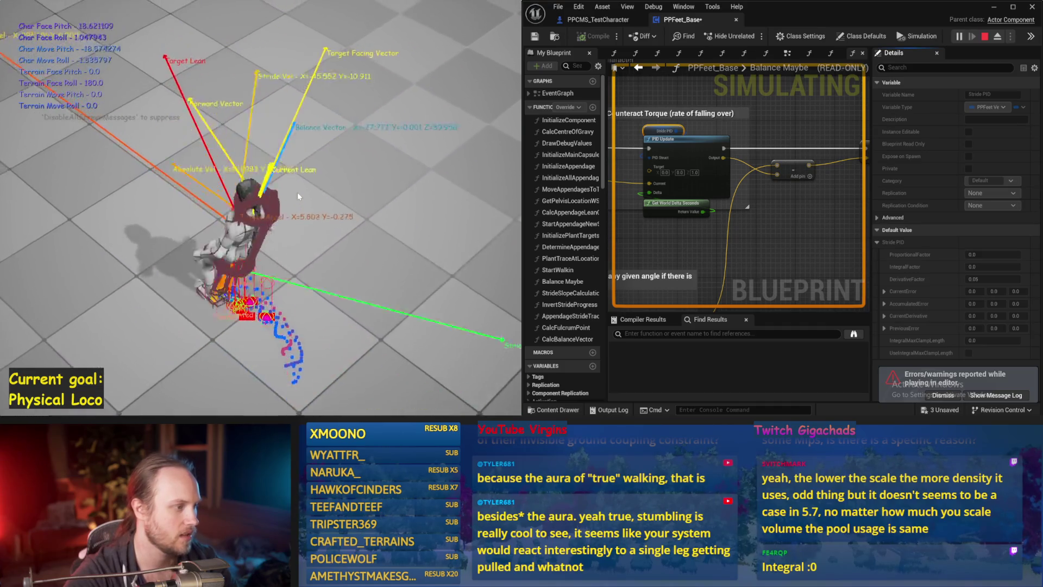
key(Escape)
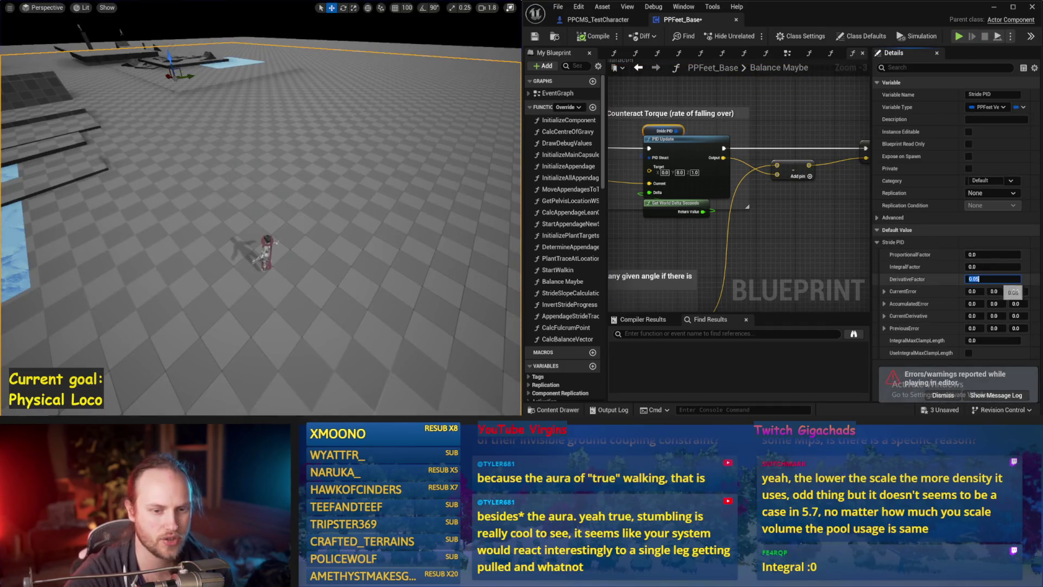
click(993, 278)
text(0.02)
key(Return)
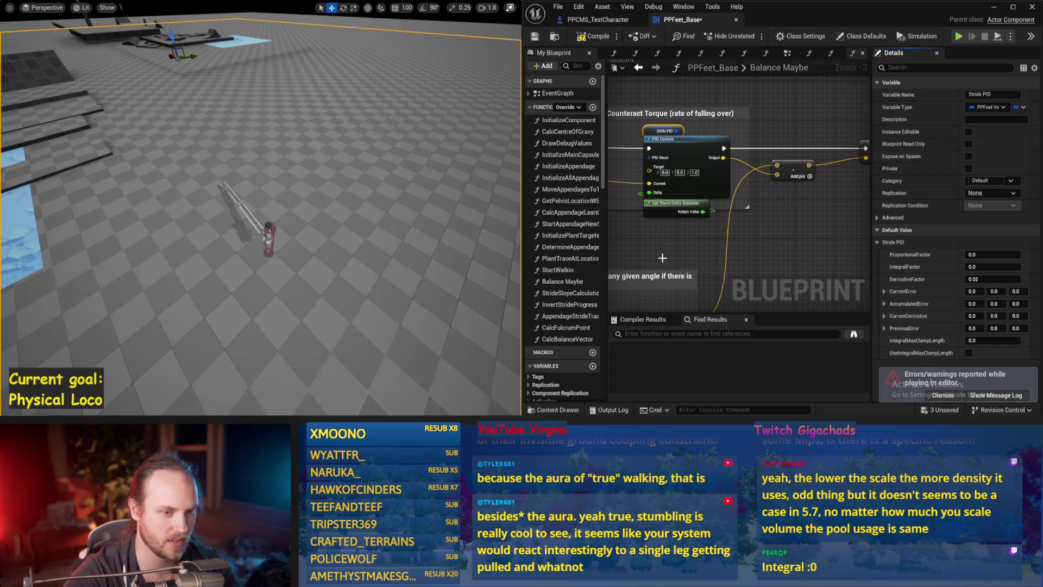
key(alt+s)
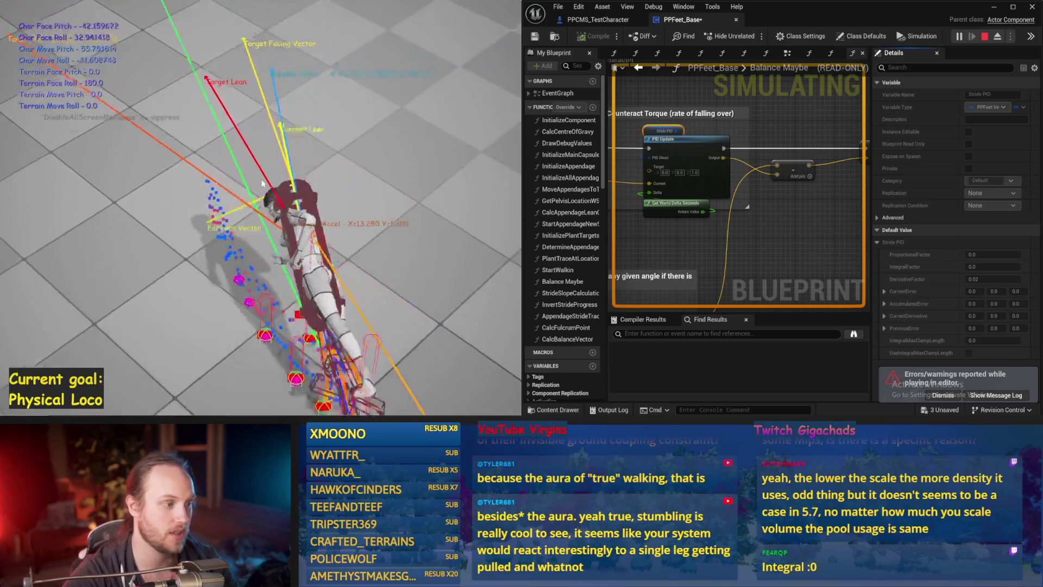
key(Escape)
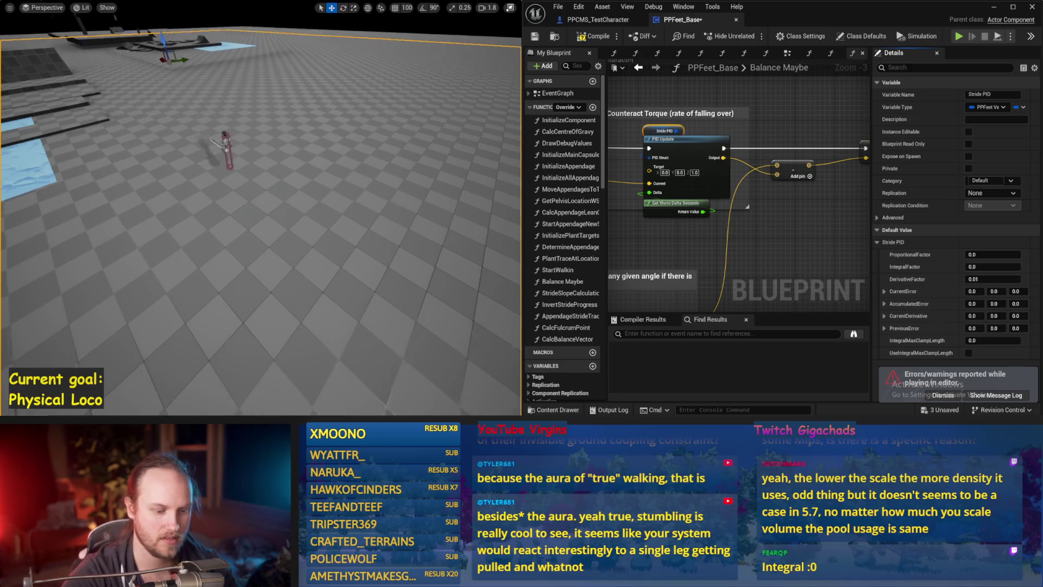
key(alt+p)
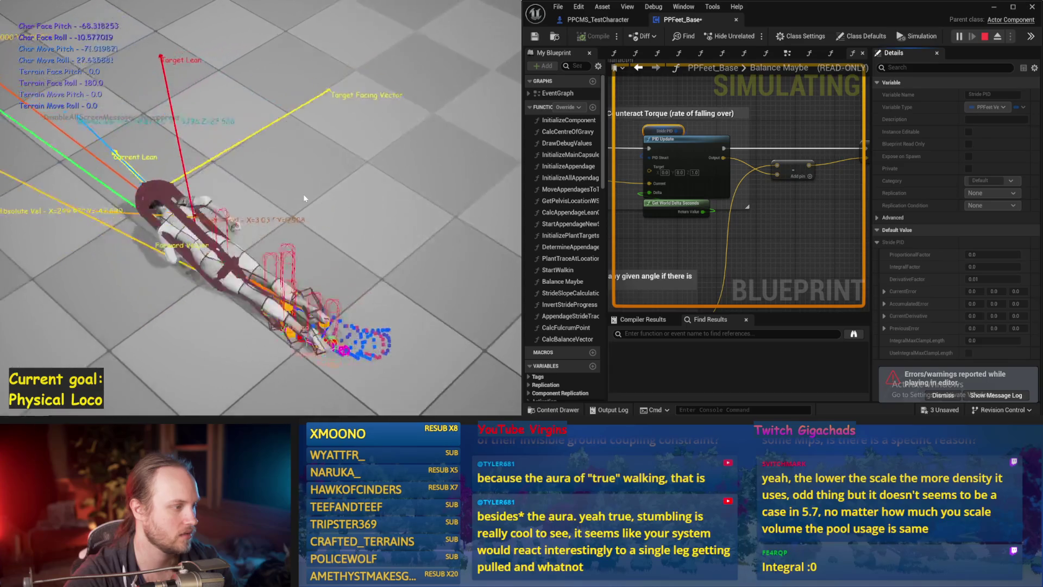
key(Escape)
Test a proportional gain of 0.001, which lets the character fall
click(993, 254)
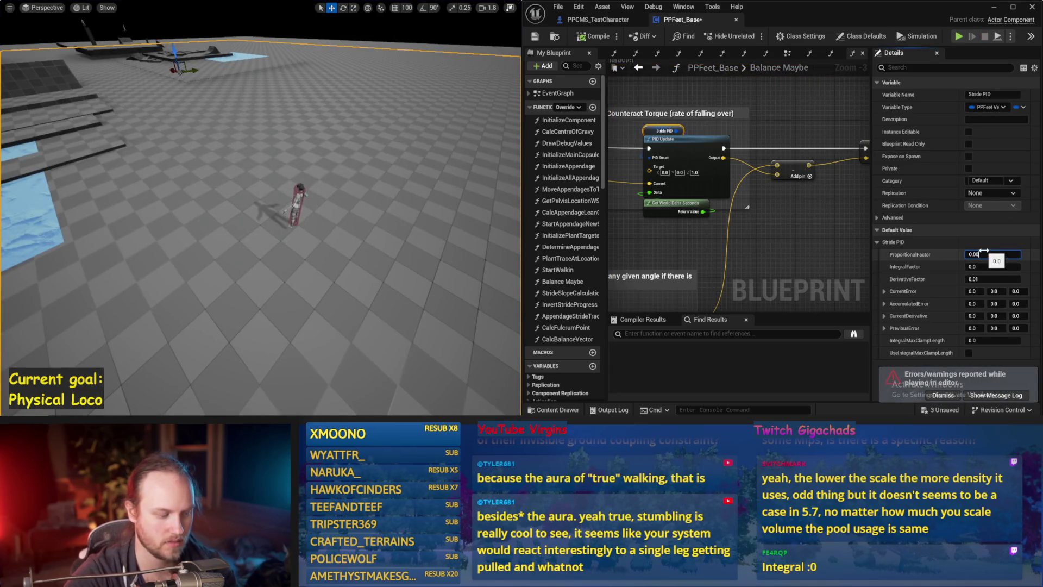
key(alt+p)
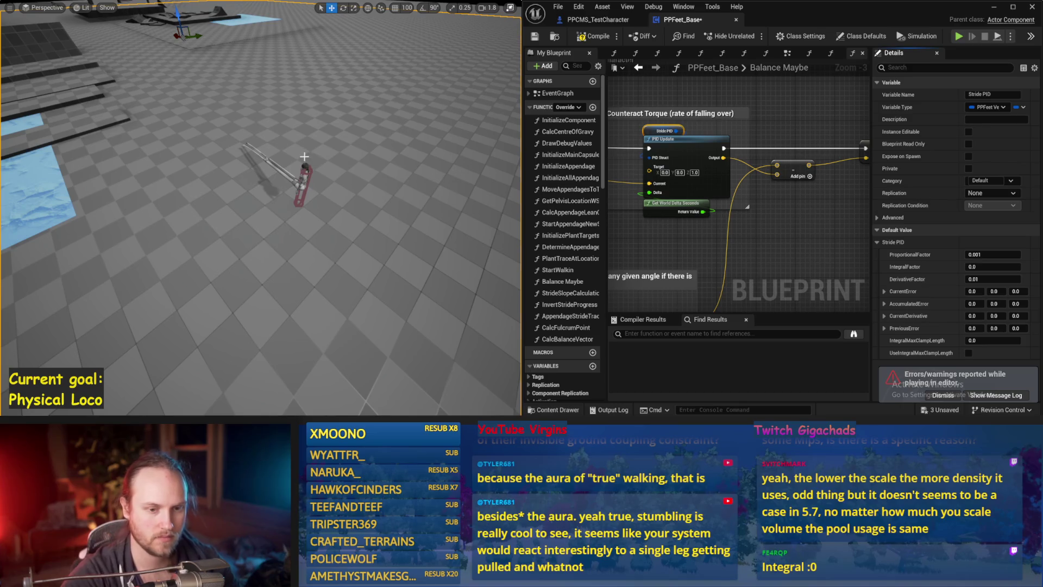
key(alt+p)
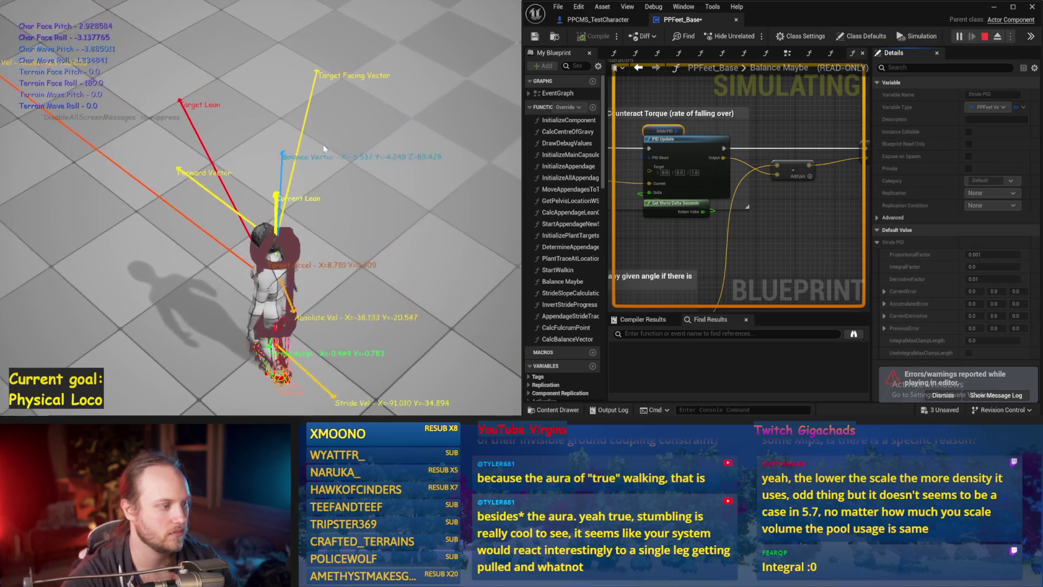
key(Escape)
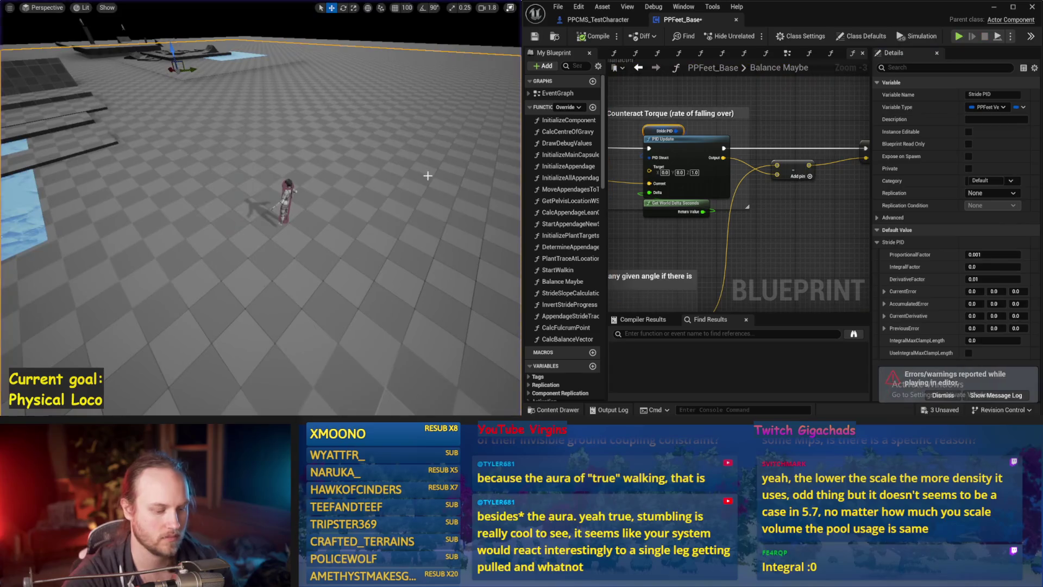
key(alt+p)
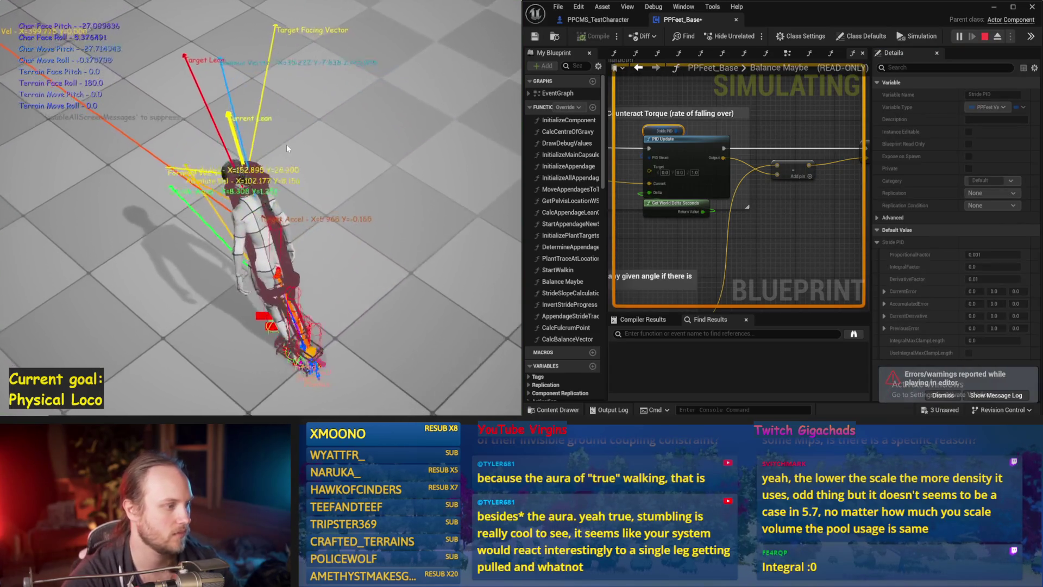
key(Escape)
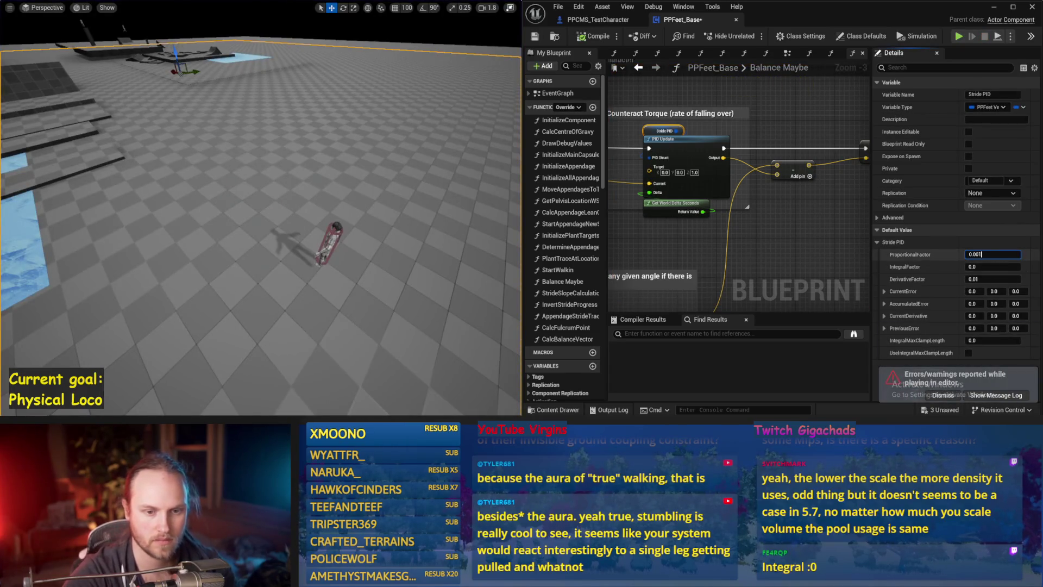
Set the proportional gain back to 0.01, test twice, and save PPFeet_Base
text(1)
key(Return)
key(alt+p)
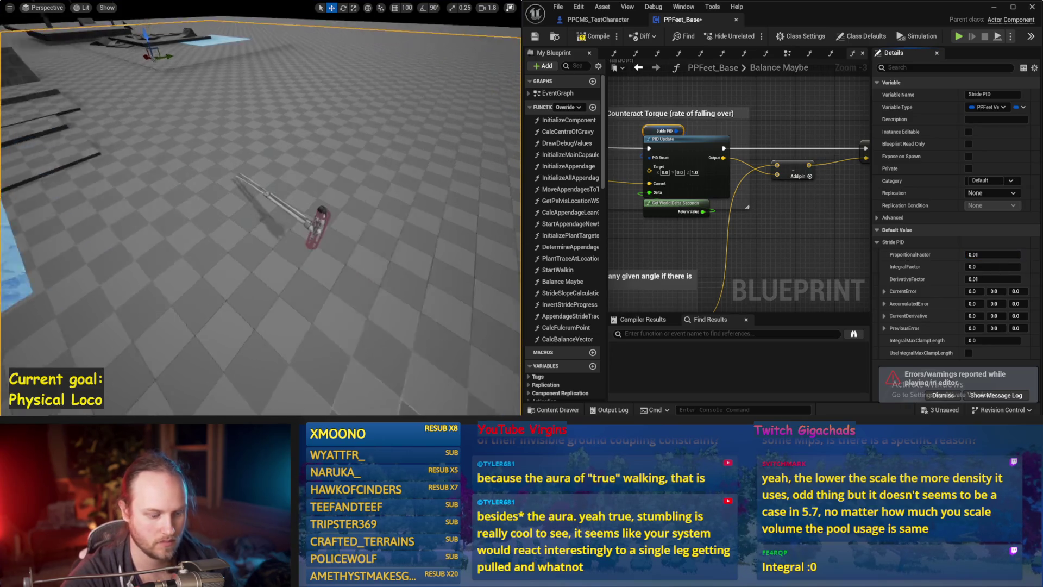
key(alt+p)
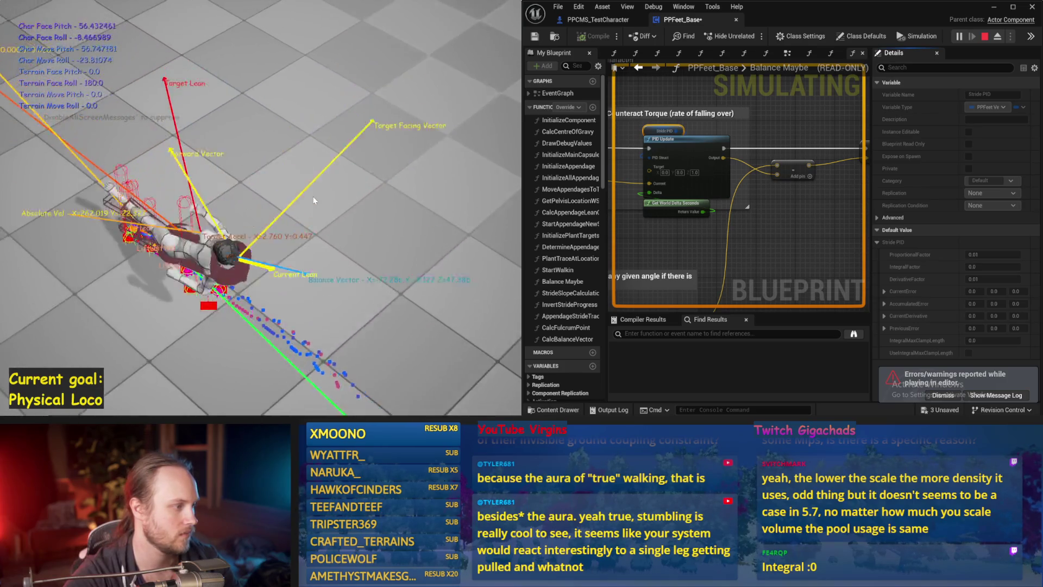
key(Escape)
key(alt+p)
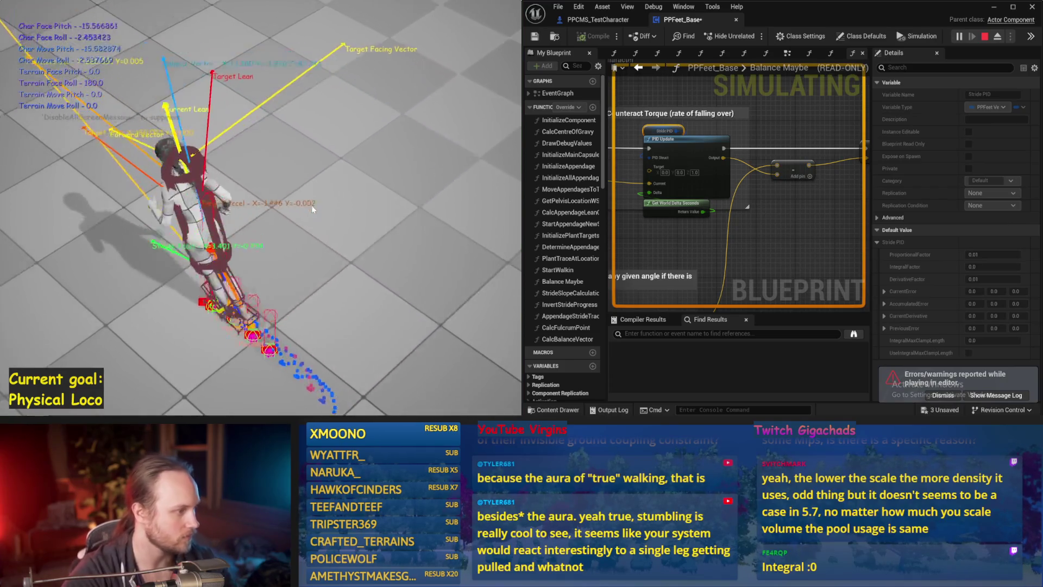
key(Escape)
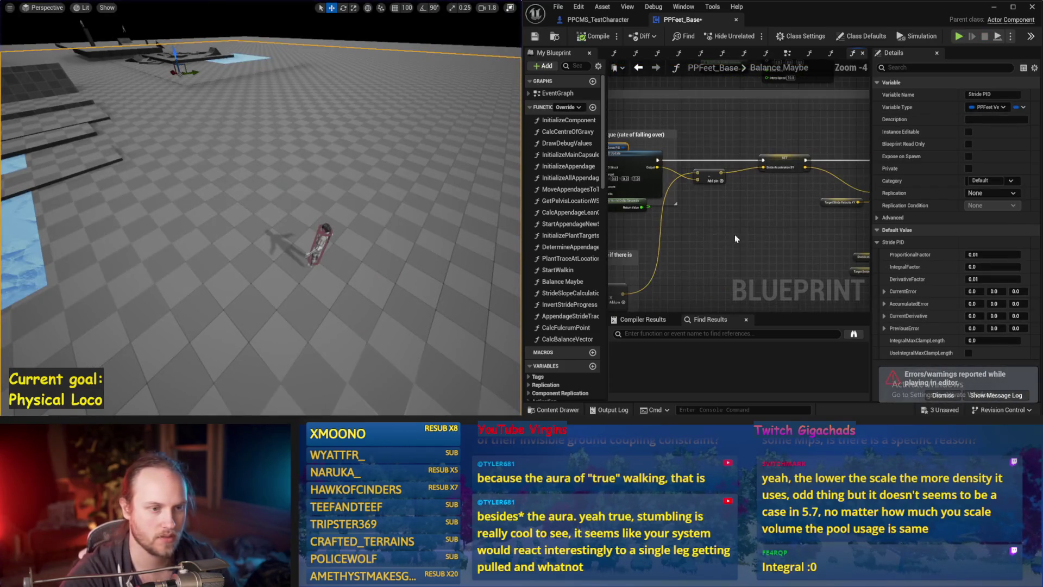
key(ctrl+s)
View the character from another angle and run a simulation
scroll(770, 223, down, 1)
scroll(739, 219, up, 1)
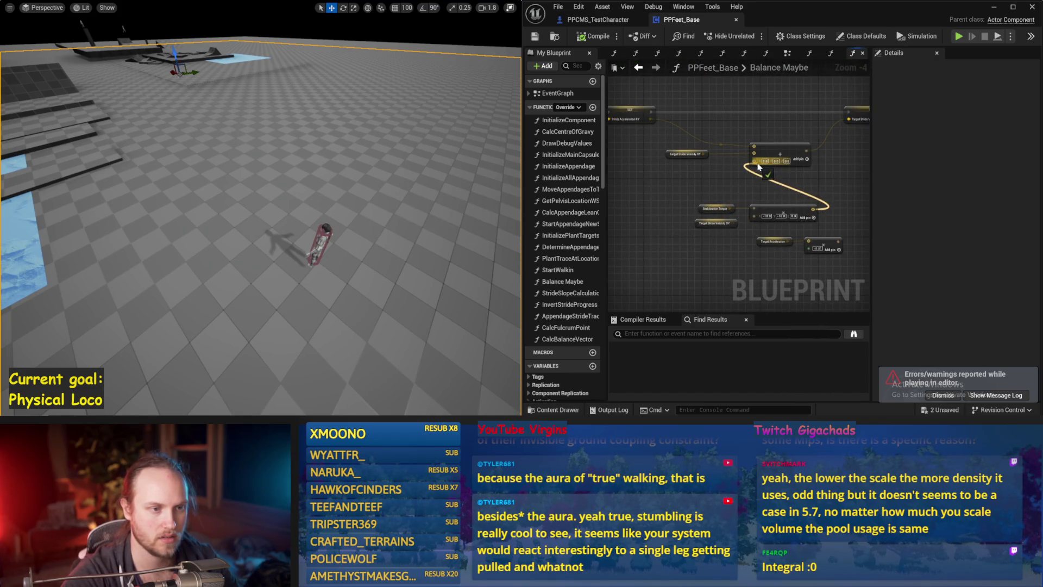
drag(444, 184, 430, 185)
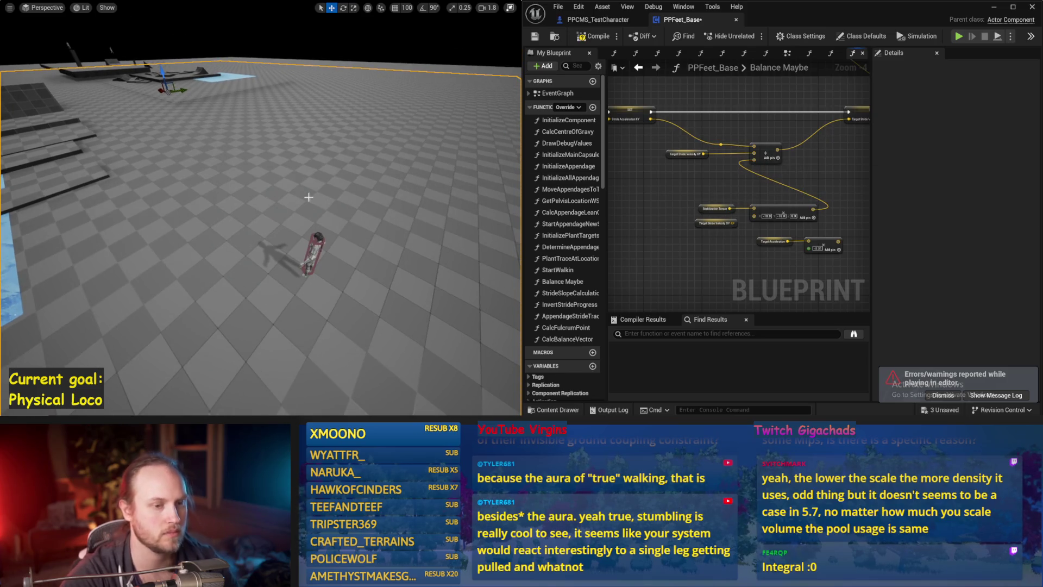
key(alt+s)
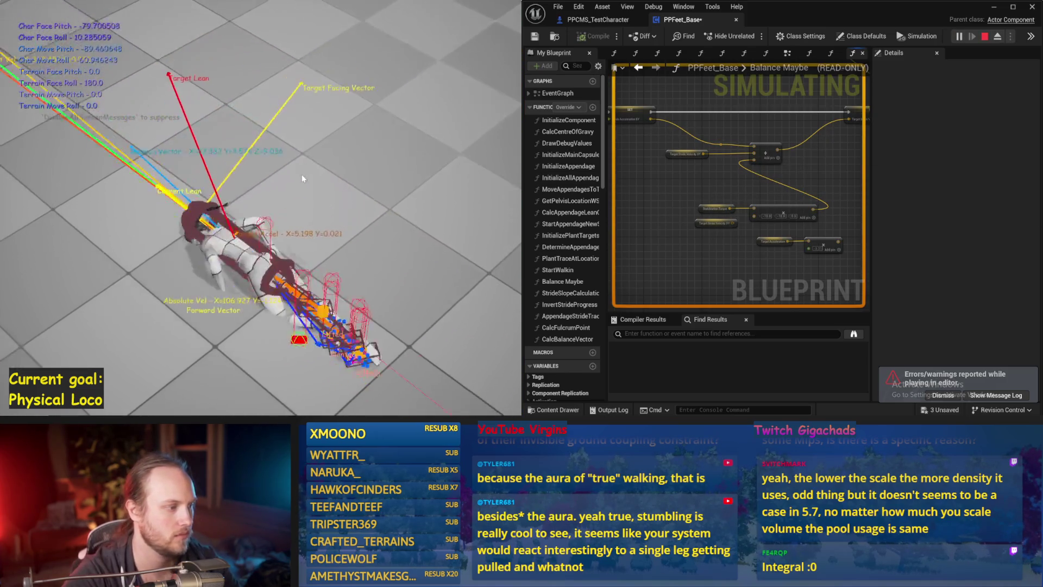
key(Escape)
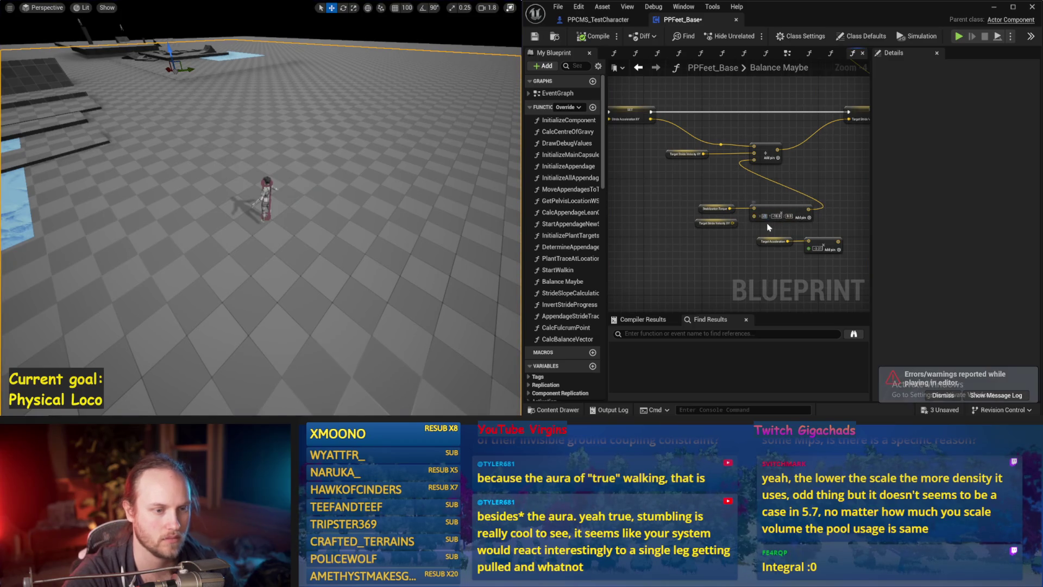
Inspect the Clamp and Map Range node values and save all modified packages
scroll(768, 227, up, 2)
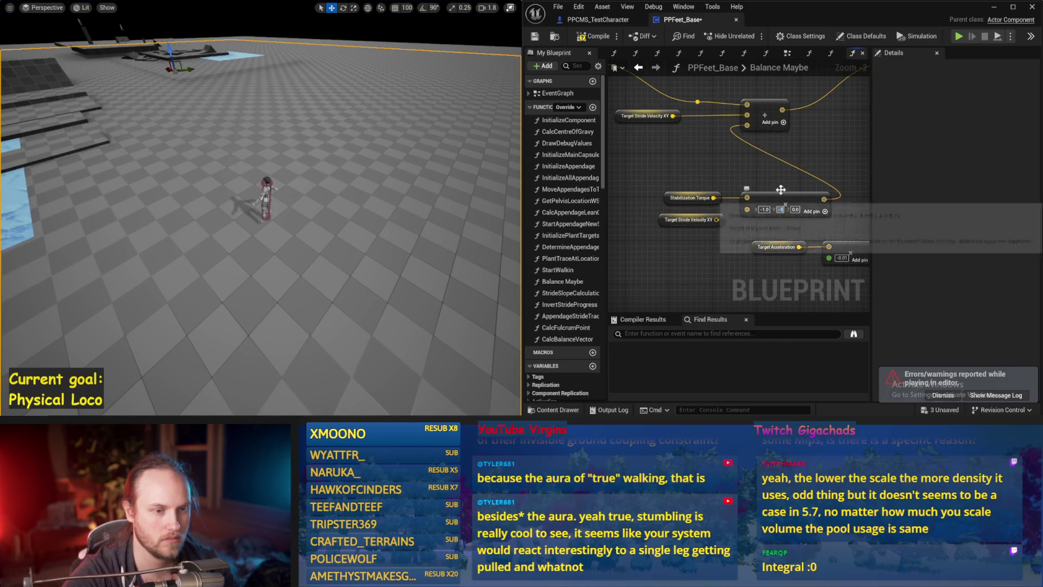
scroll(788, 205, down, 2)
drag(788, 205, 629, 202)
drag(768, 209, 654, 220)
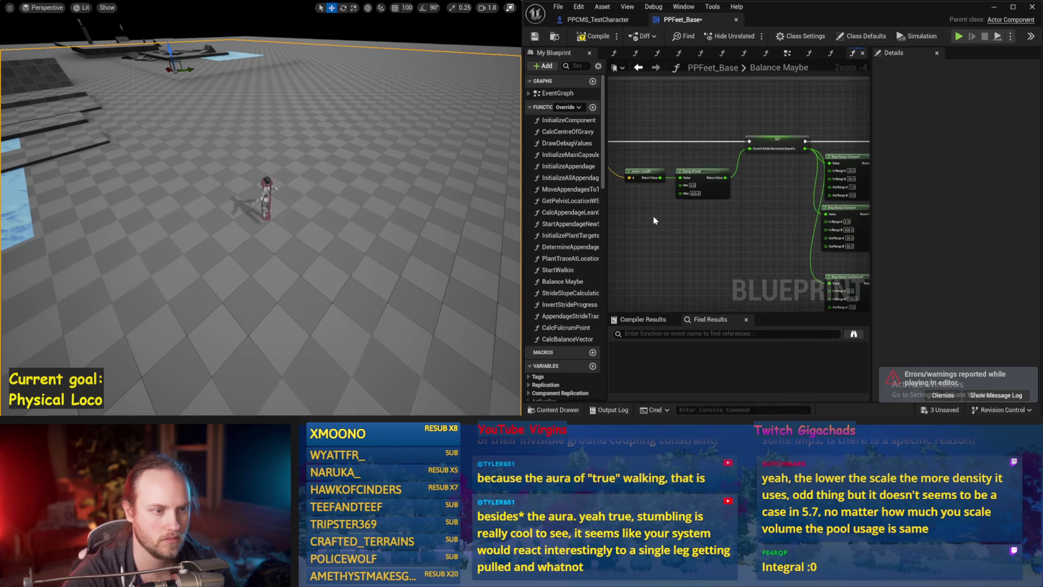
drag(831, 238, 729, 238)
scroll(729, 238, up, 1)
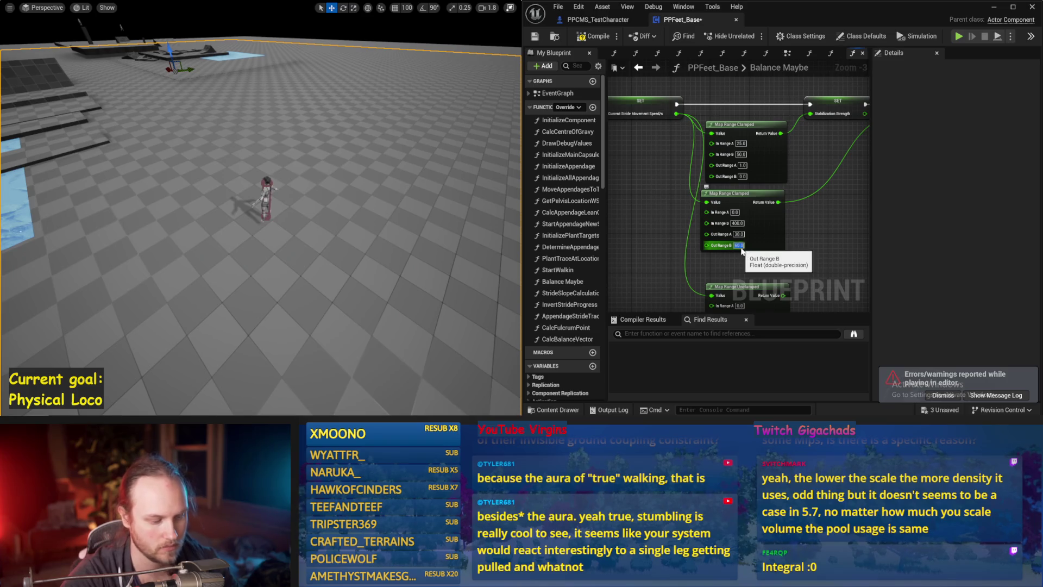
scroll(771, 255, down, 1)
key(ctrl+s)
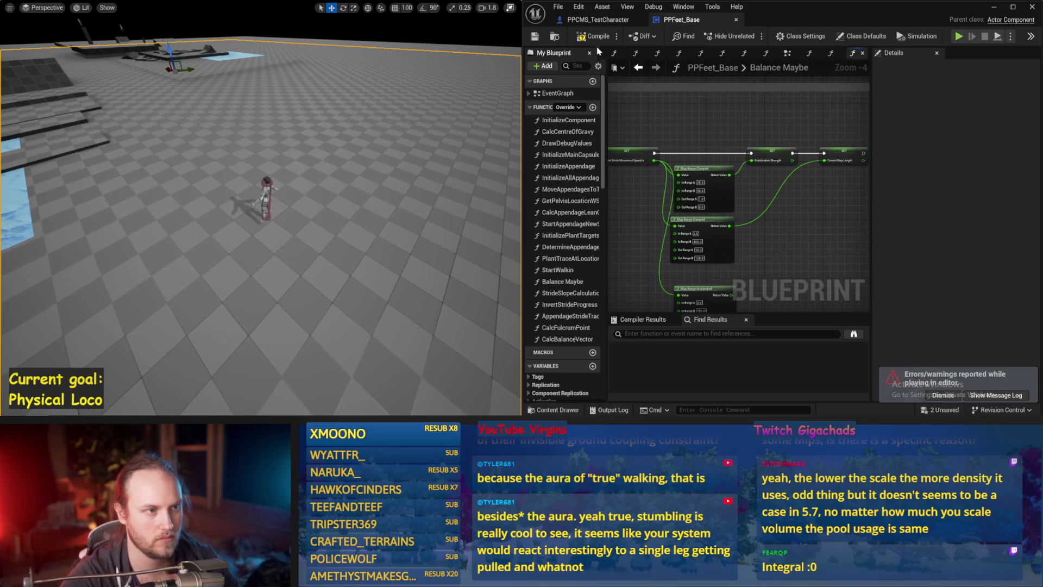
click(536, 37)
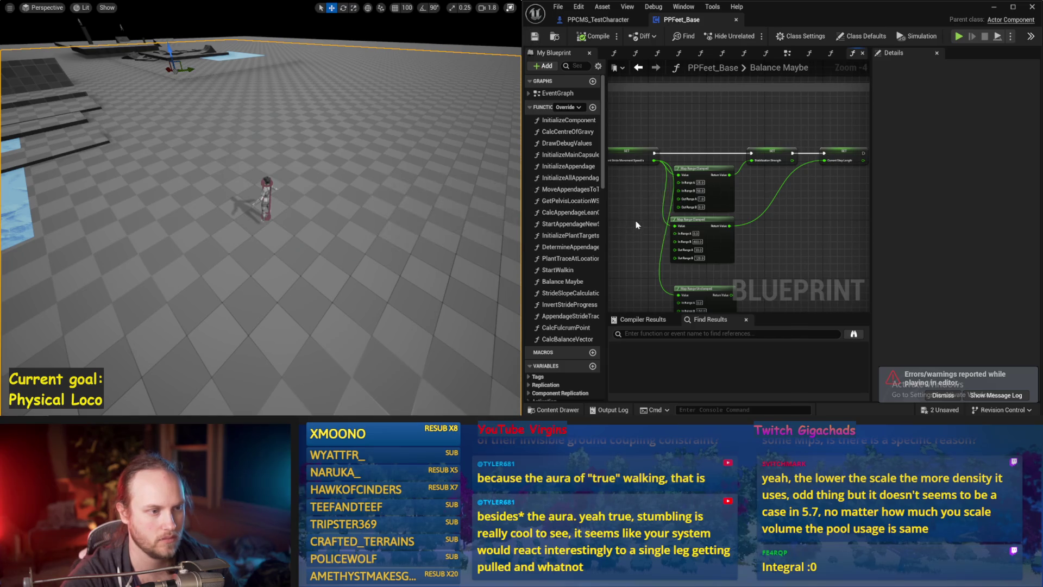
Run repeated test plays to check whether the character stays balanced
key(alt+p)
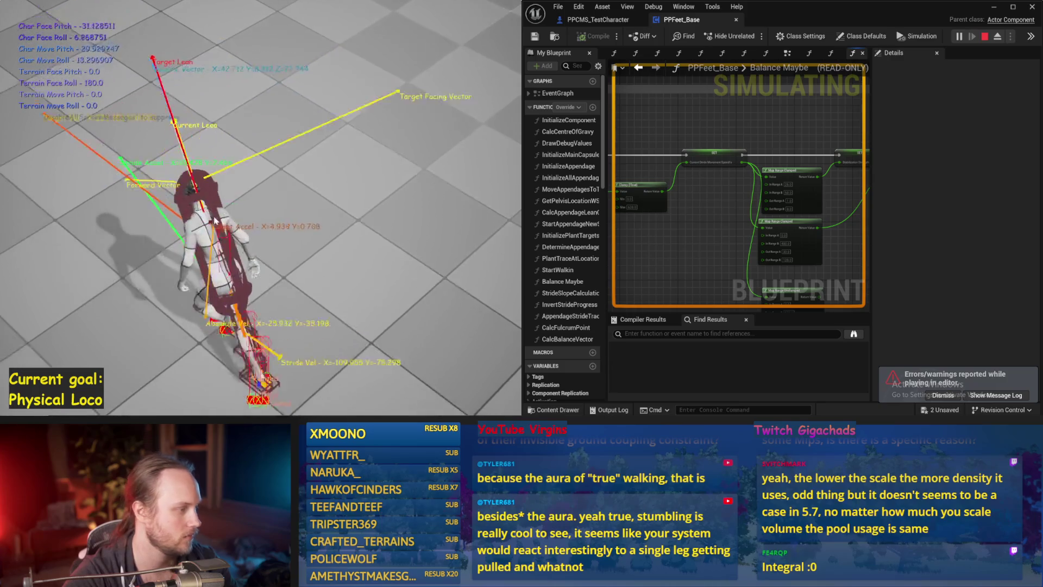
key(Escape)
key(alt+p)
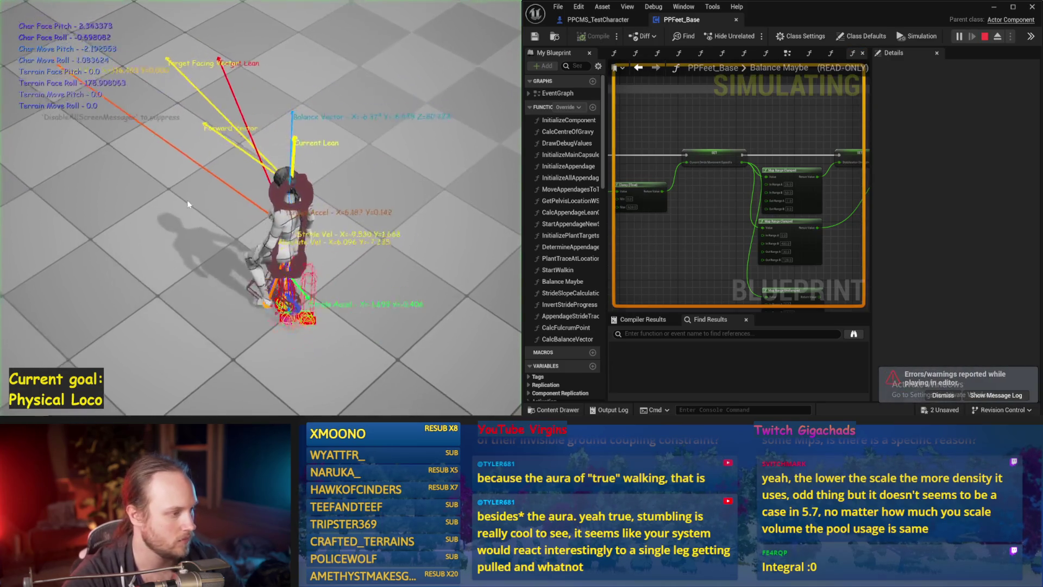
key(Escape)
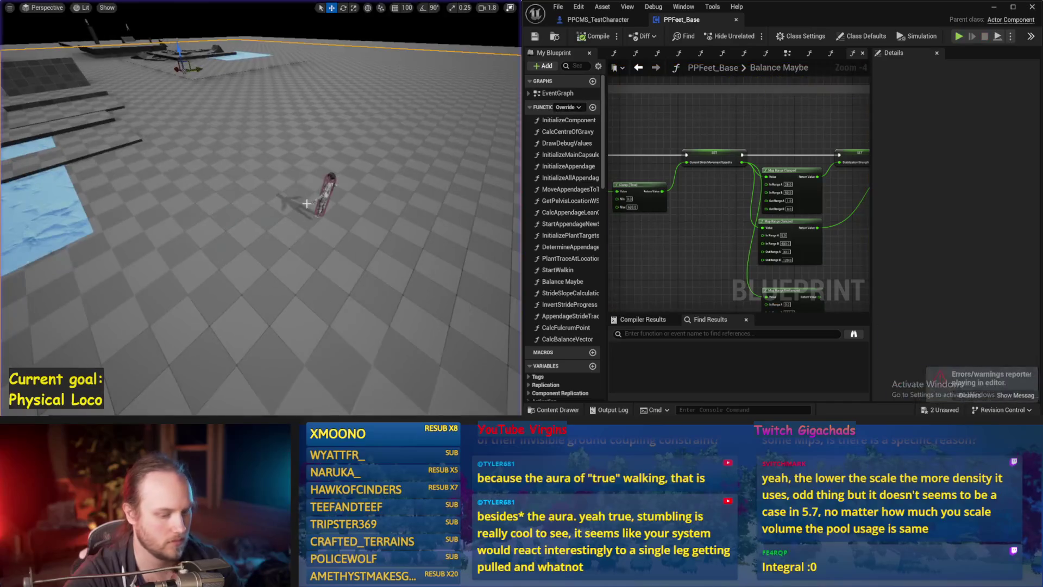
key(alt+p)
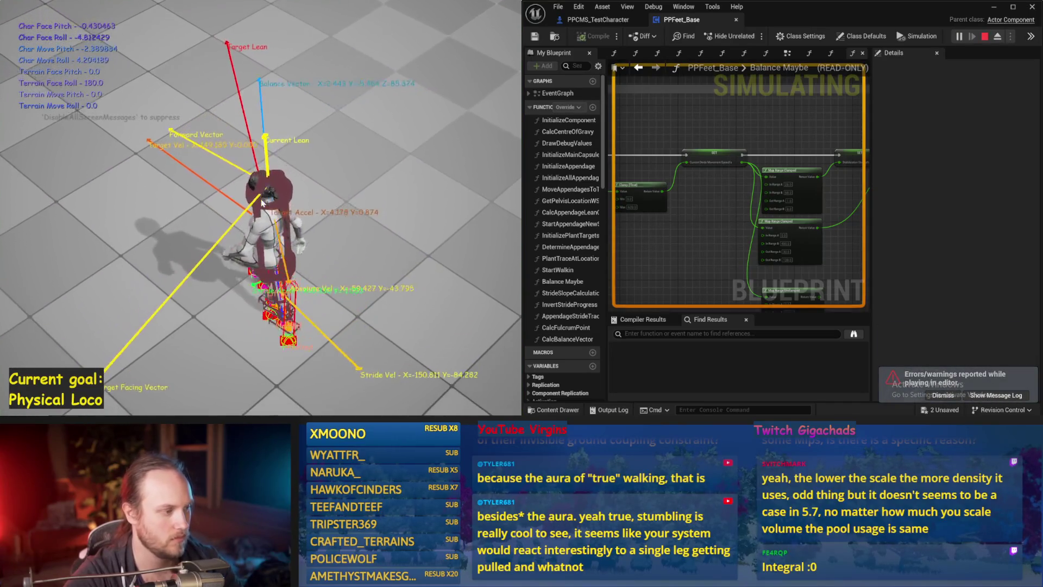
key(Escape)
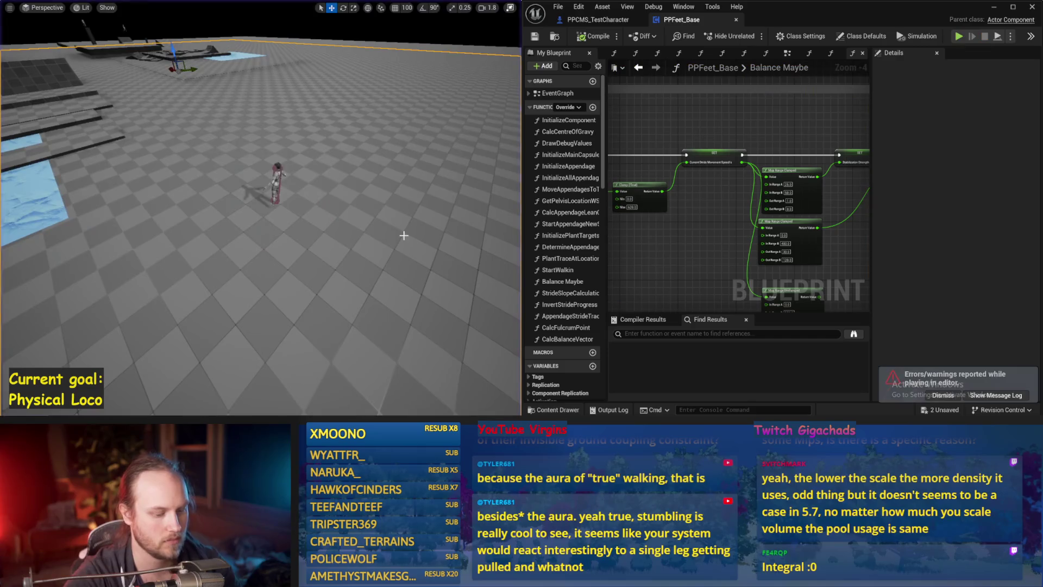
key(alt+p)
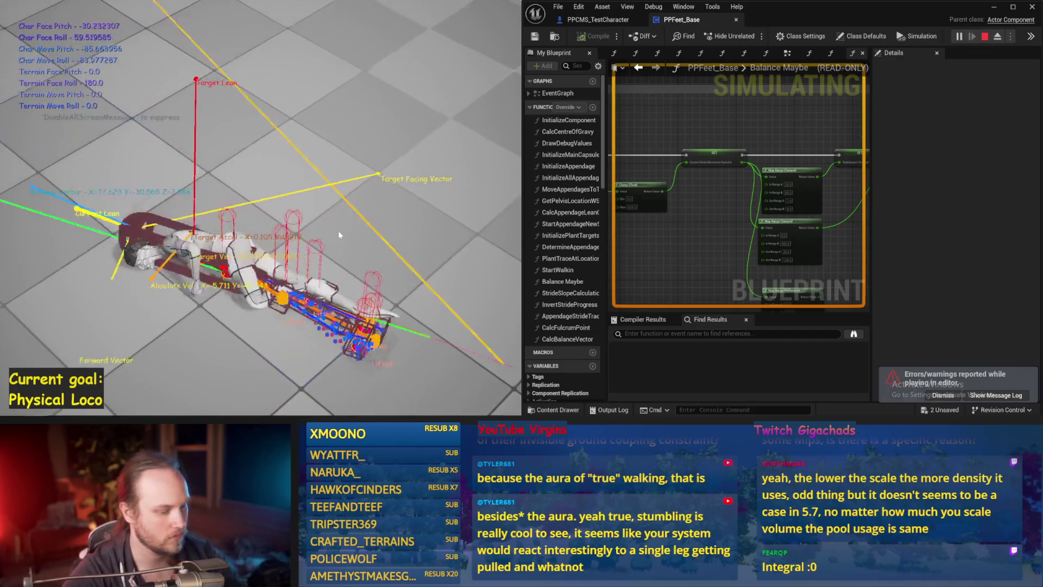
key(Escape)
key(alt+p)
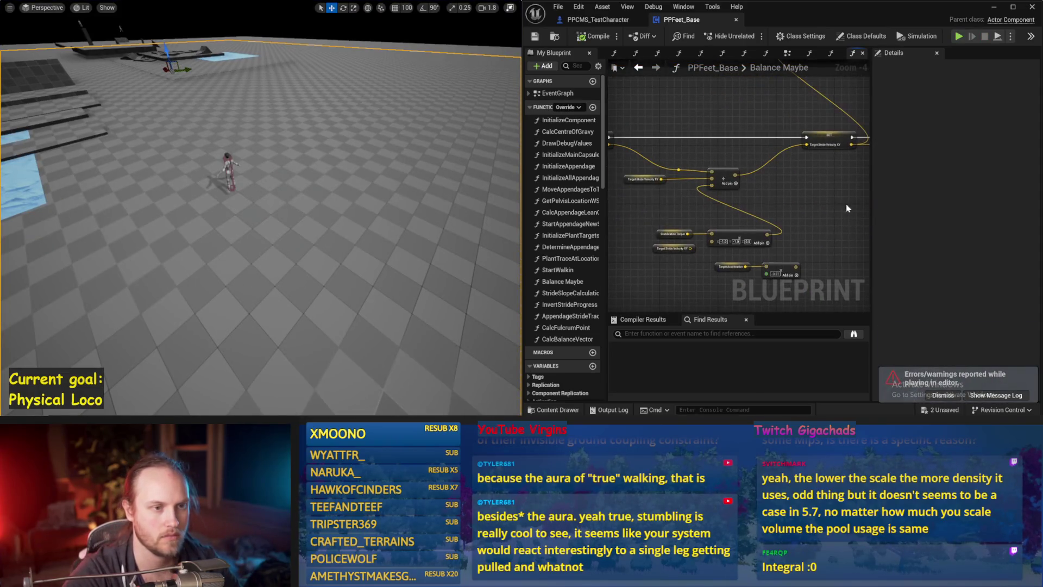
Break the vector Add node's C pin link, save, and recheck Stride PID gains
drag(821, 176, 692, 201)
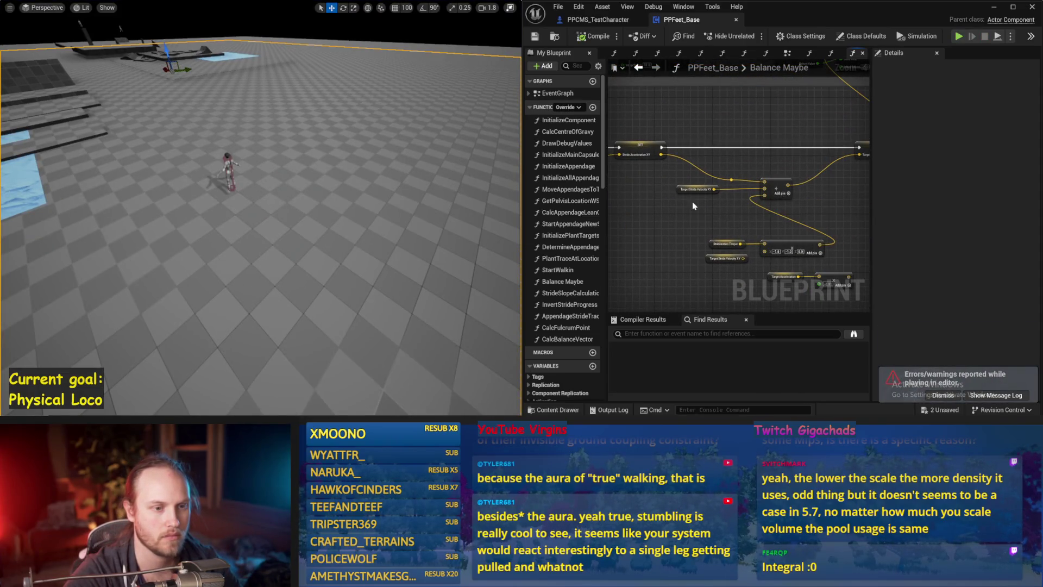
alt+click(764, 194)
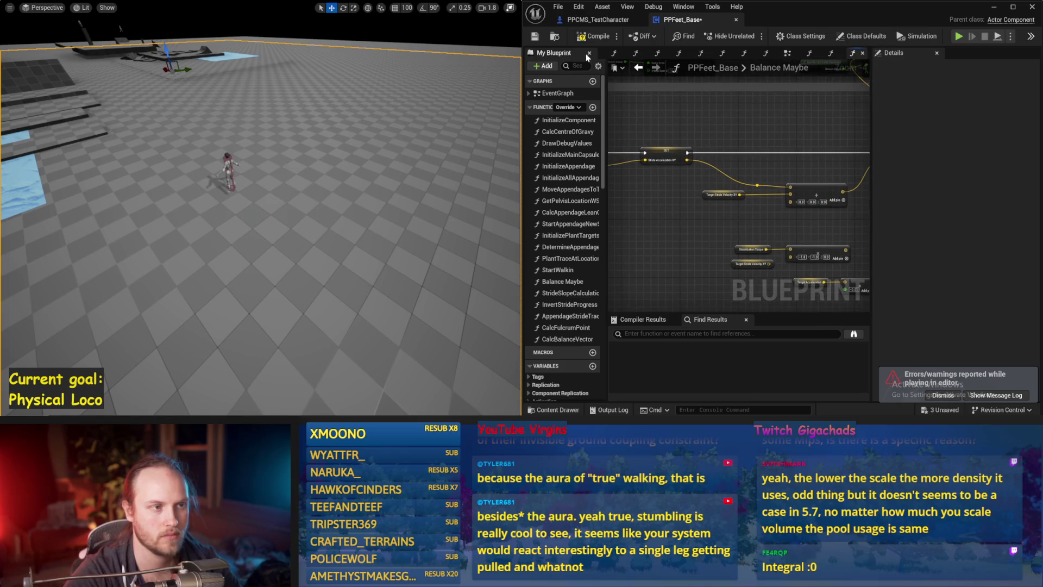
click(538, 36)
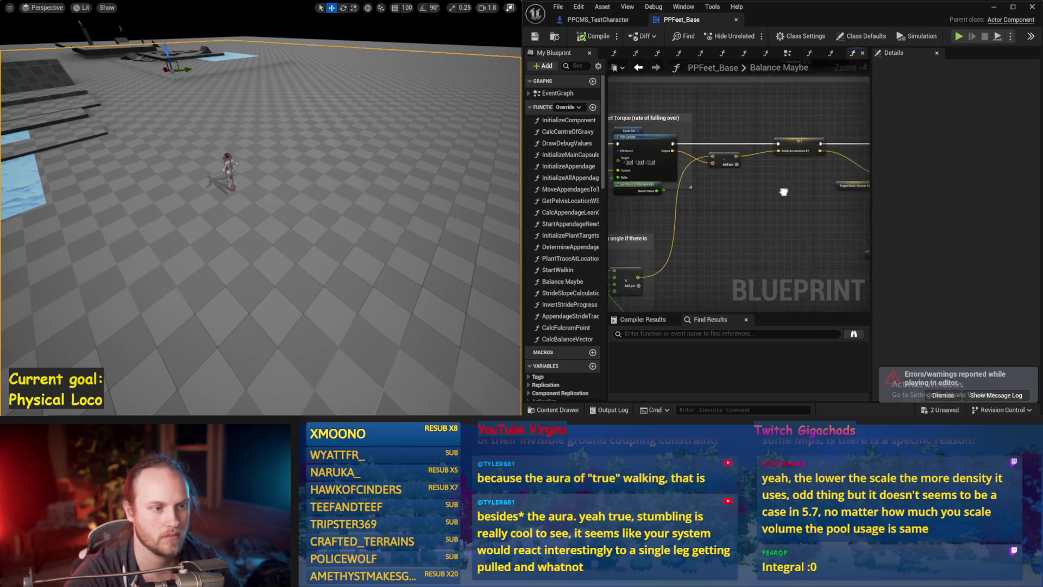
scroll(829, 191, up, 1)
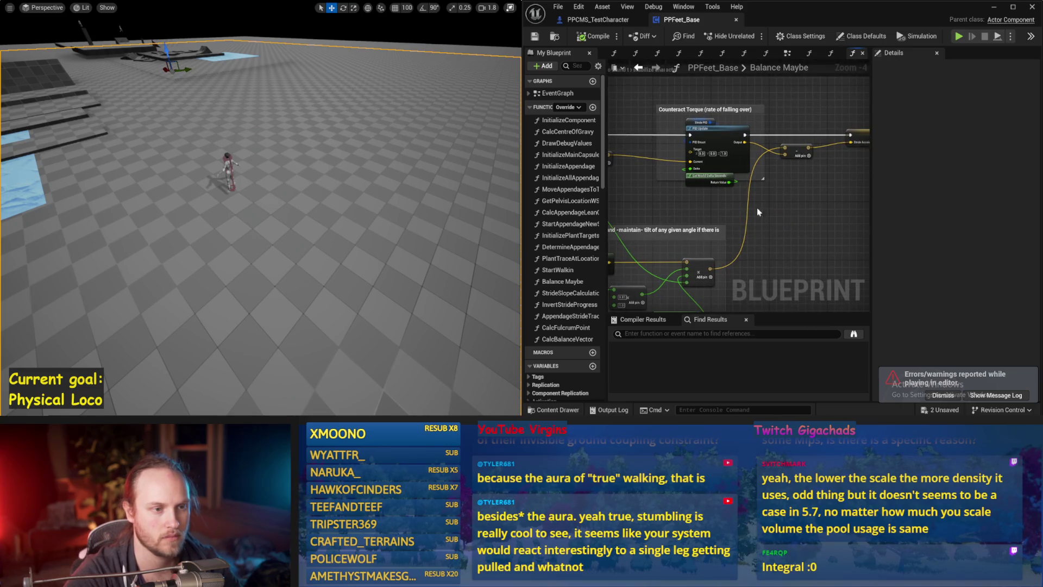
click(675, 113)
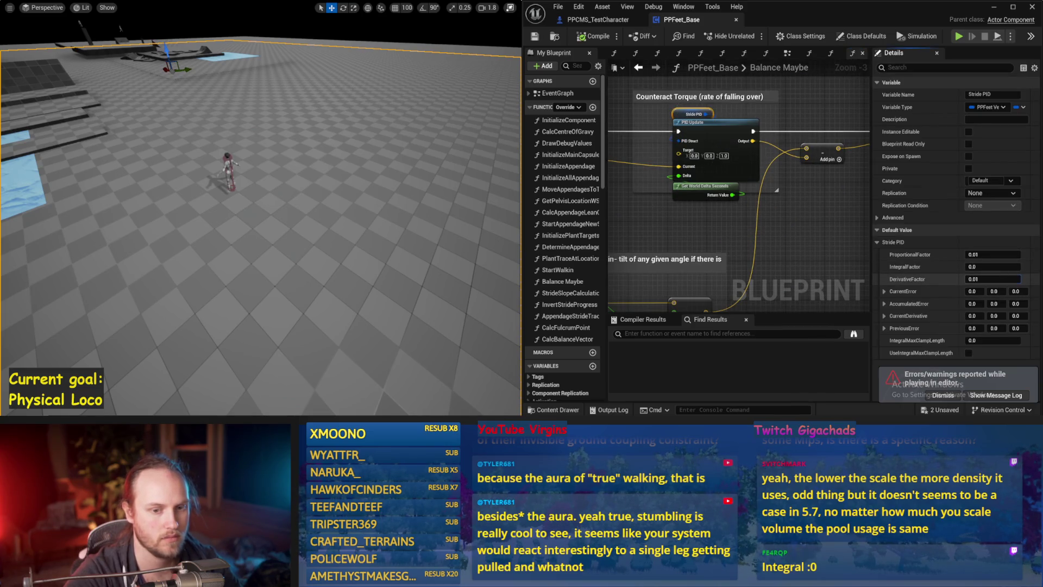
Set the Stride PID DerivativeFactor to 0.01 and run a quick test play
text(0)
key(Return)
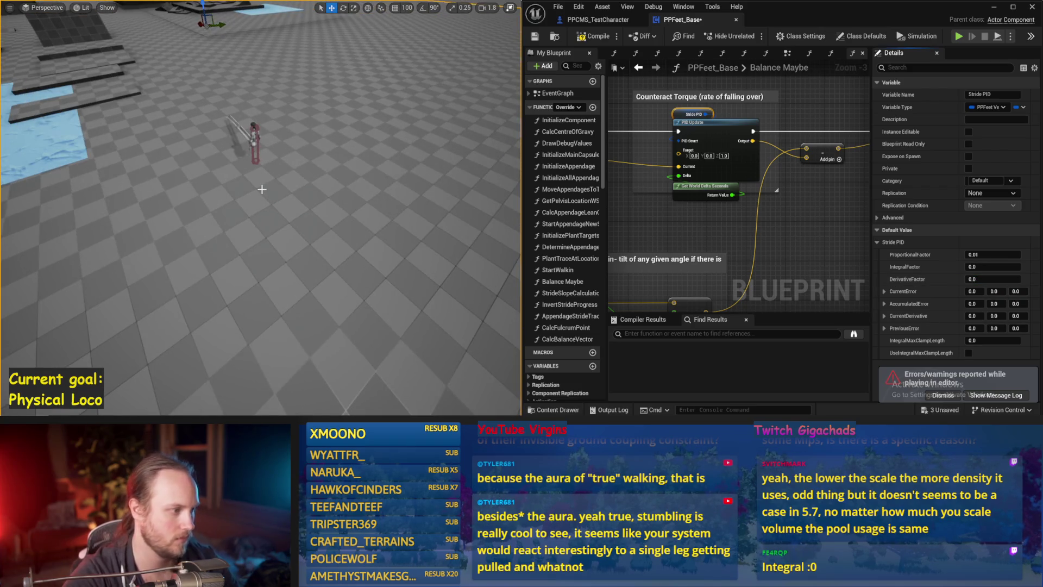
key(alt+p)
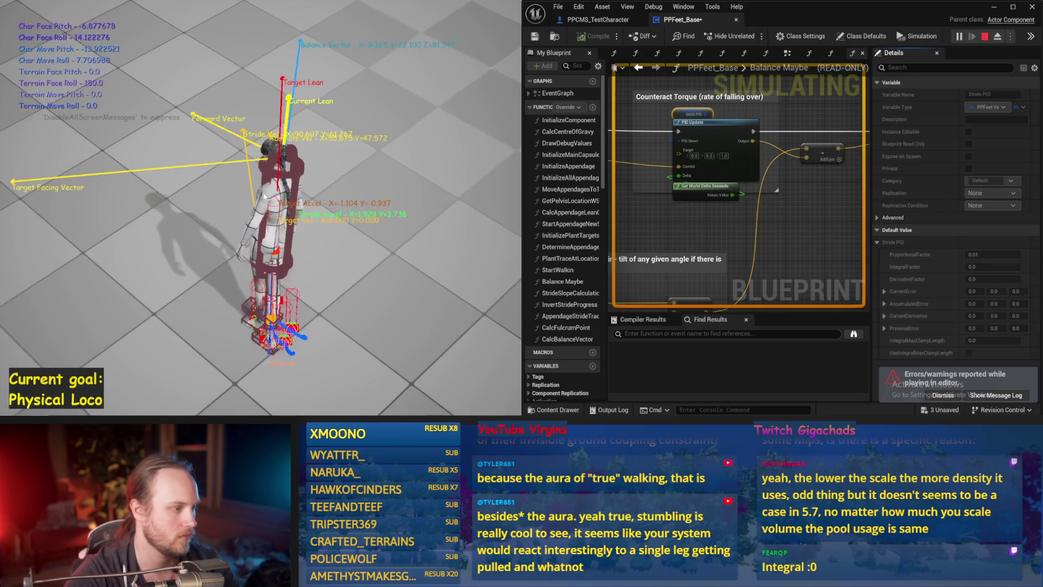
key(Escape)
Select the character and rerun several test plays, stopping each after the character falls
click(270, 196)
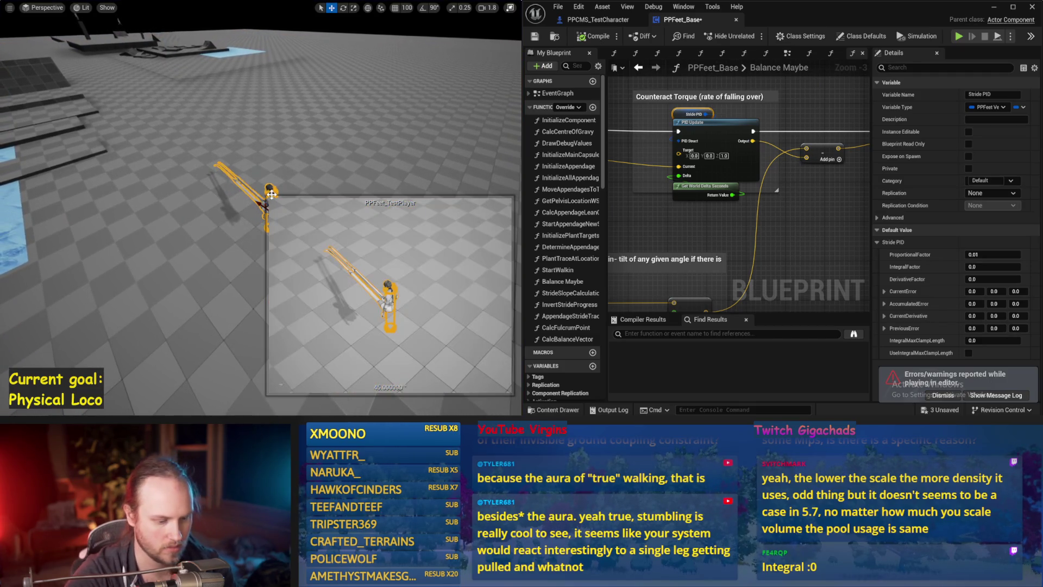
key(alt+p)
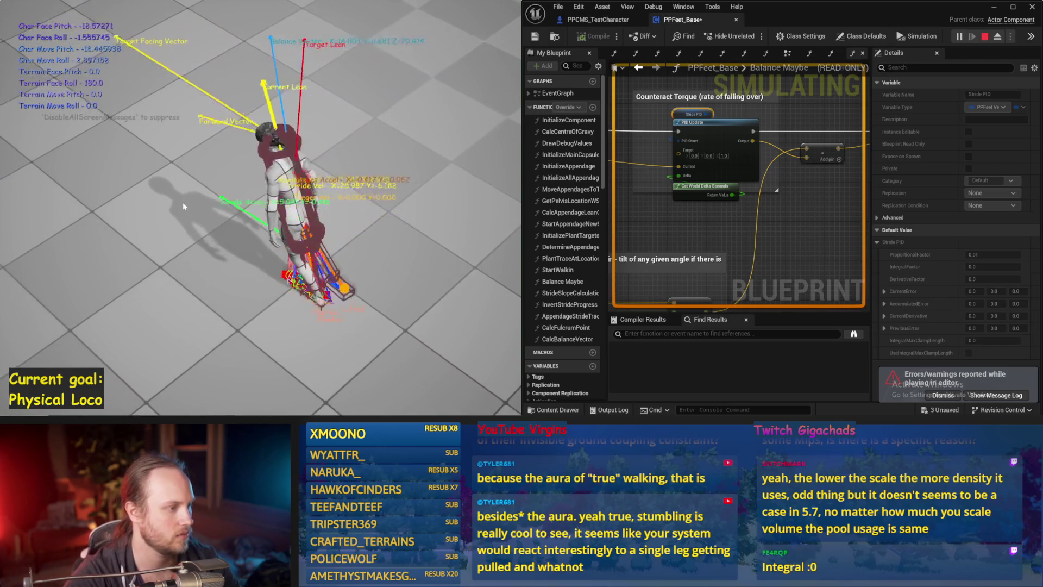
key(Escape)
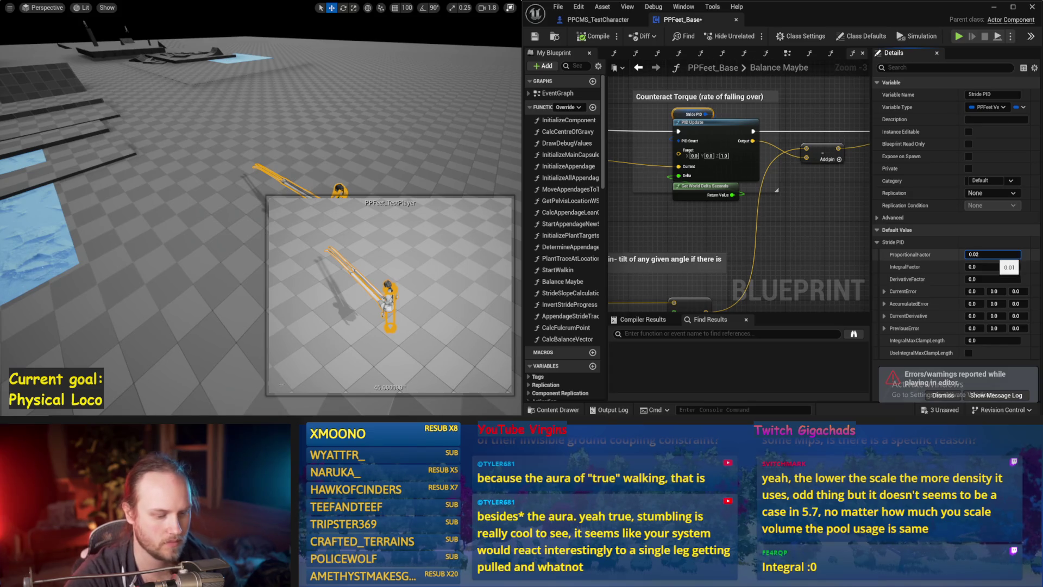
key(alt+p)
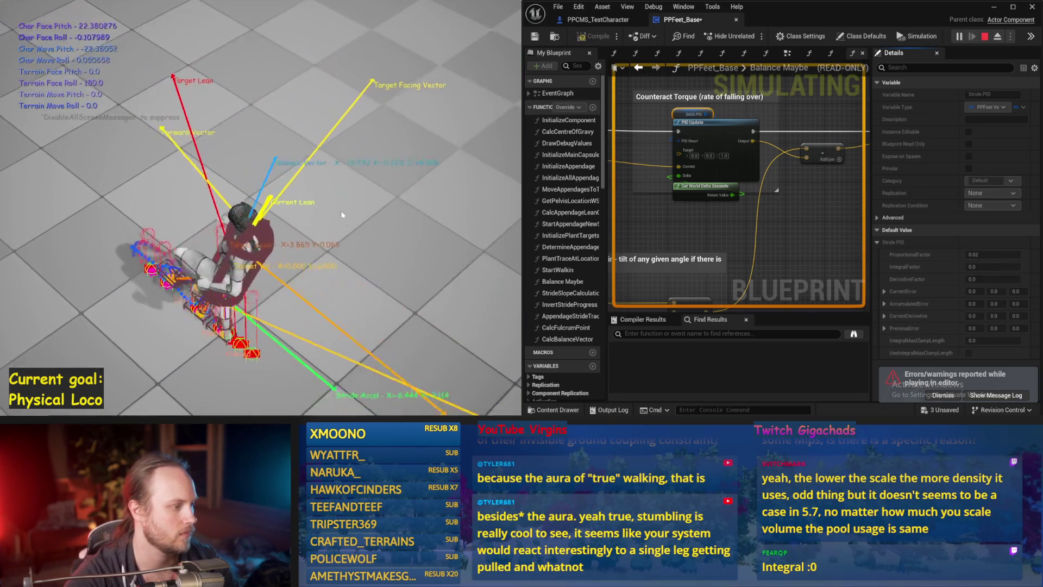
key(Escape)
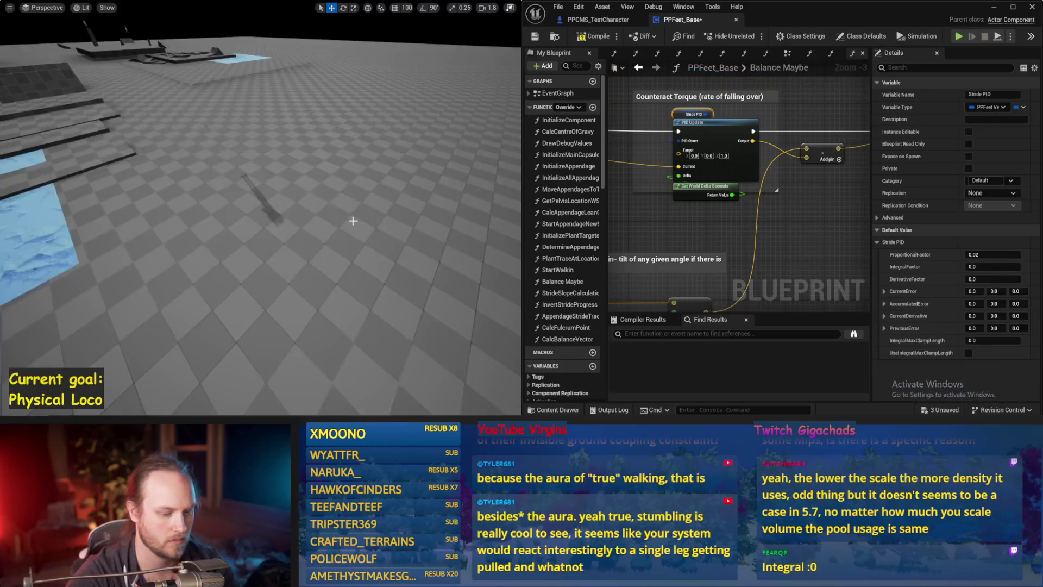
key(alt+p)
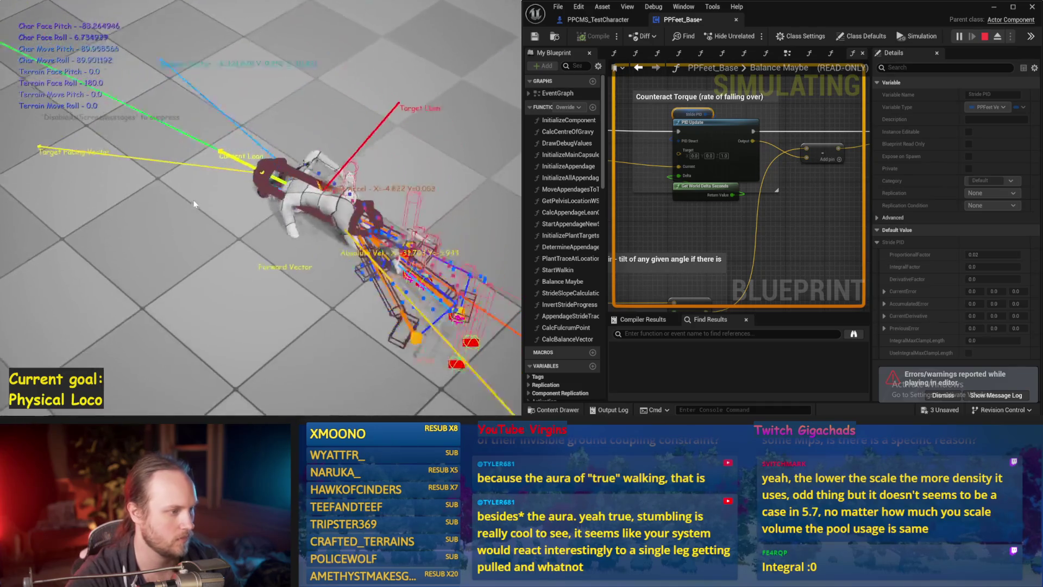
key(Escape)
key(alt+p)
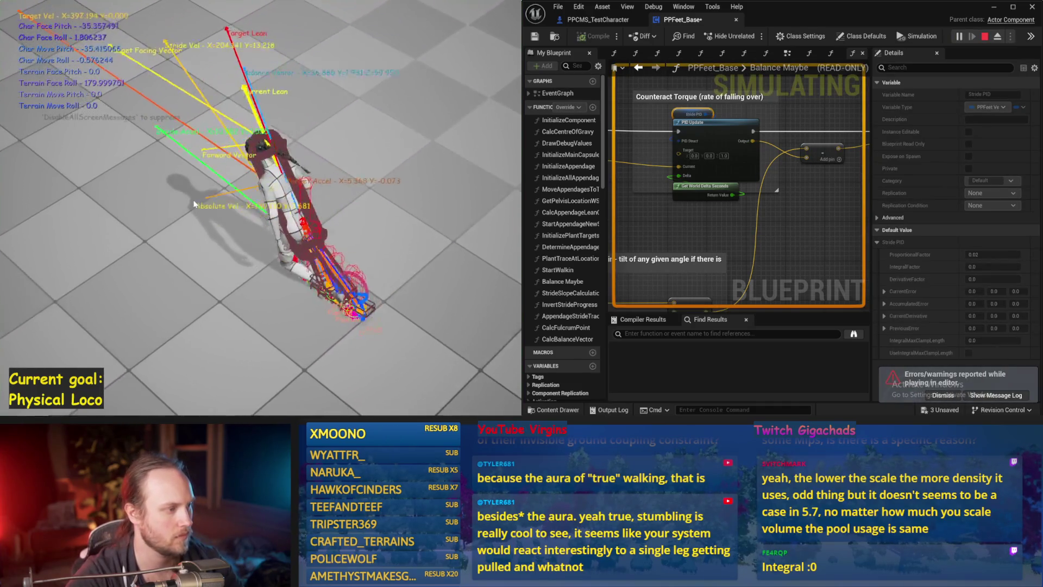
key(Escape)
key(alt+p)
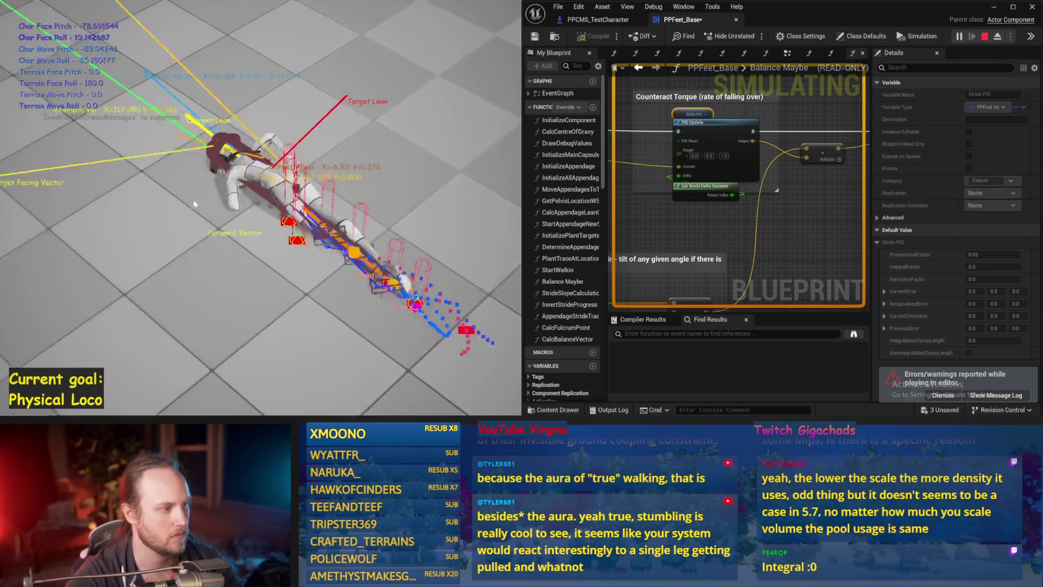
key(Escape)
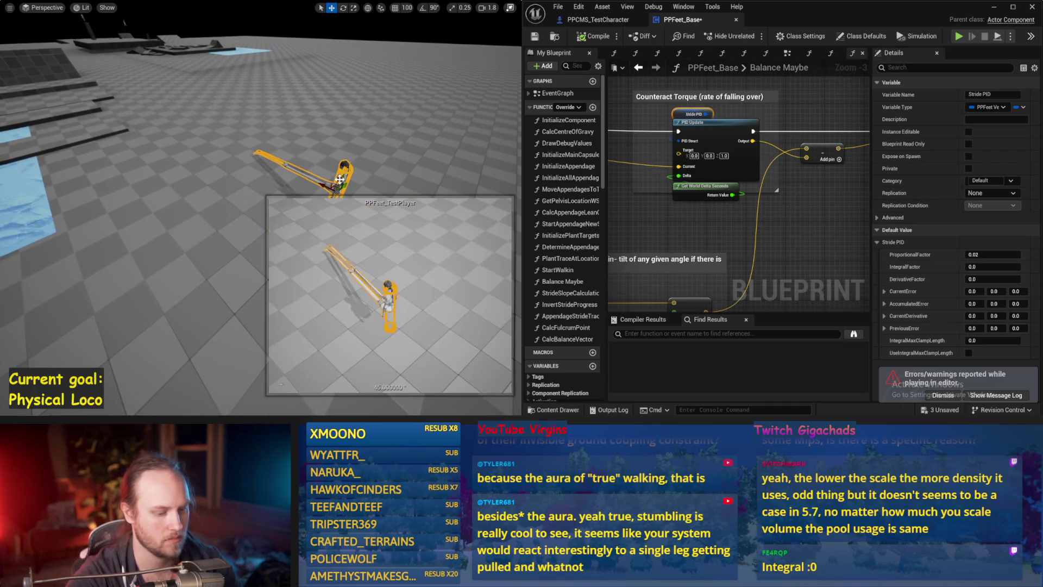
Run more short test plays, then move the camera closer and simulate once
key(alt+p)
key(Escape)
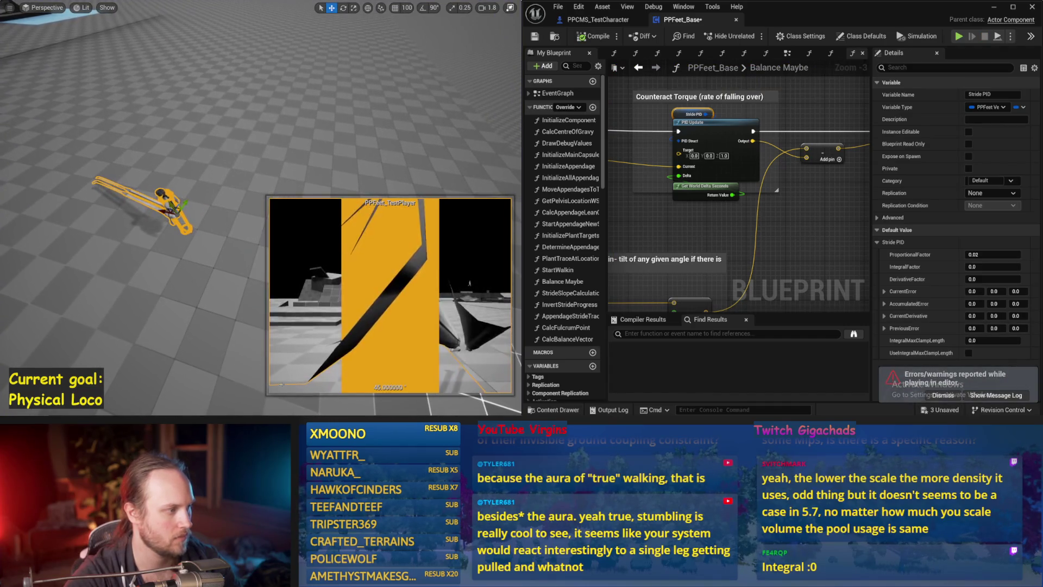
key(alt+p)
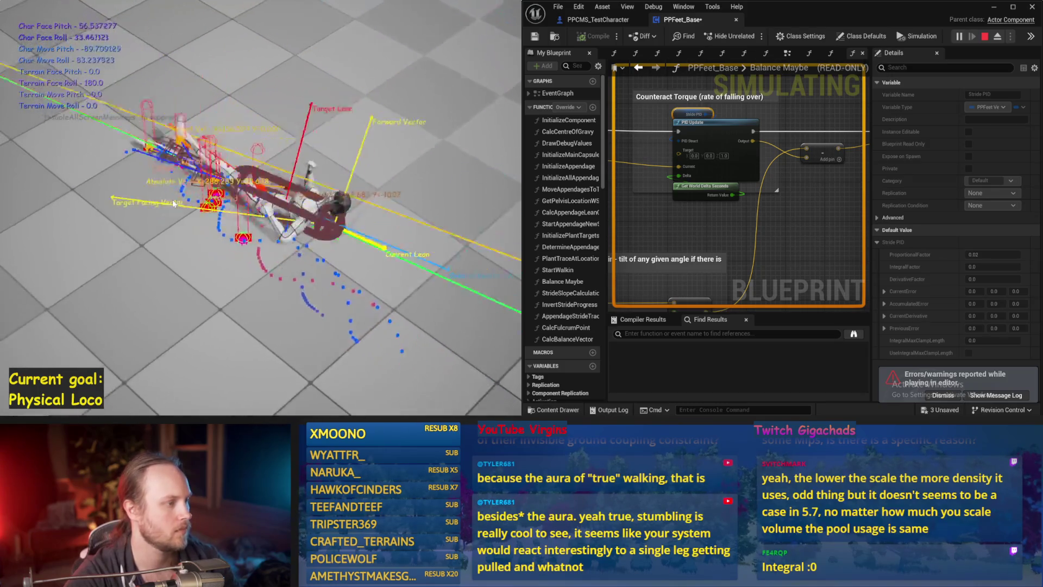
key(Escape)
key(alt+p)
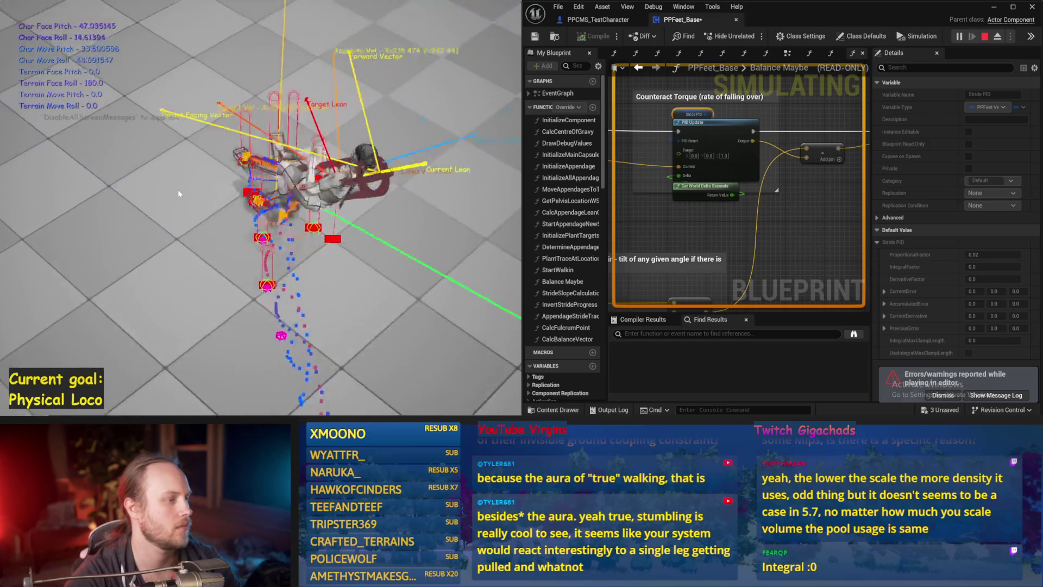
key(Escape)
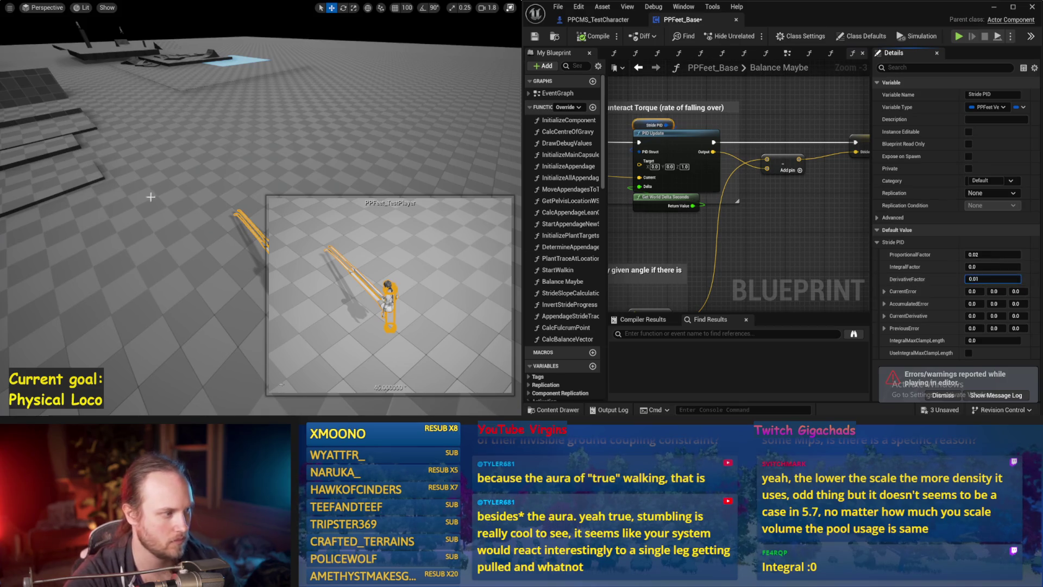
drag(175, 207, 175, 207)
key(alt+s)
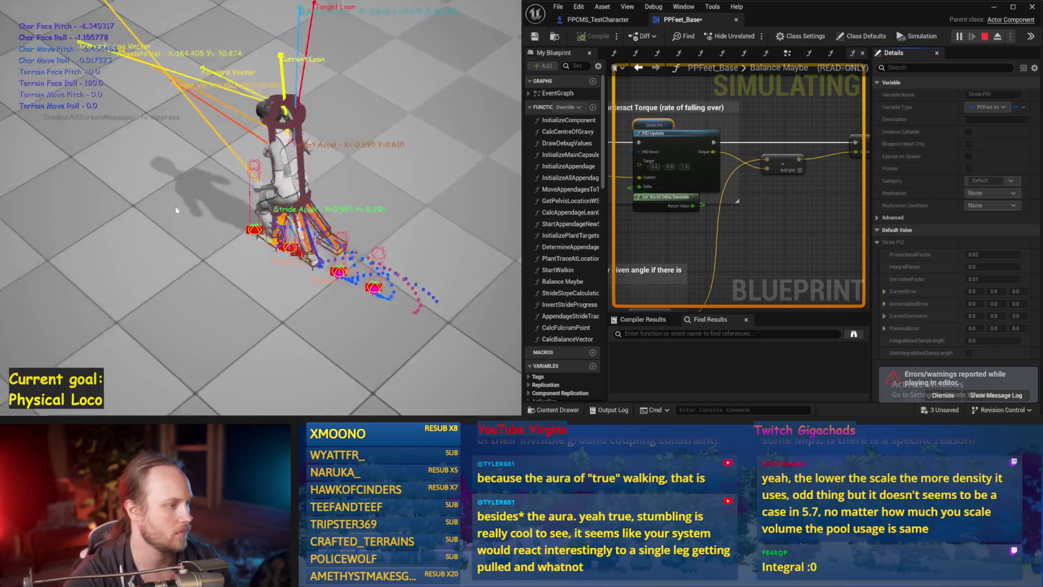
key(Escape)
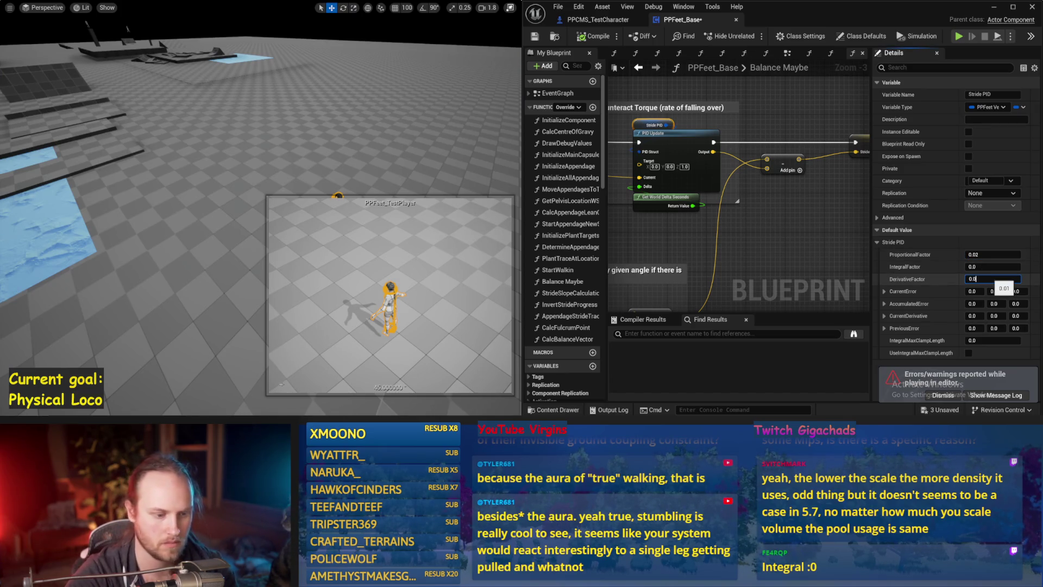
Simulate repeatedly with DerivativeFactor 0.05, reselecting the test character between runs
drag(260, 168, 264, 174)
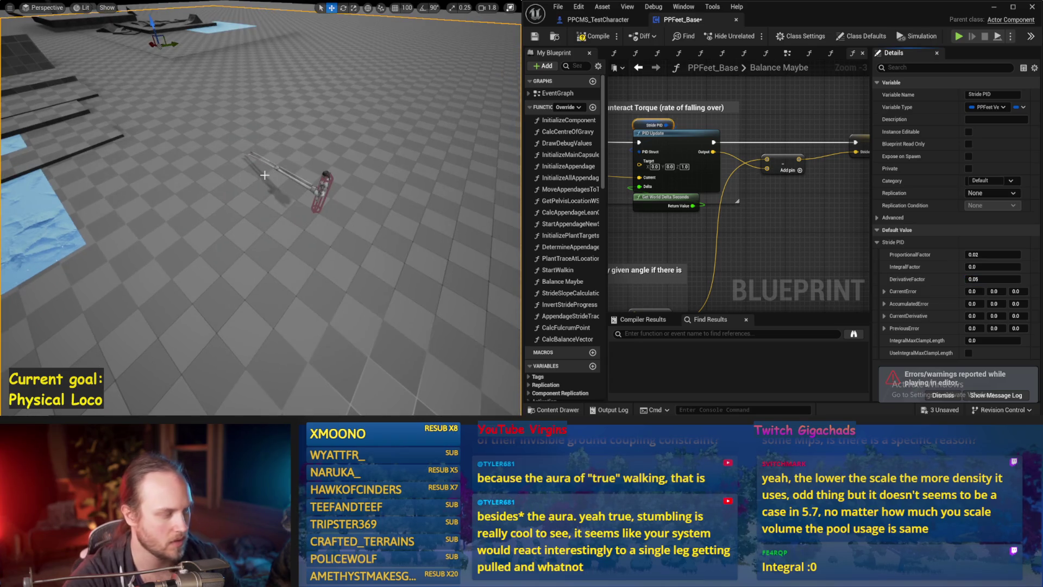
key(alt+s)
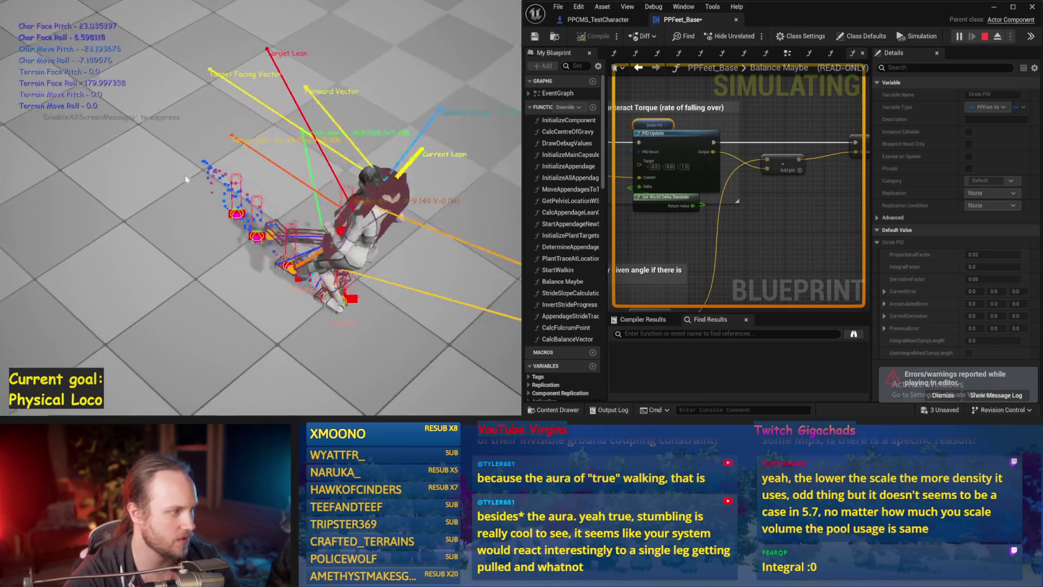
key(Escape)
key(alt+s)
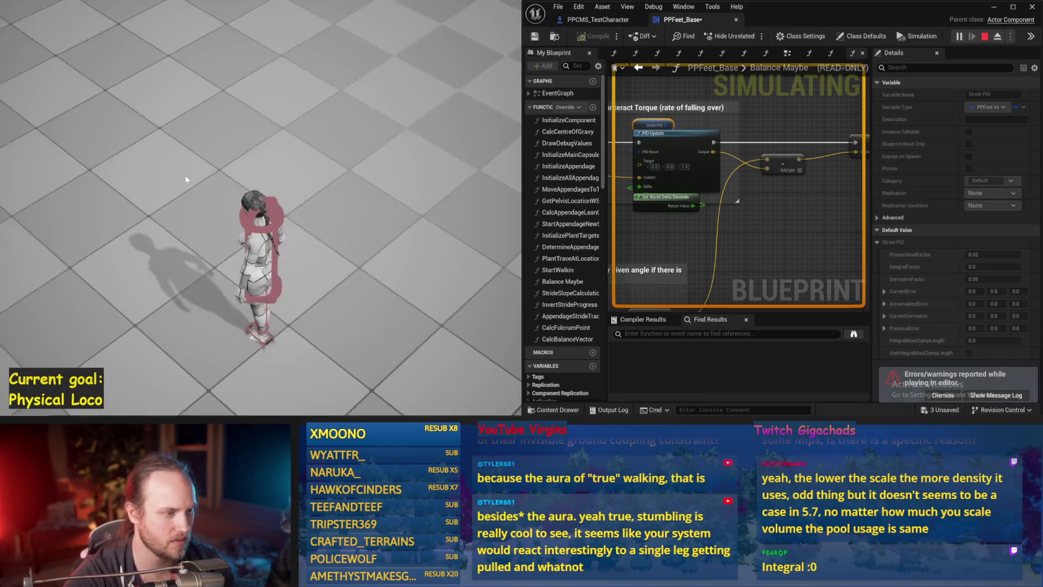
key(Escape)
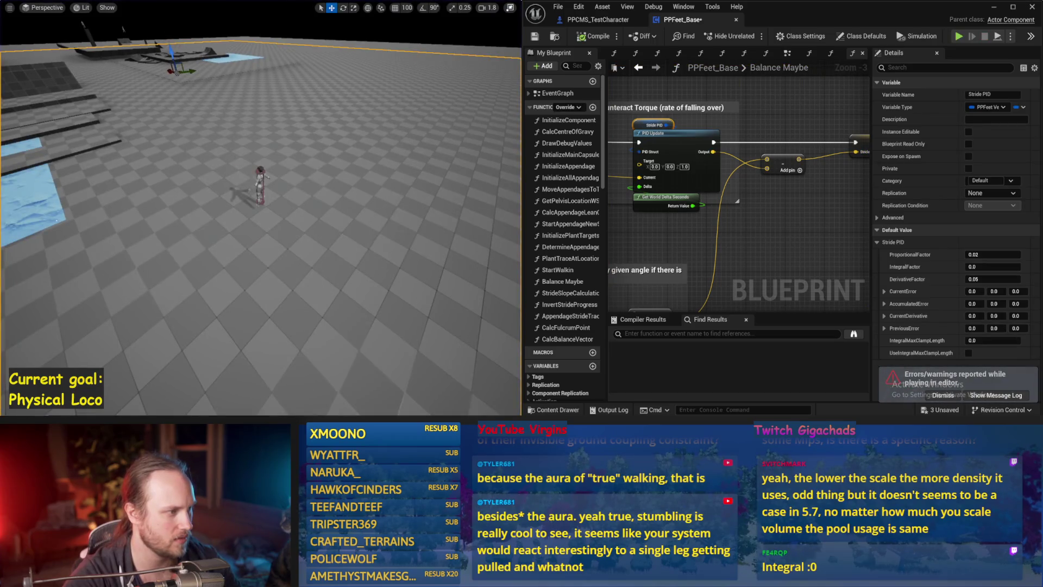
click(260, 175)
key(alt+s)
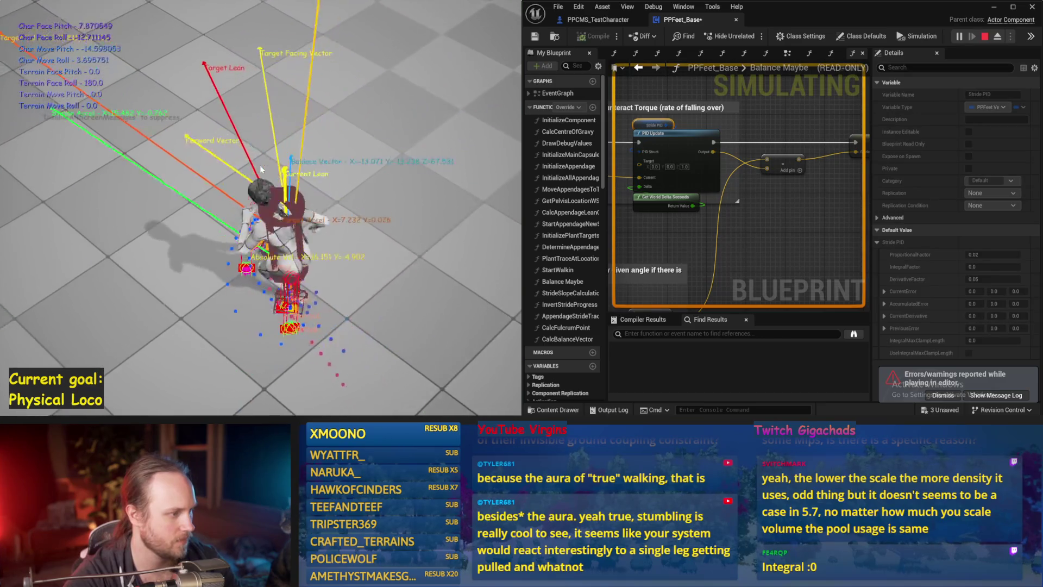
key(Escape)
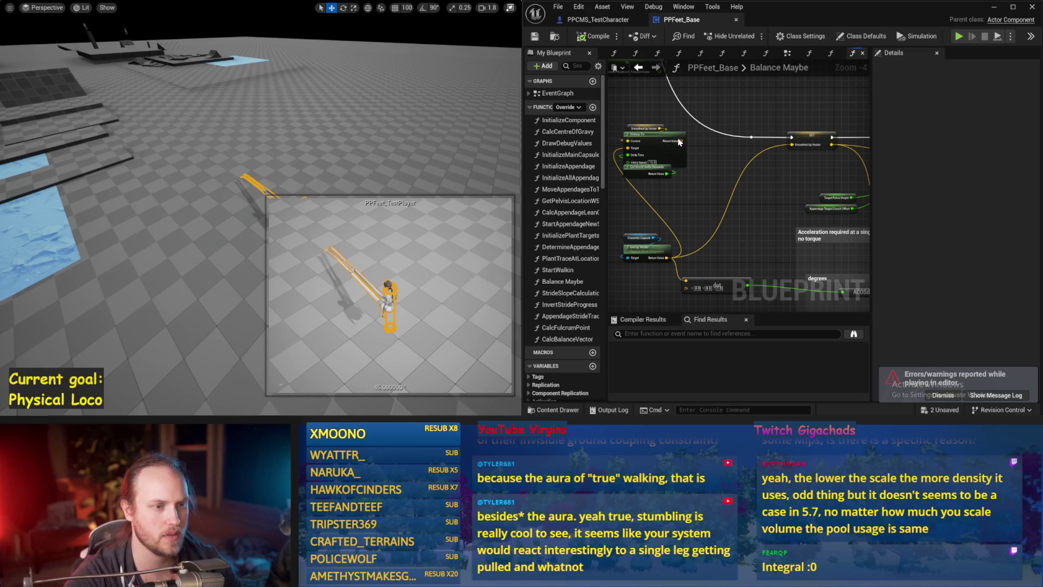
Run a simulation to check the character's balance with the current gains
drag(676, 236, 685, 147)
key(alt+s)
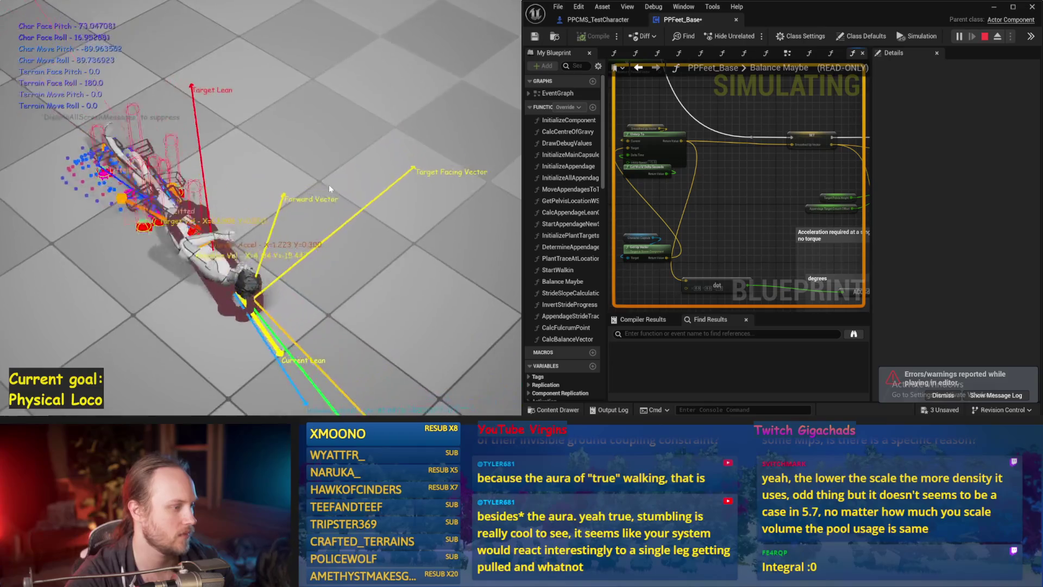
key(Escape)
Select the Stride PID variable, lower DerivativeFactor to 0.001, and simulate
drag(844, 191, 705, 162)
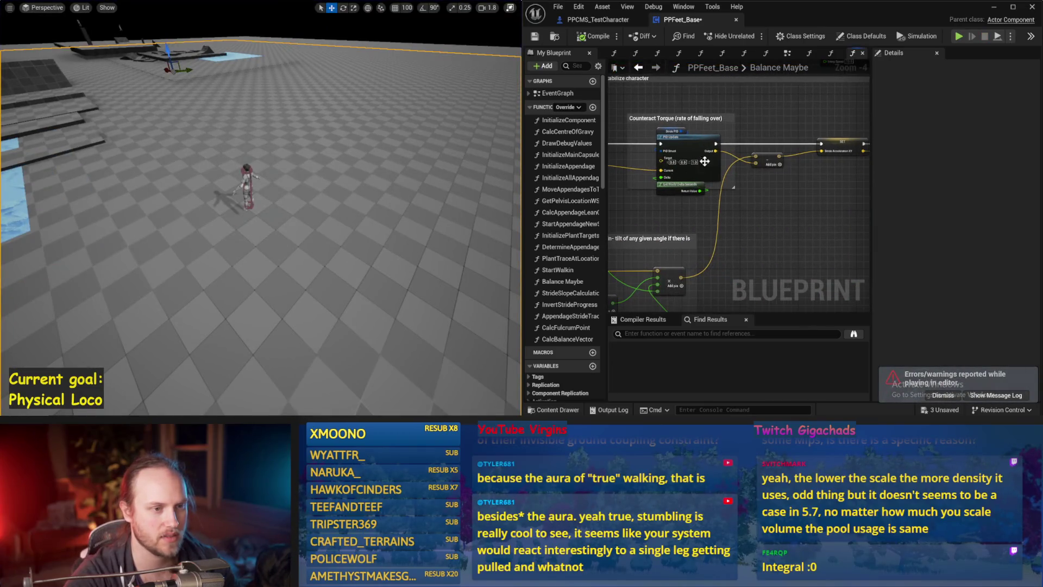
click(658, 131)
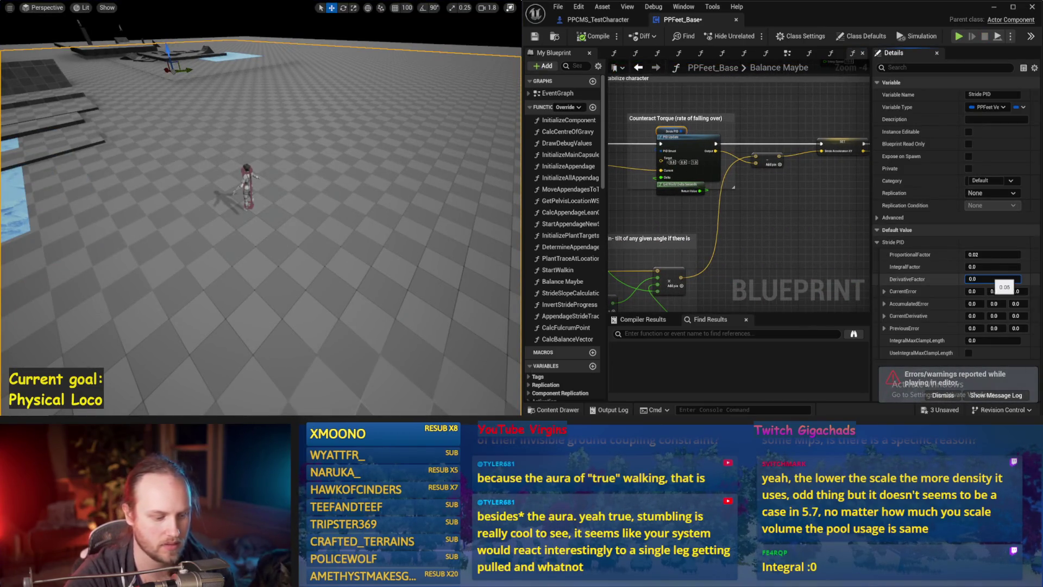
scroll(348, 209, up, 2)
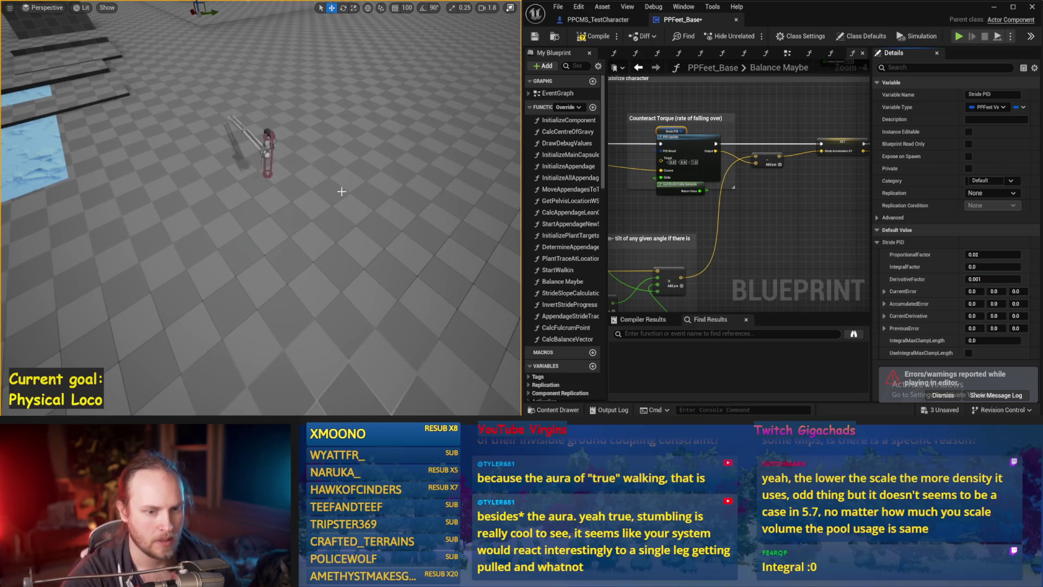
key(alt+s)
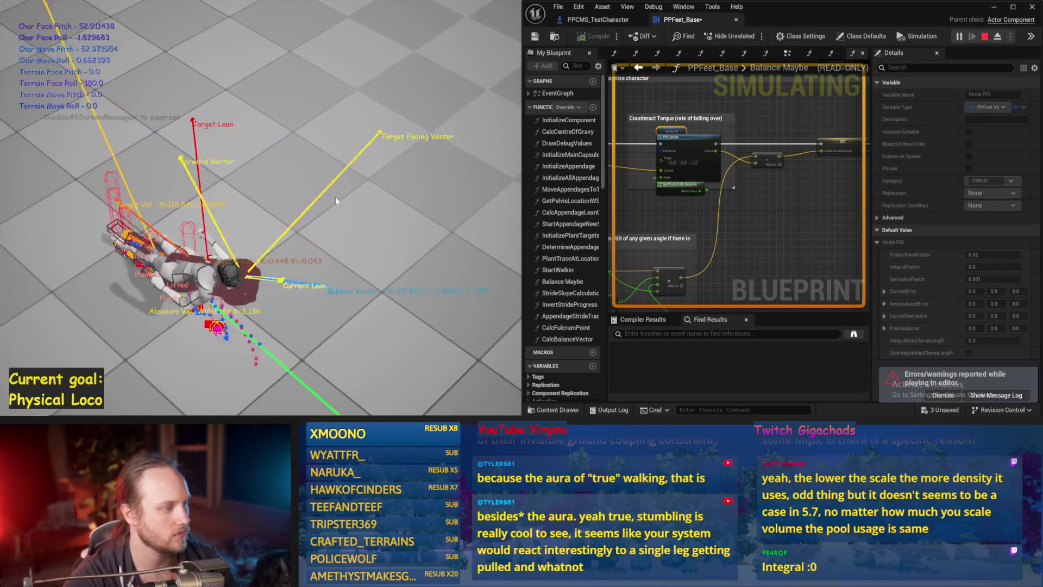
key(Escape)
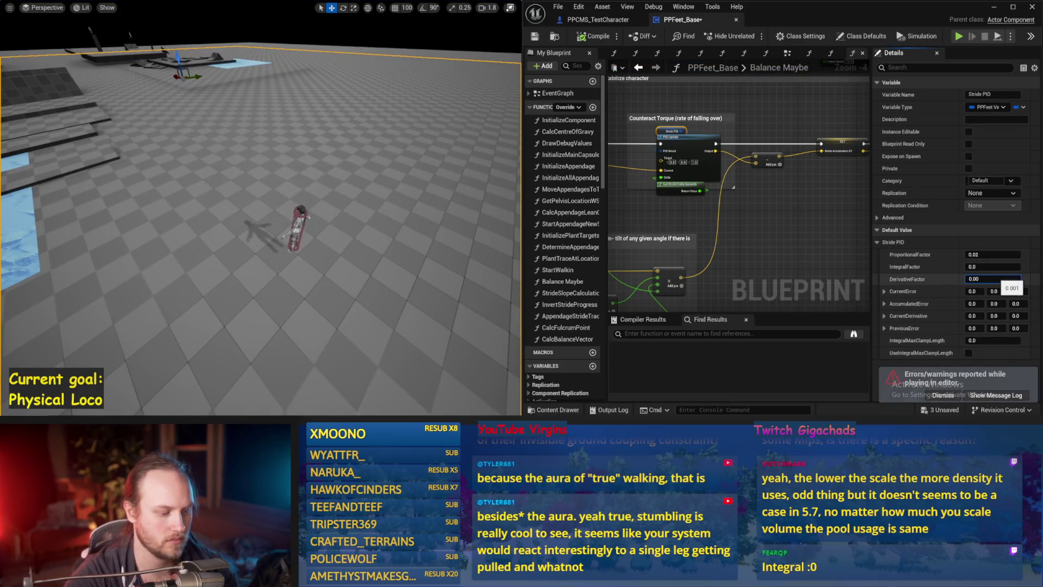
Run another test play with the derivative gain at 0.003
drag(407, 266, 407, 255)
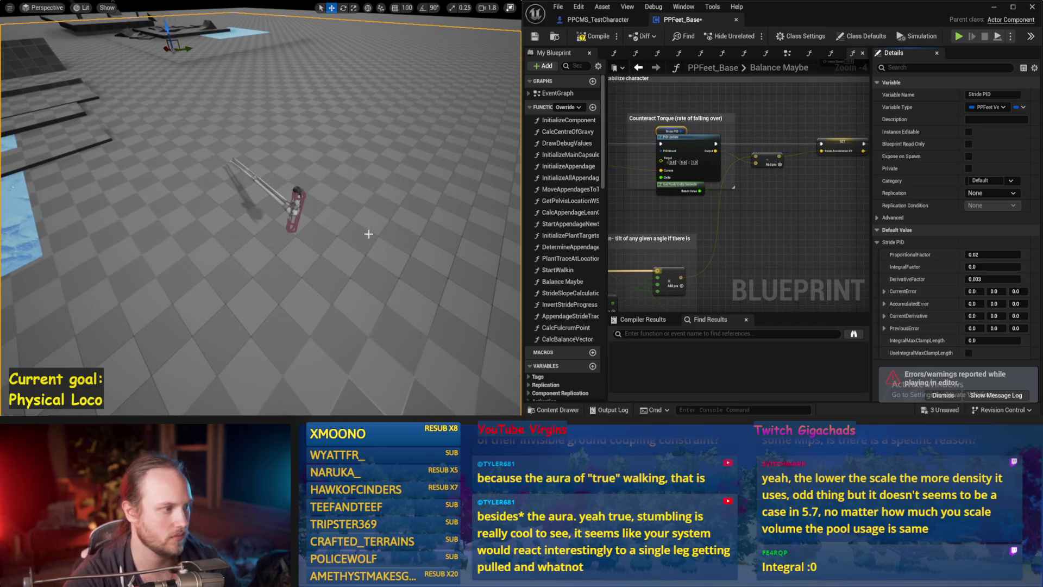
key(alt+p)
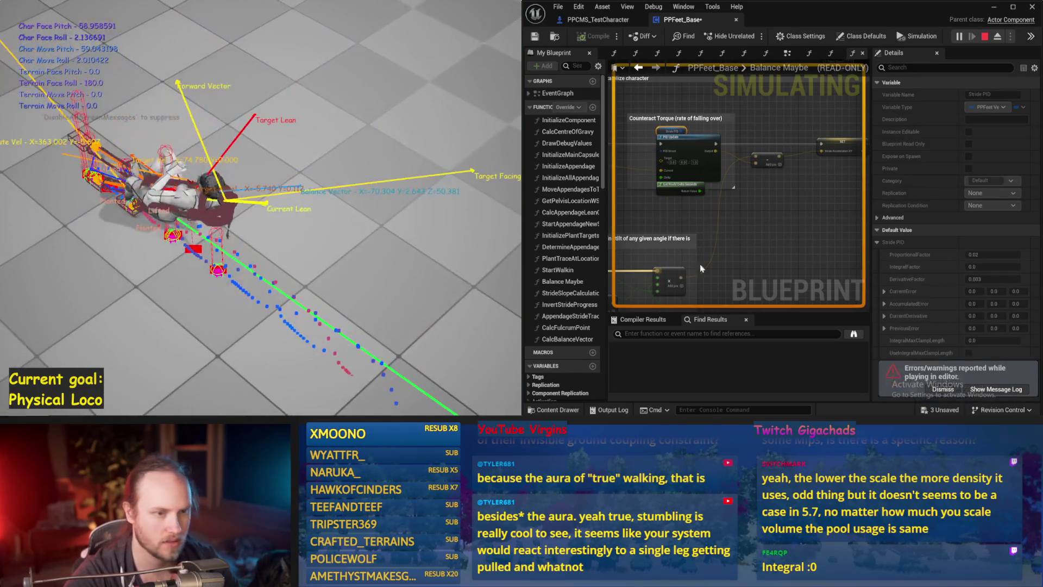
key(Escape)
drag(802, 239, 699, 203)
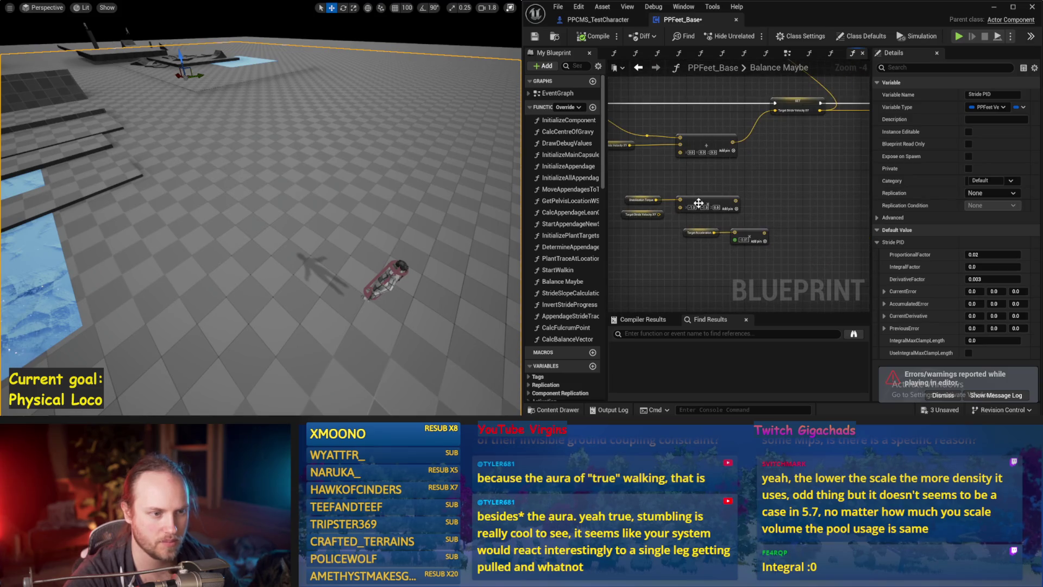
Run a simulation to test the character's balance
drag(669, 166, 699, 168)
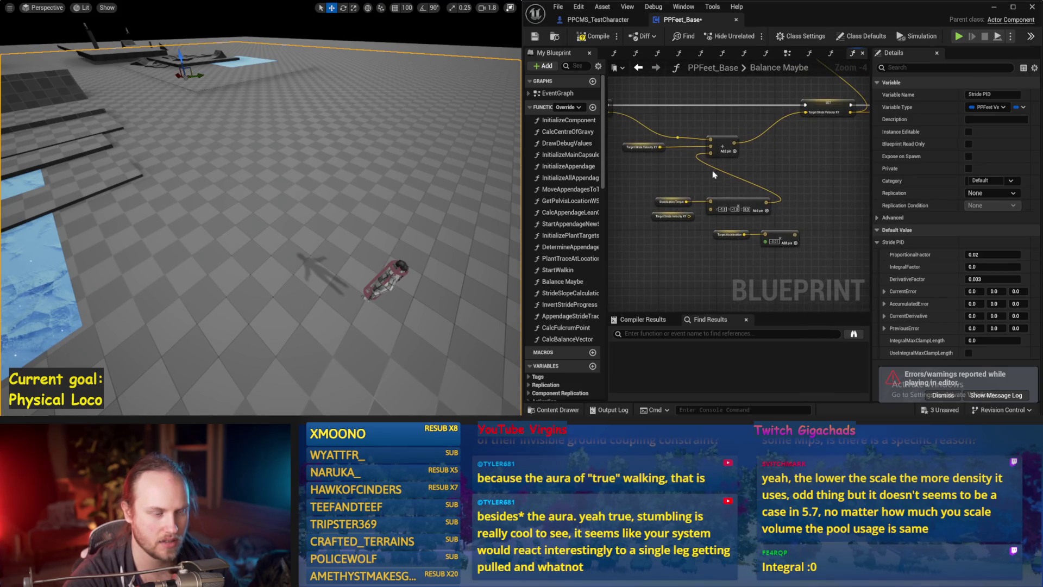
key(alt+s)
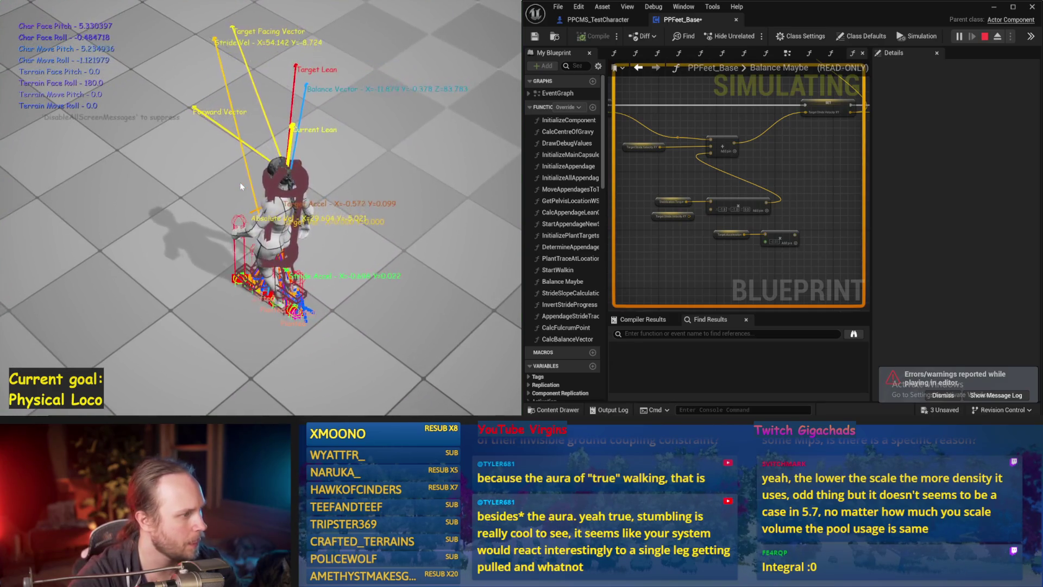
key(Escape)
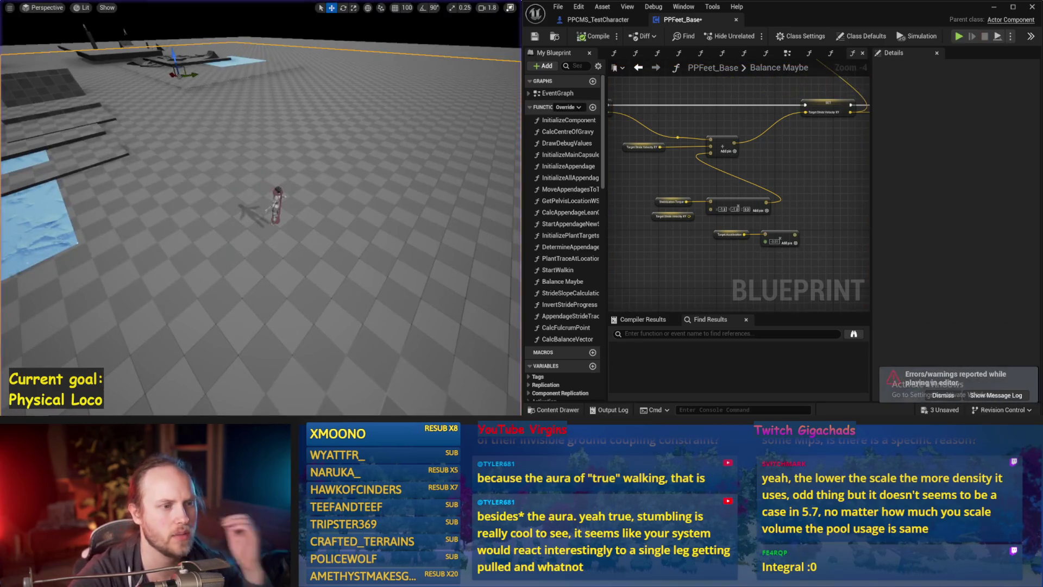
Move the SET node aside and insert an Add node into the stride acceleration wire
scroll(744, 197, up, 4)
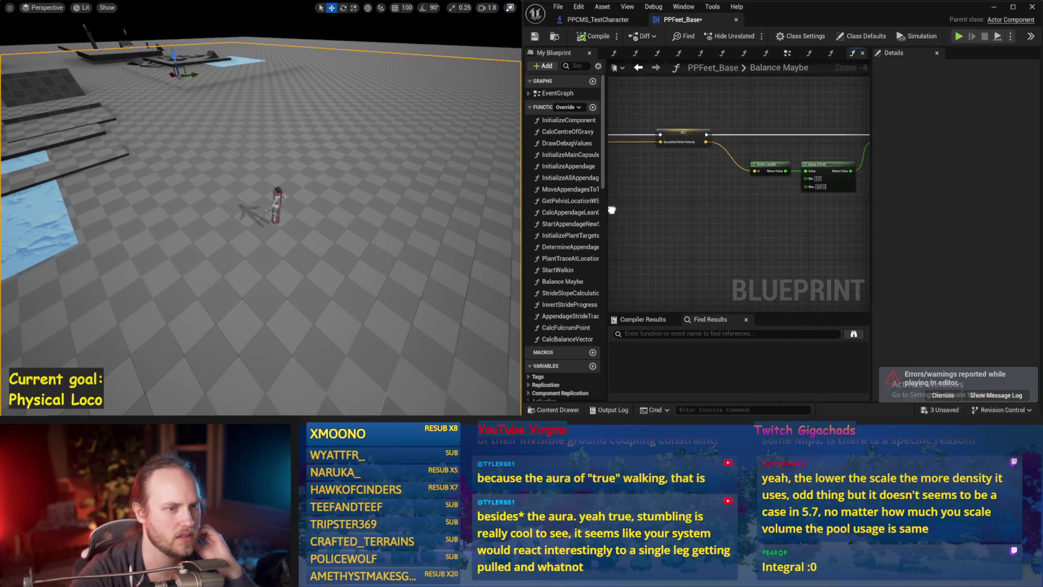
mouse_move(612, 209)
mouse_down()
mouse_move(682, 231)
mouse_move(847, 218)
mouse_up()
mouse_move(679, 212)
mouse_down()
mouse_move(771, 207)
mouse_move(609, 191)
mouse_up()
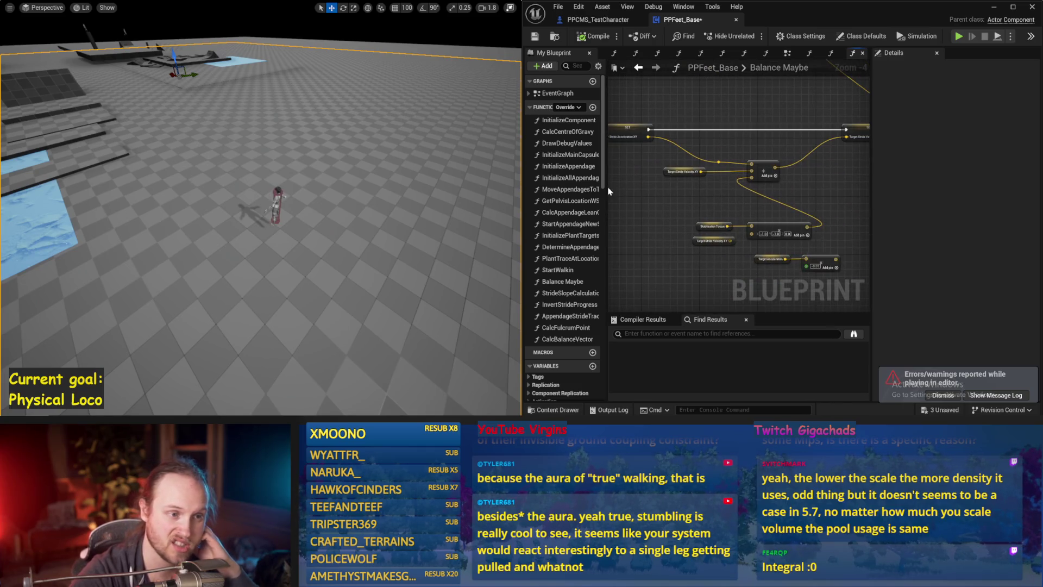
mouse_move(836, 196)
mouse_down()
mouse_move(625, 189)
mouse_move(760, 218)
mouse_move(749, 217)
mouse_move(792, 213)
mouse_up()
mouse_move(678, 227)
mouse_down()
mouse_move(717, 219)
mouse_move(713, 255)
mouse_move(705, 196)
mouse_move(783, 171)
mouse_up()
click(671, 185)
drag(694, 204, 695, 205)
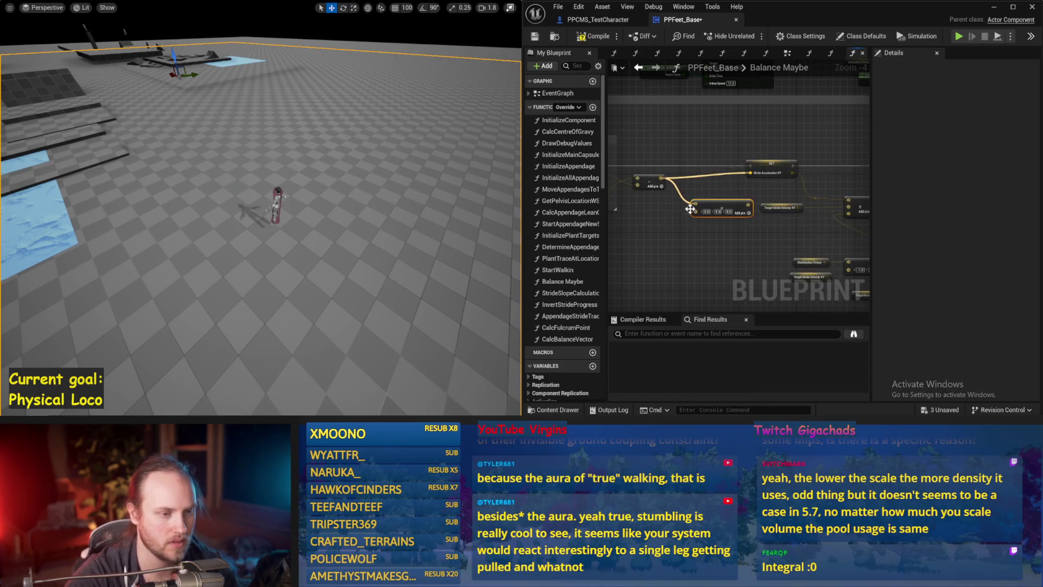
scroll(714, 213, up, 2)
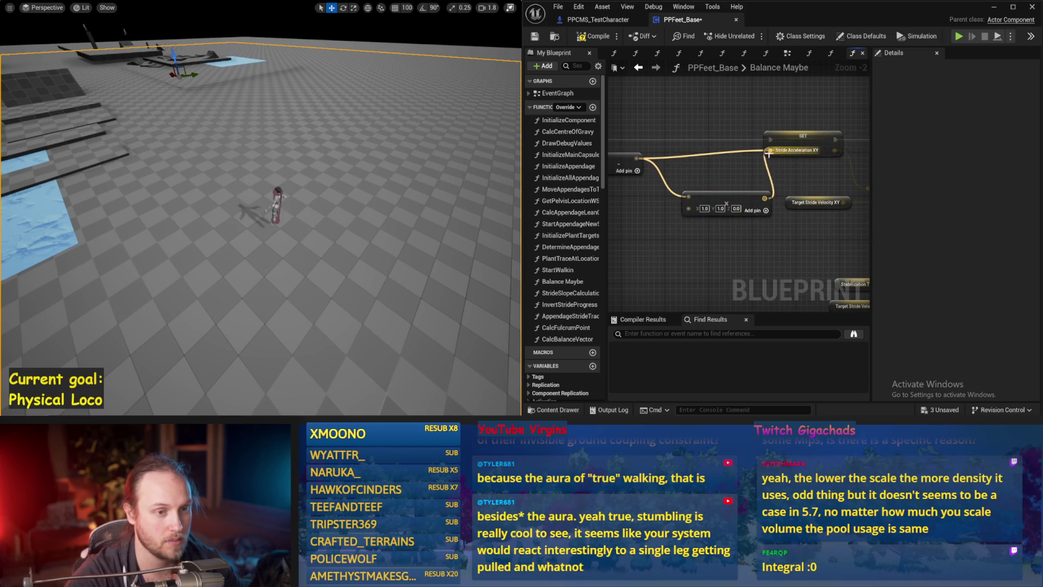
drag(737, 198, 738, 207)
scroll(737, 202, down, 1)
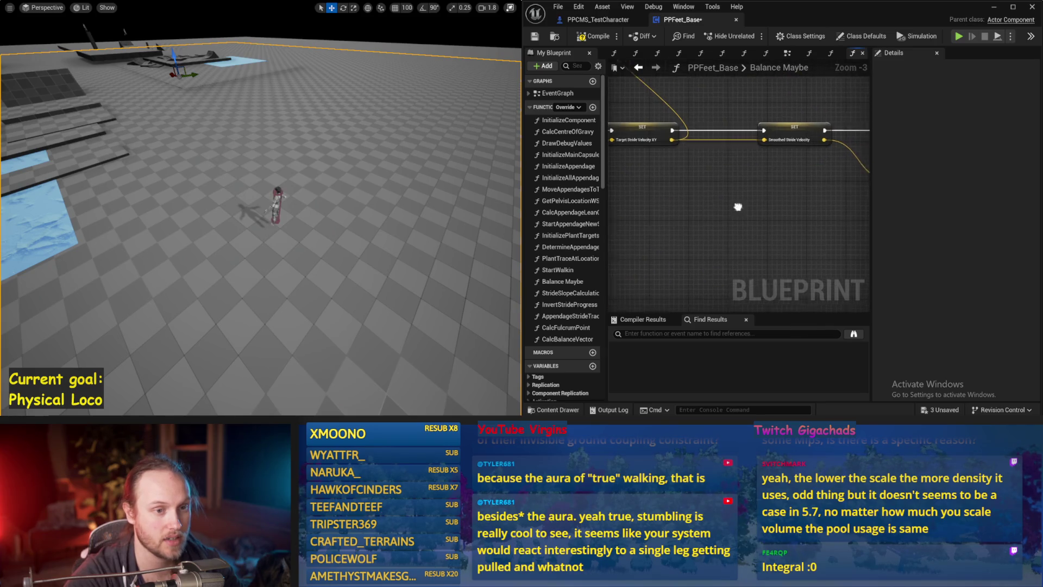
Save the blueprint and run two test plays of the character
click(534, 38)
key(alt+p)
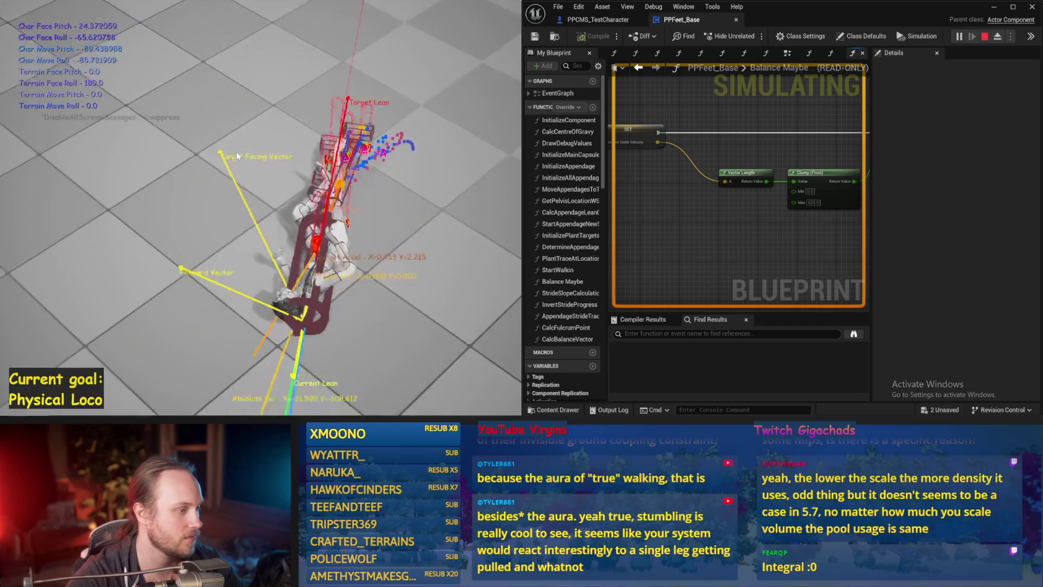
key(Escape)
key(alt+p)
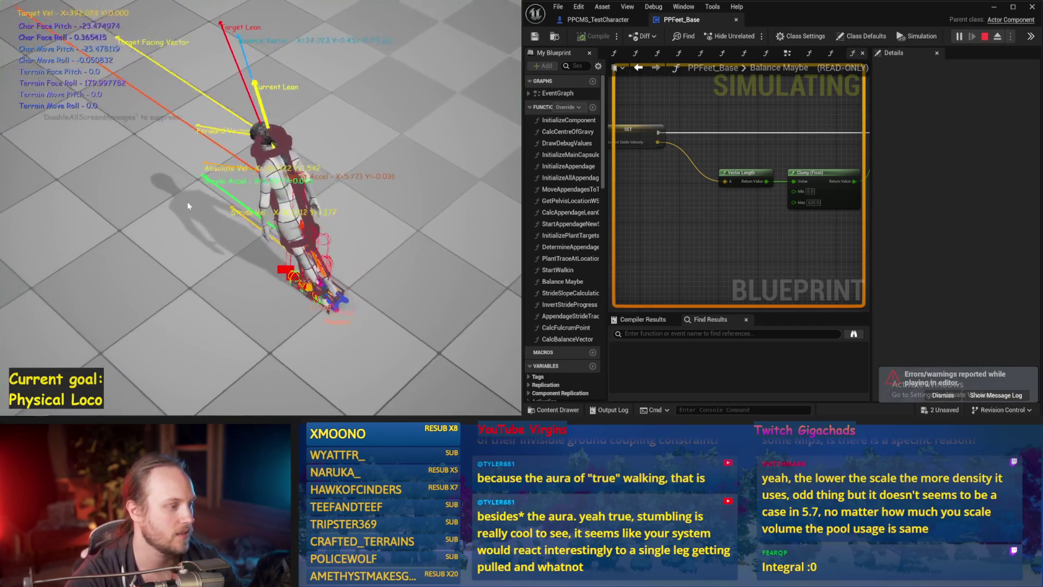
key(Escape)
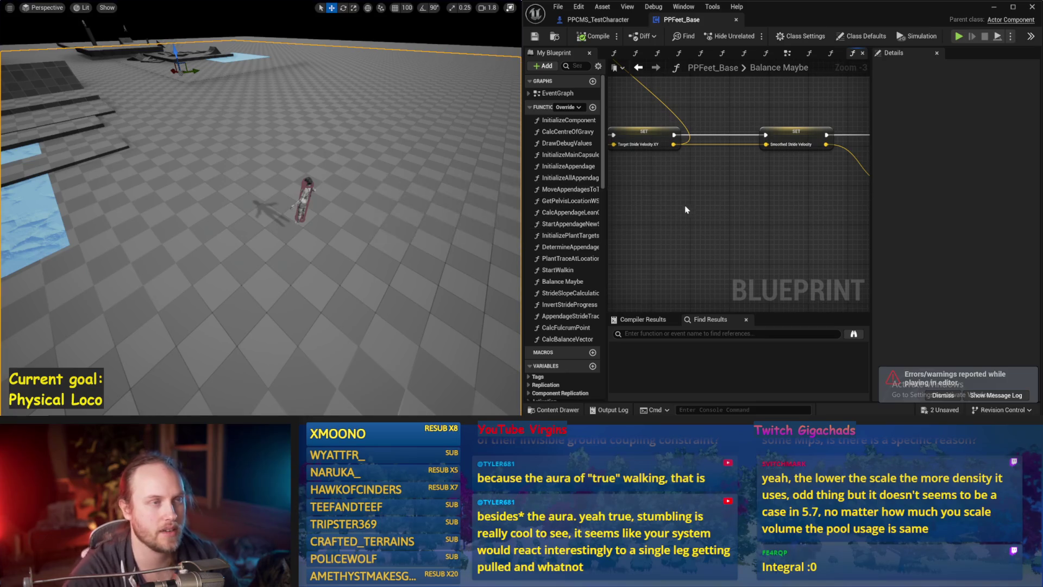
Review the Stabilization Torque nodes, save again, and run one more test play
scroll(694, 202, down, 1)
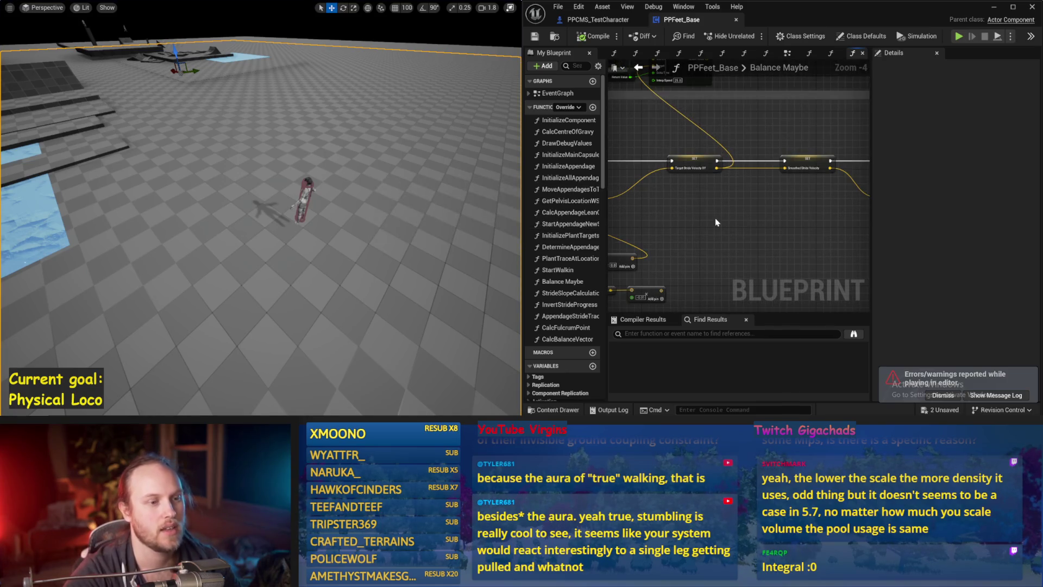
mouse_move(791, 257)
mouse_down()
mouse_move(745, 219)
mouse_move(823, 198)
mouse_up()
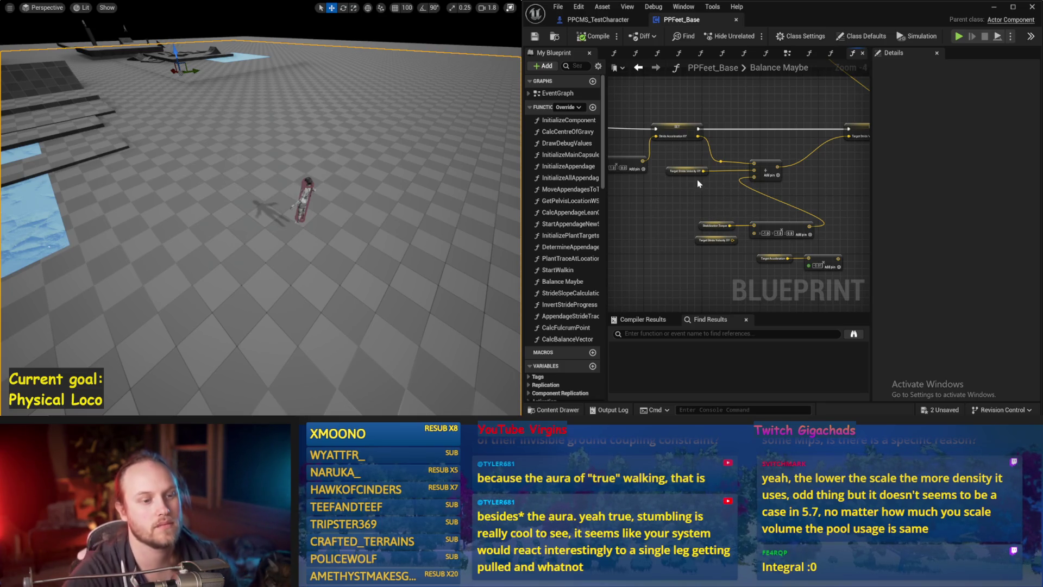
scroll(698, 184, up, 1)
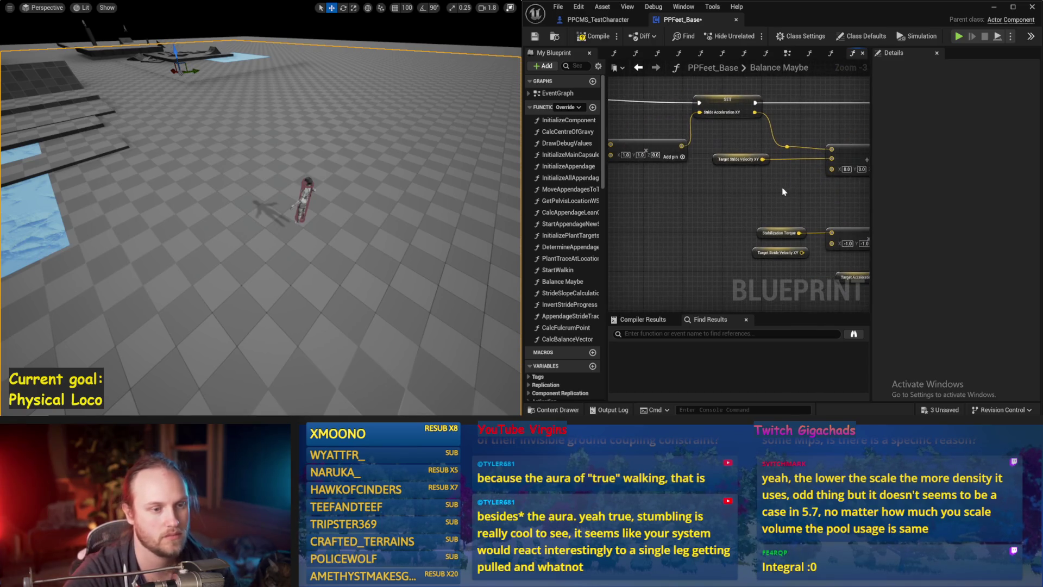
click(535, 37)
key(alt+p)
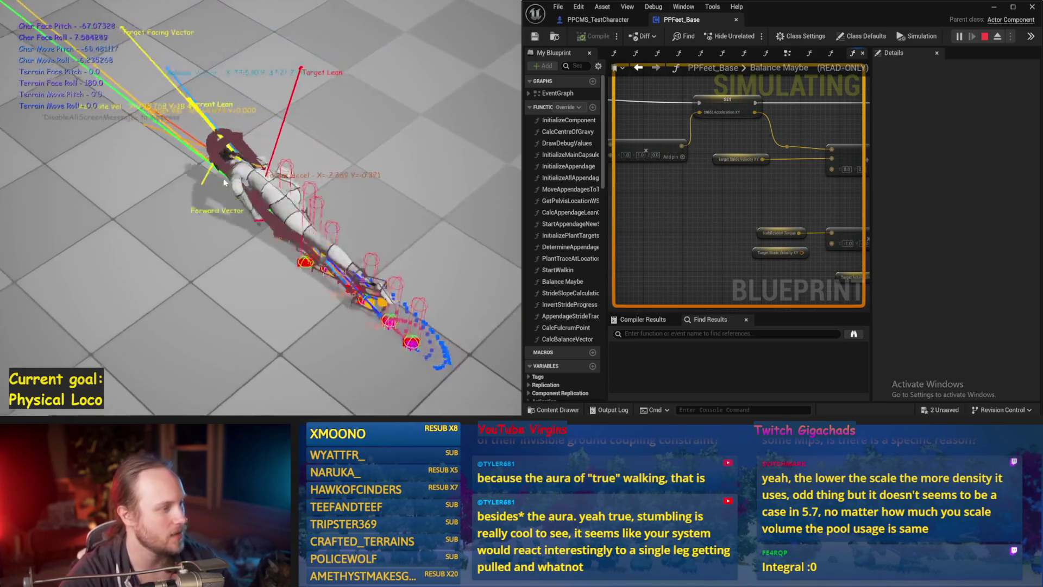
key(Escape)
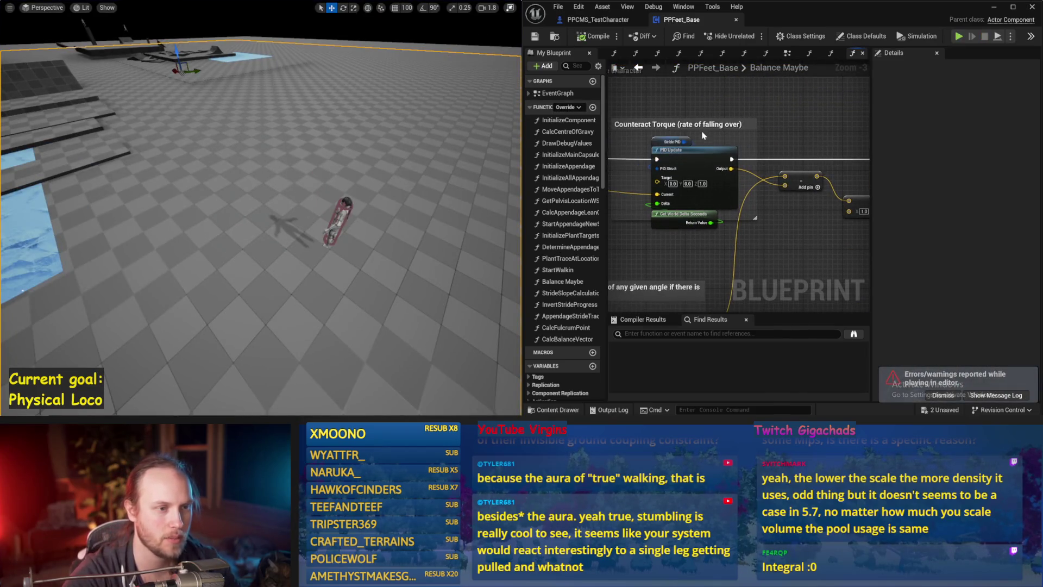
Change the Stride PID ProportionalFactor and run a test simulation
click(670, 143)
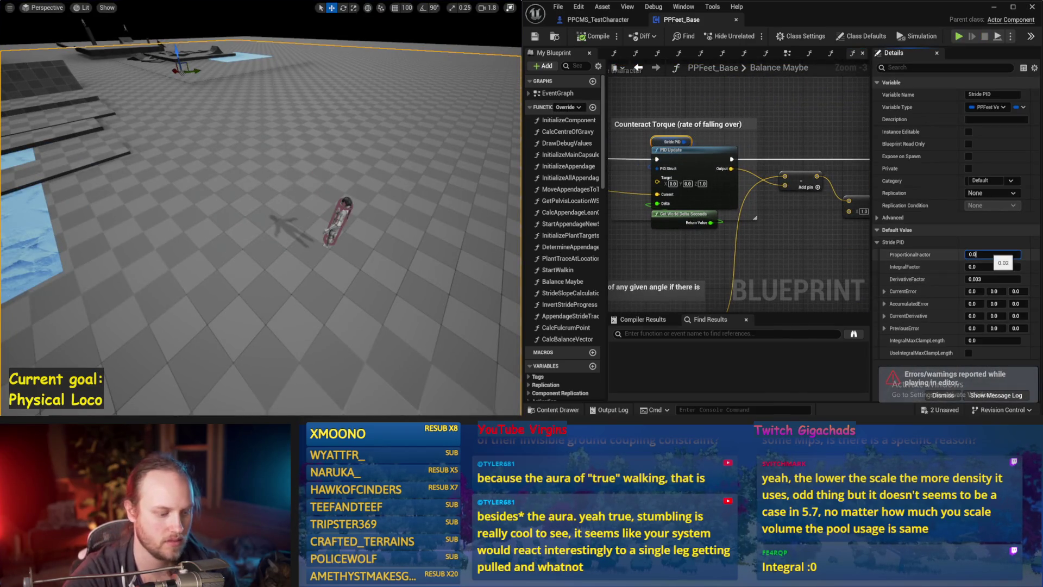
text(5)
click(440, 217)
key(alt+s)
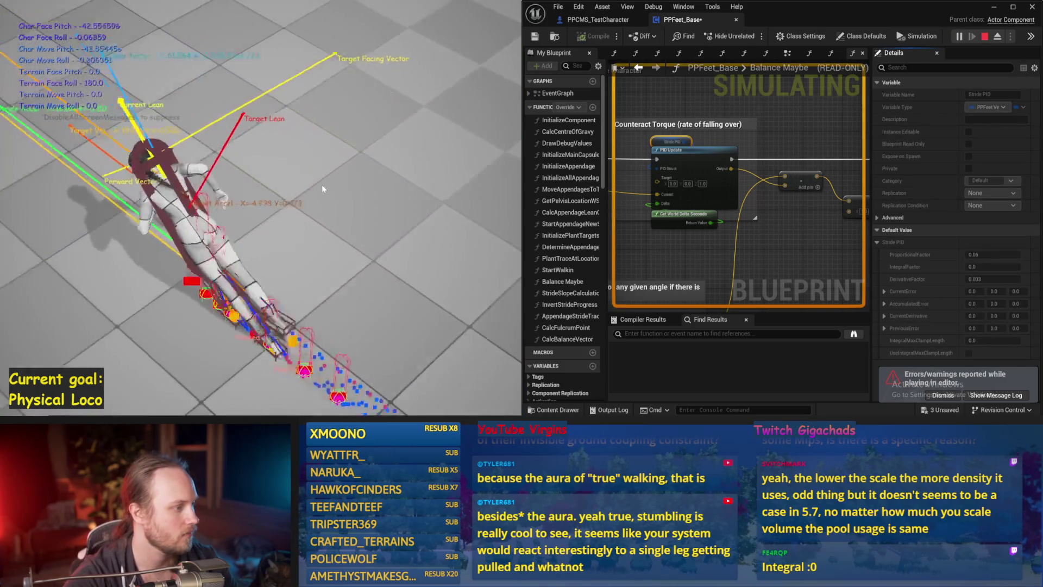
key(Escape)
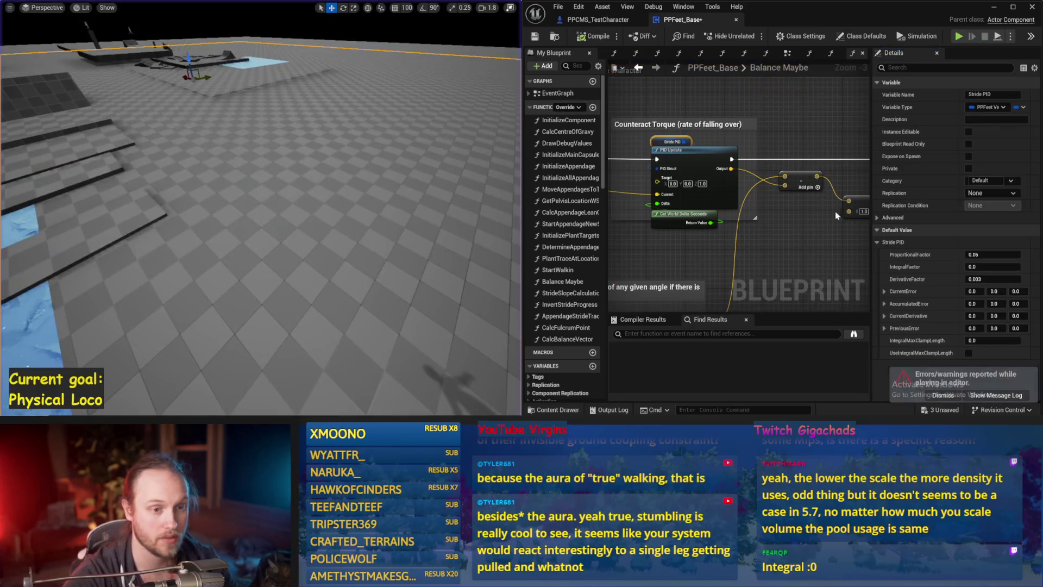
Try DerivativeFactor 0.01, then 0.05, testing each with a simulation
drag(709, 218, 735, 218)
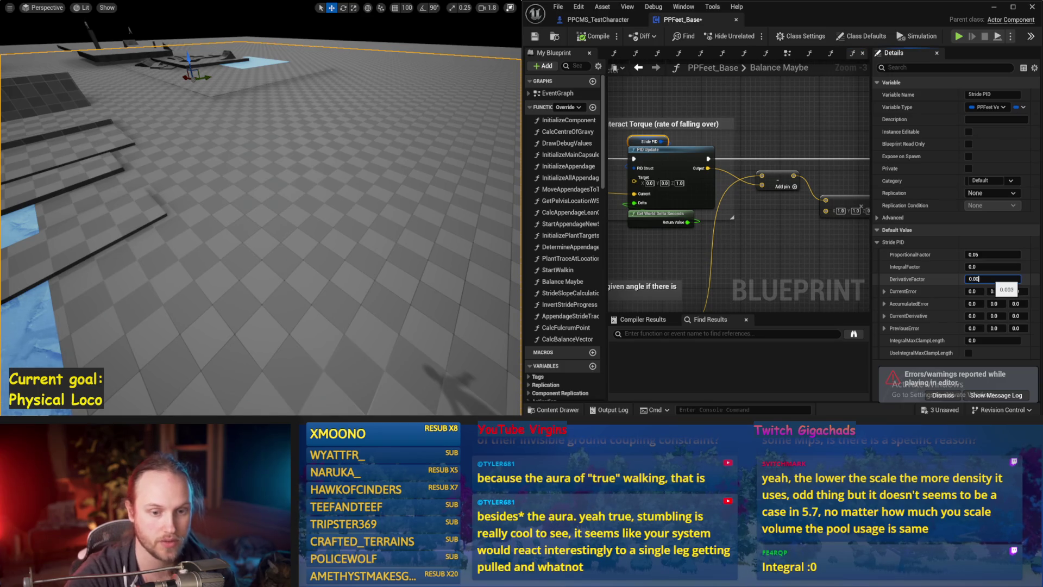
drag(325, 208, 335, 213)
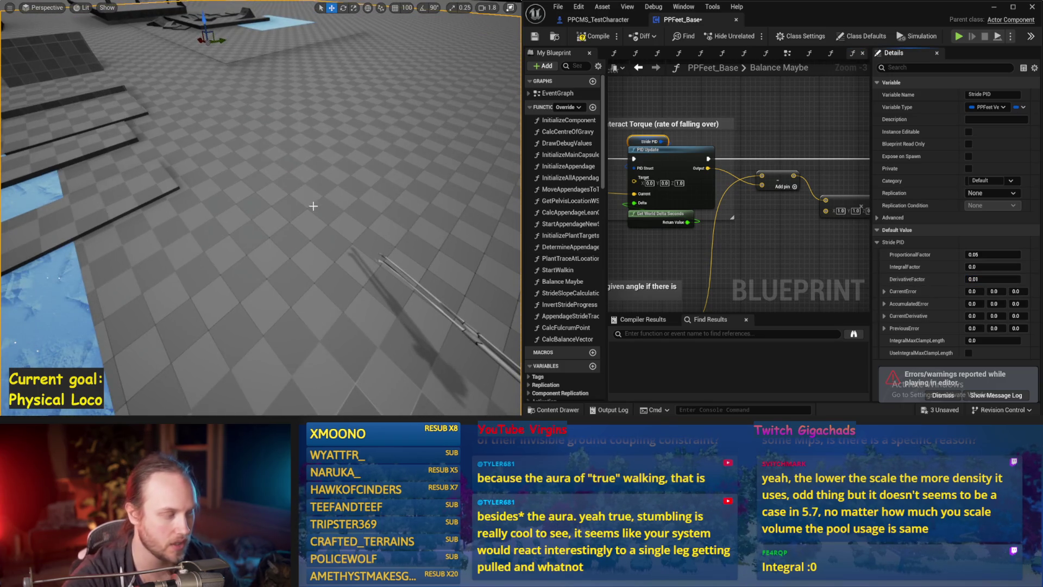
key(alt+s)
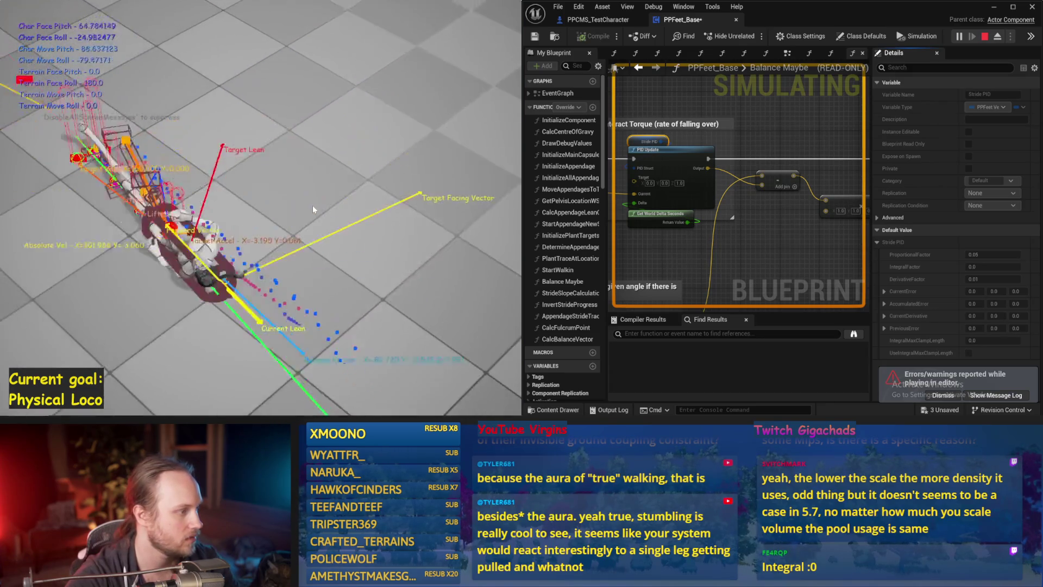
key(Escape)
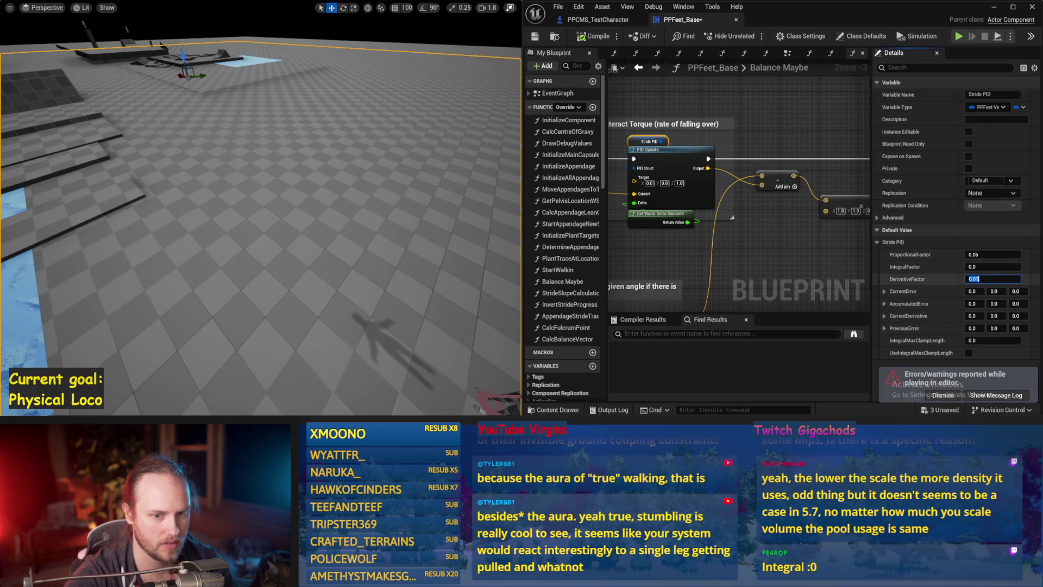
drag(434, 211, 431, 224)
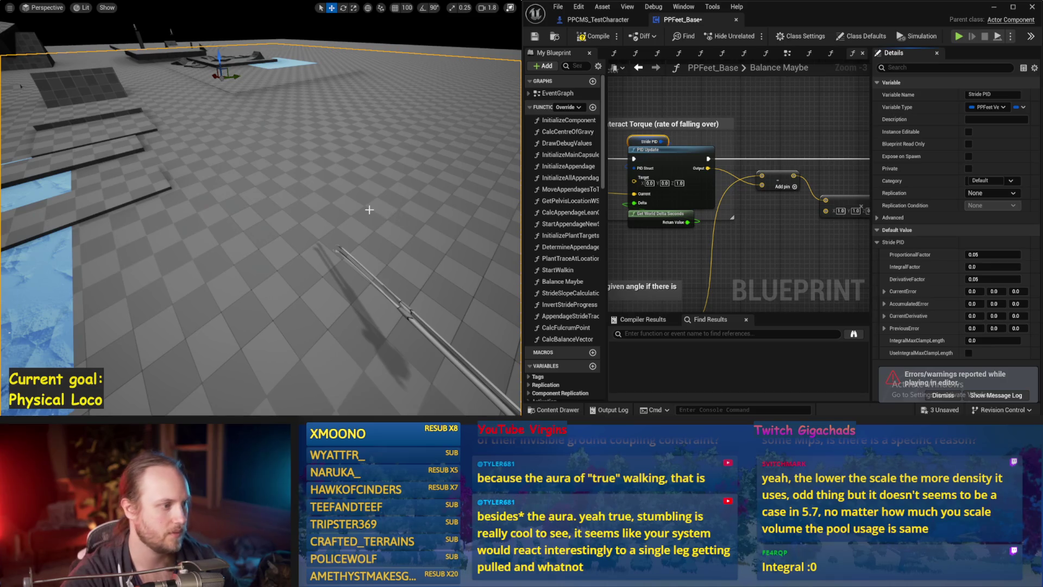
key(alt+p)
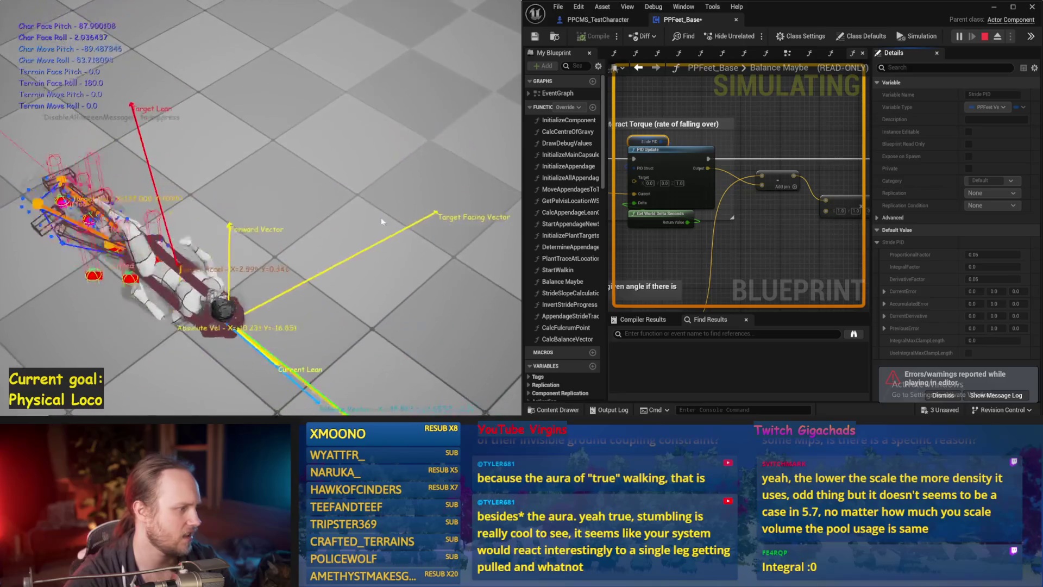
key(Escape)
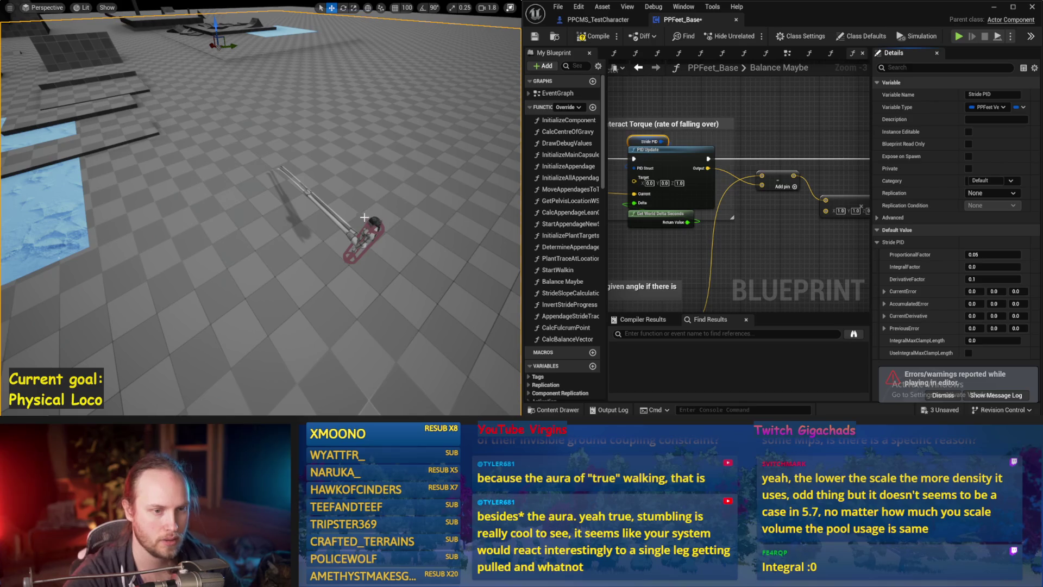
Test with DerivativeFactor 0.1, then set ProportionalFactor to 0.01 and test again
key(alt+p)
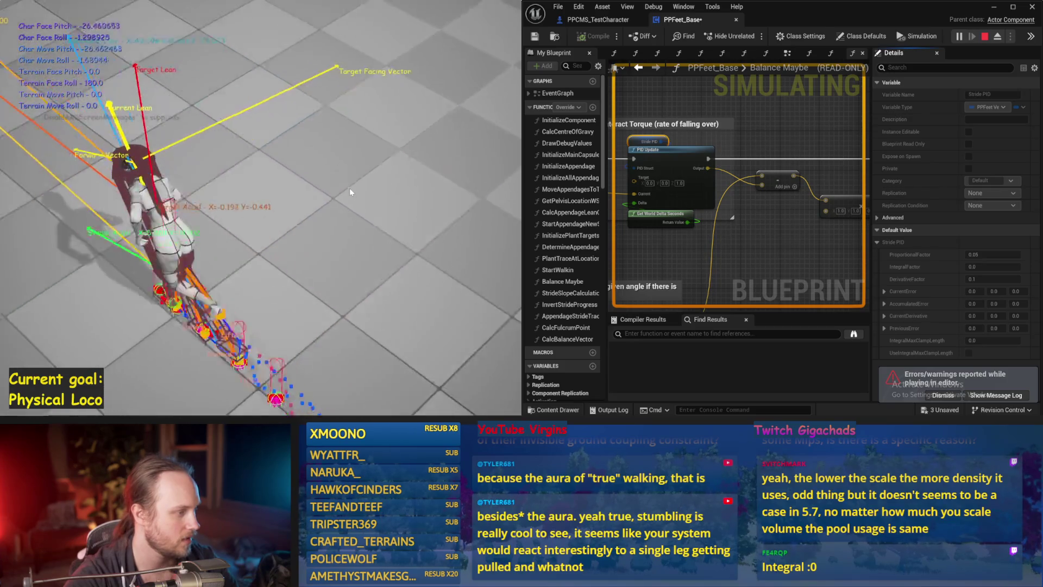
key(Escape)
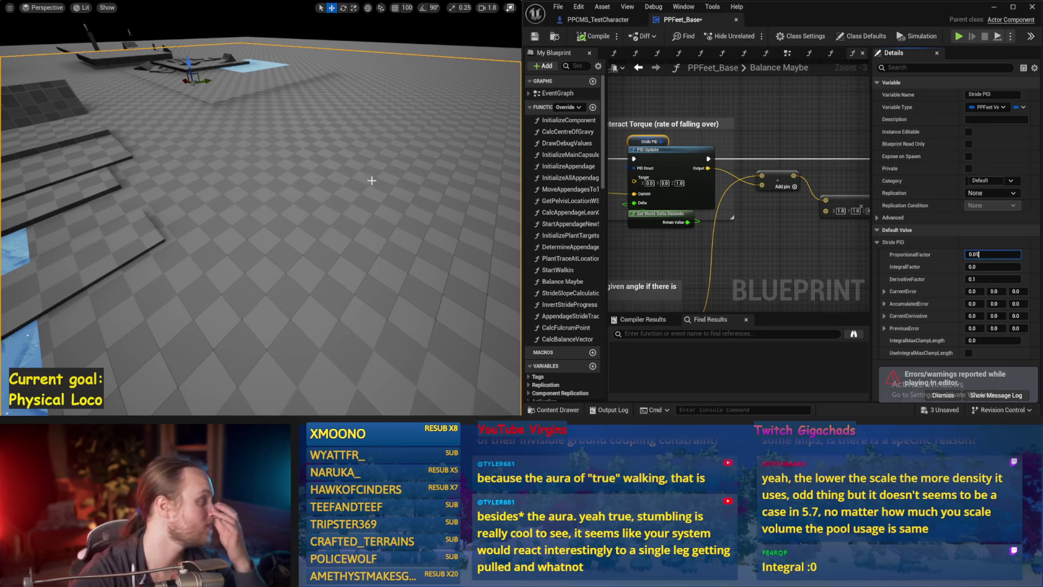
drag(370, 176, 329, 188)
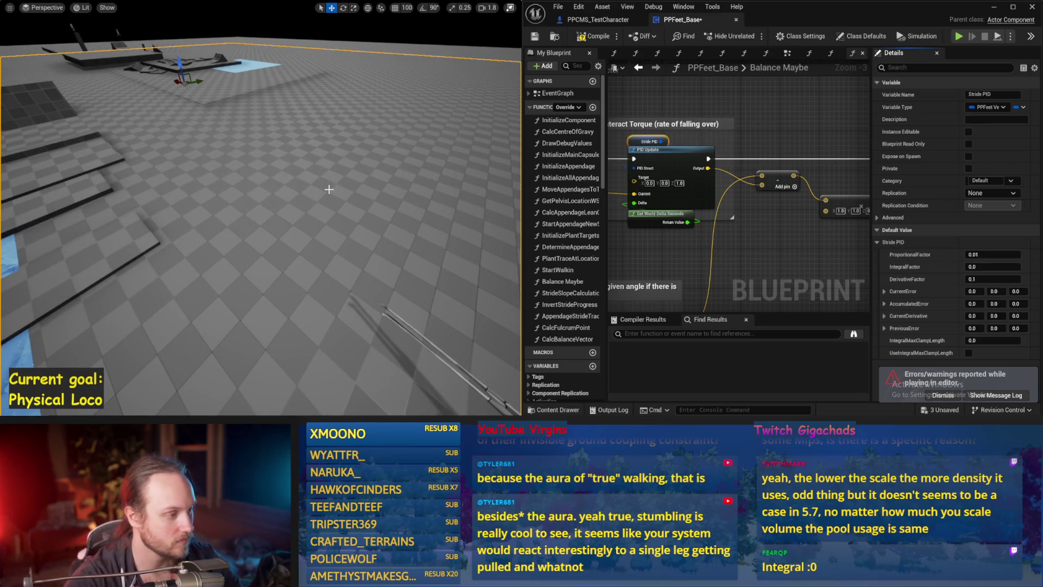
key(alt+p)
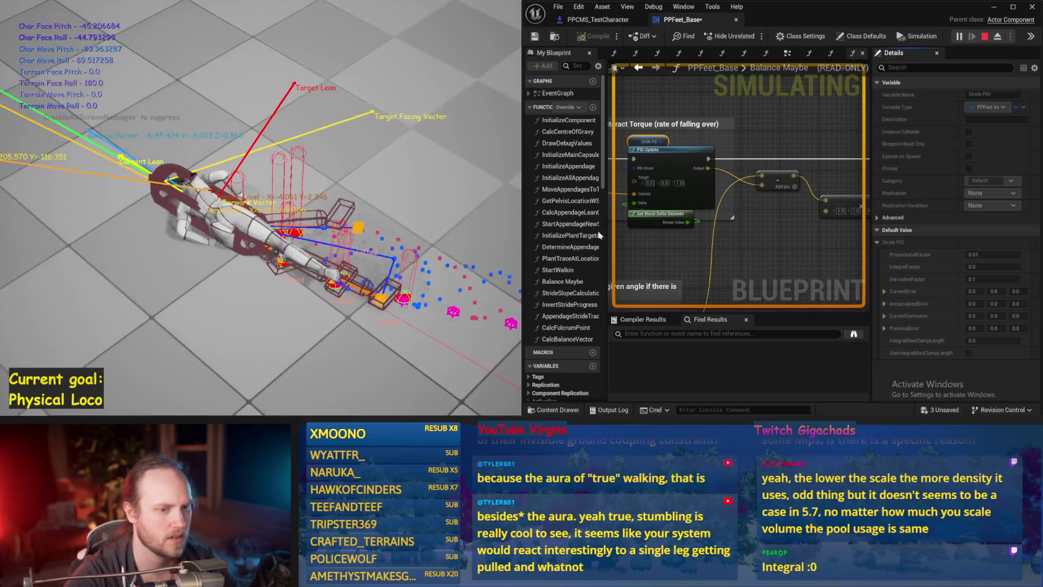
key(Escape)
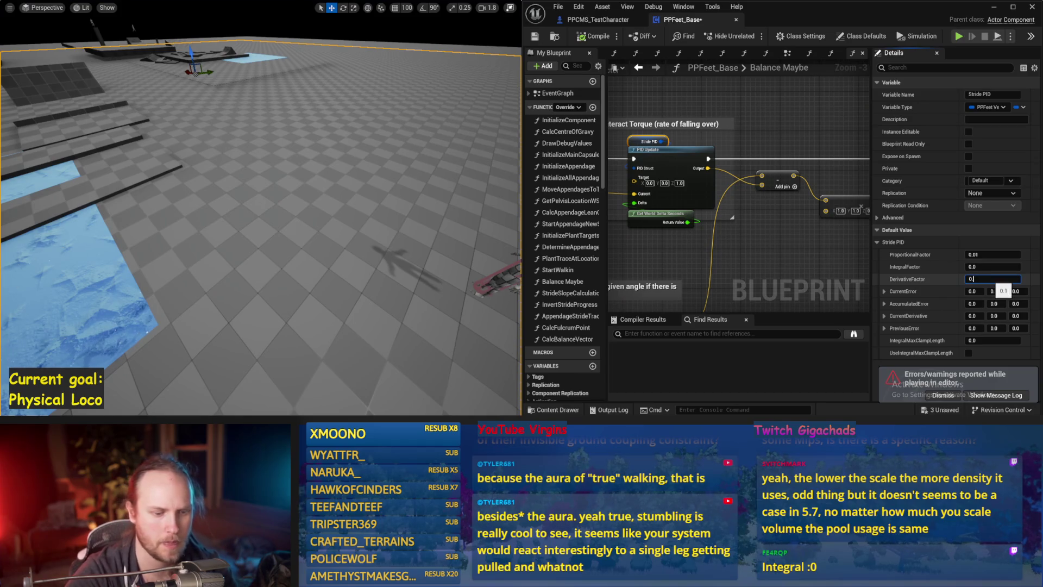
Set DerivativeFactor back to 0.05 and run a test simulation
text(.05)
drag(326, 228, 346, 229)
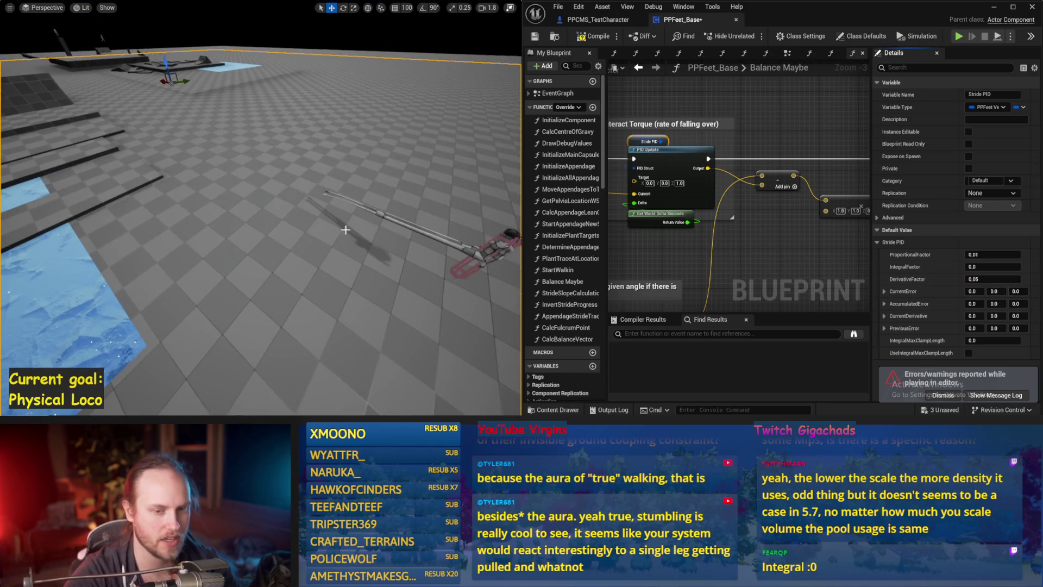
key(alt+p)
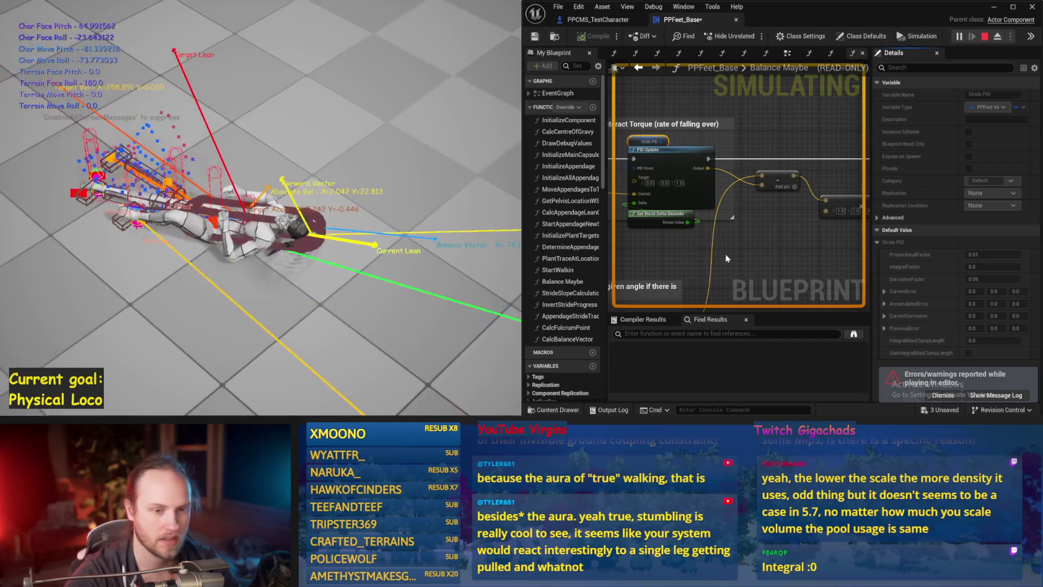
key(Escape)
Review the Add, Normalize 2D and PID Update nodes, save, and select the subtract node
mouse_move(751, 246)
mouse_down()
mouse_move(782, 179)
mouse_move(749, 256)
mouse_move(768, 221)
mouse_move(715, 223)
mouse_up()
drag(782, 240, 749, 239)
drag(829, 247, 824, 242)
key(ctrl+s)
click(760, 173)
drag(757, 212, 775, 219)
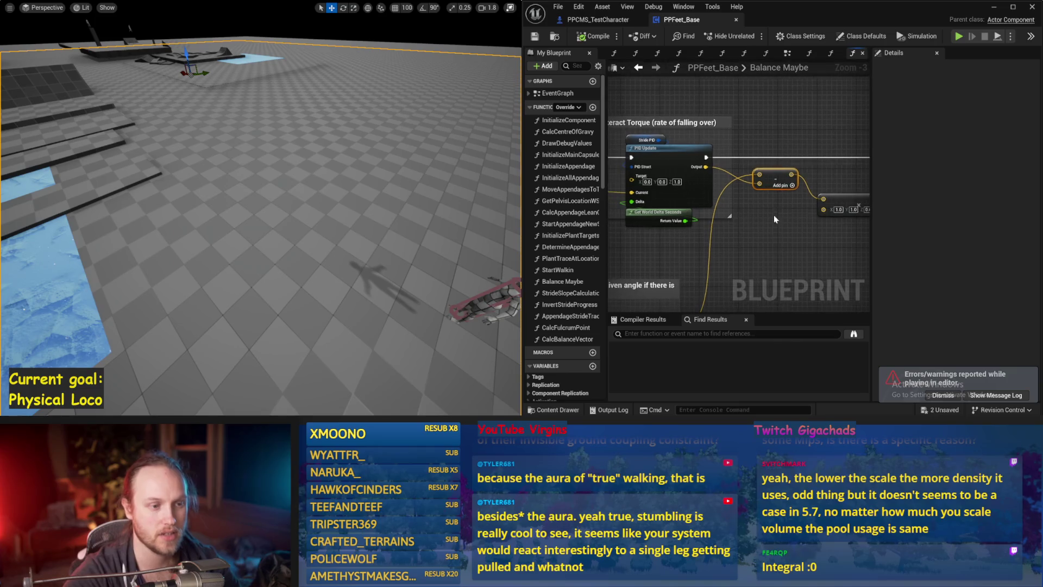
Set the Stride PID ProportionalFactor to 0.0 and run two test simulations
click(647, 139)
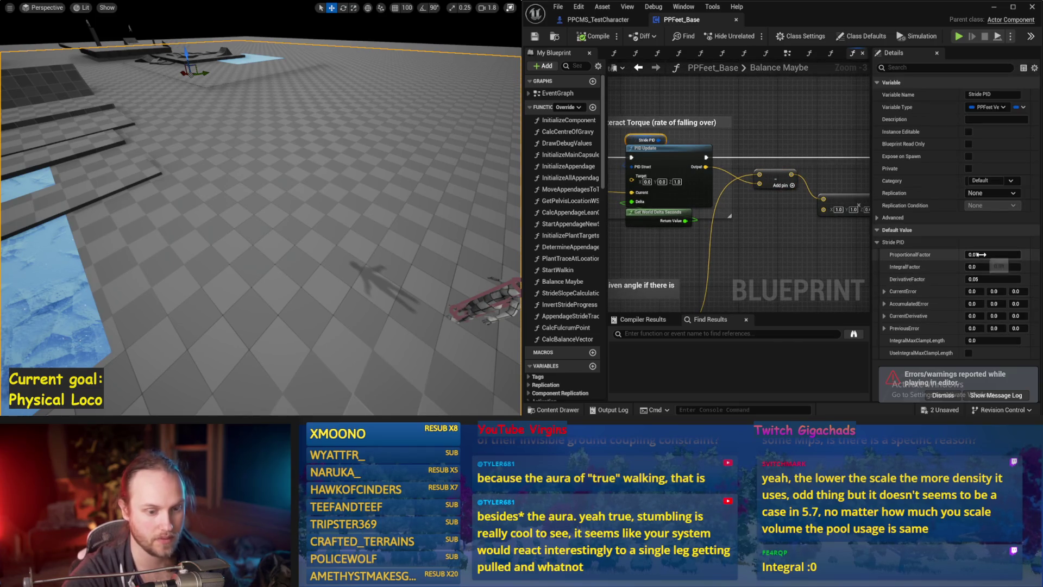
key(Return)
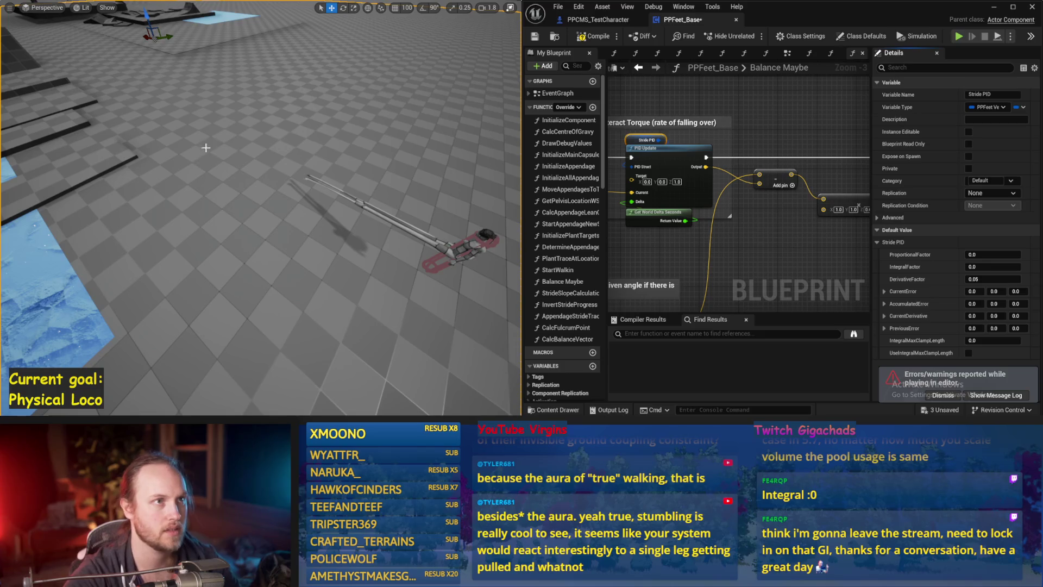
key(alt+s)
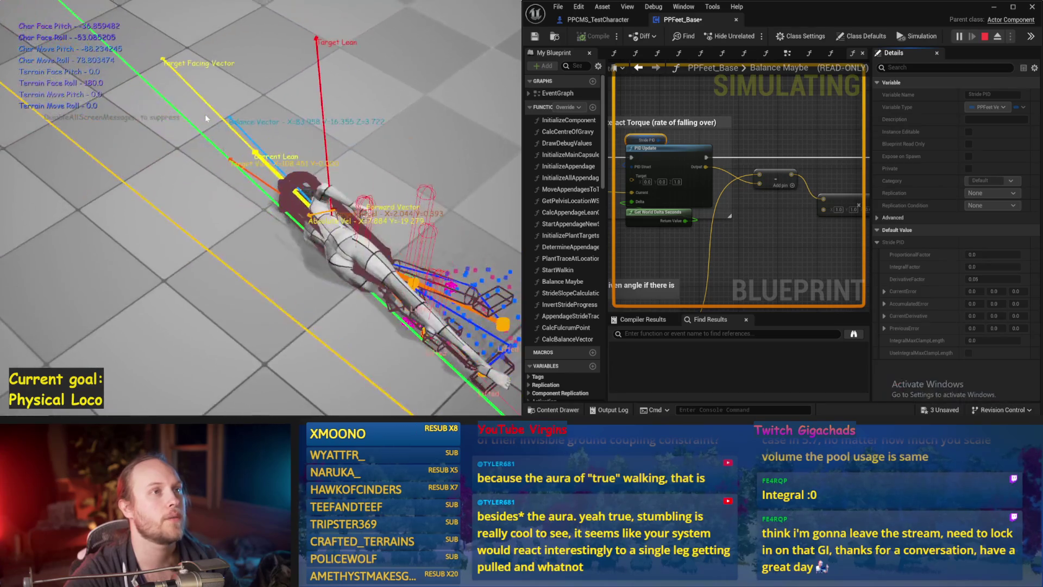
key(Escape)
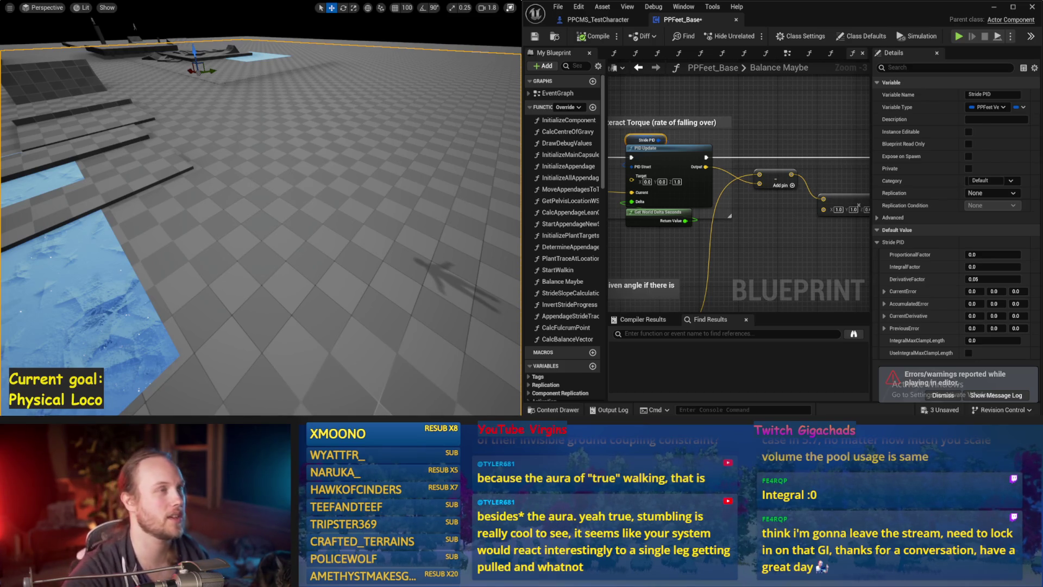
key(alt+p)
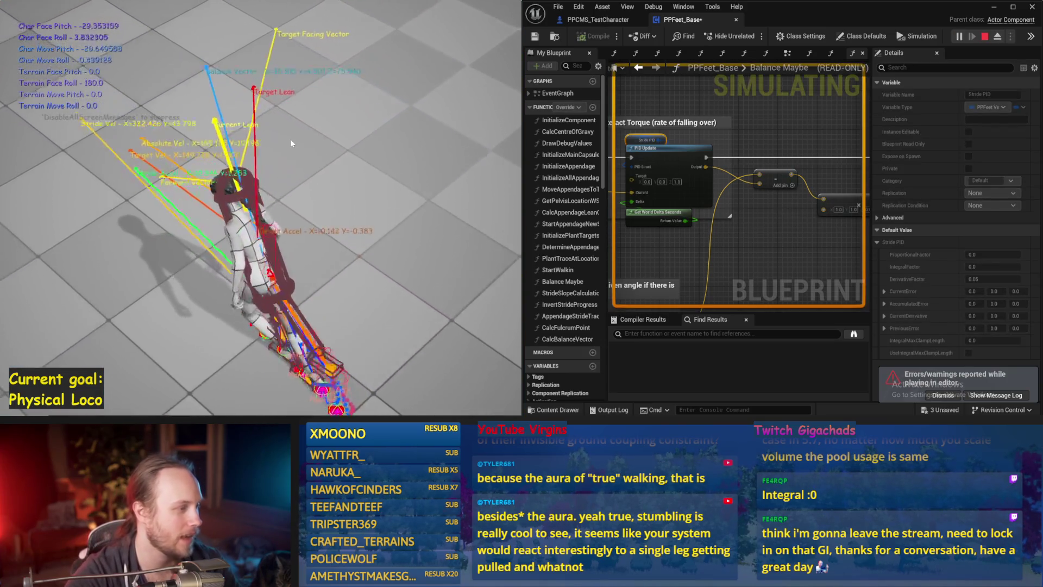
key(Escape)
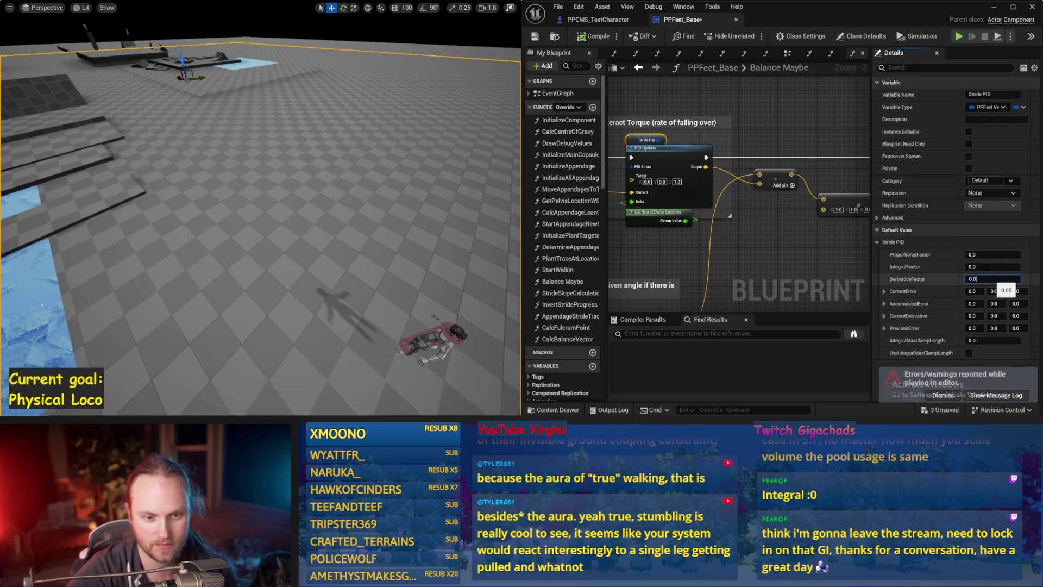
Set DerivativeFactor to 0.1 and simulate the character
key(BackSpace)
key(BackSpace)
drag(353, 256, 360, 240)
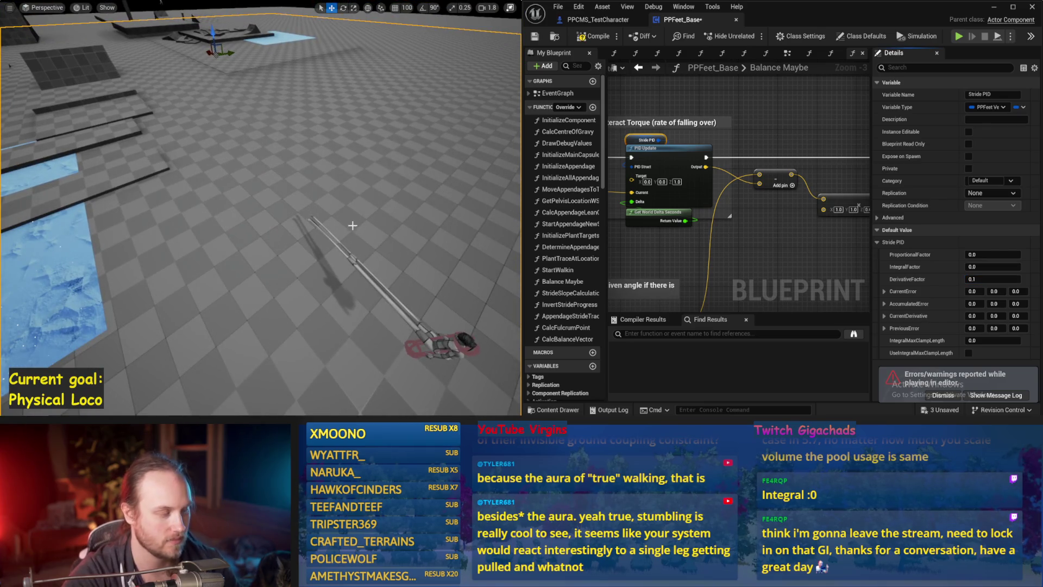
key(alt+s)
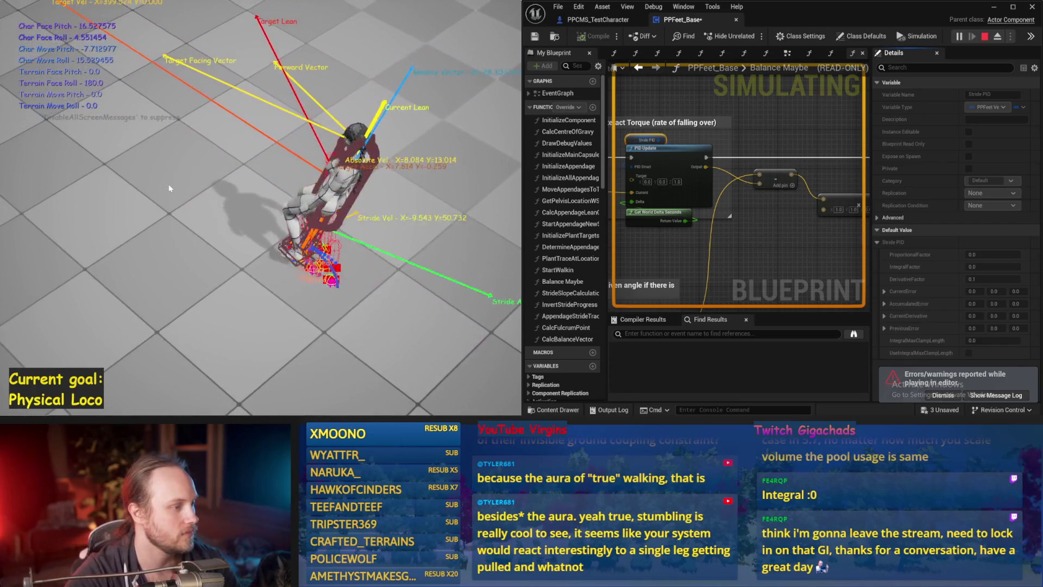
key(Escape)
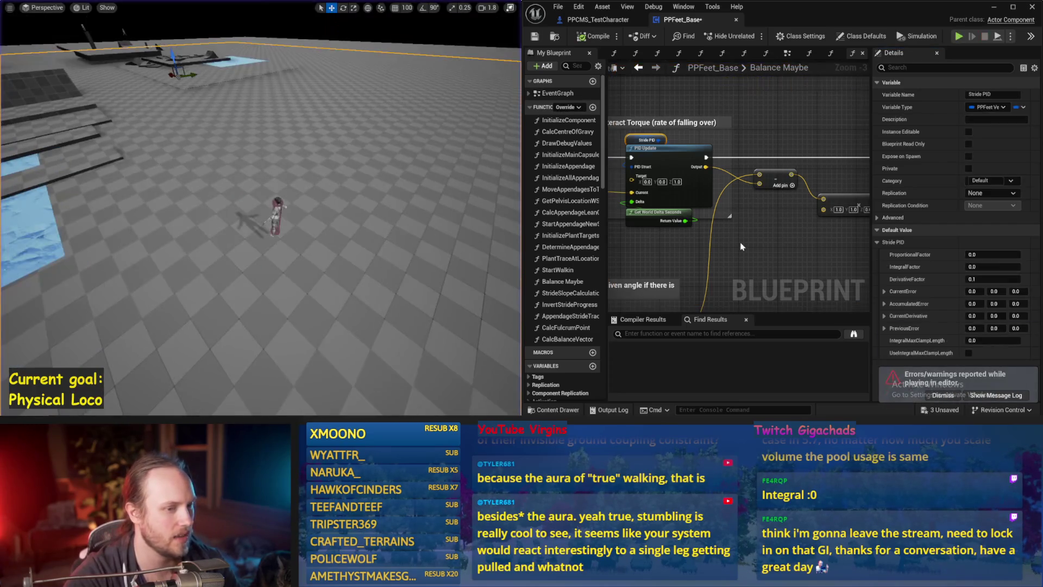
Run two more simulations with these gains, stopping each one
drag(741, 246, 637, 195)
key(alt+s)
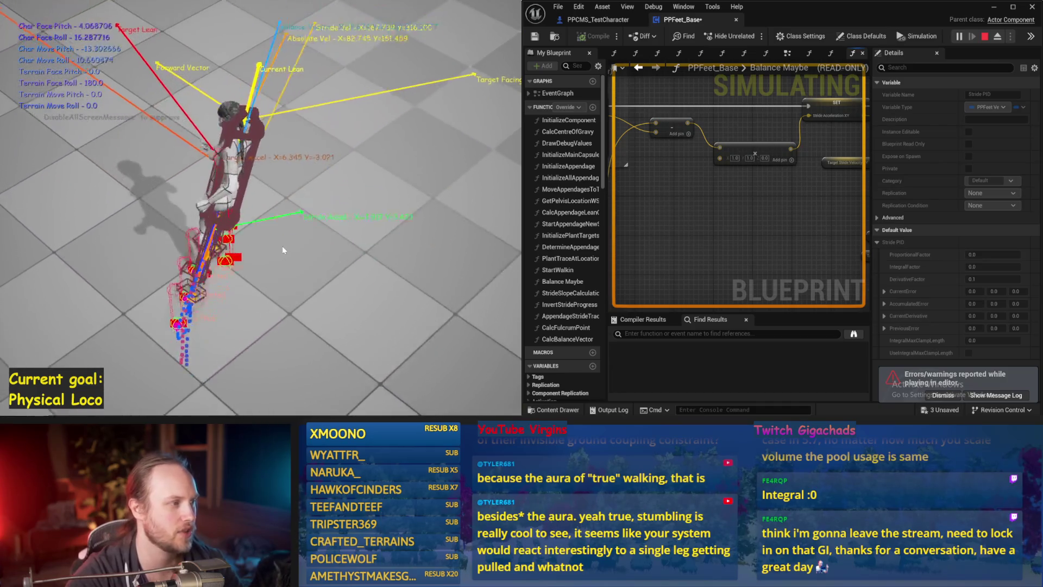
key(Escape)
key(alt+s)
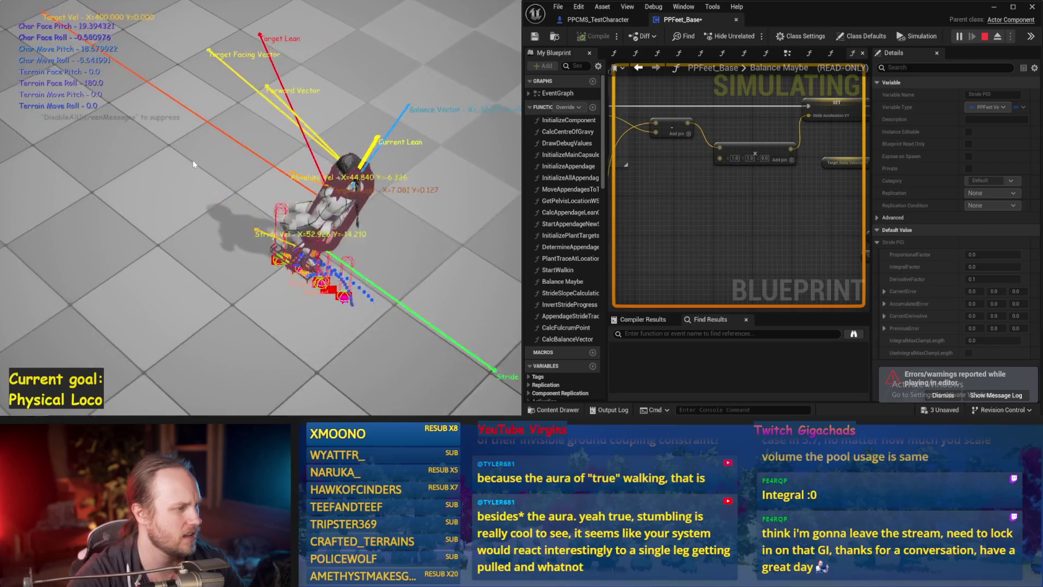
key(Escape)
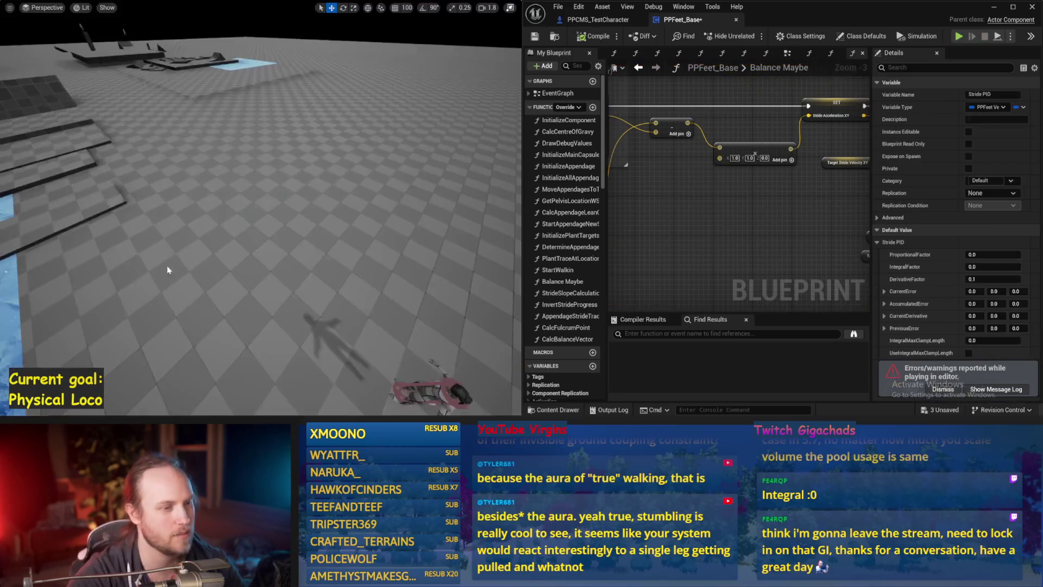
Save, then select the Stabilization Torque nodes and move them left to make room
key(ctrl+s)
drag(676, 237, 801, 209)
scroll(751, 207, down, 1)
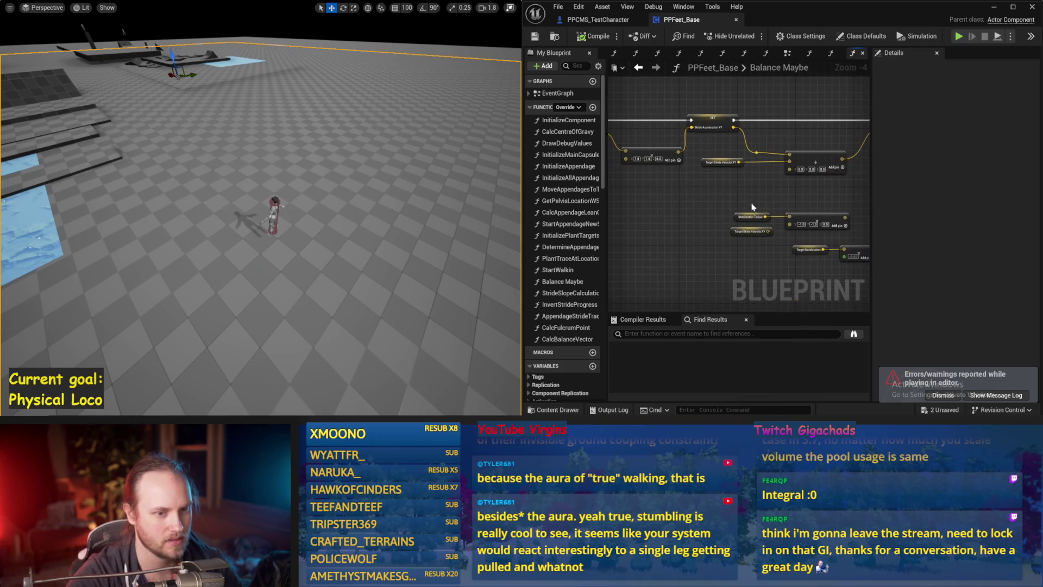
mouse_move(734, 220)
mouse_down()
mouse_move(706, 206)
mouse_move(739, 222)
mouse_move(782, 221)
mouse_move(768, 181)
mouse_move(619, 193)
mouse_up()
drag(747, 212, 647, 188)
mouse_move(748, 98)
mouse_down()
mouse_move(695, 191)
mouse_move(749, 152)
mouse_up()
mouse_move(701, 218)
mouse_down()
mouse_move(744, 179)
mouse_move(748, 203)
mouse_move(782, 187)
mouse_move(736, 191)
mouse_move(790, 184)
mouse_up()
Add a Multiply node after the vector node and convert both its inputs to float
text(*)
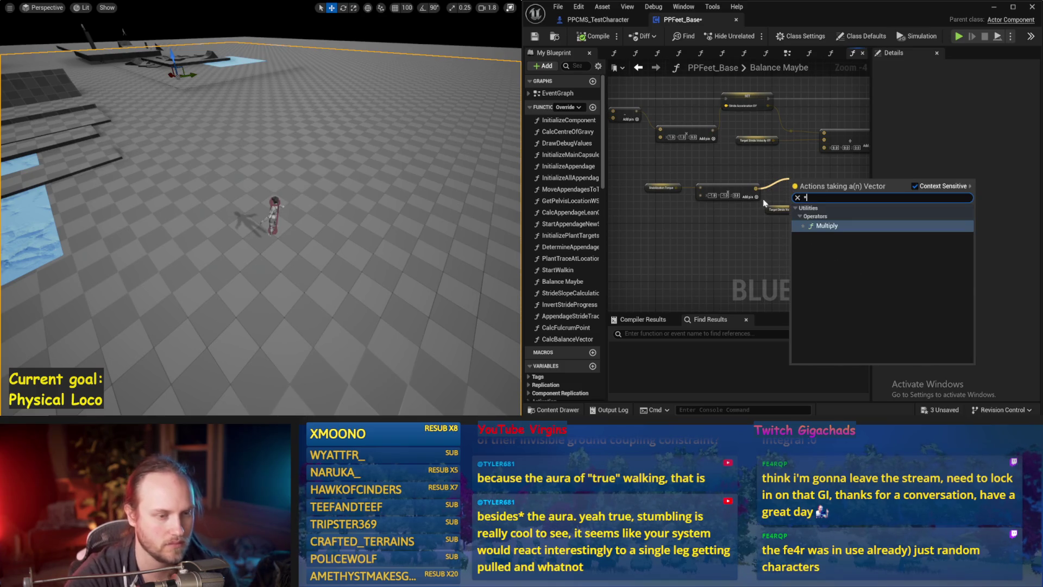
click(804, 226)
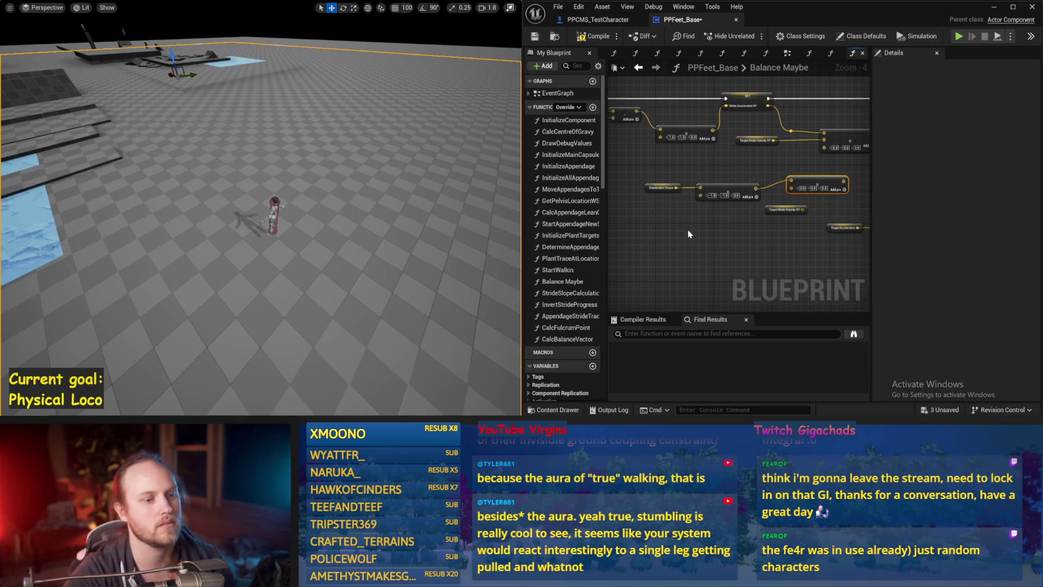
scroll(708, 202, up, 1)
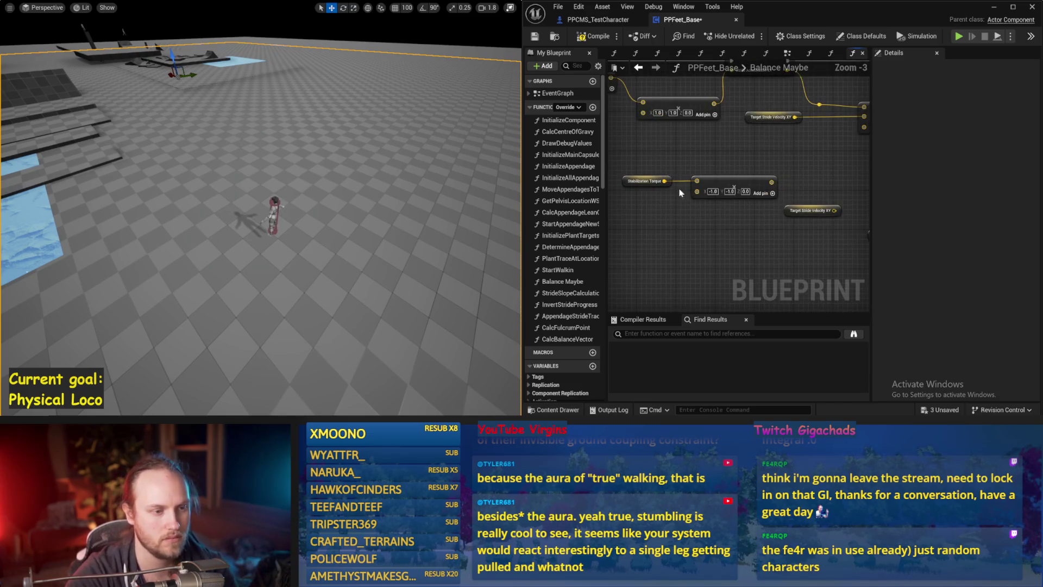
right_click(697, 180)
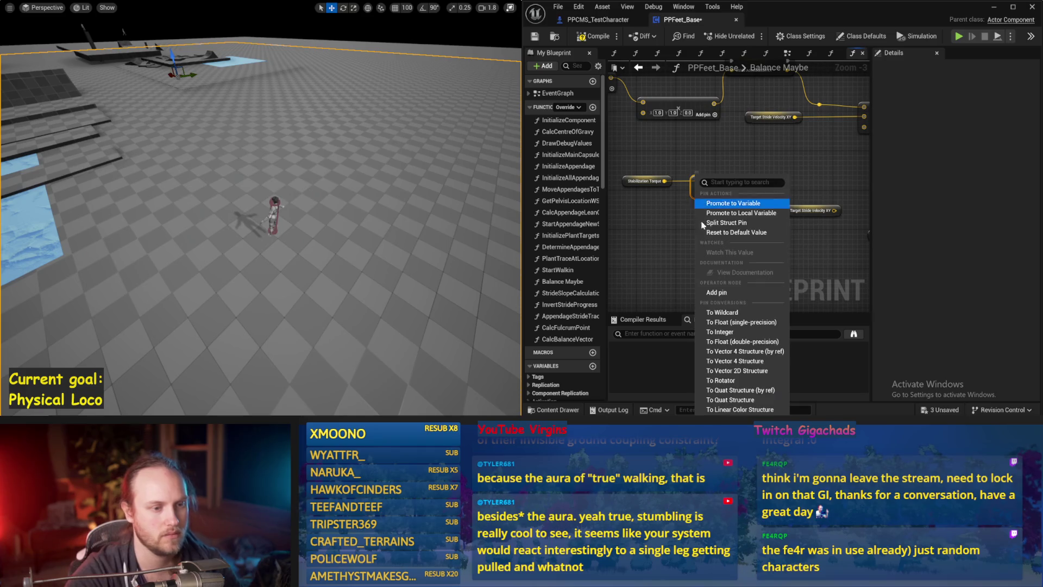
click(723, 341)
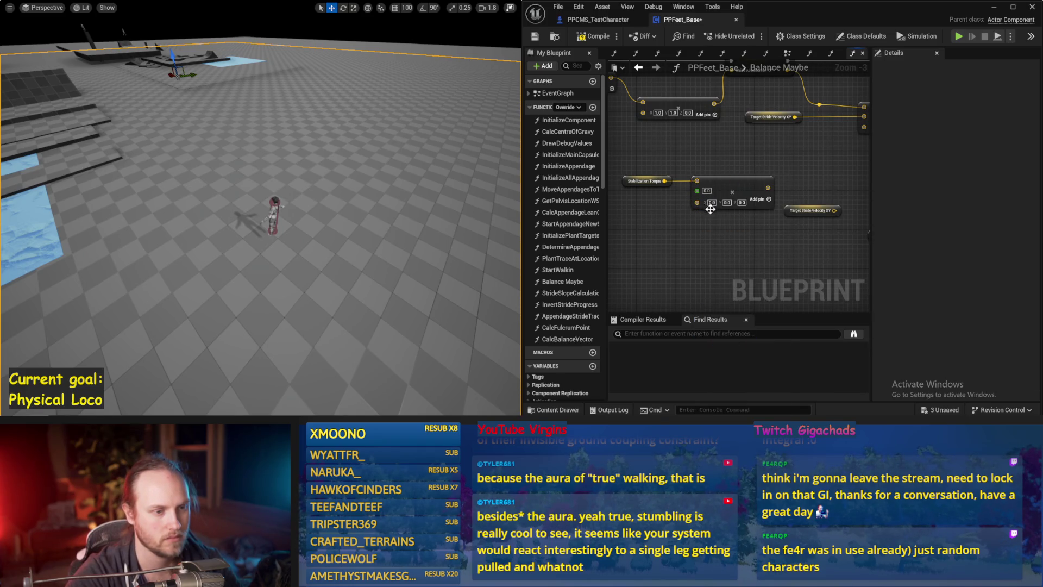
right_click(710, 209)
click(723, 341)
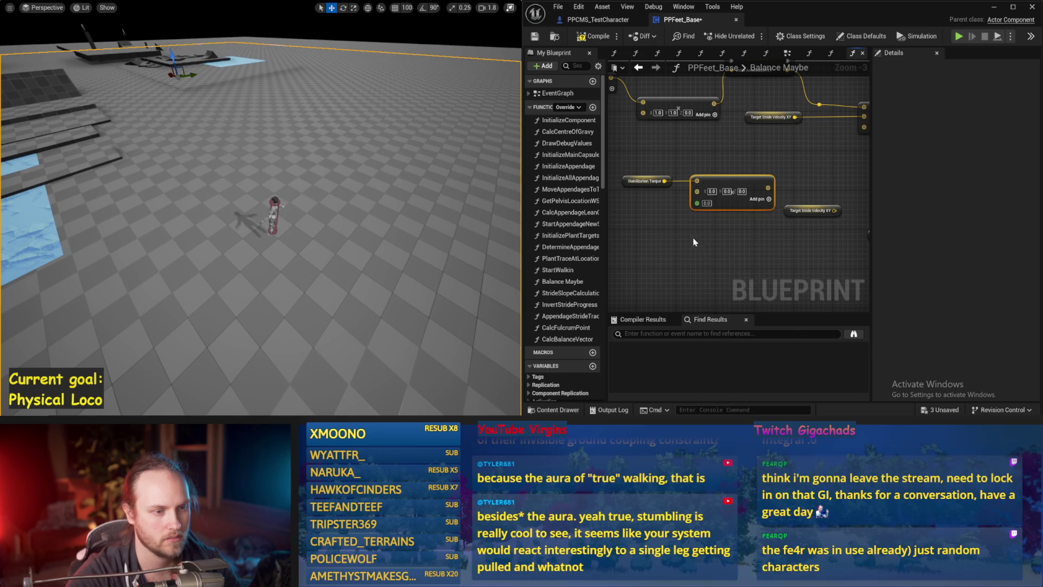
scroll(692, 237, down, 1)
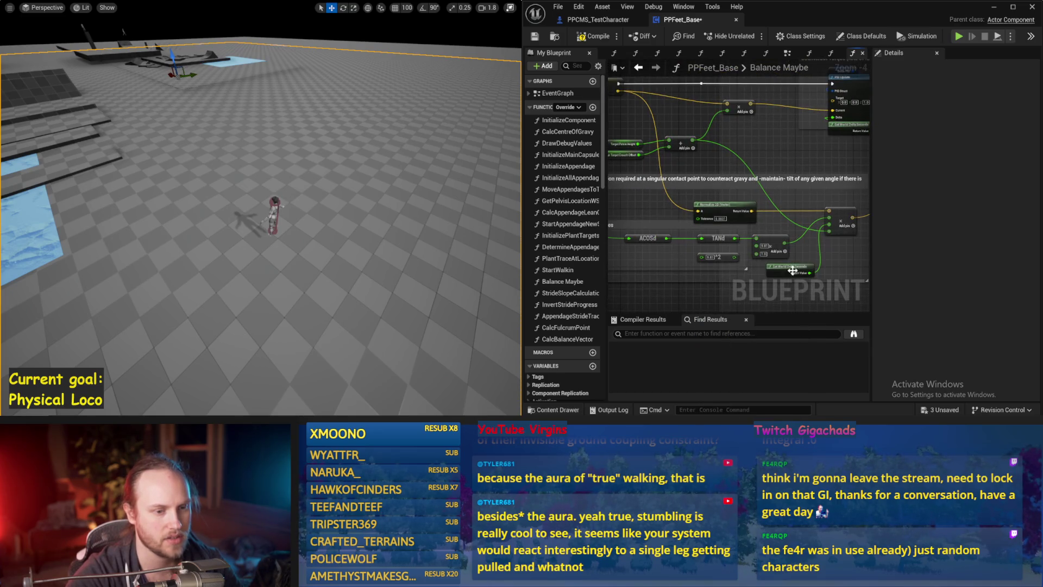
Paste a Get World Delta Seconds node, wire it into the Multiply, and enter -1
drag(793, 263, 767, 222)
scroll(834, 210, up, 1)
mouse_move(834, 210)
mouse_down()
mouse_move(752, 239)
mouse_move(786, 220)
mouse_up()
key(ctrl+v)
right_click(779, 206)
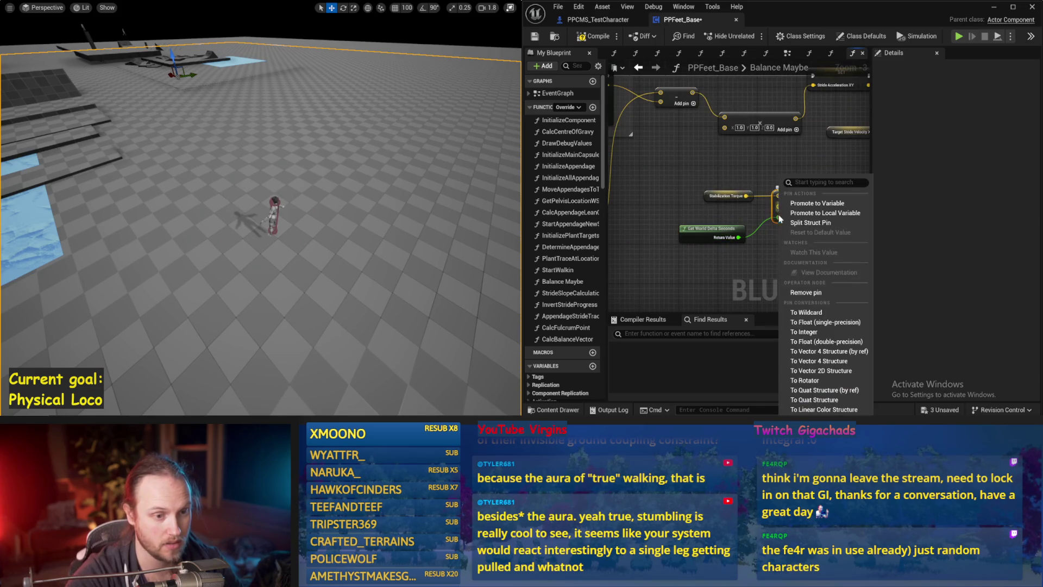
click(918, 351)
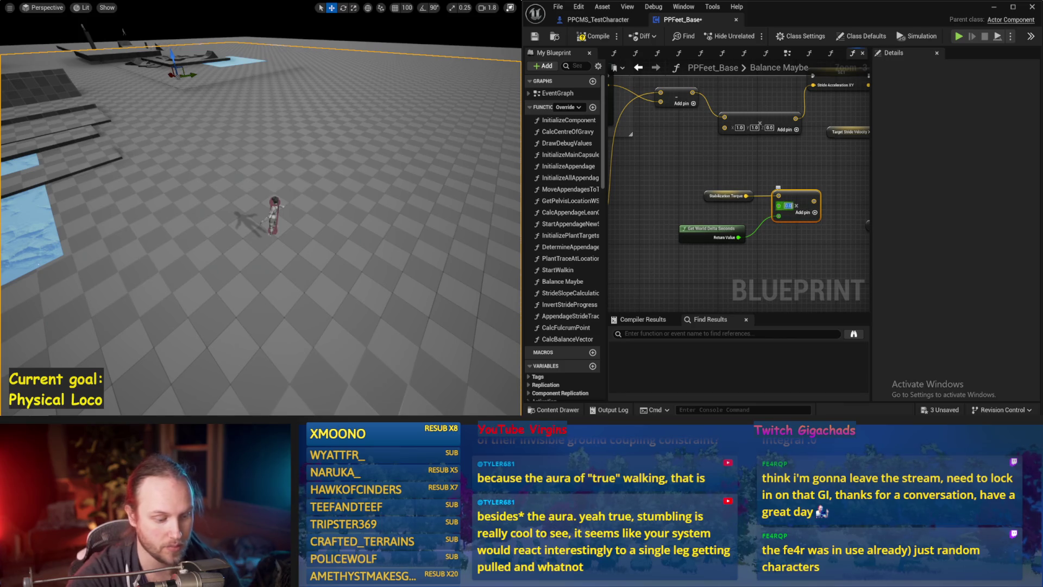
text(-1)
Wire the Multiply result into the SET Stride Acceleration XY Add node and test-play
drag(800, 270, 722, 295)
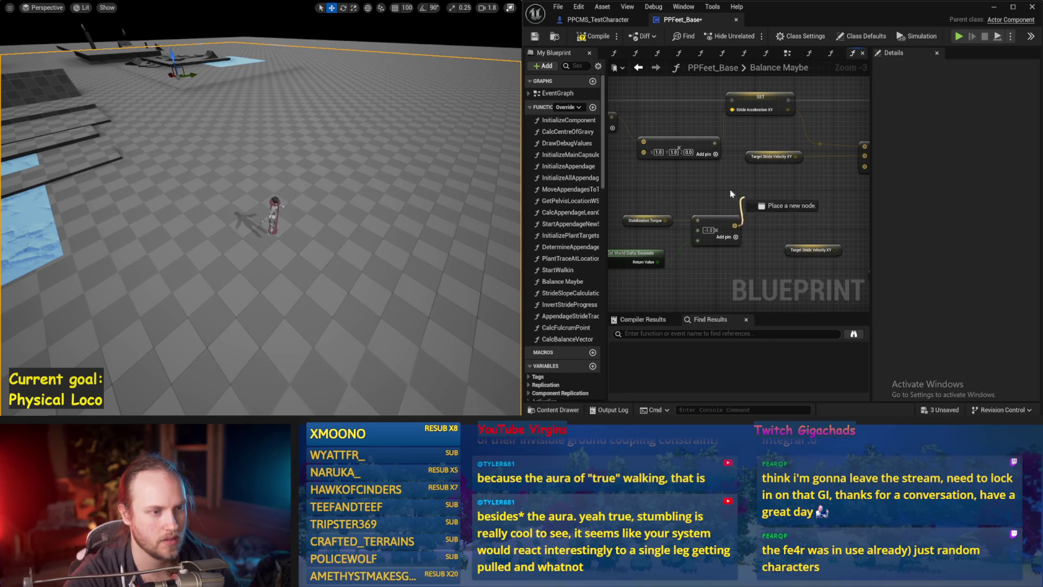
mouse_move(751, 179)
mouse_down()
mouse_move(730, 204)
mouse_move(731, 188)
mouse_move(702, 165)
mouse_up()
drag(667, 200, 760, 201)
click(706, 164)
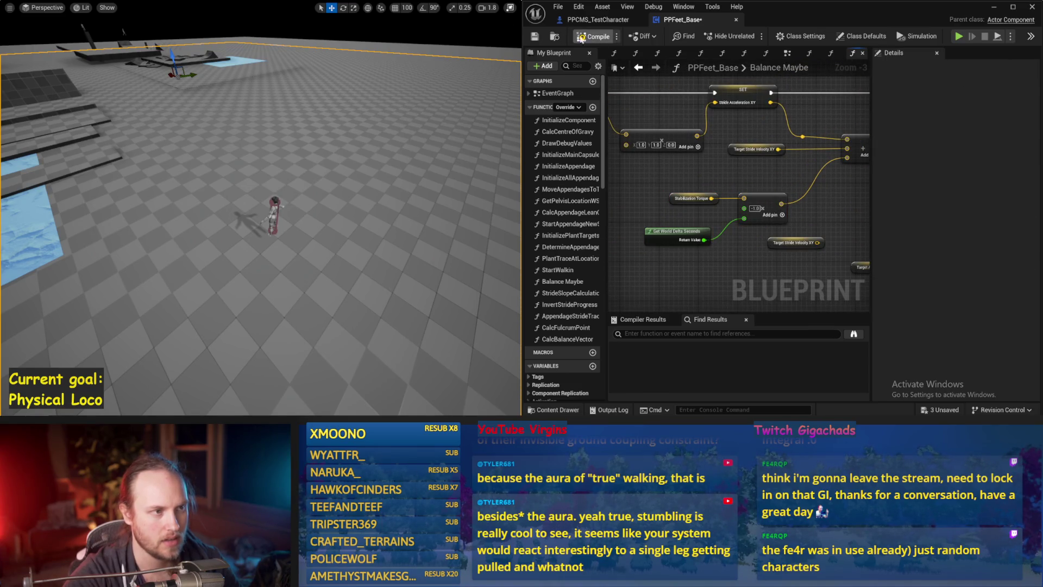
key(alt+p)
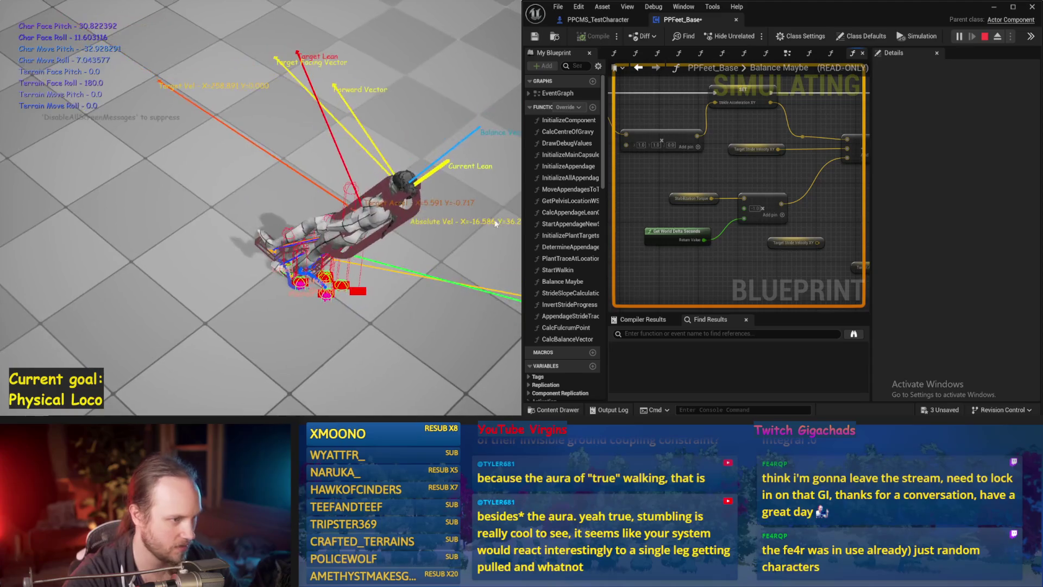
Run two more balance simulations with the current Stride PID gains
key(Escape)
key(alt+p)
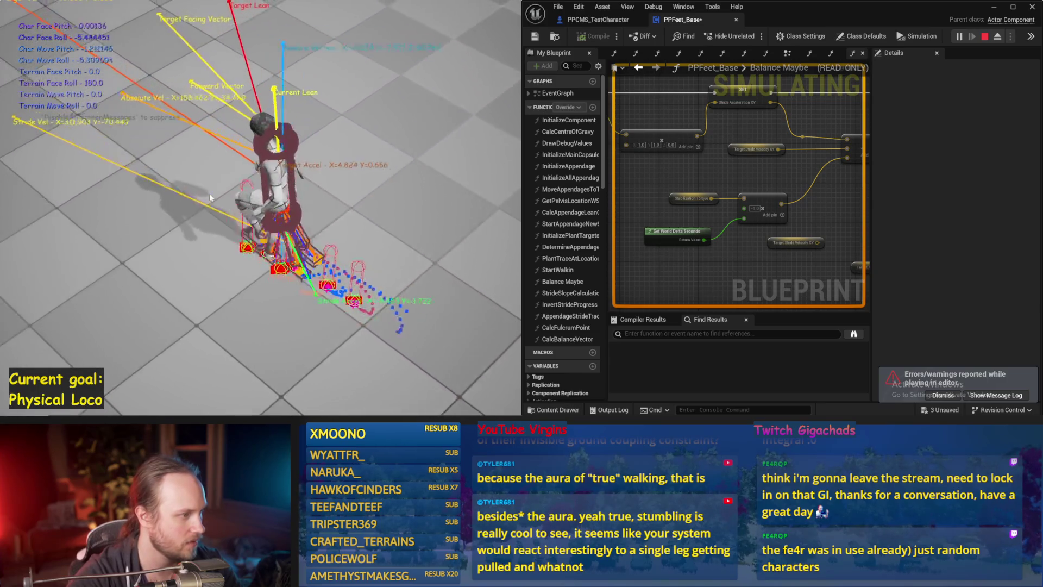
key(Escape)
key(alt+p)
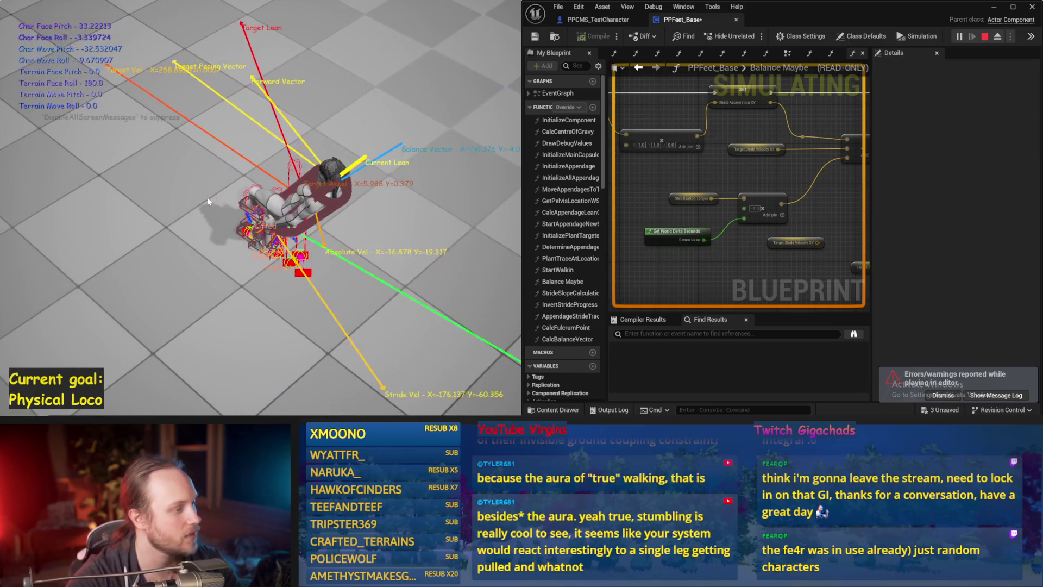
key(Escape)
Set the Stride PID DerivativeFactor to 0.05 in the Details panel
drag(715, 182, 854, 240)
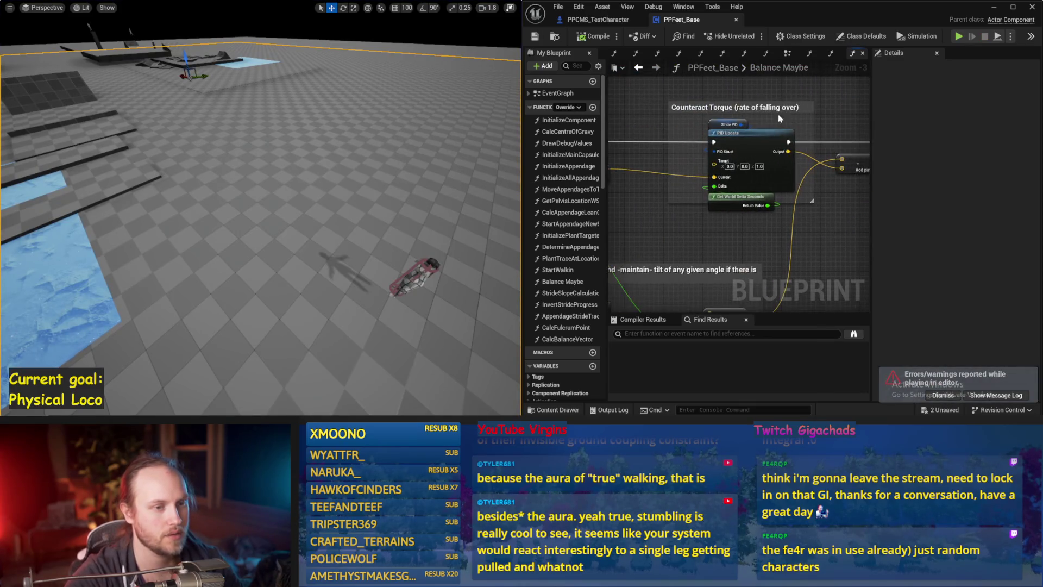
click(718, 124)
click(986, 279)
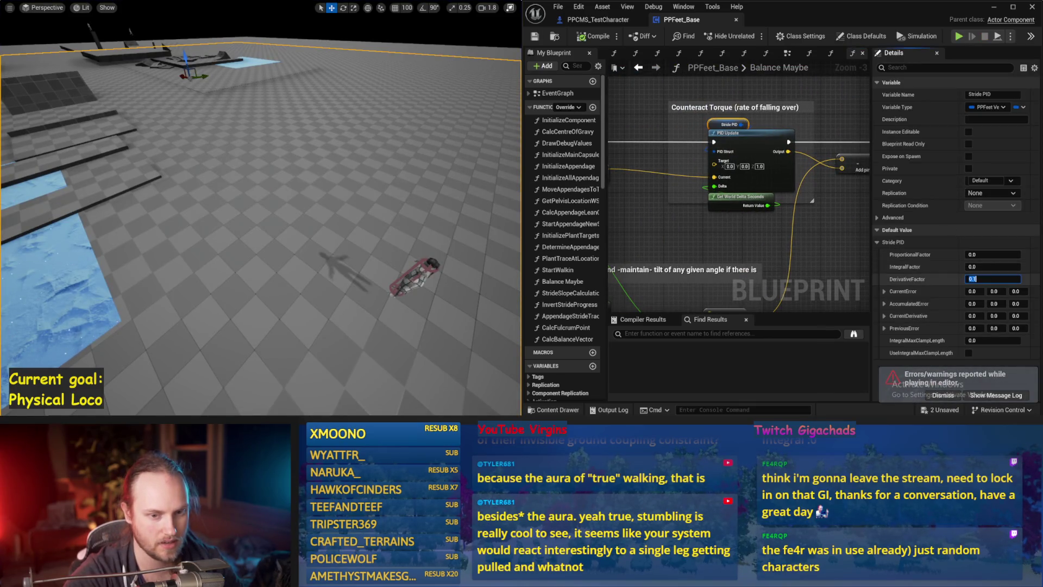
text(0.05)
key(Return)
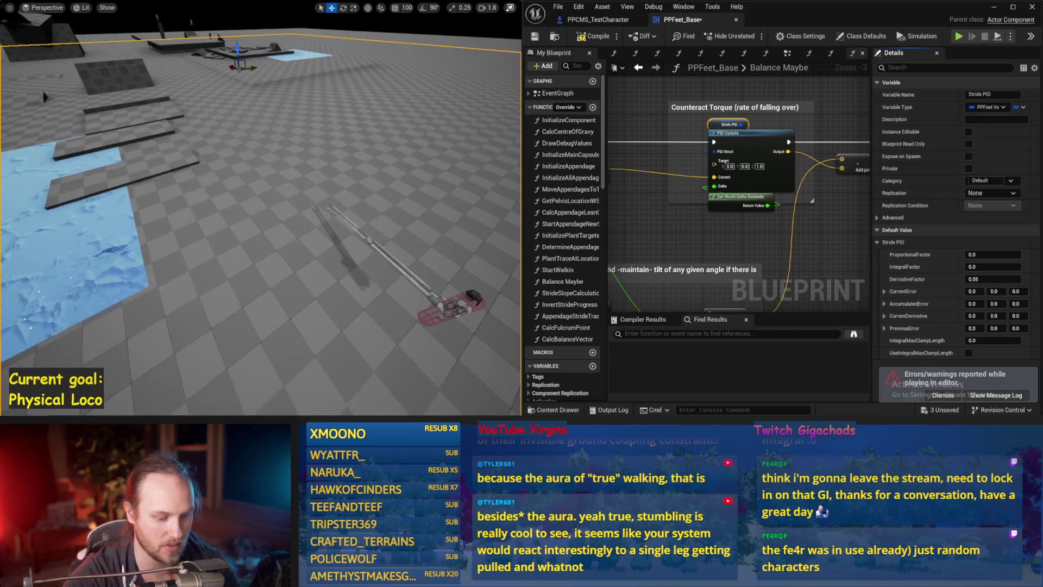
Simulate twice with the 0.05 derivative gain and watch the character fall
key(alt+s)
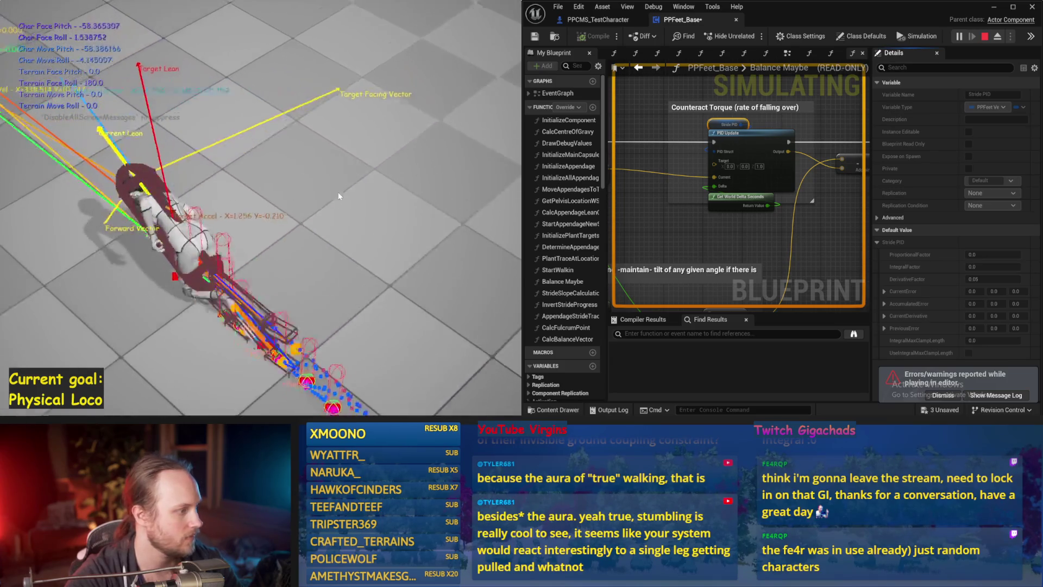
key(Escape)
drag(669, 305, 709, 227)
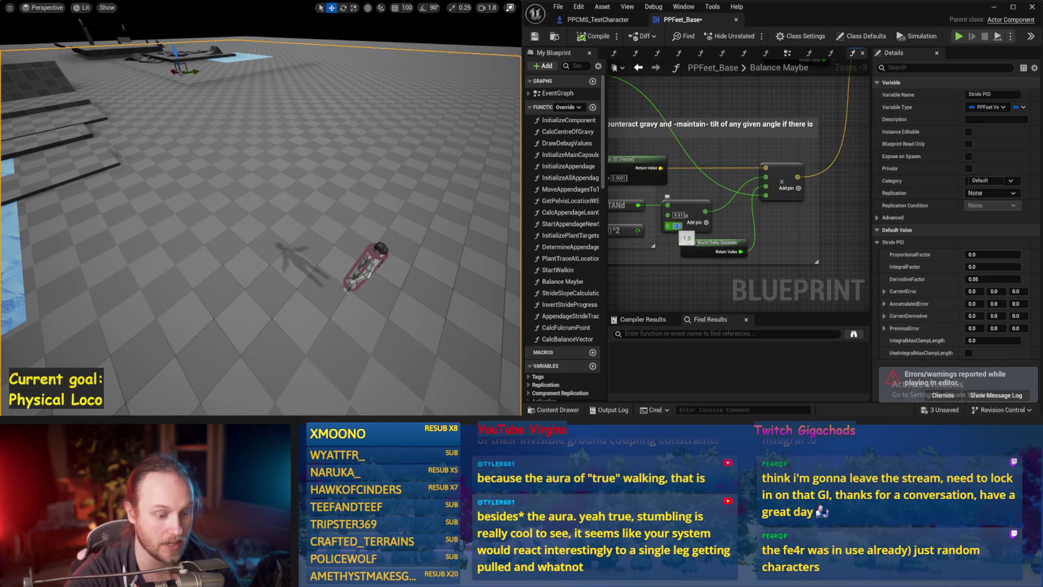
drag(353, 224, 380, 235)
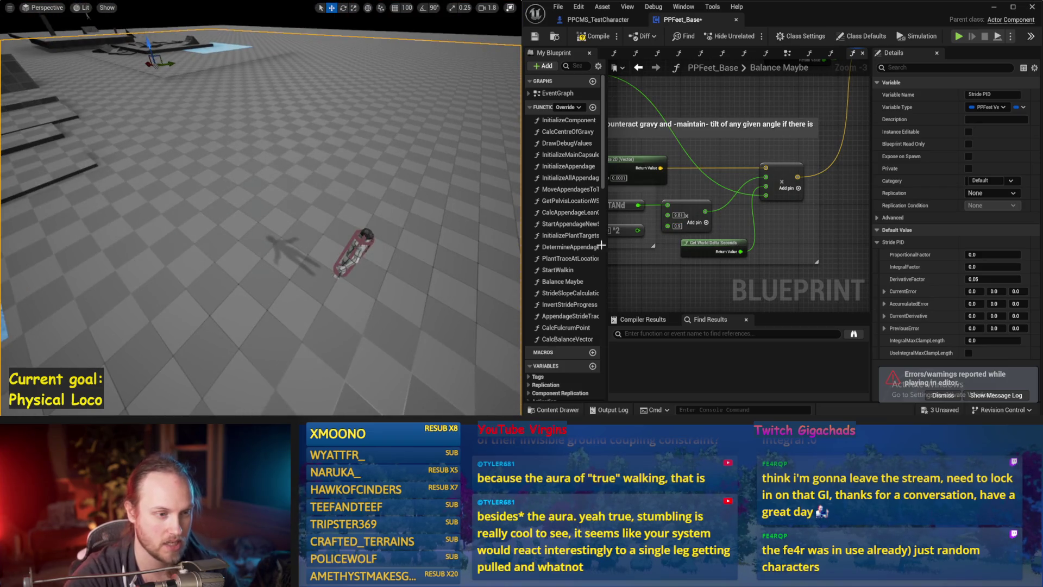
key(alt+s)
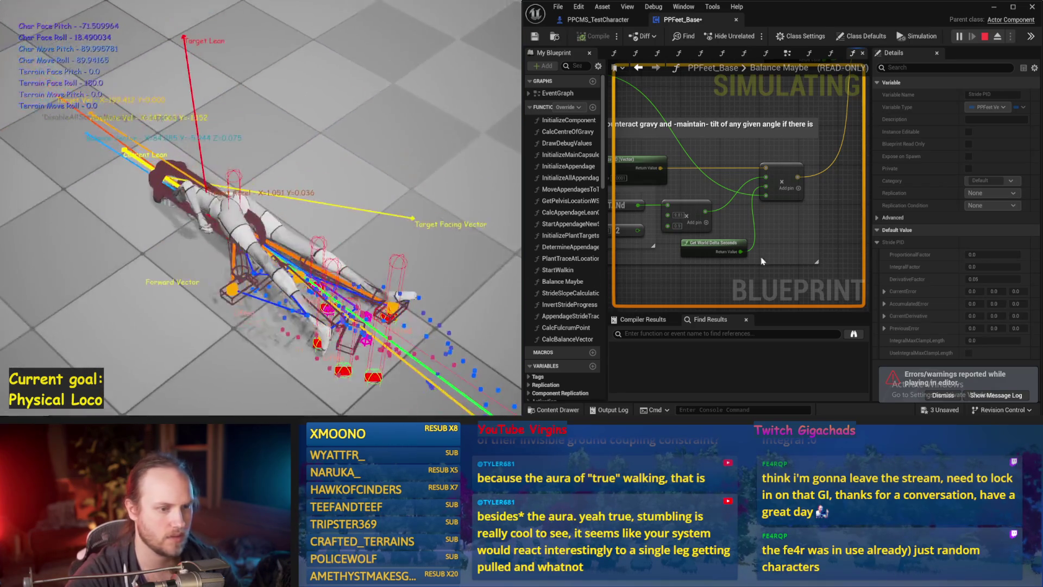
key(Escape)
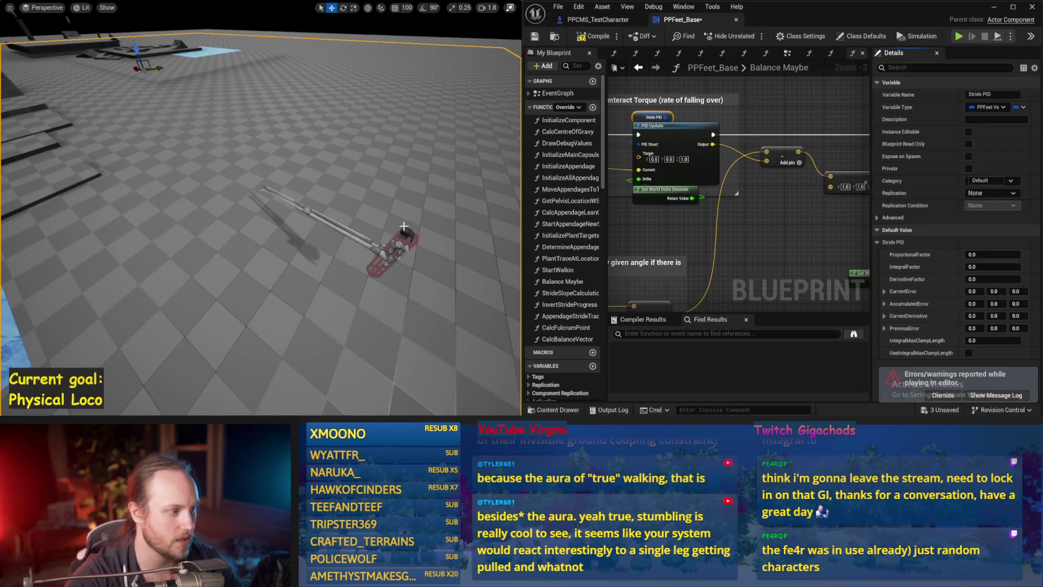
Run another balance simulation and bring the Stabilization Torque nodes into view
key(alt+s)
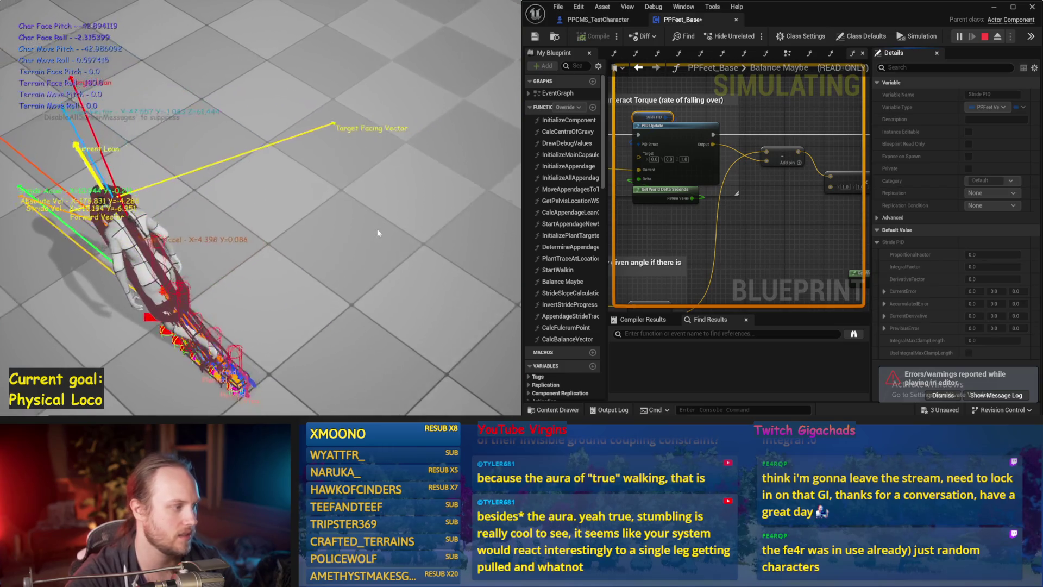
key(Escape)
mouse_move(719, 281)
mouse_down()
mouse_move(802, 254)
mouse_move(706, 217)
mouse_move(637, 249)
mouse_up()
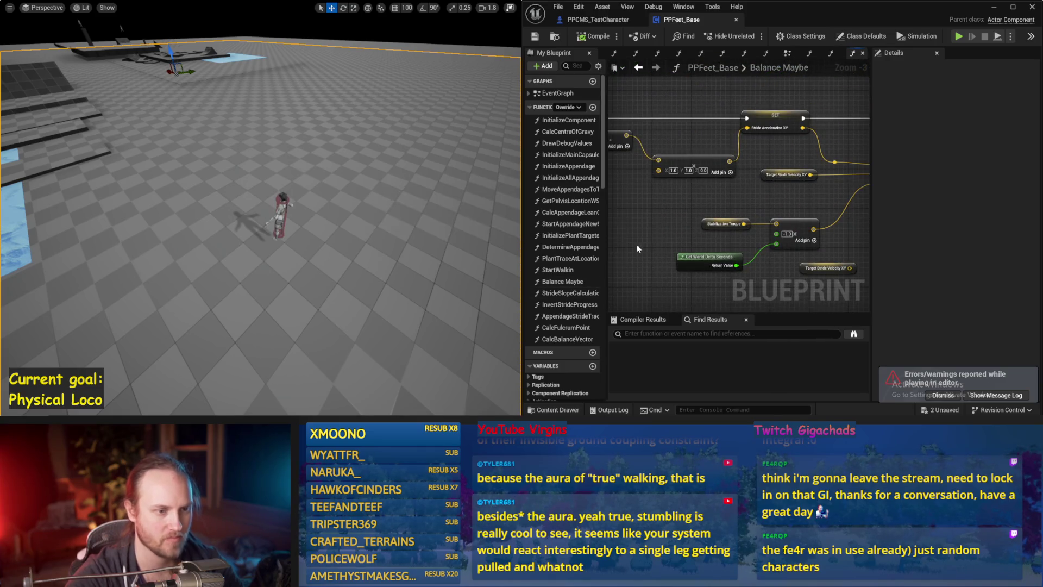
mouse_move(719, 234)
mouse_down()
mouse_move(635, 225)
mouse_move(696, 222)
mouse_move(614, 219)
mouse_up()
Inspect the Stabilization Torque variable, save PPFeet_Base, and bring RuneLite forward
click(636, 218)
key(ctrl+s)
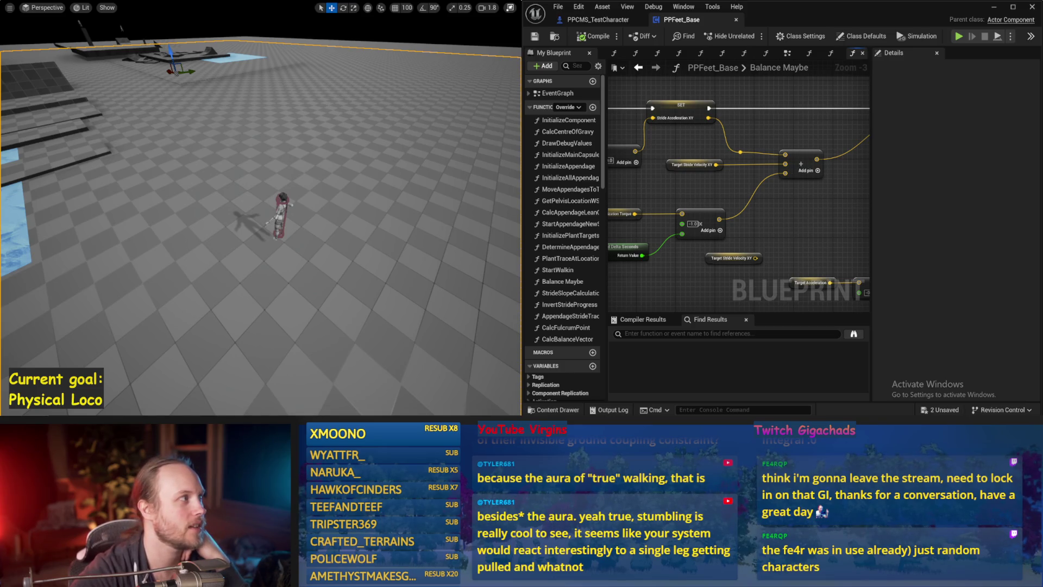
mouse_move(400, 0)
mouse_down()
mouse_move(512, 88)
mouse_move(555, 95)
mouse_up()
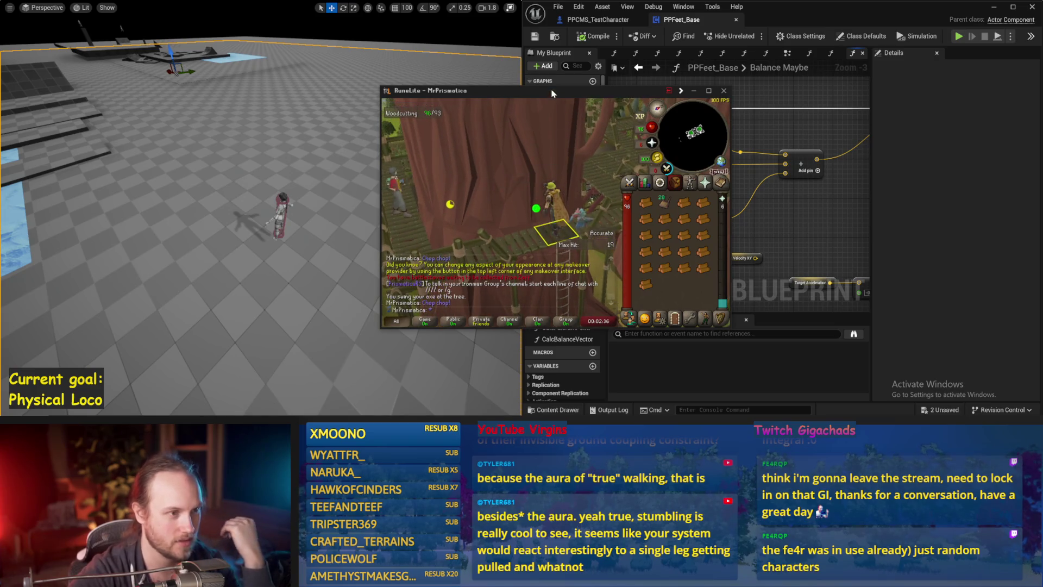
Maximize RuneLite and send the chat question ending 'dragon slayer 2?'
double_click(552, 93)
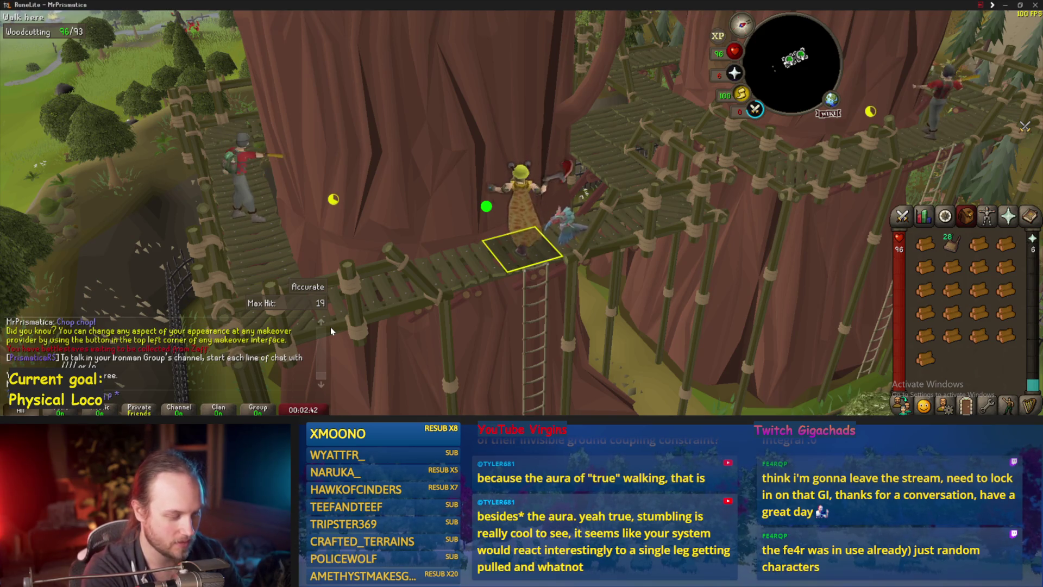
text(dragon slayer 2?)
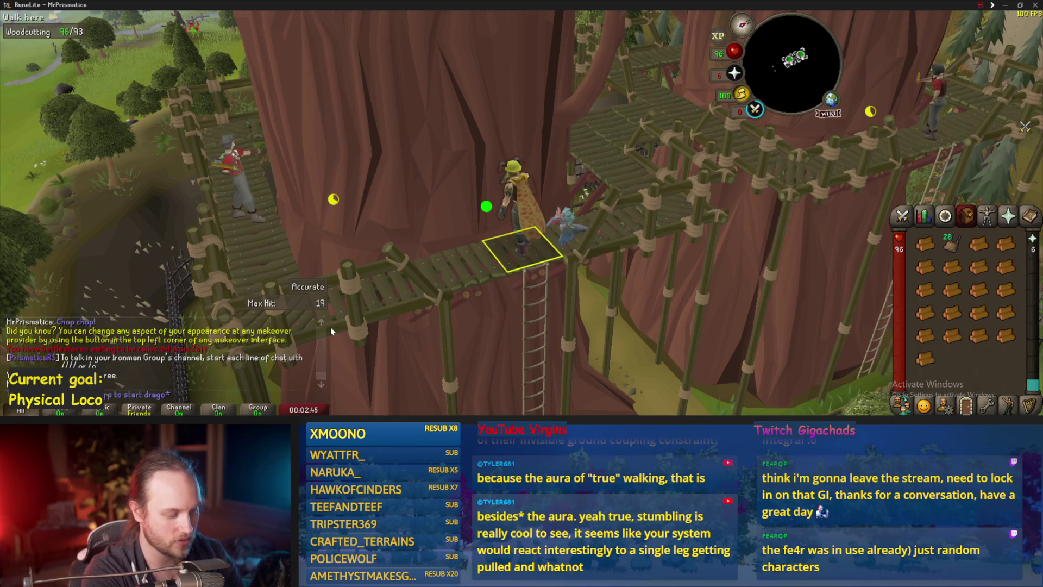
key(Return)
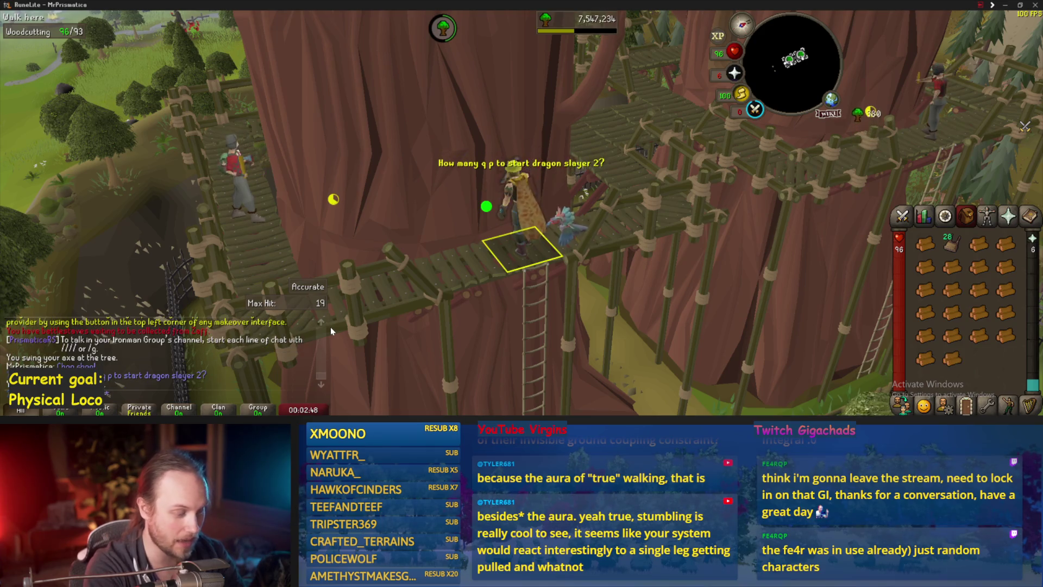
Send the follow-up chat line 'I was just Wondering' and start a region screenshot
text(Wonder)
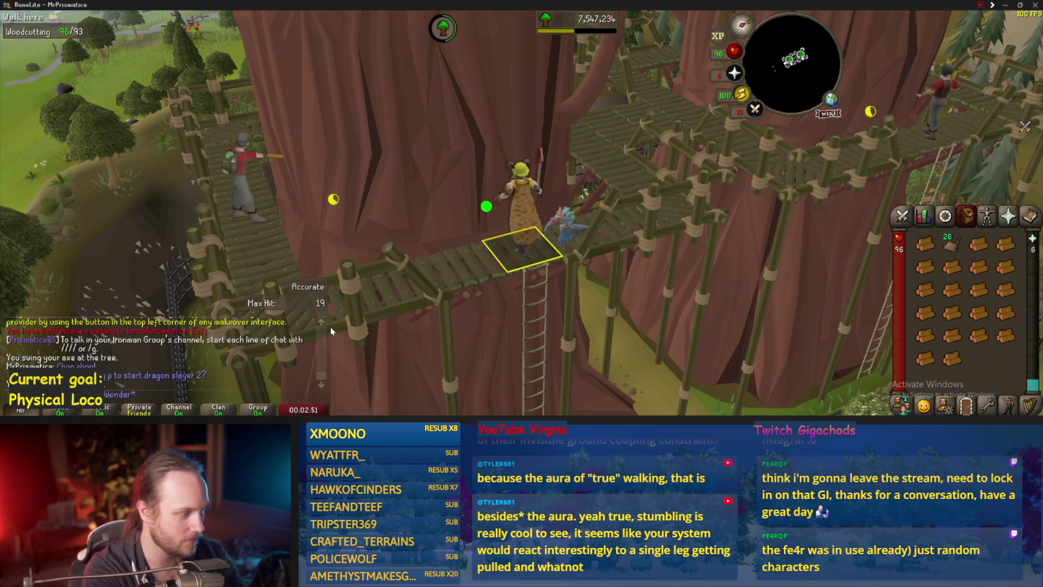
key(Return)
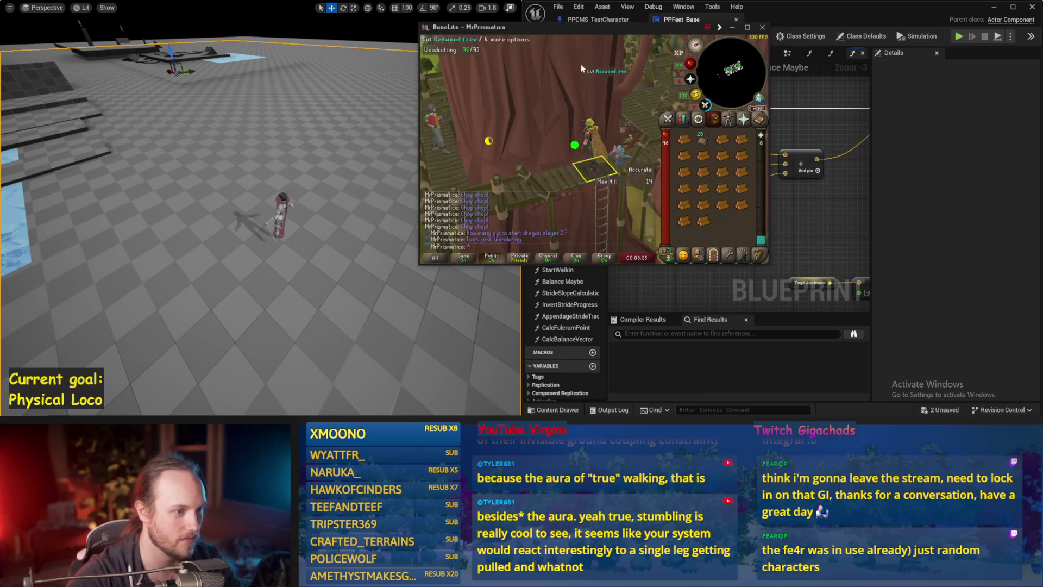
key(super+shift+s)
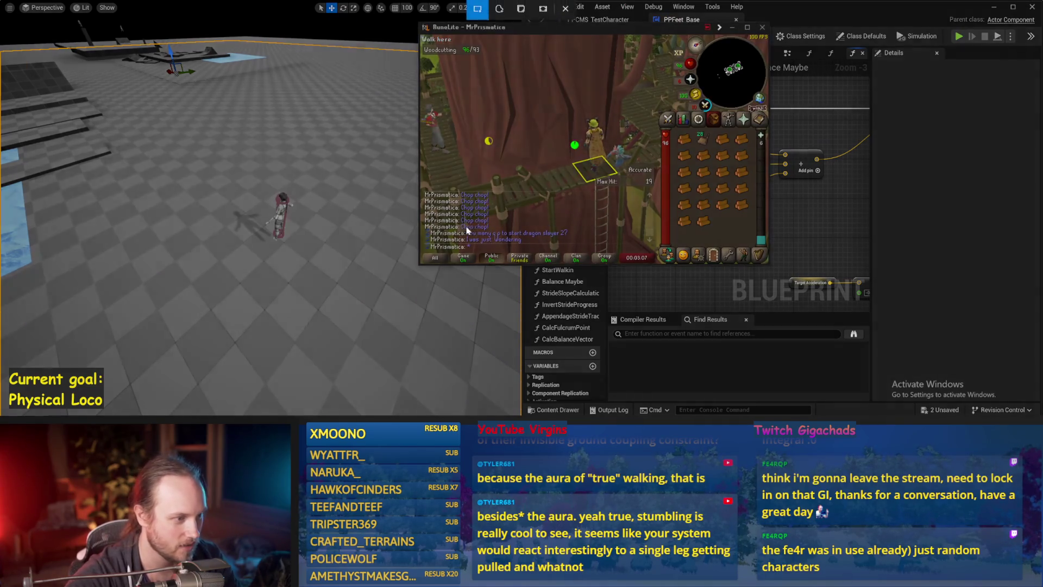
drag(465, 229, 576, 245)
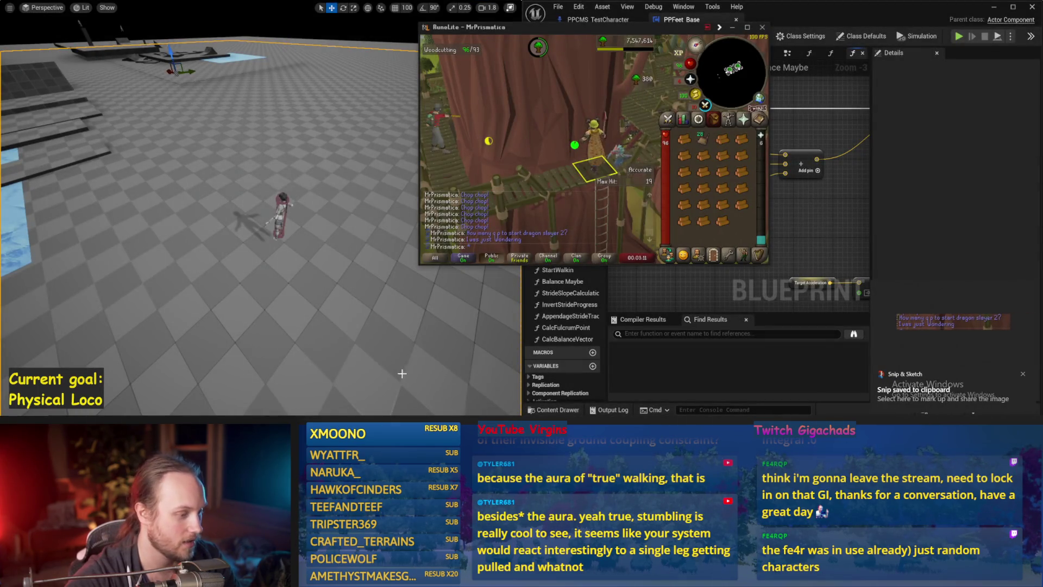
key(alt+Tab)
key(ctrl+v)
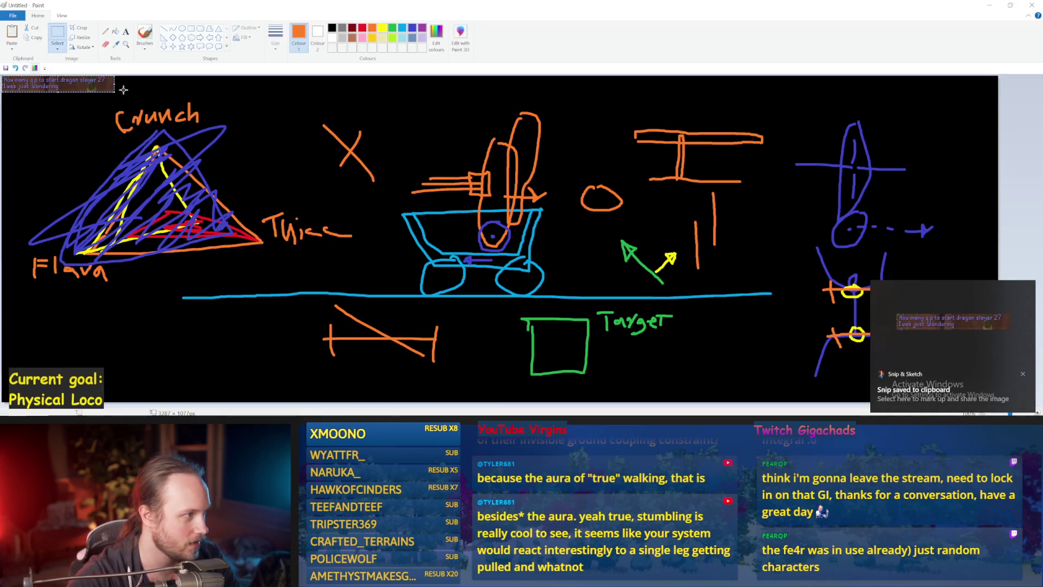
drag(473, 290, 478, 293)
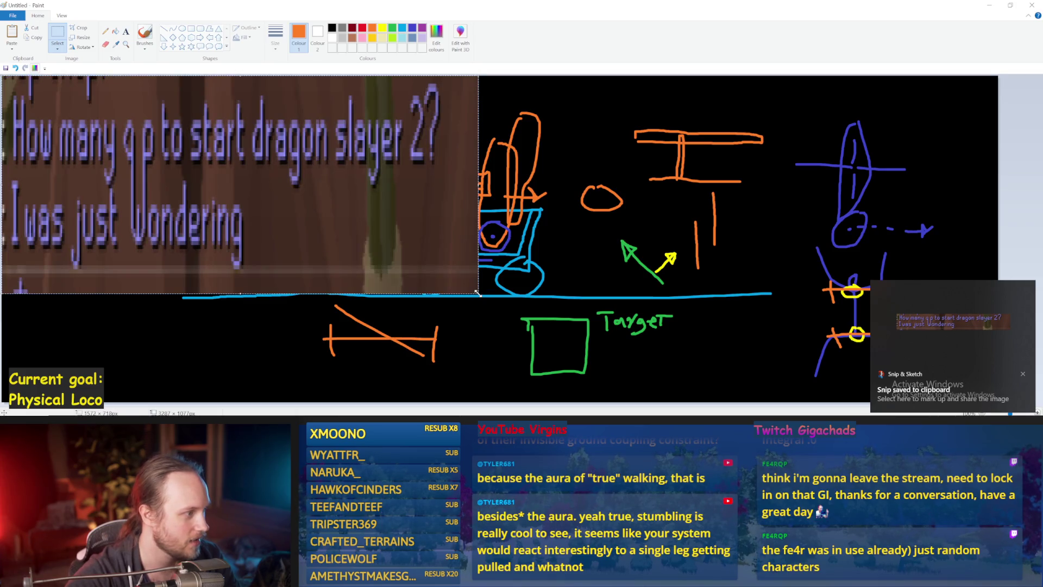
key(Delete)
key(ctrl+v)
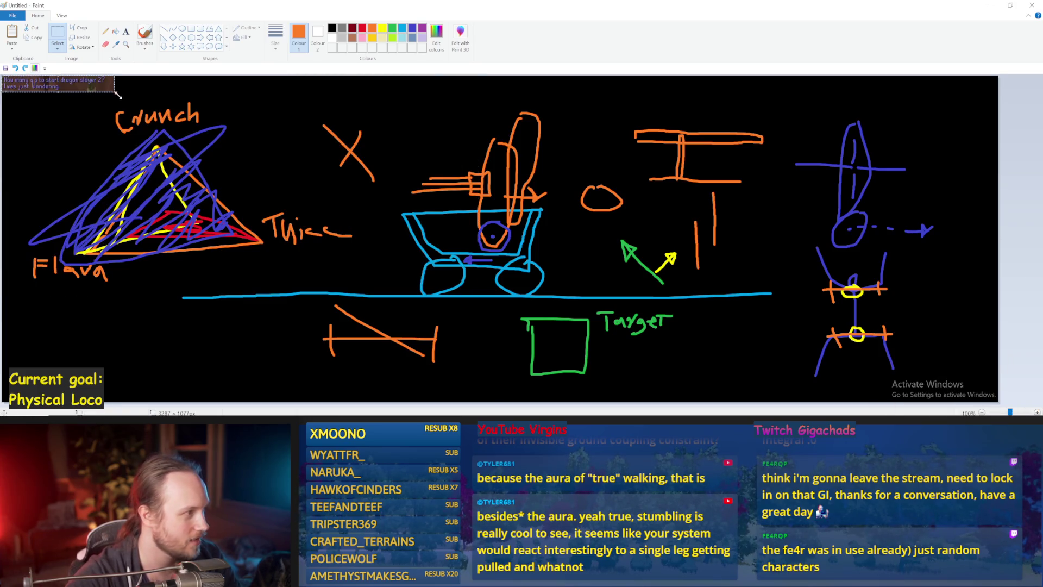
drag(466, 196, 633, 208)
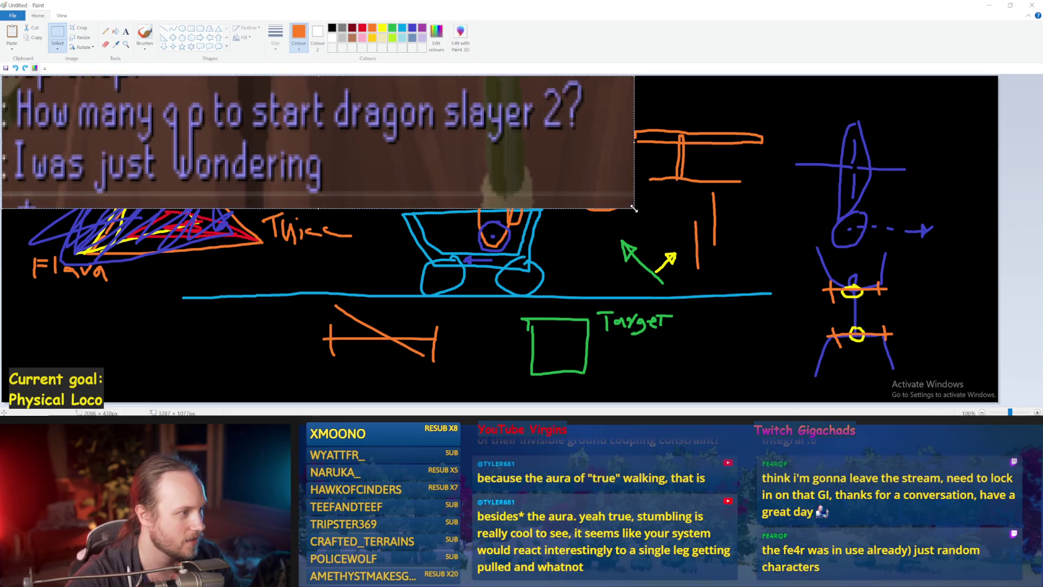
drag(254, 150, 403, 204)
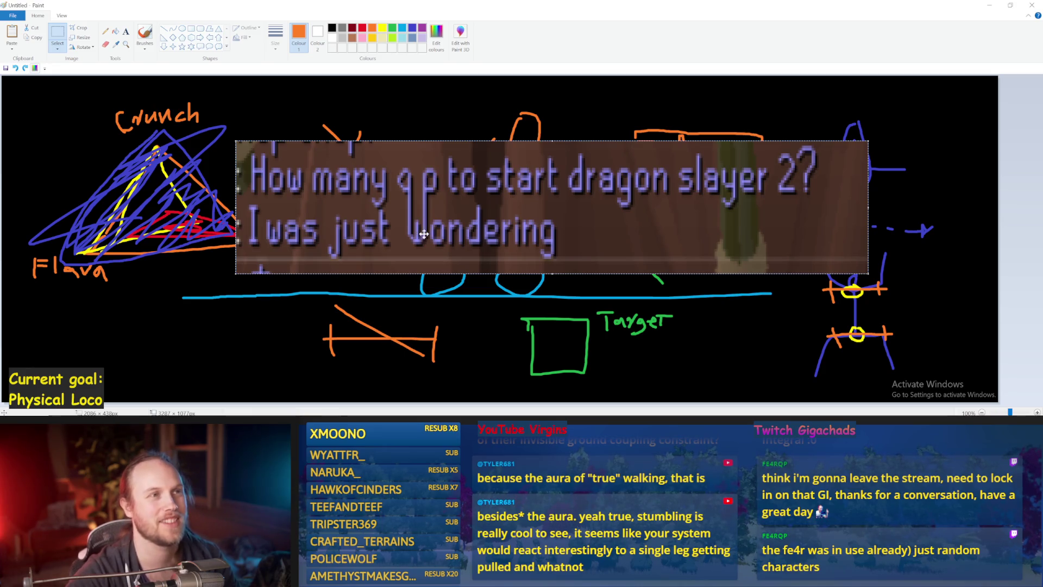
click(667, 296)
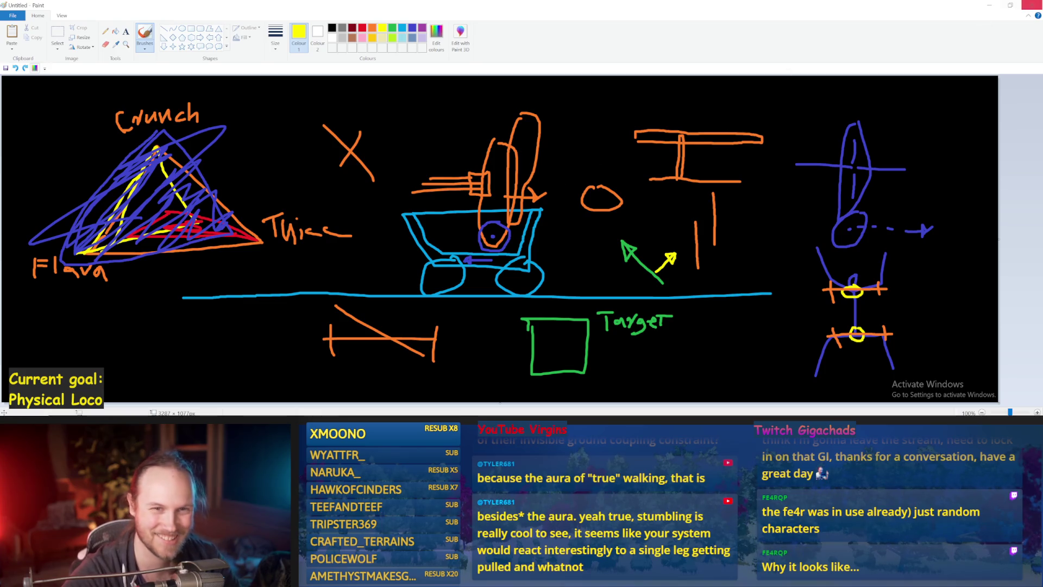
click(990, 5)
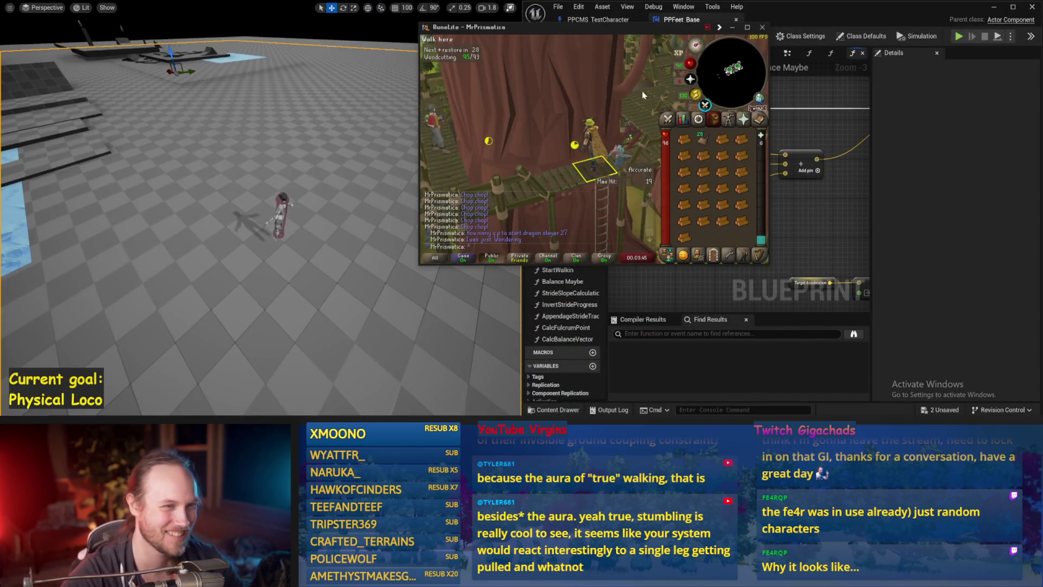
Minimize RuneLite and run a play test of the character
click(731, 28)
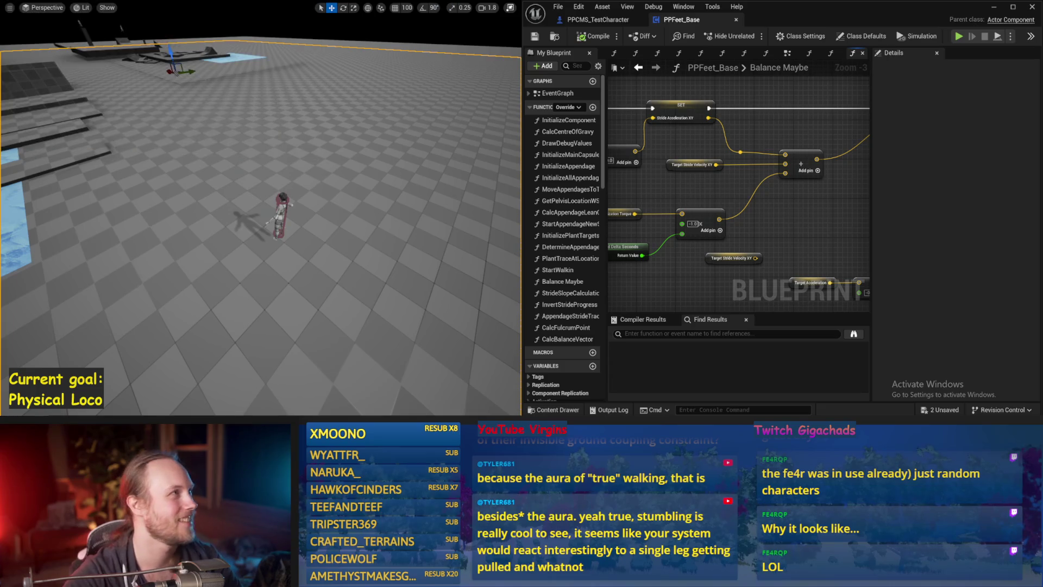
drag(254, 101, 269, 102)
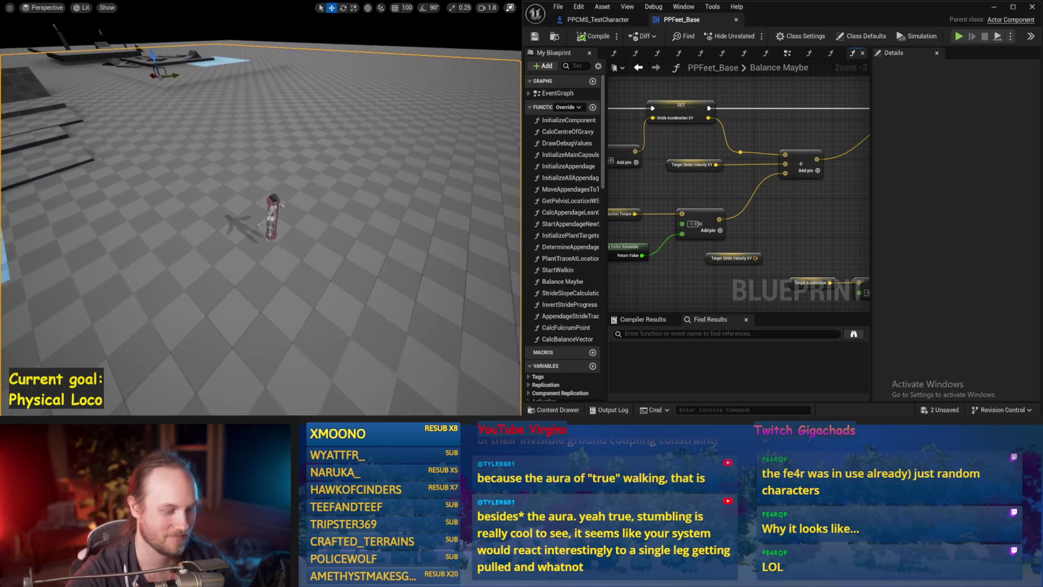
key(alt+p)
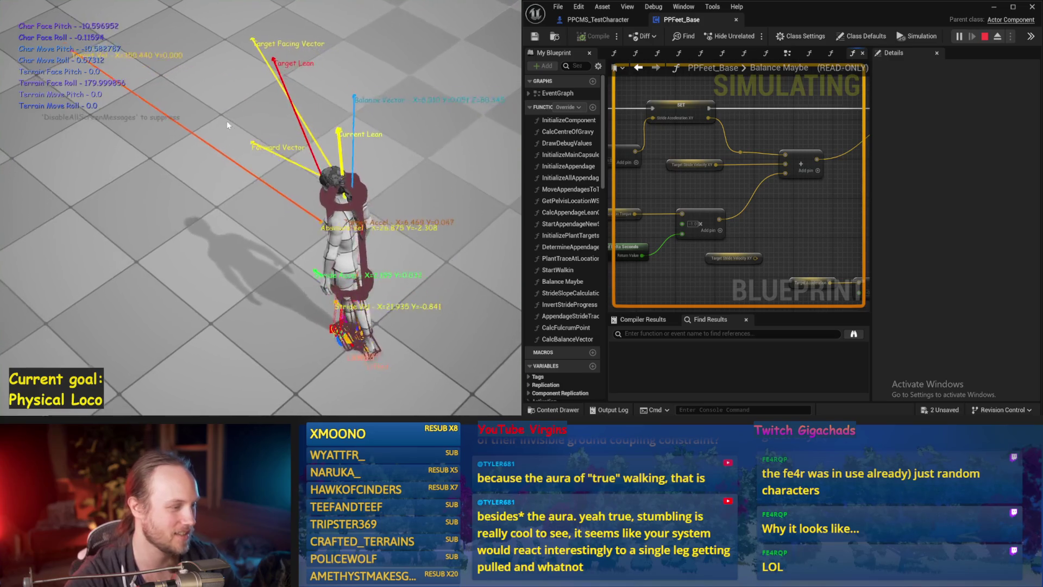
key(Escape)
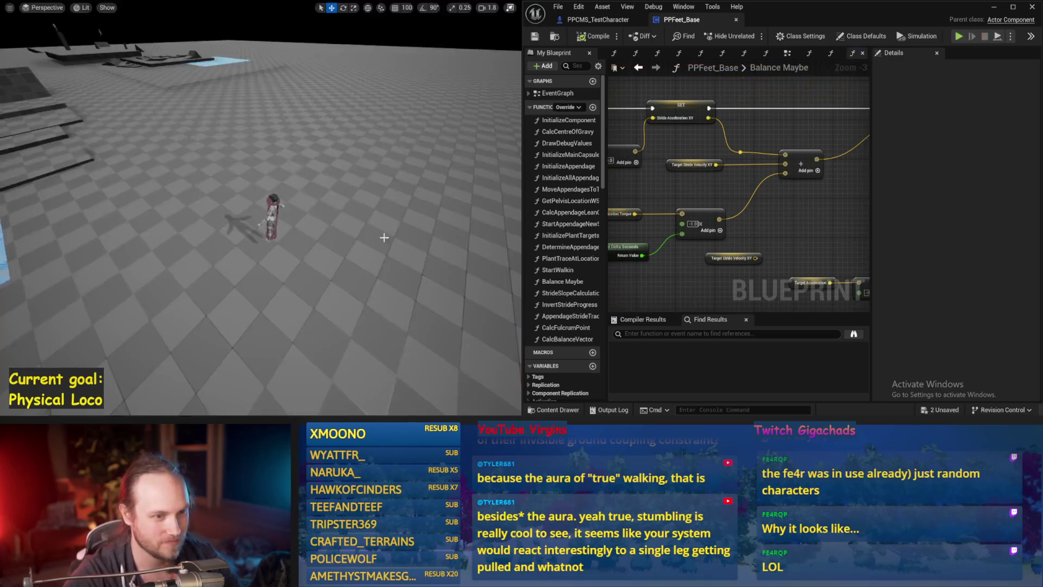
Set the Add node's constant from -1.0 to 0, play-test, and save PPFeet_Base
drag(680, 182, 764, 188)
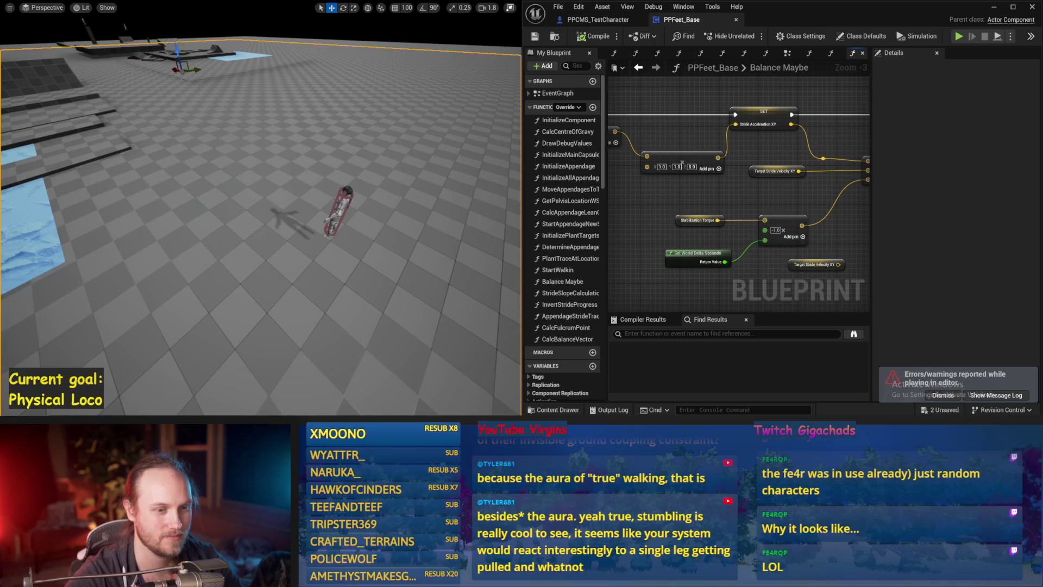
text(0)
key(Return)
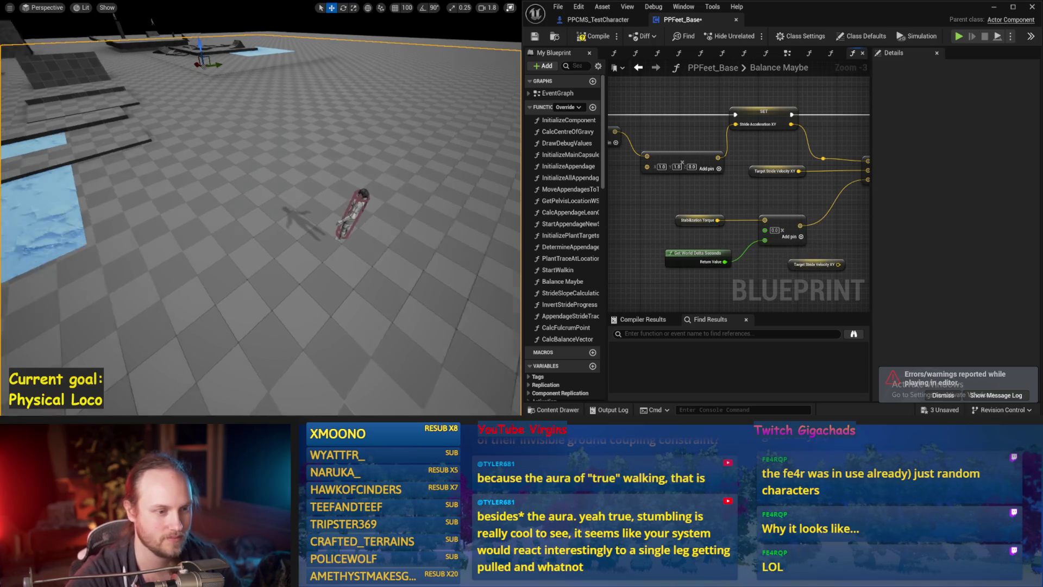
key(alt+p)
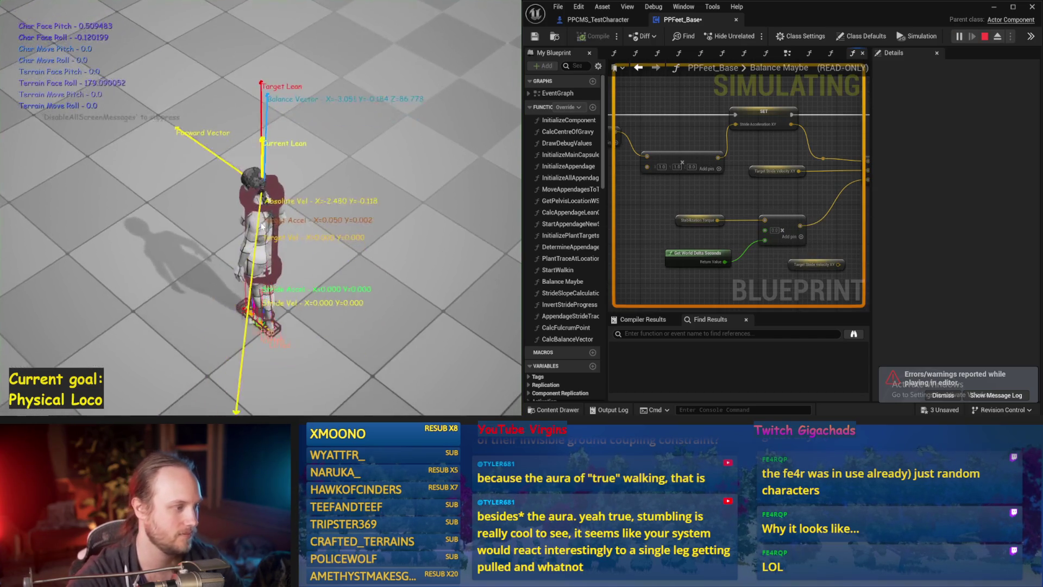
key(Escape)
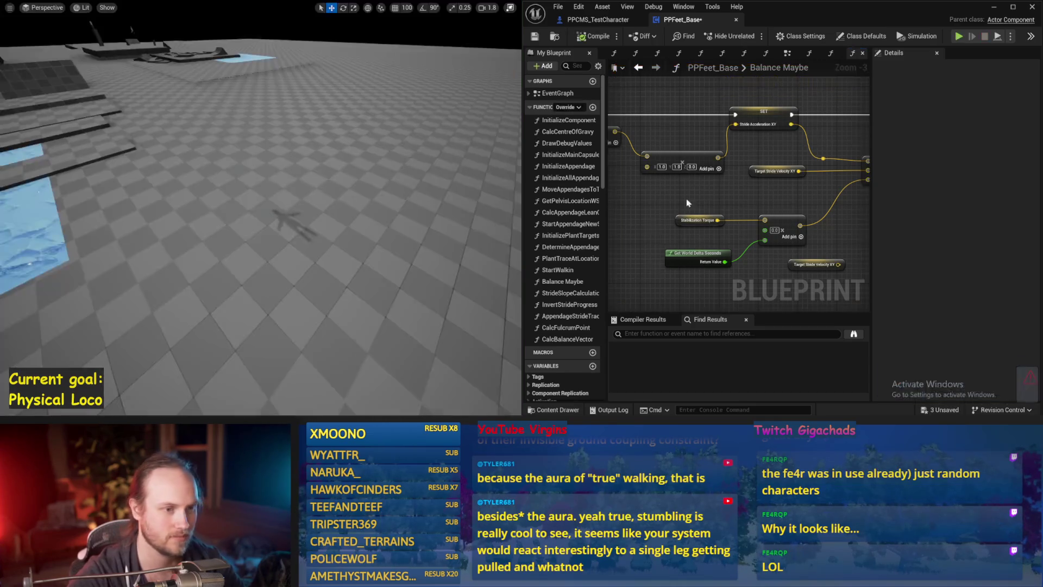
scroll(752, 202, up, 2)
key(ctrl+s)
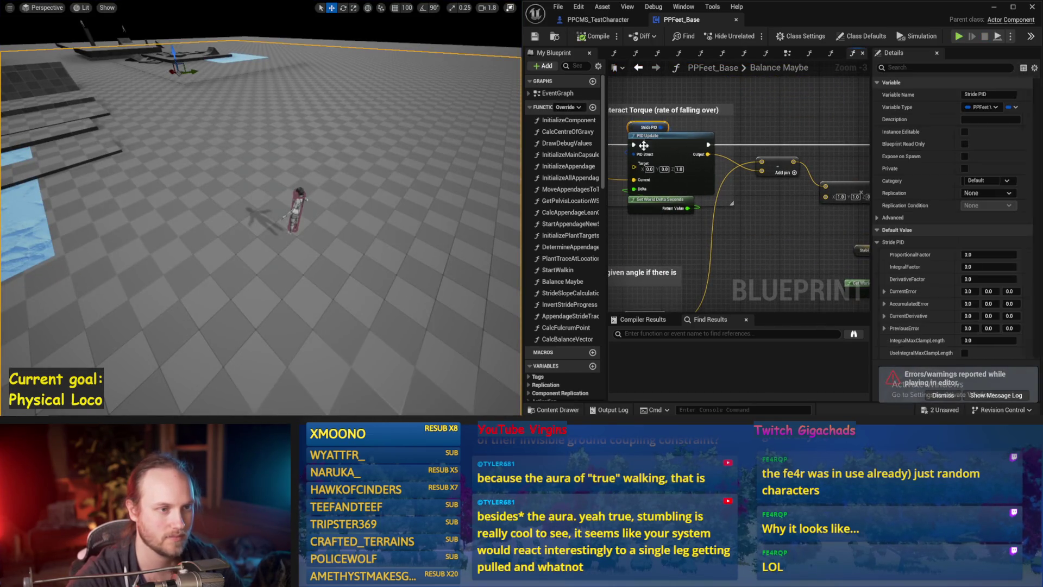
Set the Stride PID ProportionalFactor to 0.2 and play-test it
mouse_move(796, 218)
mouse_down()
mouse_move(826, 158)
mouse_move(815, 212)
mouse_move(856, 180)
mouse_move(686, 240)
mouse_up()
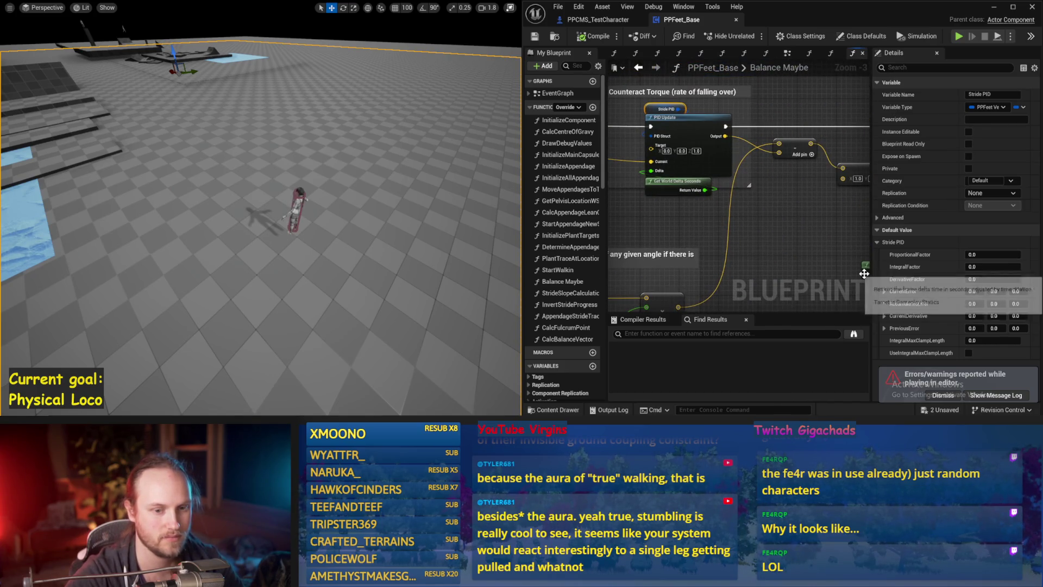
click(972, 254)
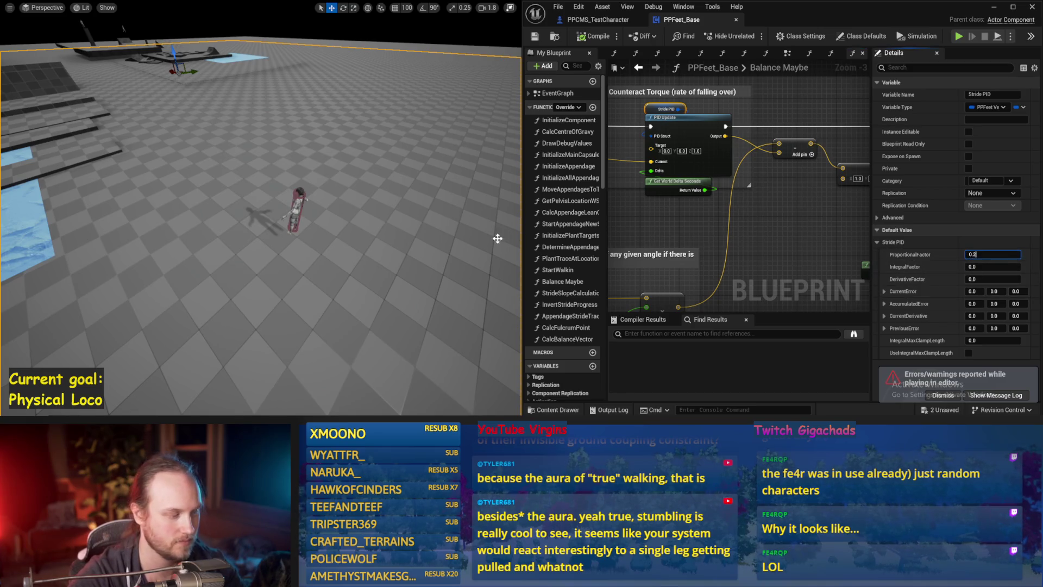
click(340, 223)
key(alt+p)
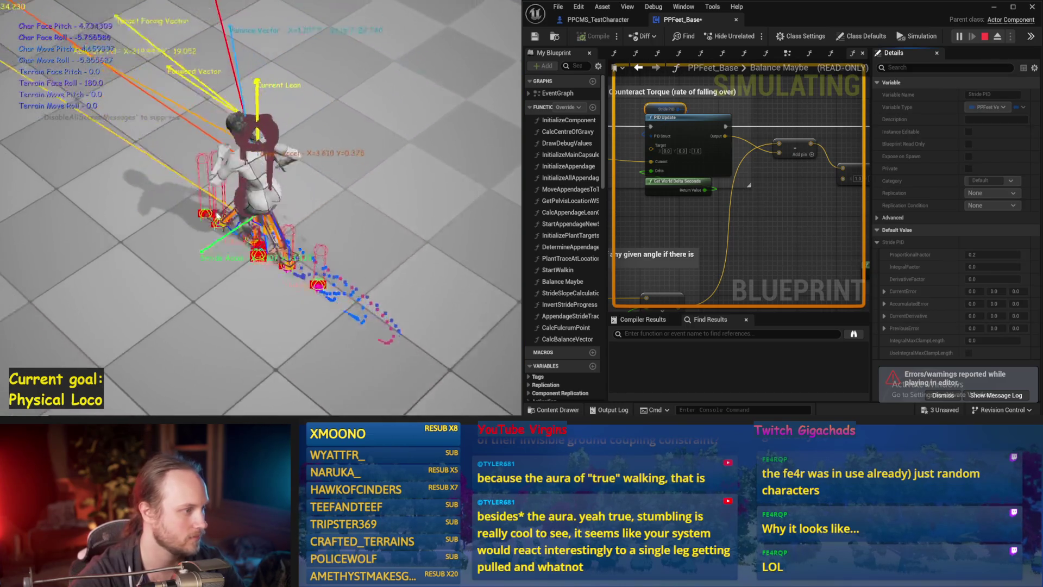
key(Escape)
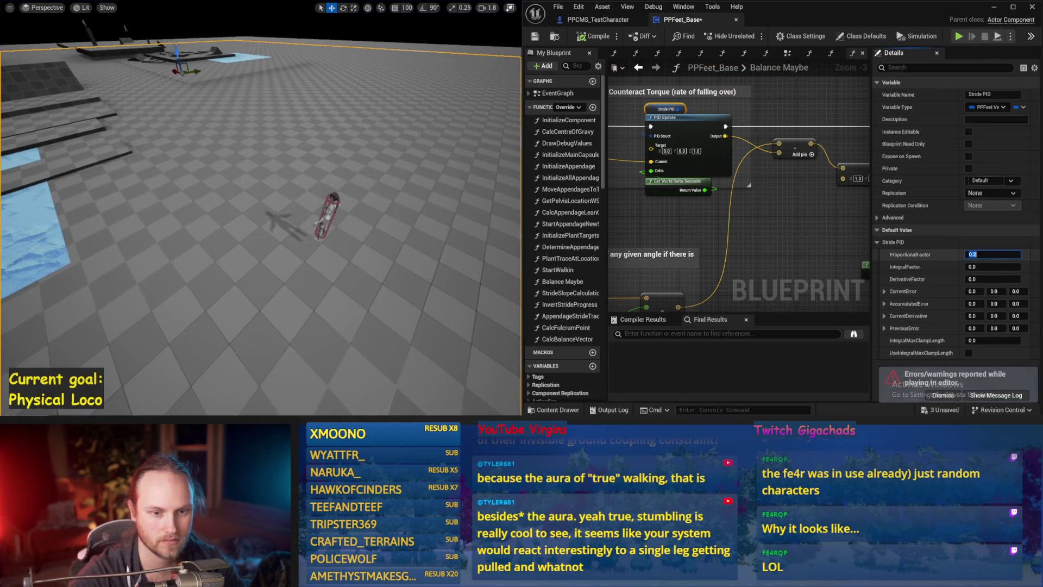
click(993, 255)
text(0.1)
Try ProportionalFactor values of 0.1 and then 0.14, testing each
click(410, 227)
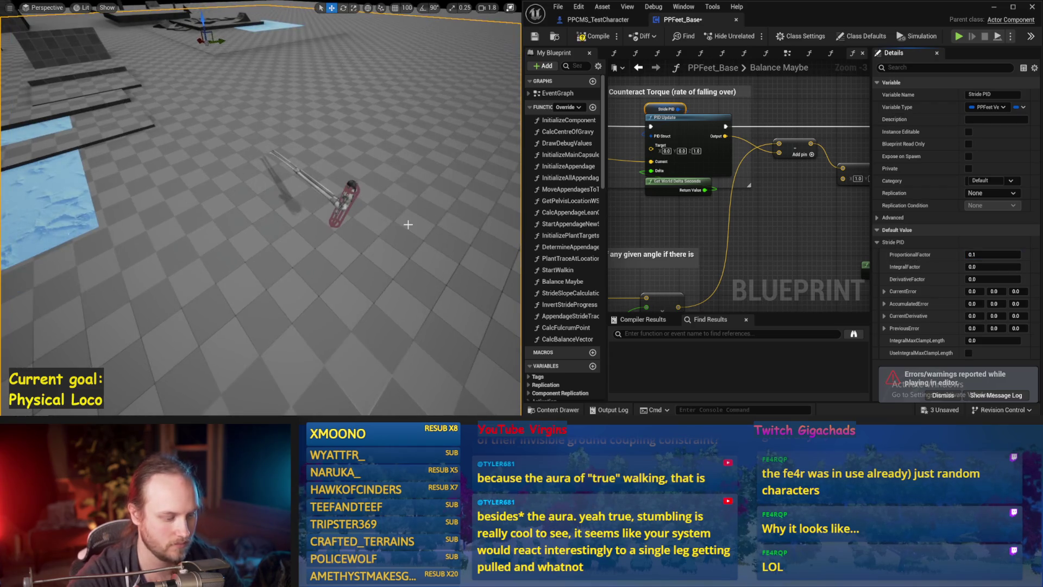
key(alt+p)
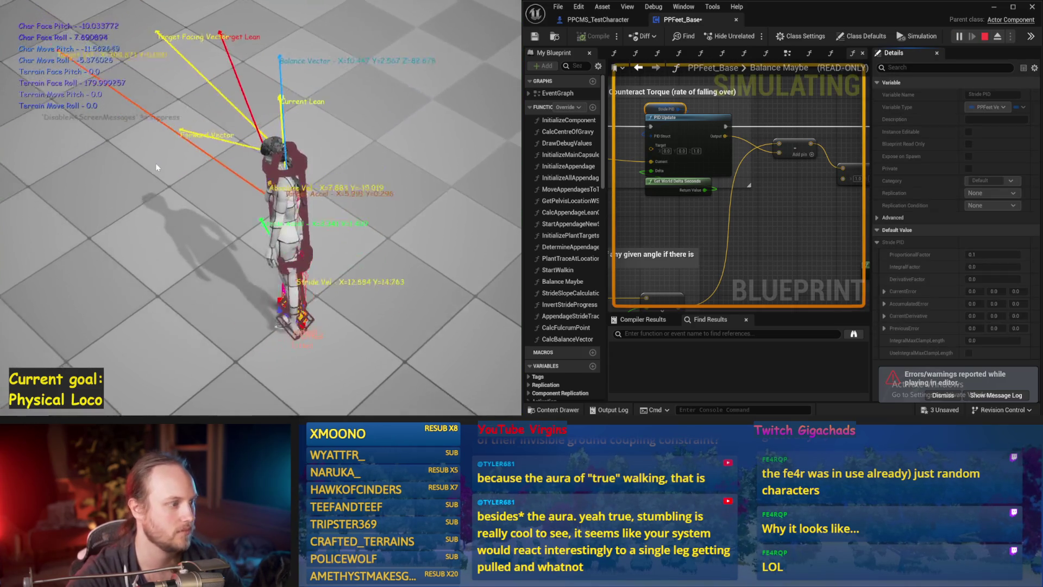
key(Escape)
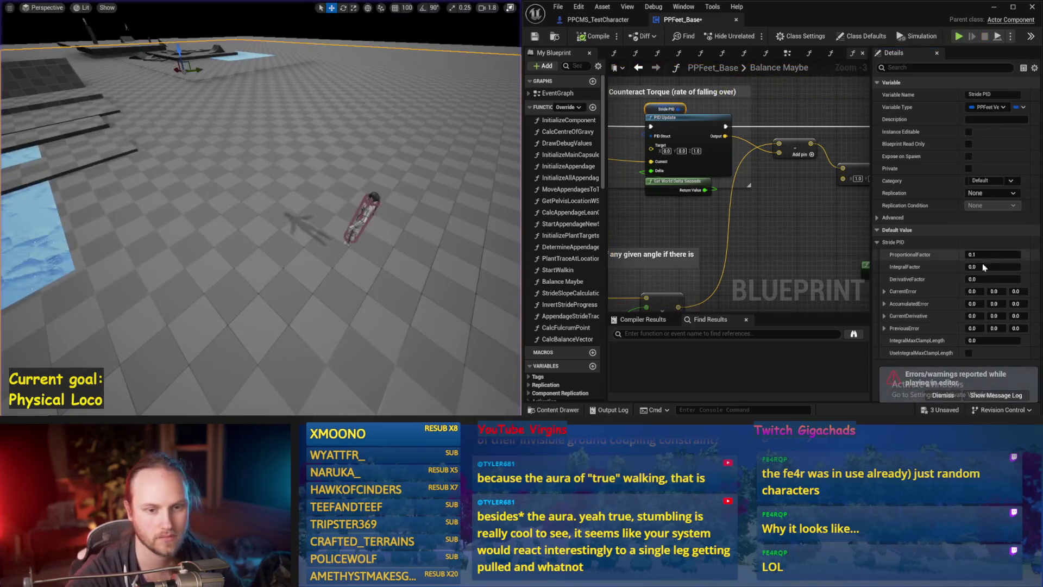
text(4)
click(351, 187)
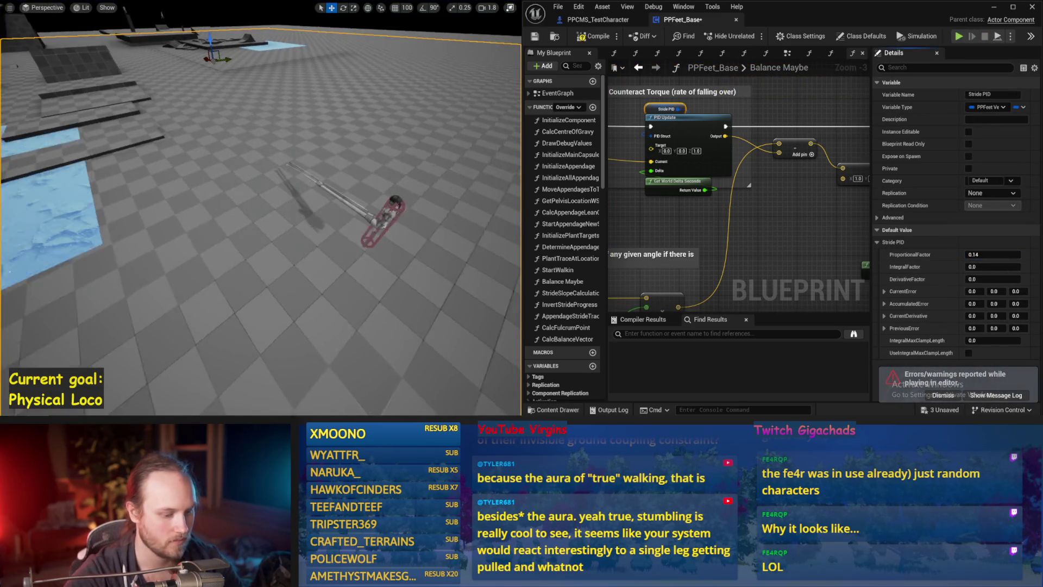
key(alt+p)
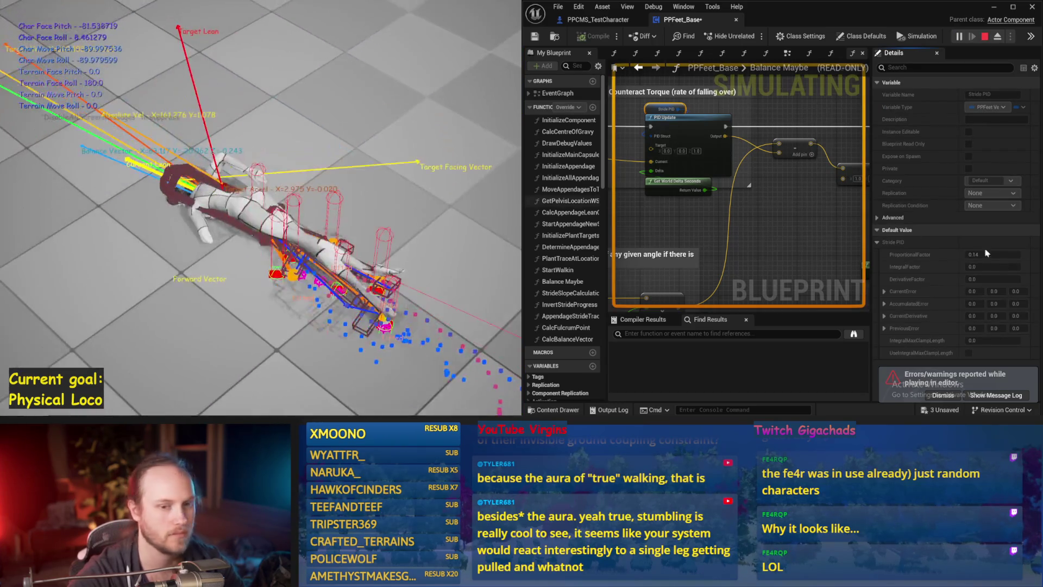
key(Escape)
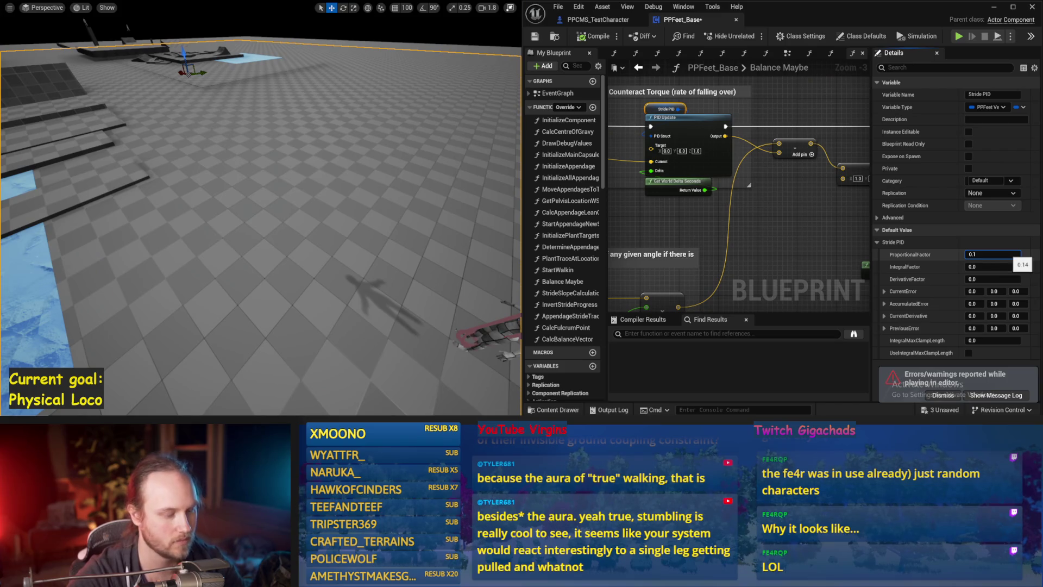
Set ProportionalFactor to 0.15 and run several balance tests
click(350, 214)
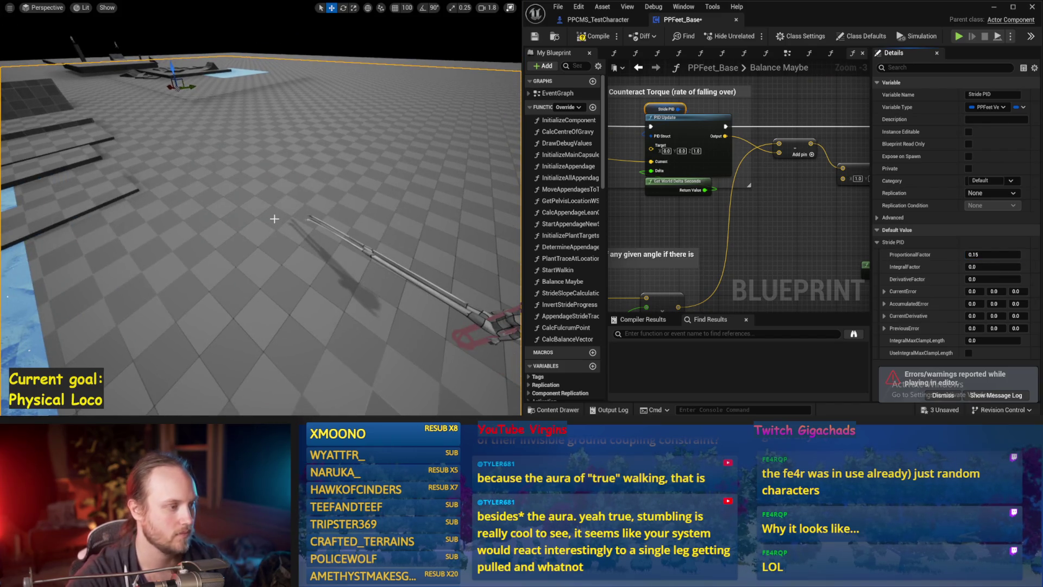
key(alt+p)
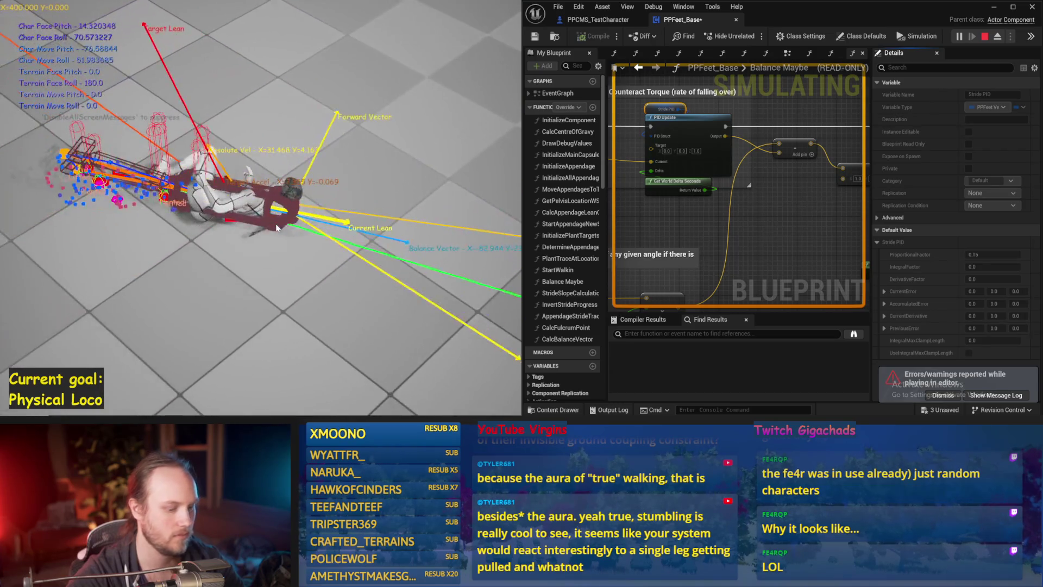
key(Escape)
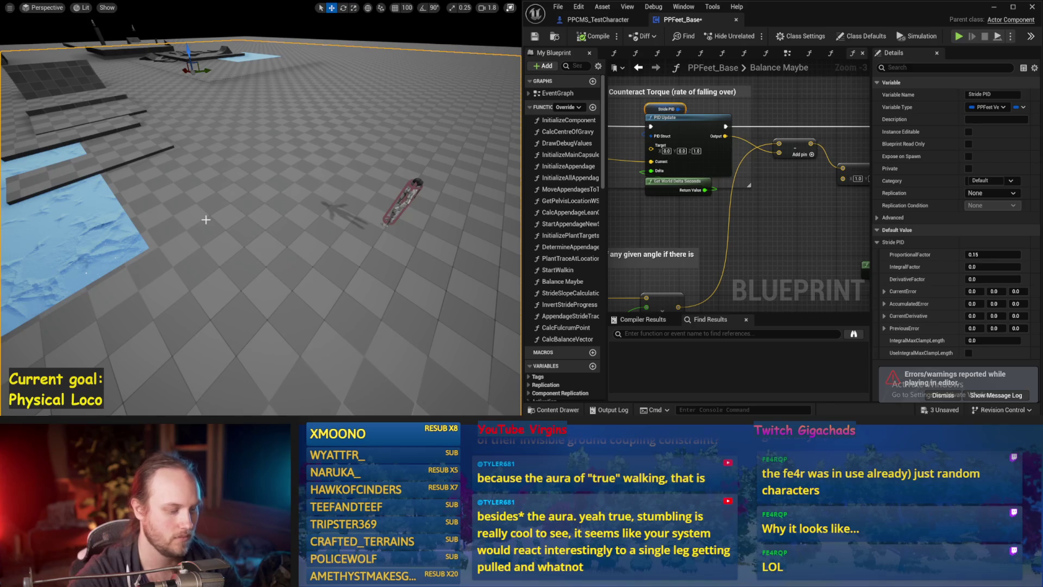
key(alt+p)
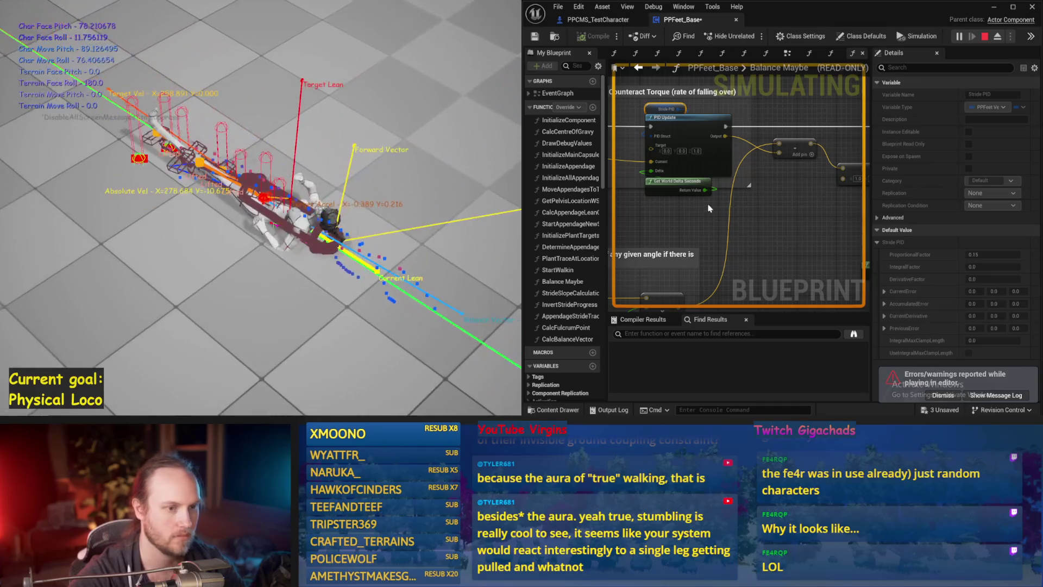
key(Escape)
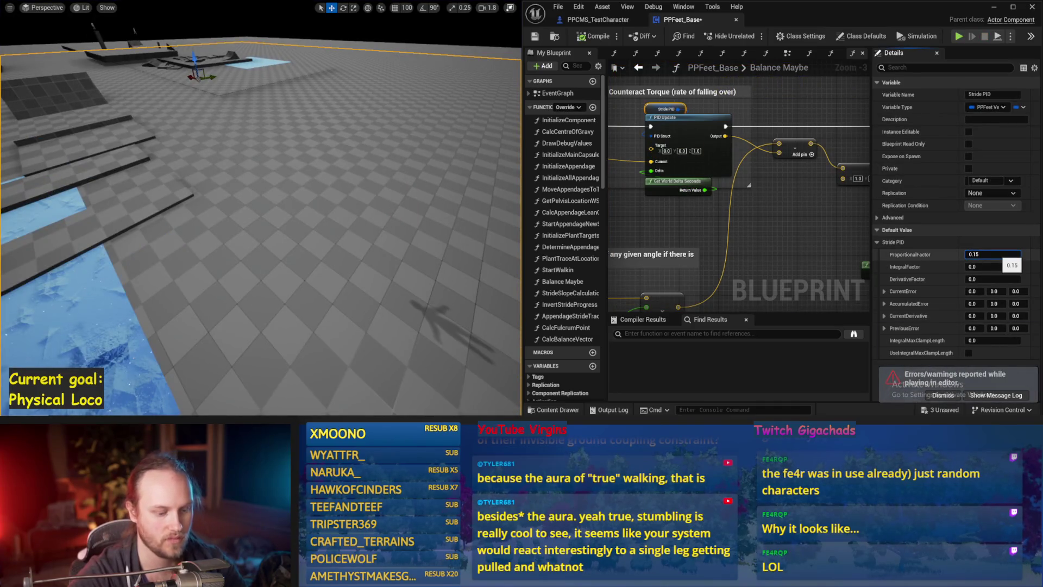
text(0.145)
drag(502, 204, 500, 211)
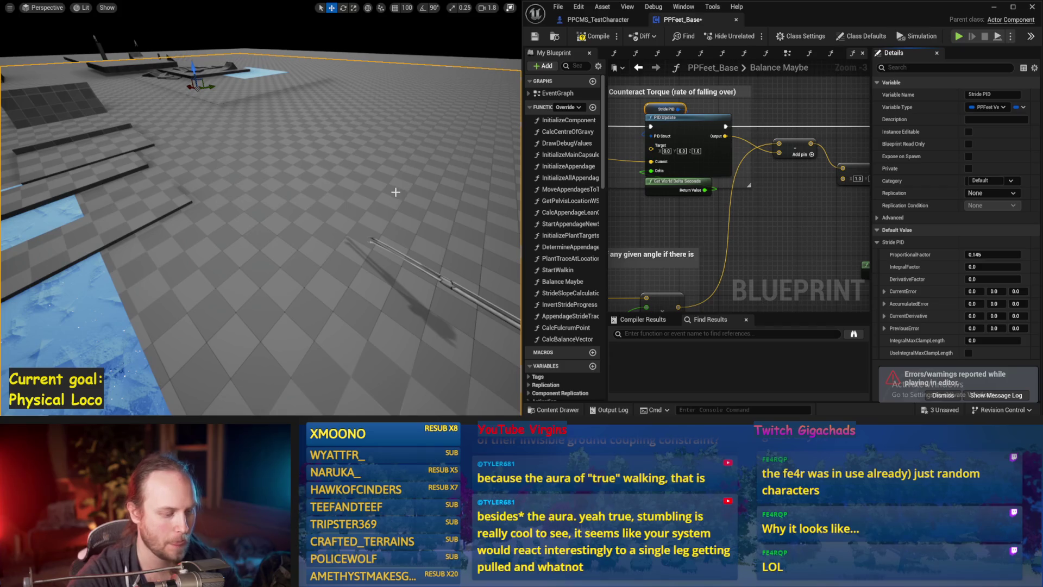
key(alt+p)
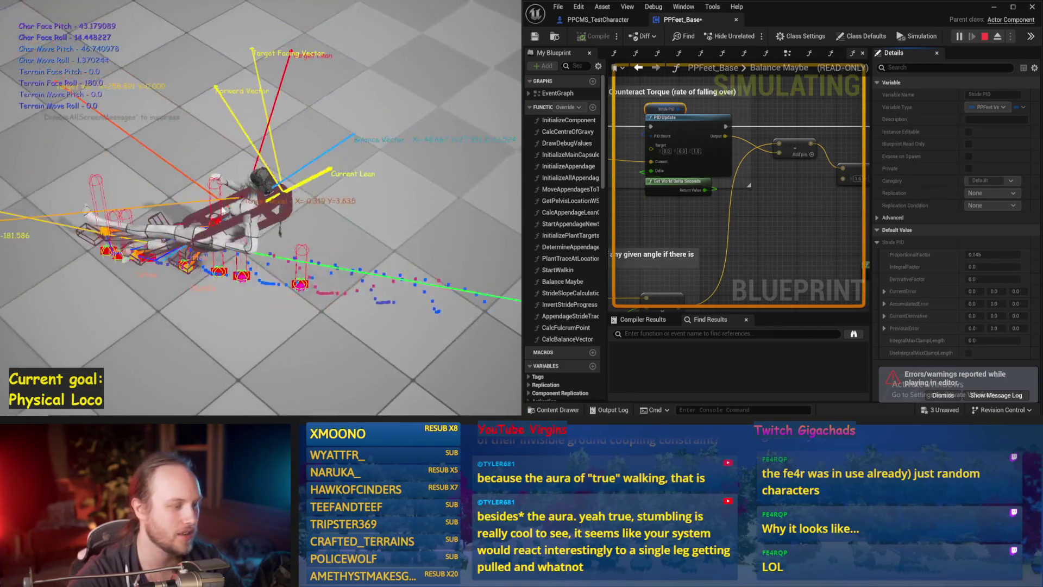
key(Escape)
key(alt+p)
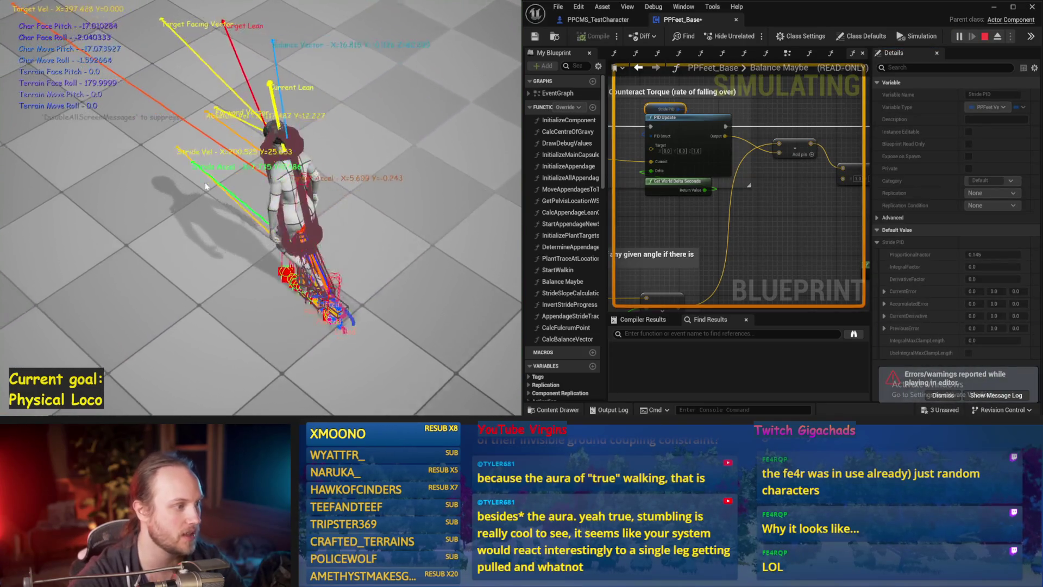
key(Escape)
Retest with ProportionalFactor 0.14, then with 0.13
click(978, 255)
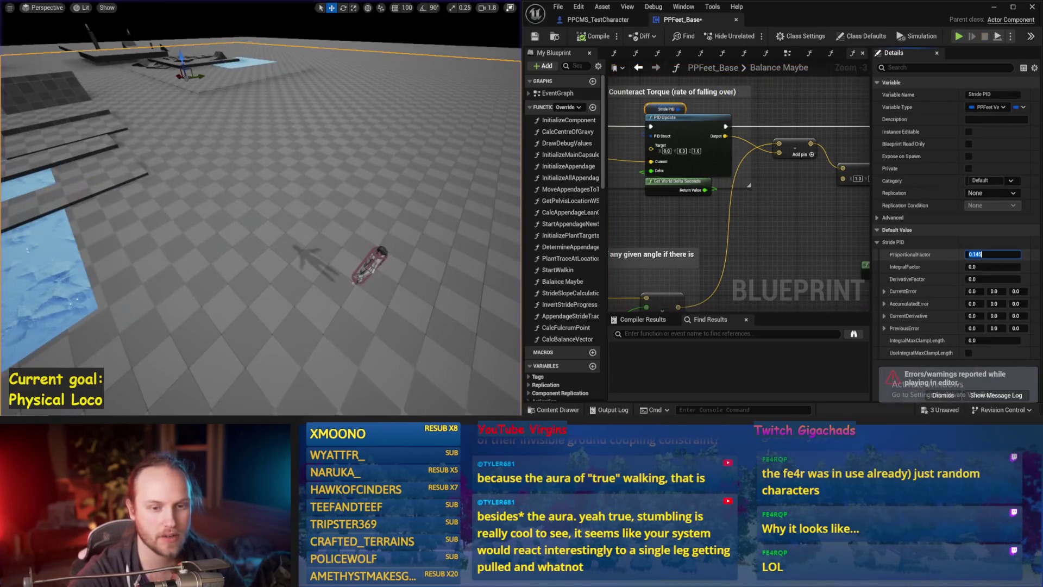
text(0.14)
key(Return)
key(alt+p)
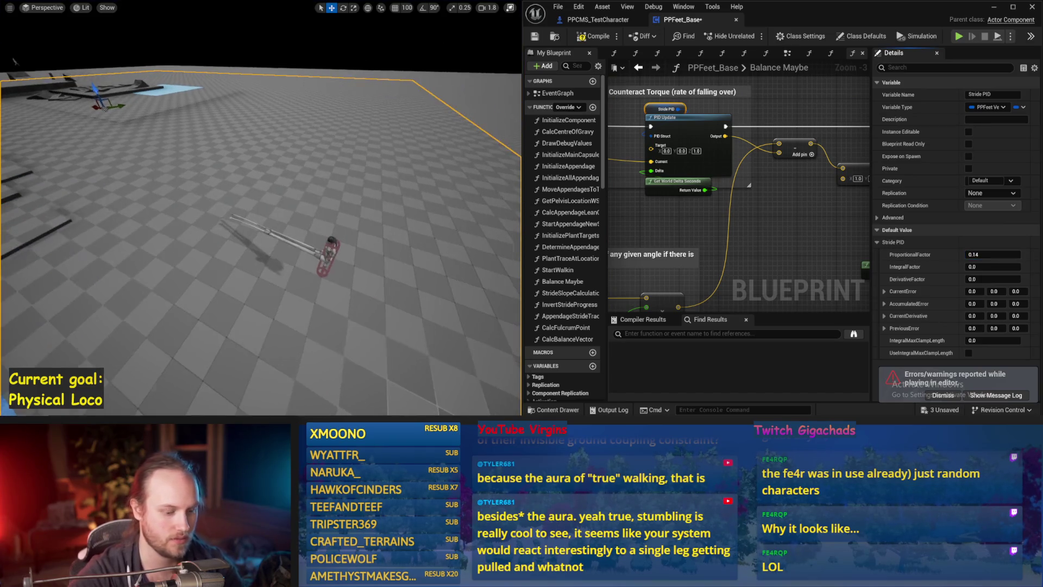
key(alt+p)
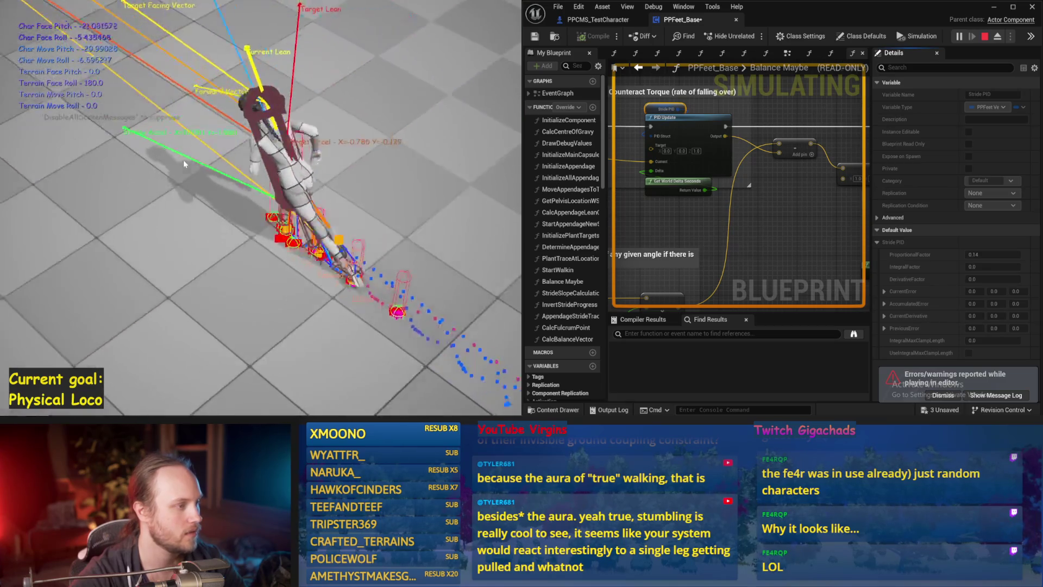
key(Escape)
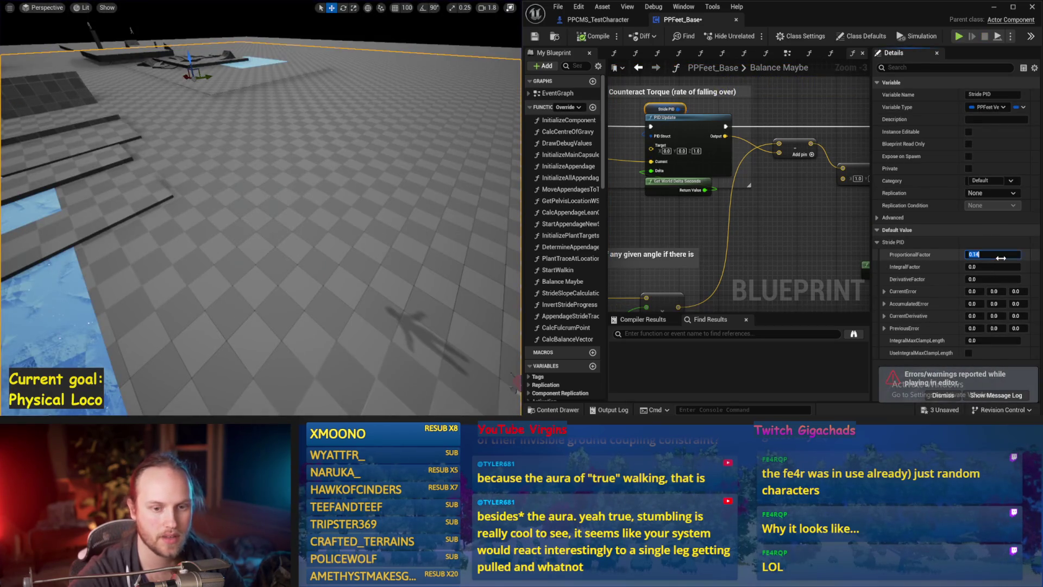
text(3)
key(Return)
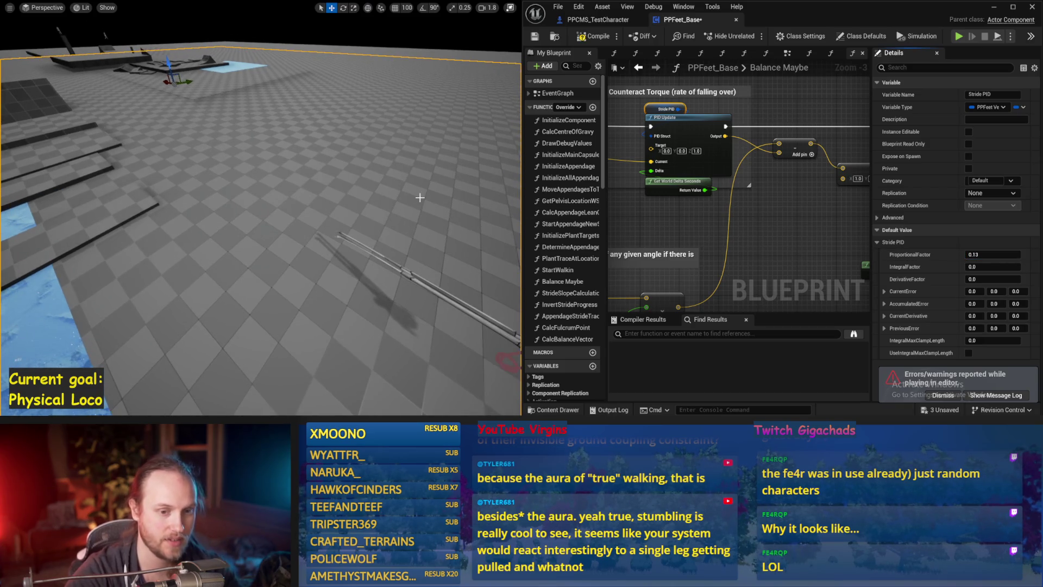
key(alt+p)
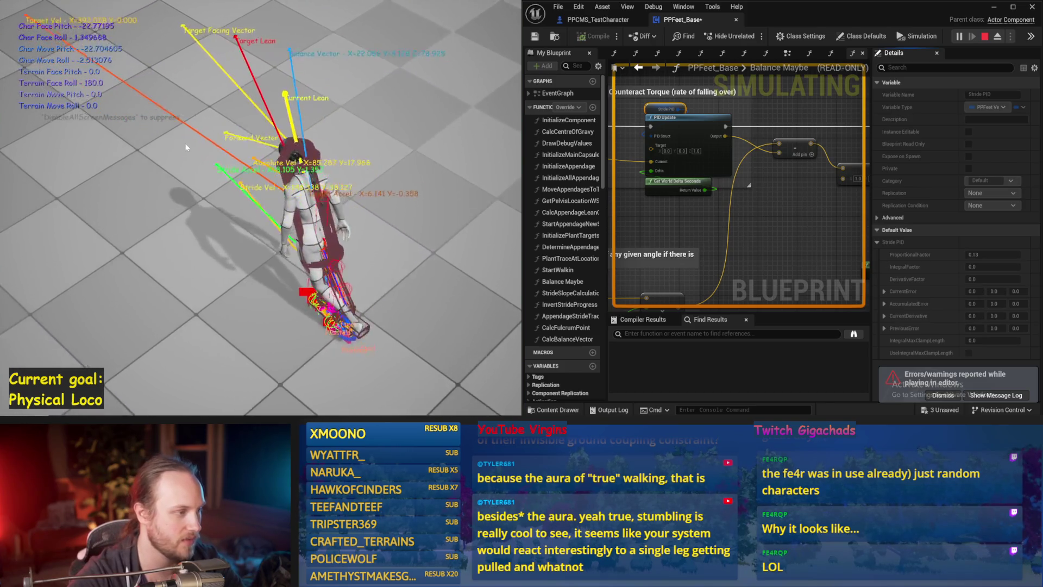
key(Escape)
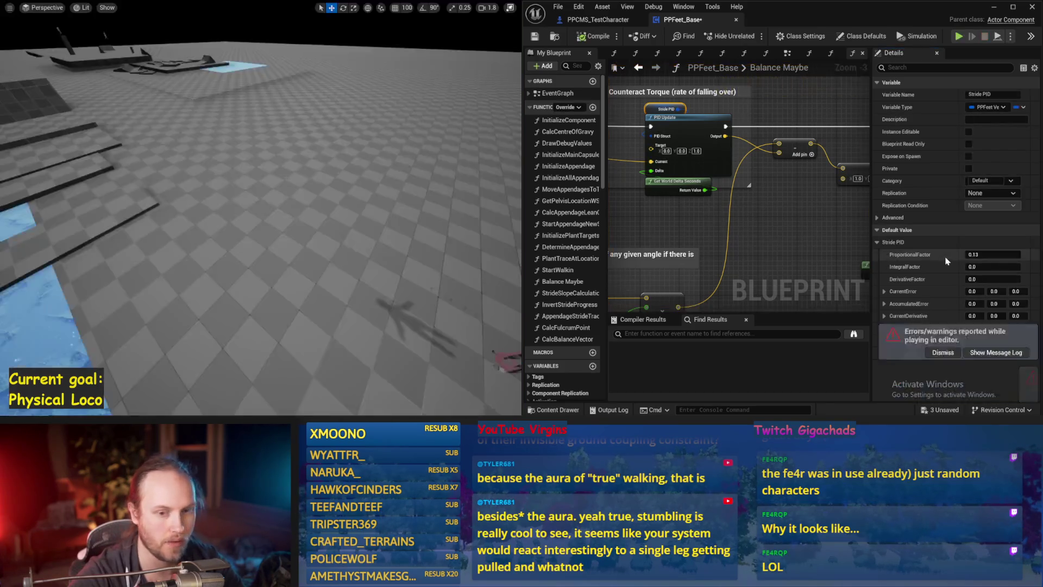
Settle on ProportionalFactor 0.135, run repeated tests, and save PPFeet_Base
click(975, 254)
key(Return)
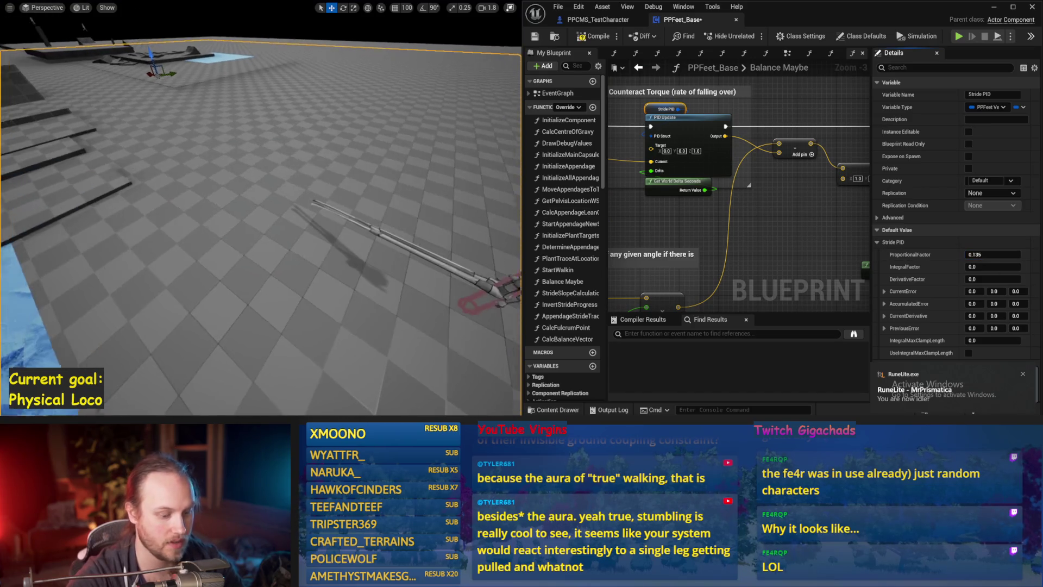
key(alt+p)
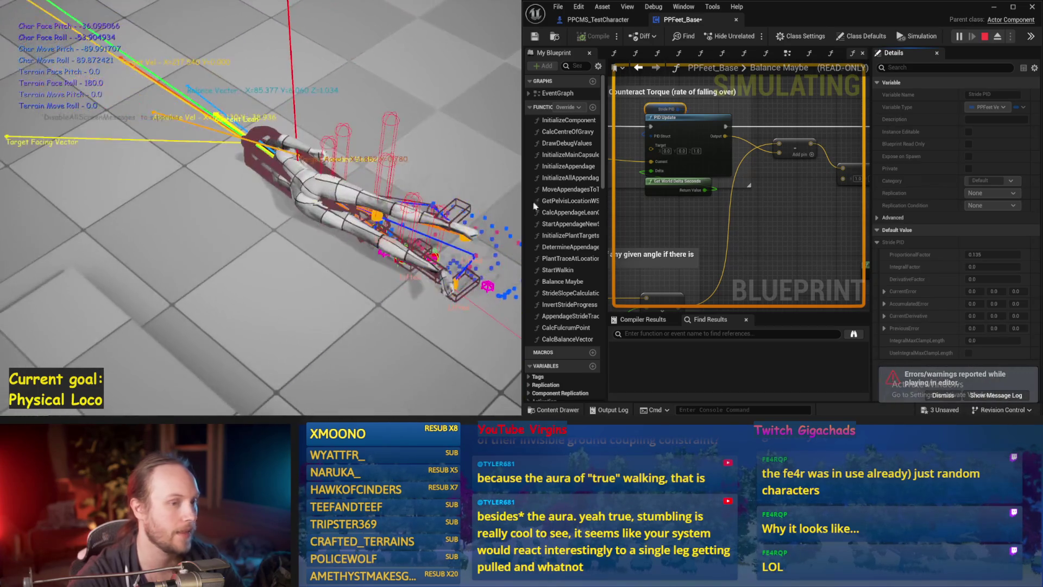
key(Escape)
key(alt+p)
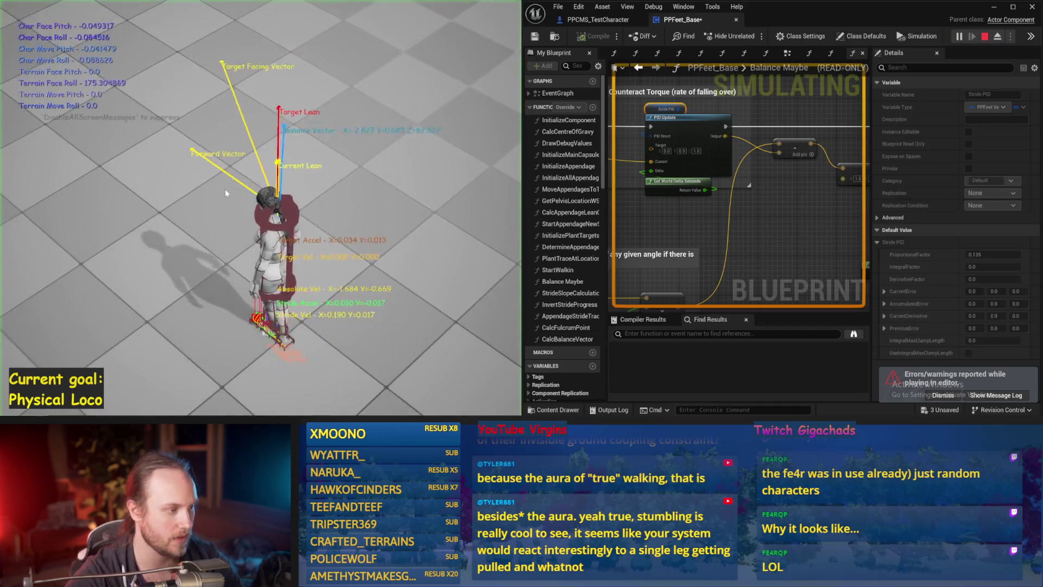
key(Escape)
key(alt+p)
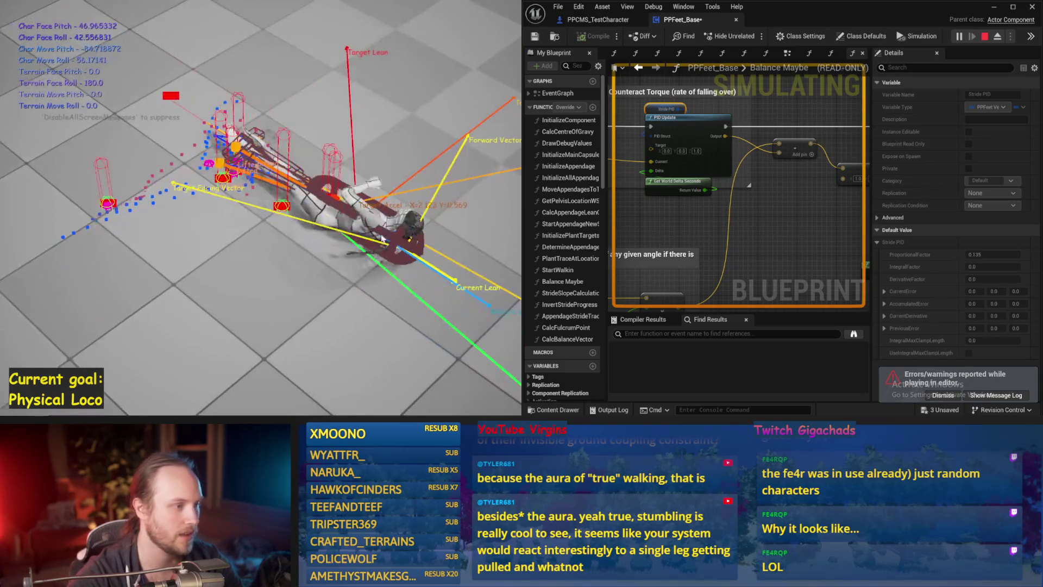
key(Escape)
key(ctrl+s)
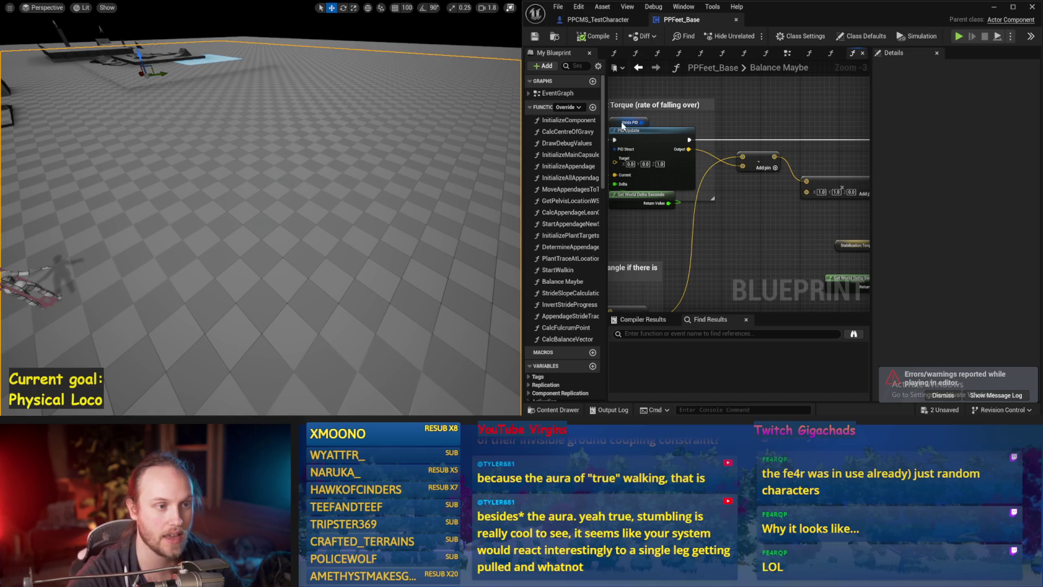
Give Stride PID a DerivativeFactor of 0.01 and play-test twice; the character falls flat
click(622, 124)
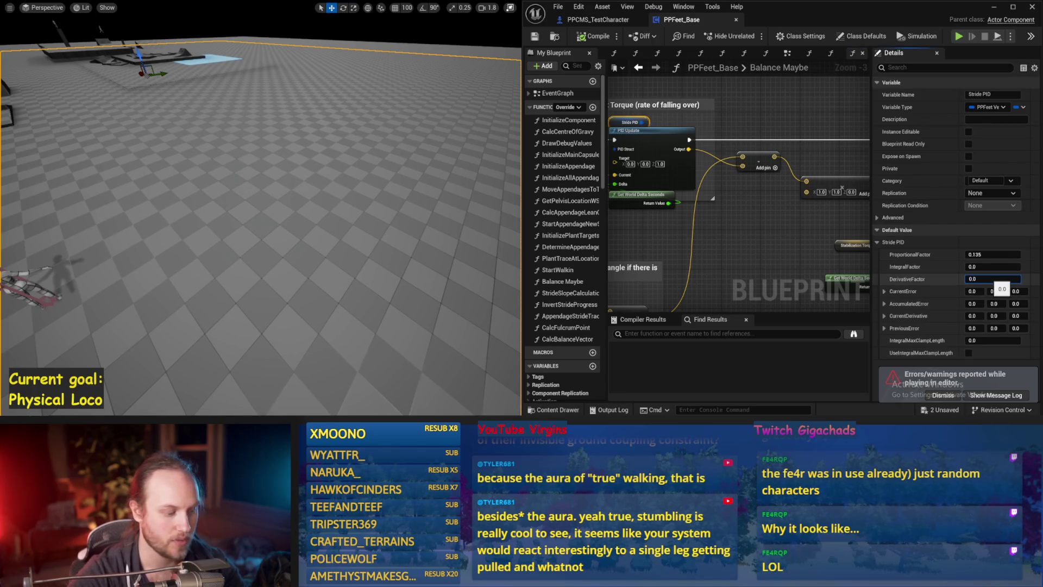
text(1)
drag(296, 163, 296, 163)
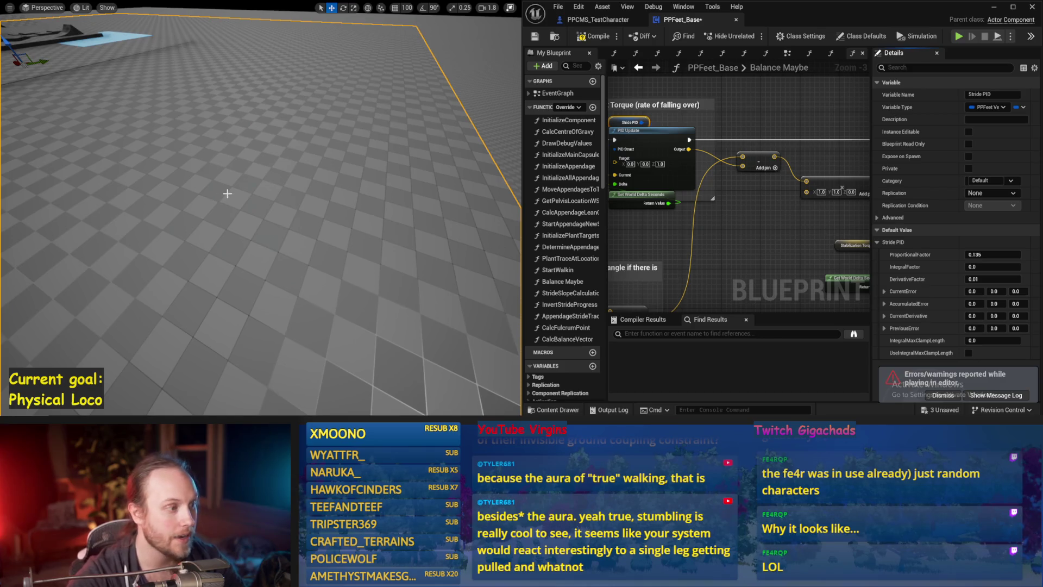
key(alt+p)
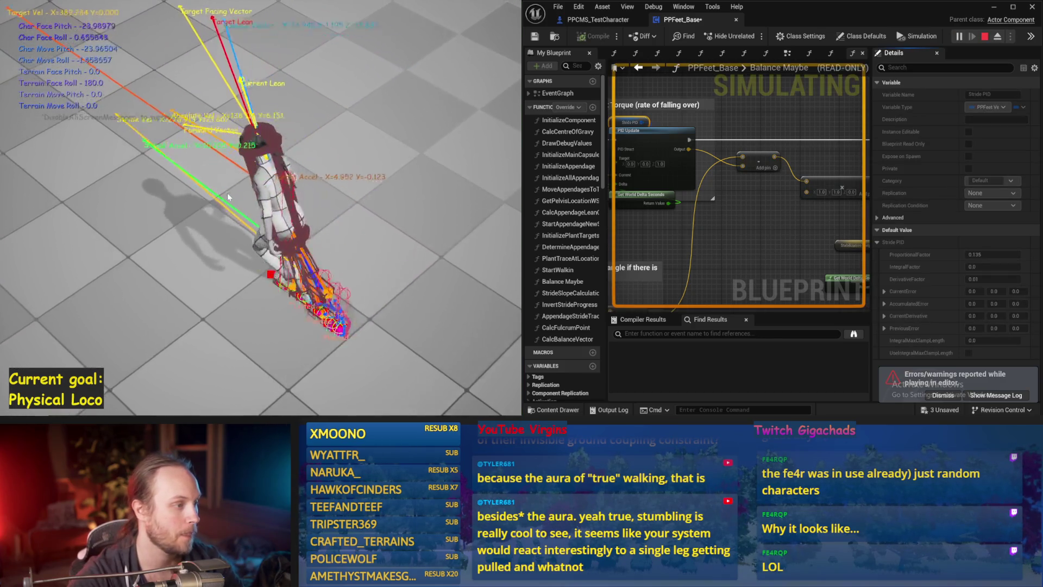
key(Escape)
key(alt+p)
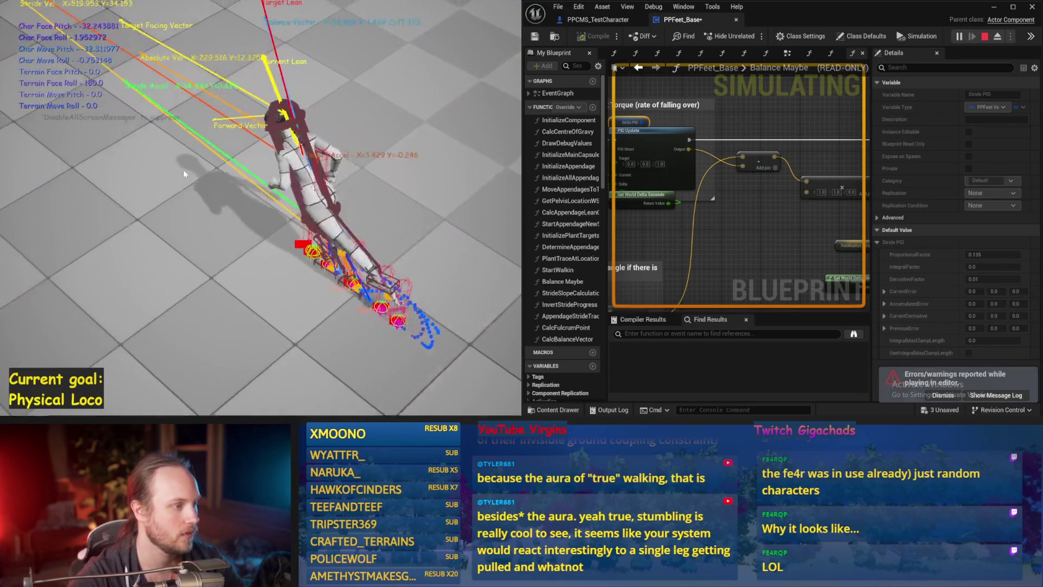
key(Escape)
mouse_move(766, 201)
mouse_down()
mouse_move(769, 138)
mouse_move(776, 223)
mouse_move(652, 231)
mouse_up()
scroll(772, 179, down, 1)
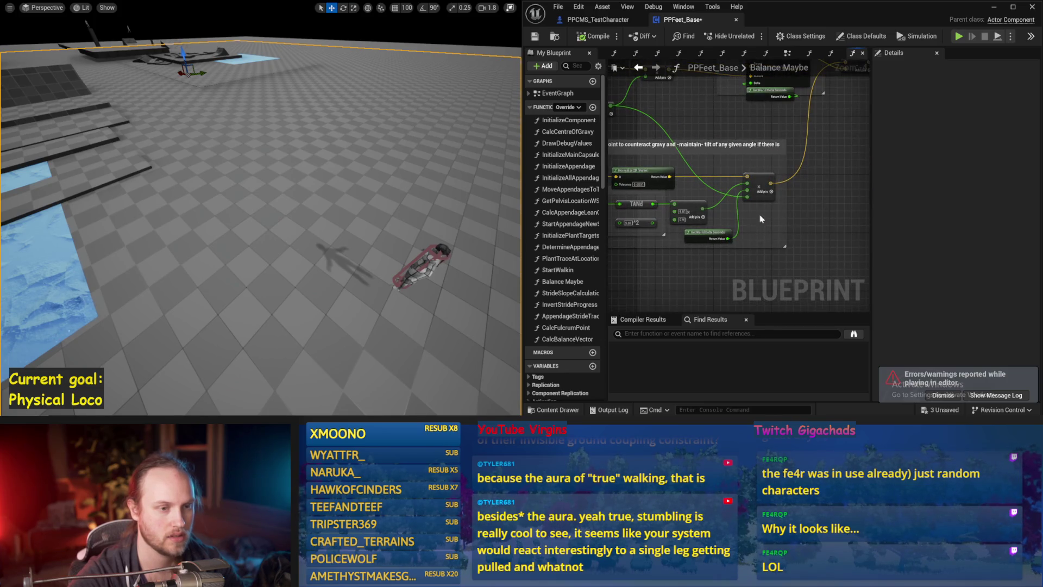
Save PPFeet_Base, run one more simulation, and save it again
scroll(760, 219, up, 2)
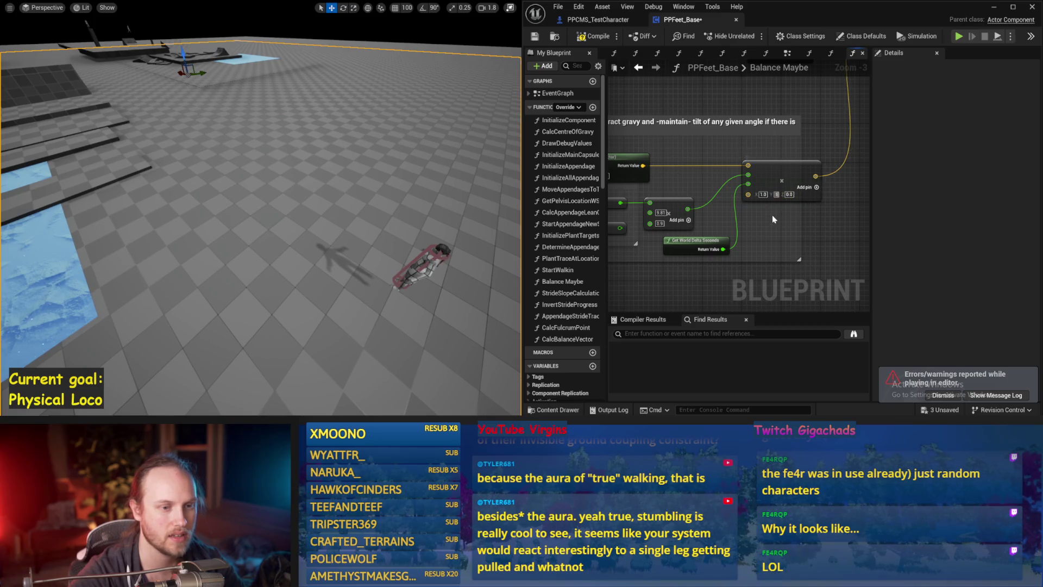
click(534, 39)
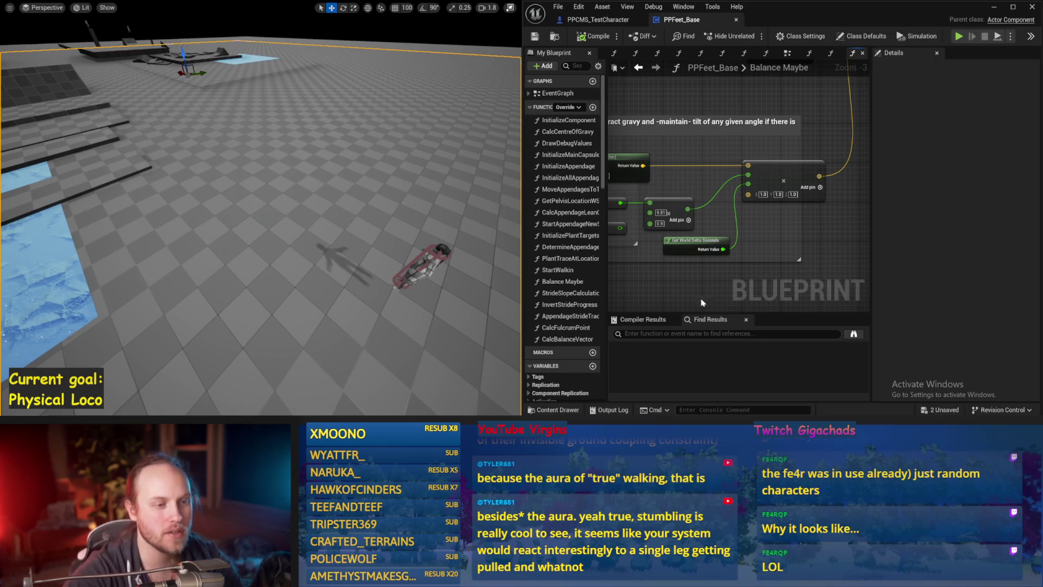
scroll(739, 257, down, 1)
scroll(688, 240, up, 1)
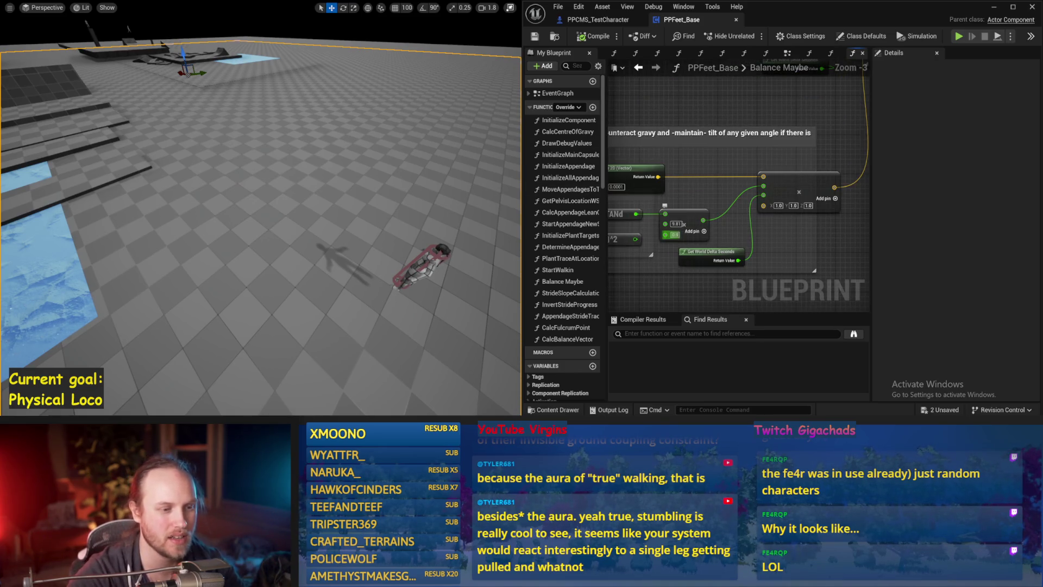
drag(443, 207, 314, 200)
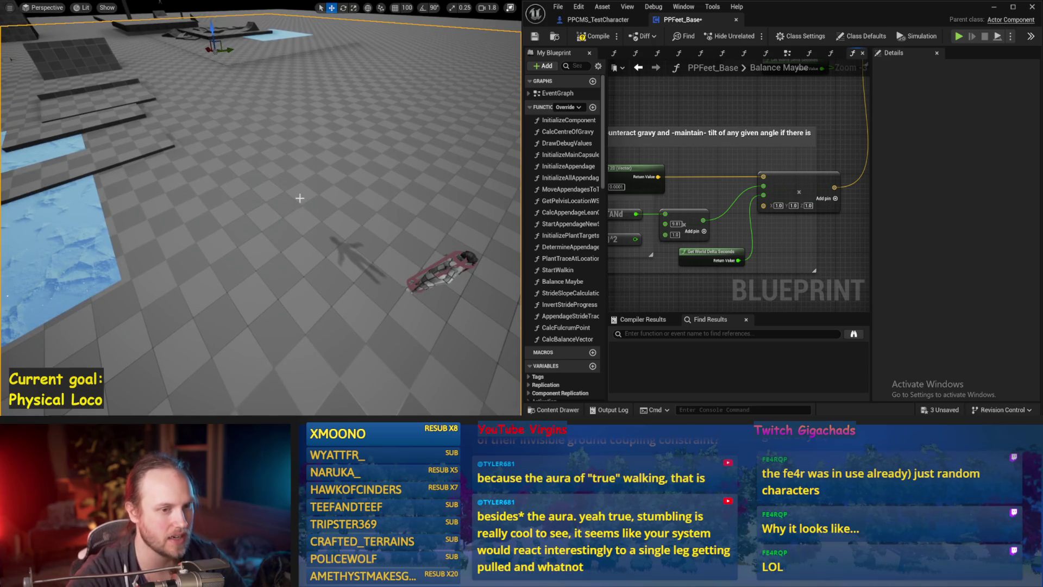
key(alt+s)
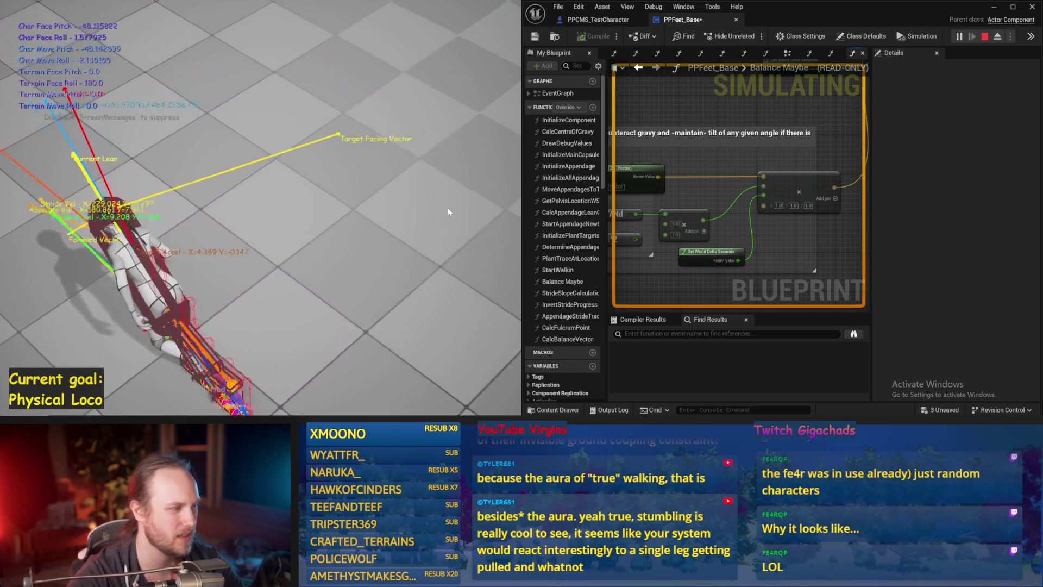
key(Escape)
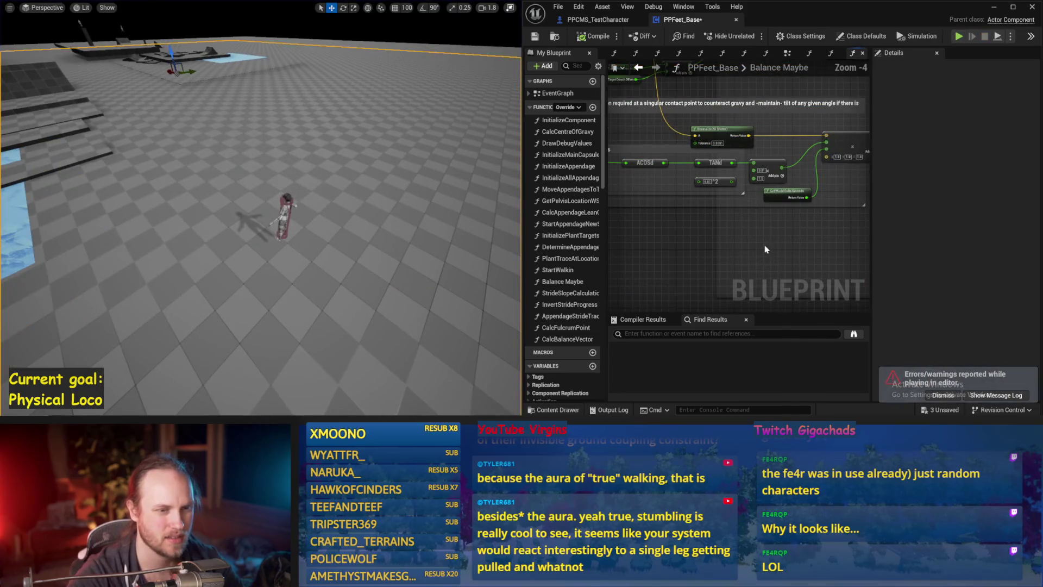
key(ctrl+s)
Dismiss the errors and warnings notice, return to the Counteract Torque nodes, and select the character
drag(765, 249, 782, 262)
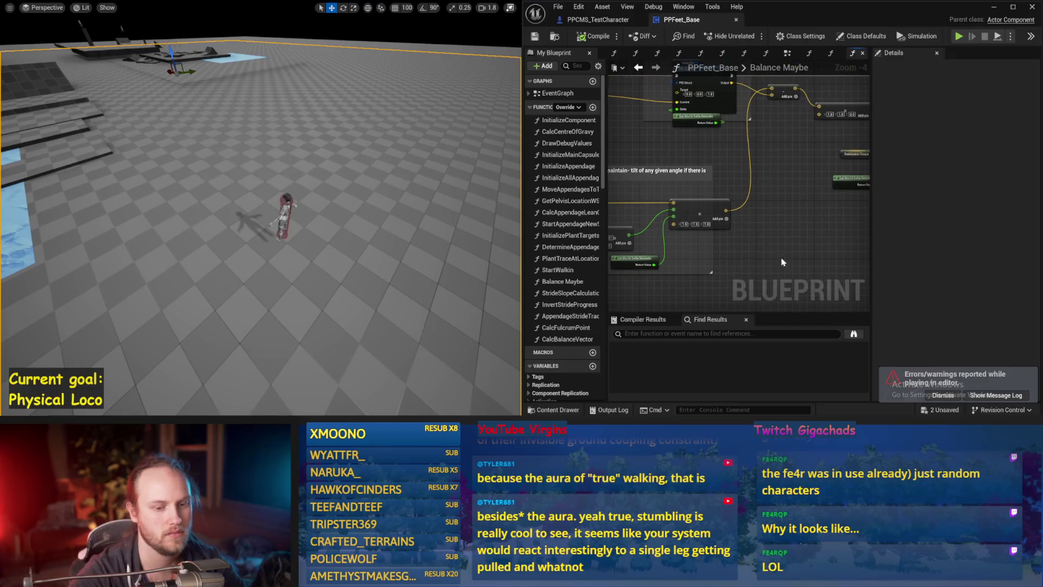
click(950, 397)
drag(771, 219, 744, 242)
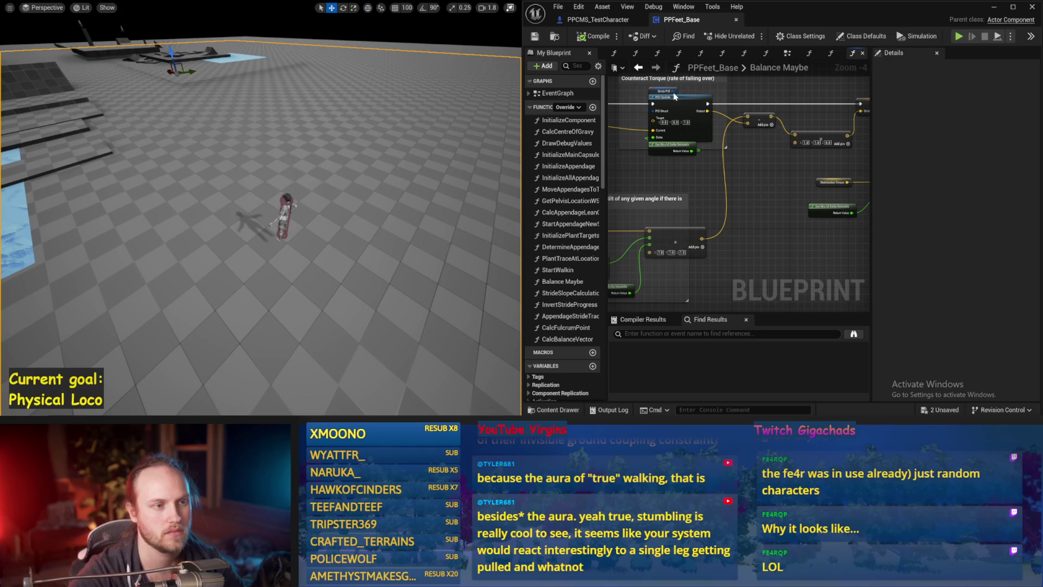
drag(711, 279, 774, 246)
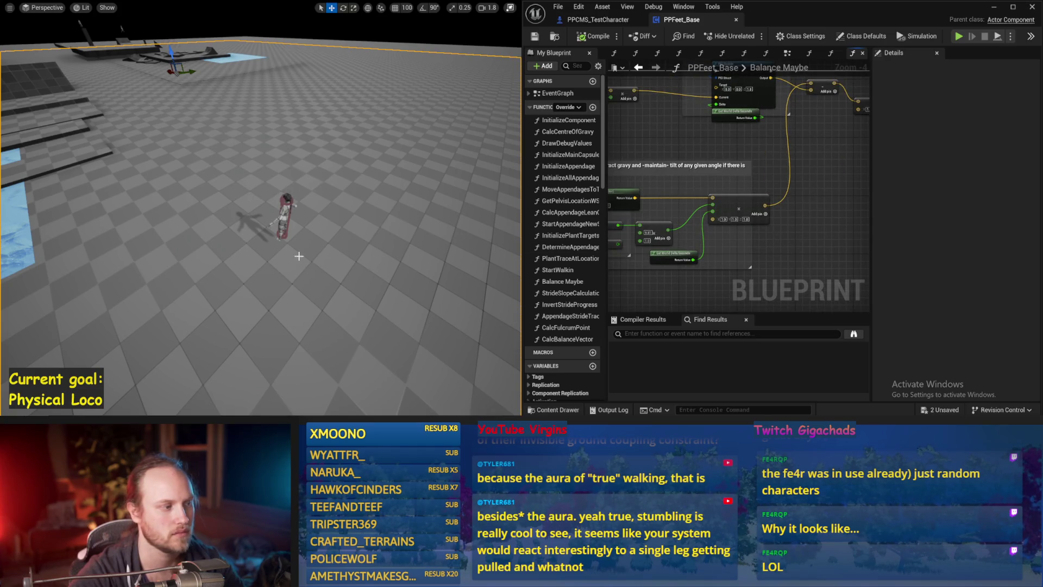
click(285, 218)
Tilt the physics character with the rotate gizmo and simulate from that pose
key(f)
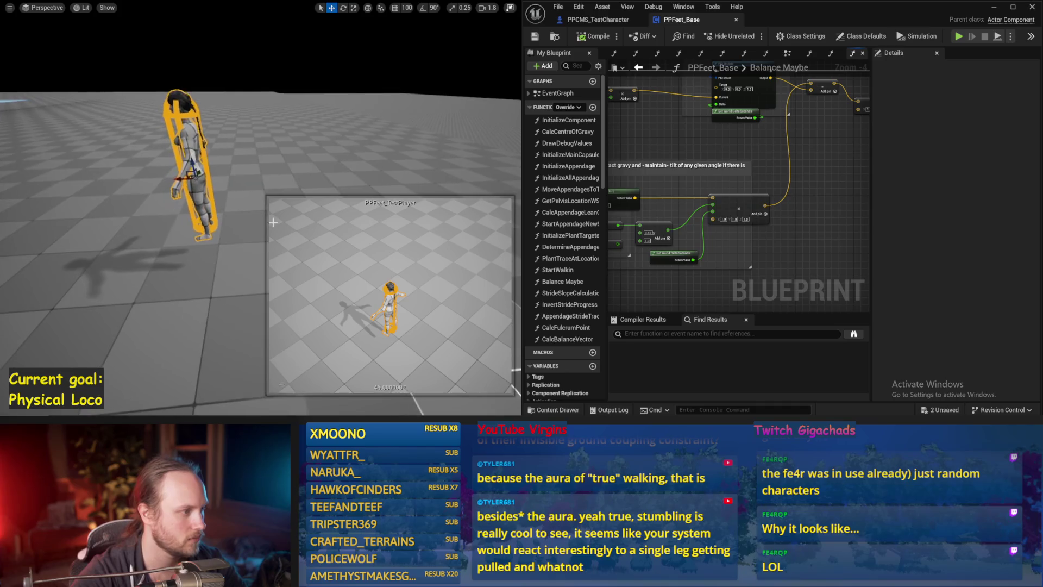
key(e)
mouse_move(201, 174)
mouse_down()
mouse_move(201, 151)
mouse_move(274, 90)
mouse_up()
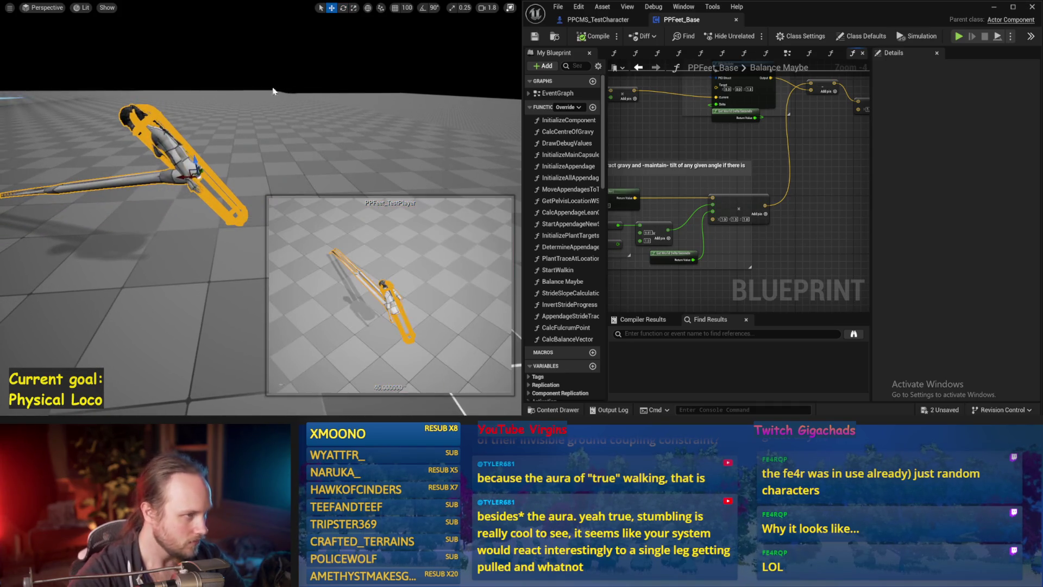
key(alt+s)
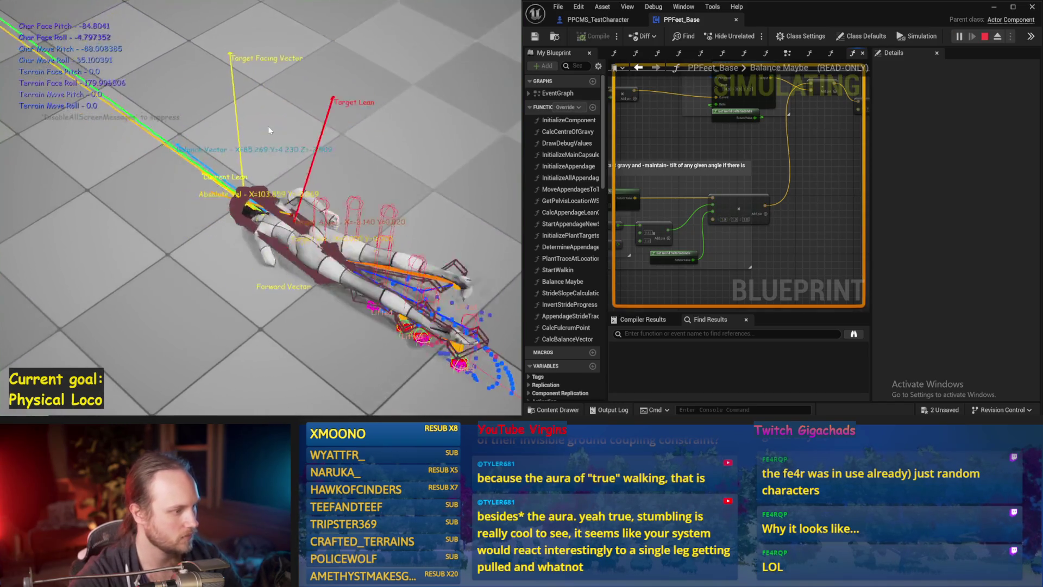
key(Escape)
scroll(667, 253, up, 1)
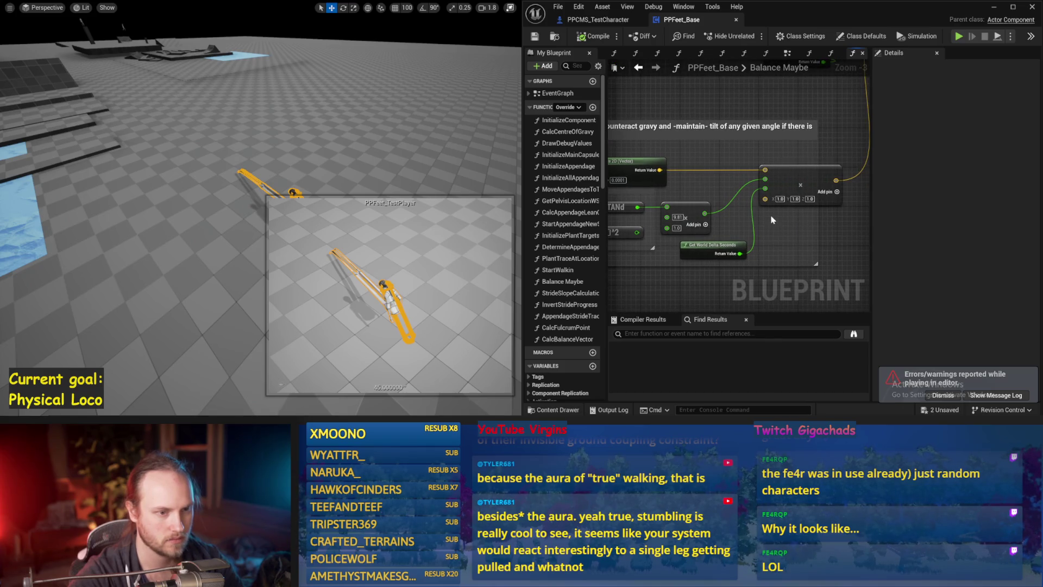
scroll(702, 203, down, 1)
Wire the Add node's output into both float inputs and simulate
drag(621, 126, 683, 170)
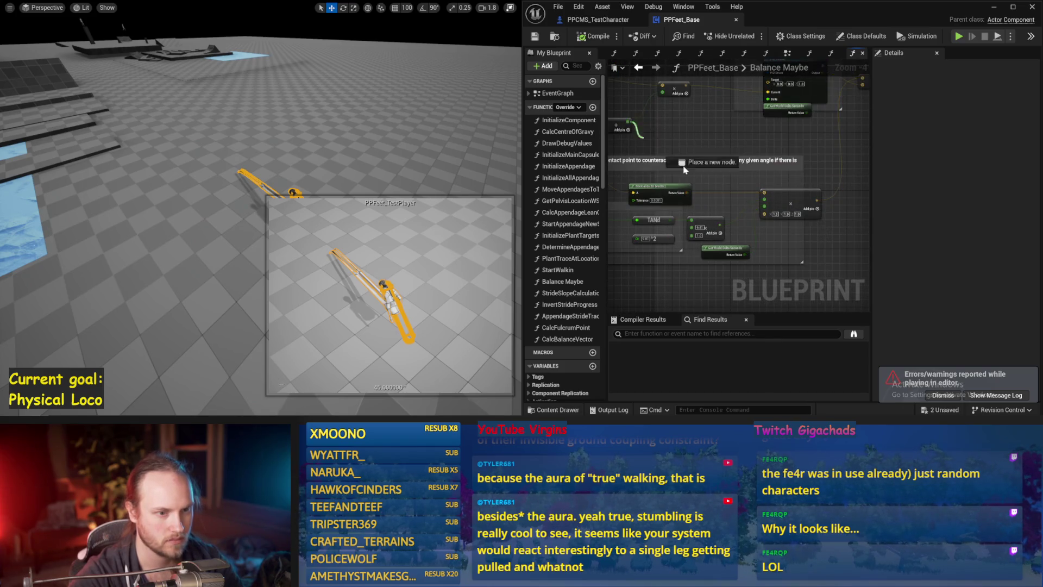
drag(765, 216, 765, 215)
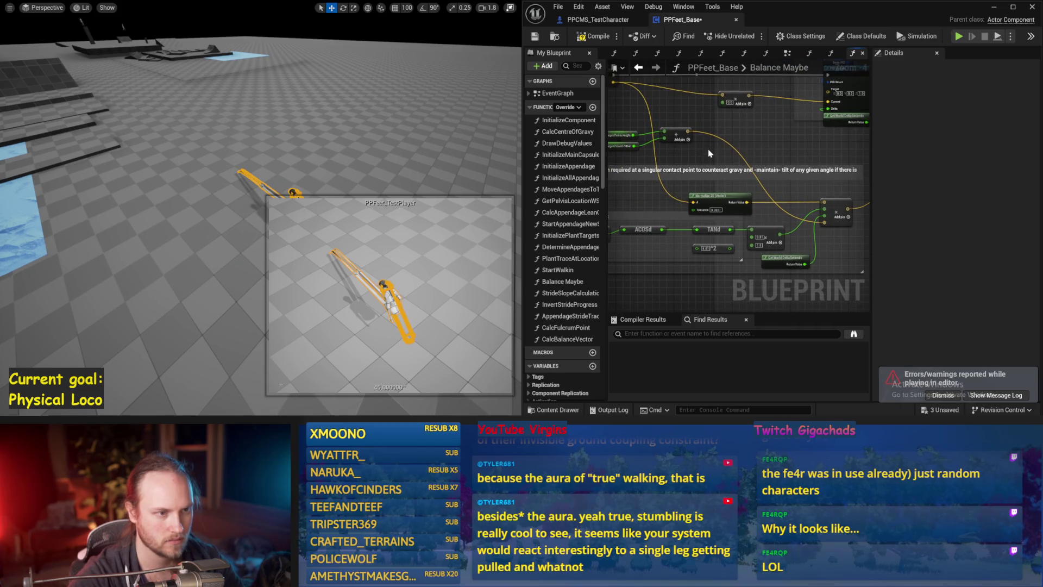
drag(688, 132, 694, 144)
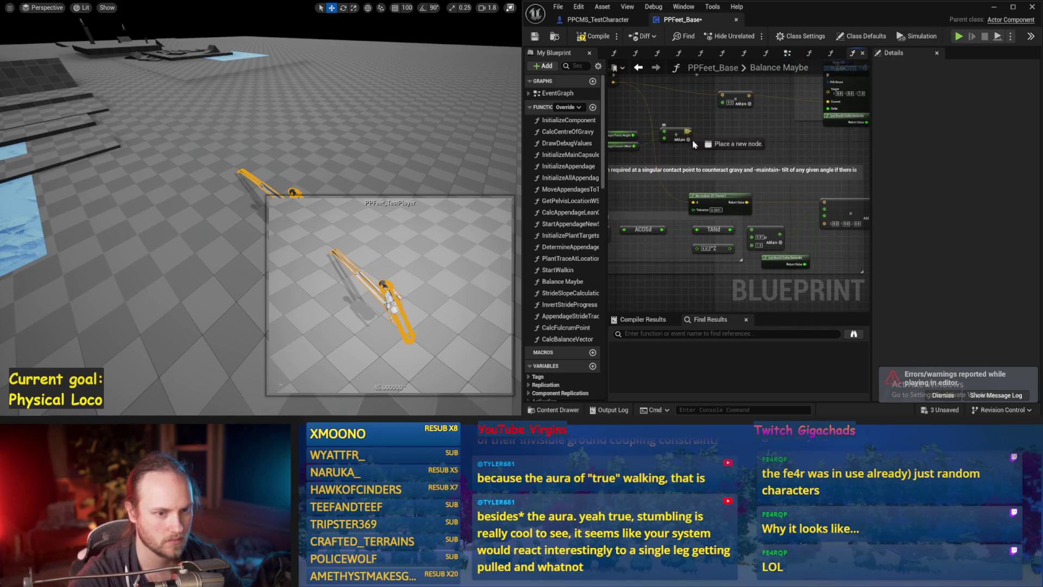
drag(827, 226, 827, 226)
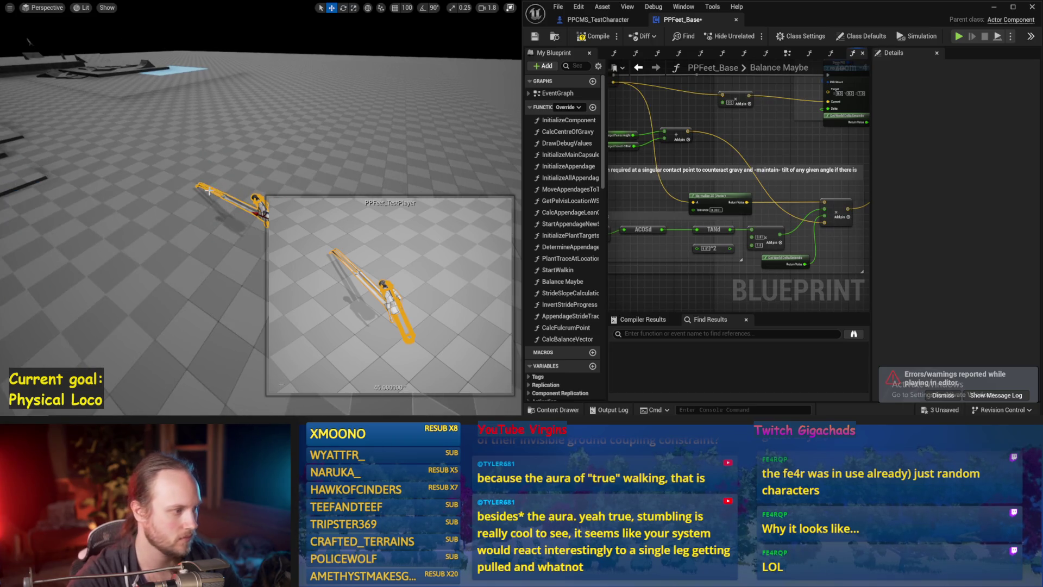
key(alt+s)
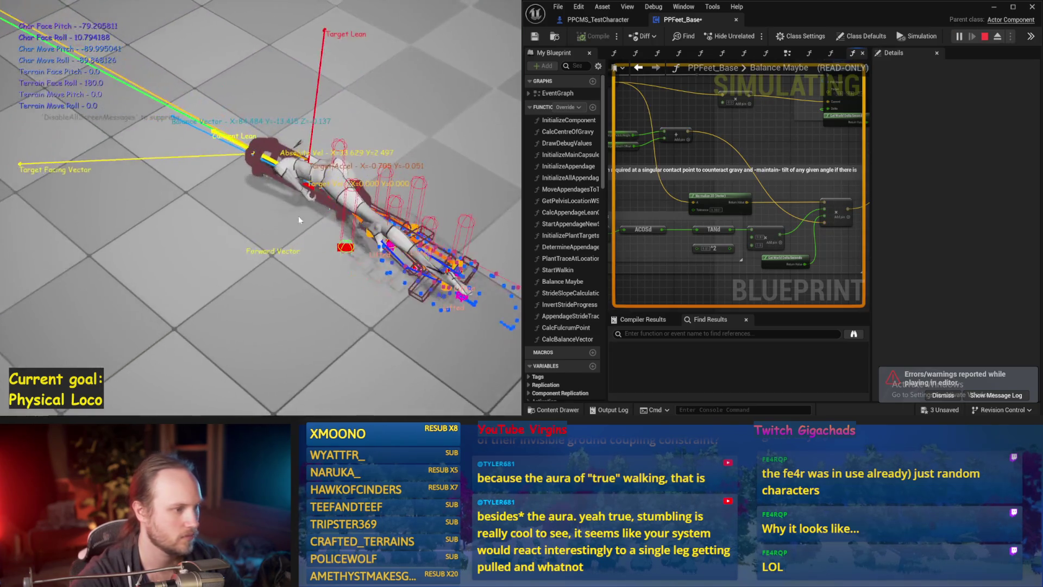
key(Escape)
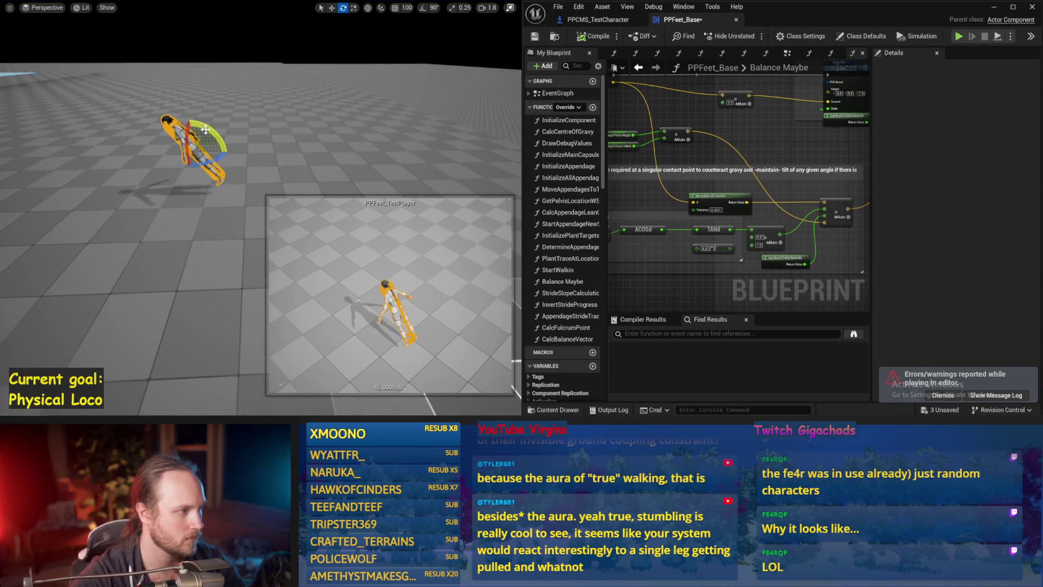
Rerun the play test several times, reselecting and framing the character
key(alt+p)
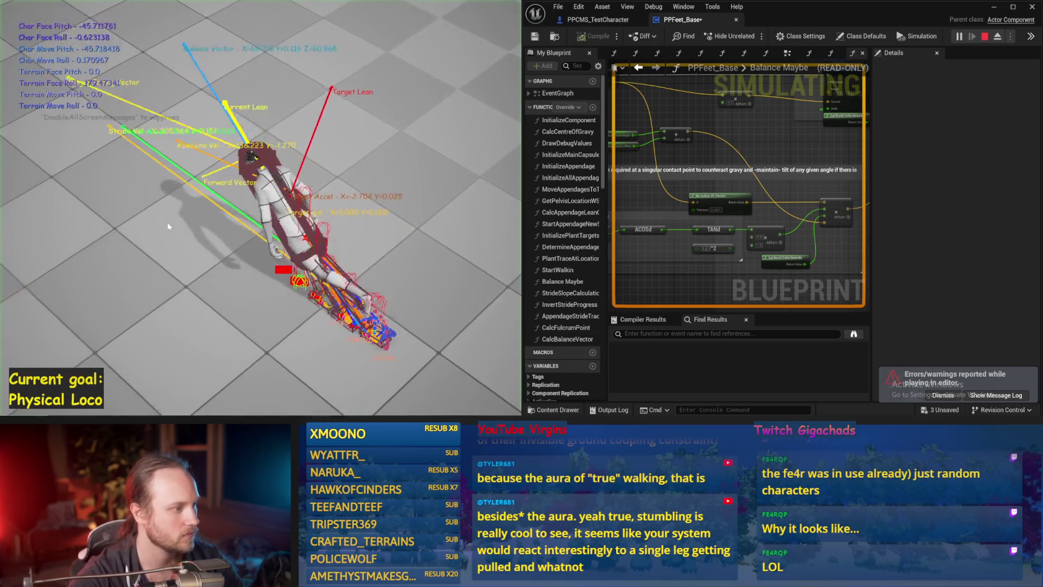
key(Escape)
key(alt+p)
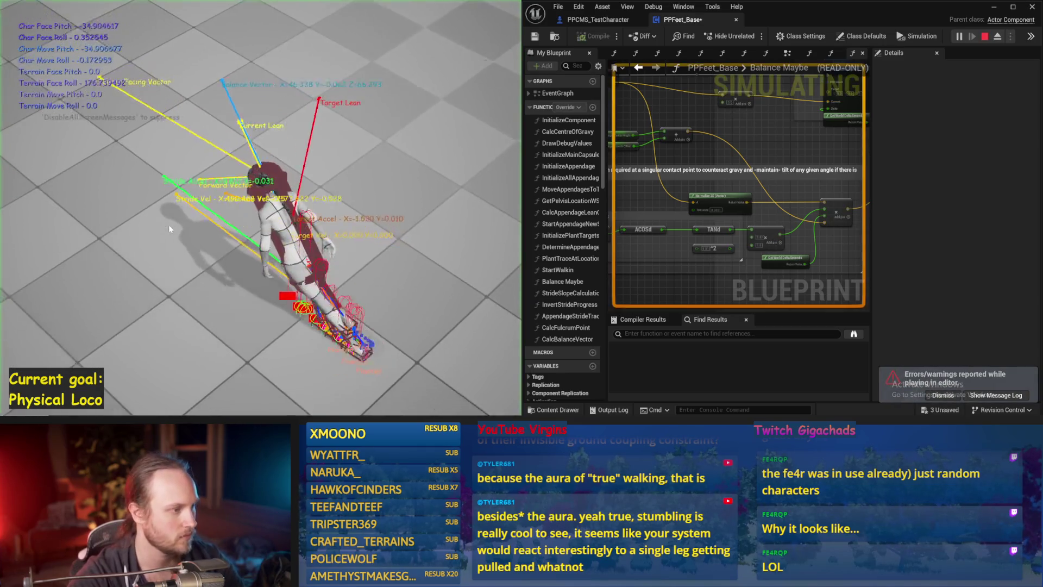
key(Escape)
click(274, 209)
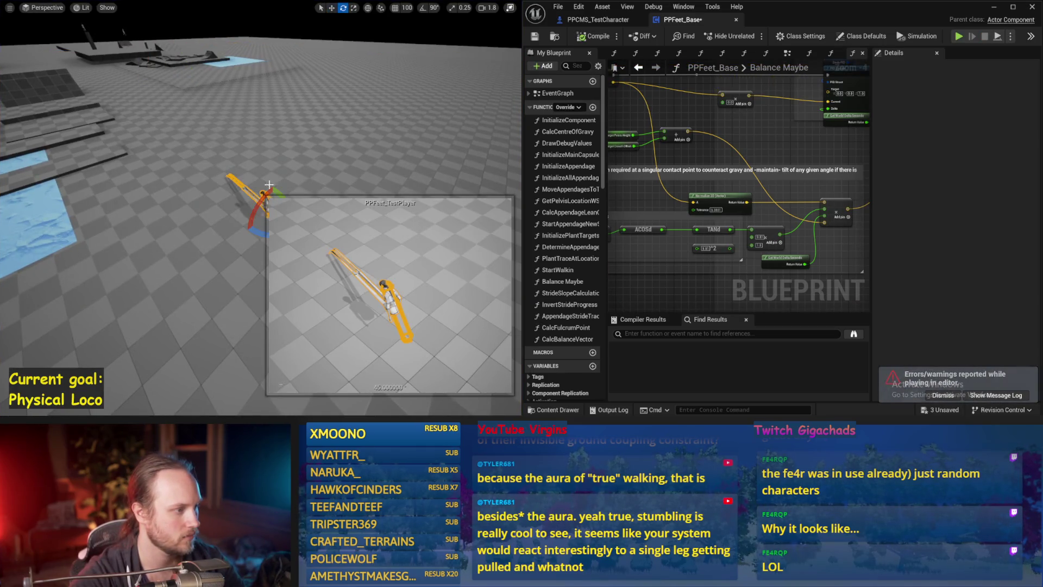
key(f)
key(alt+p)
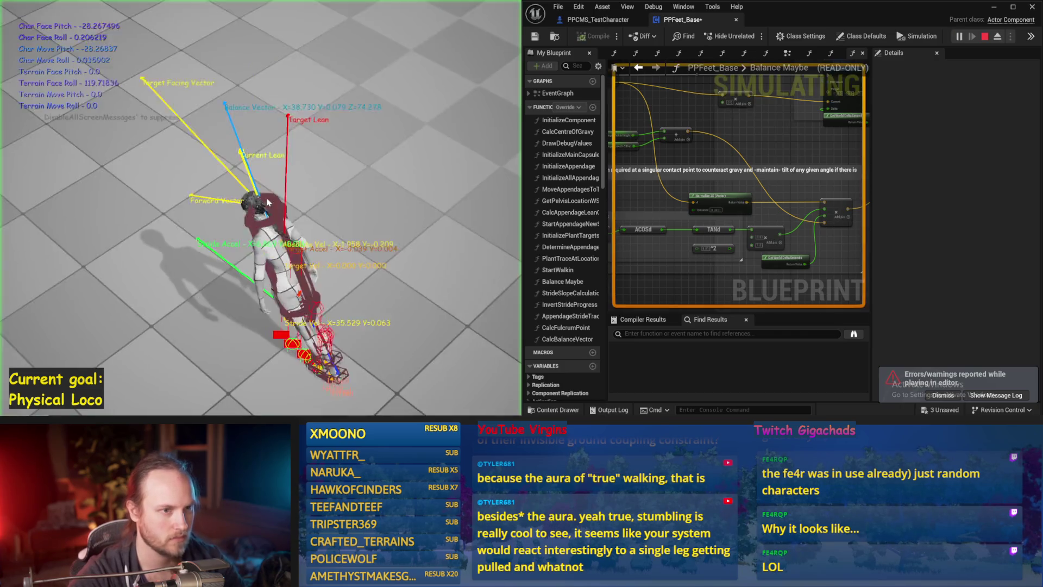
key(Escape)
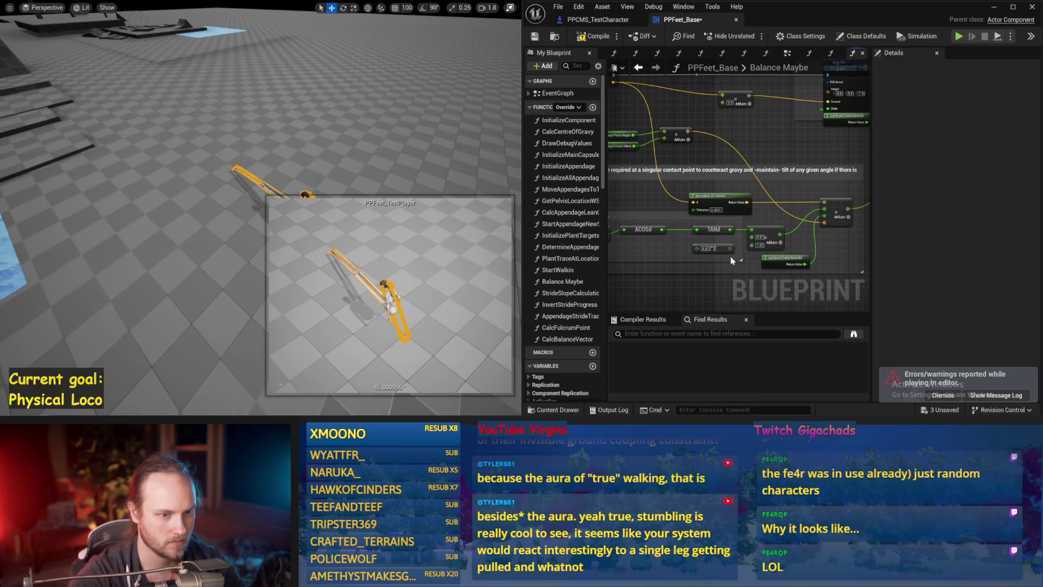
Play-test three more times from the starting pose
scroll(759, 246, up, 2)
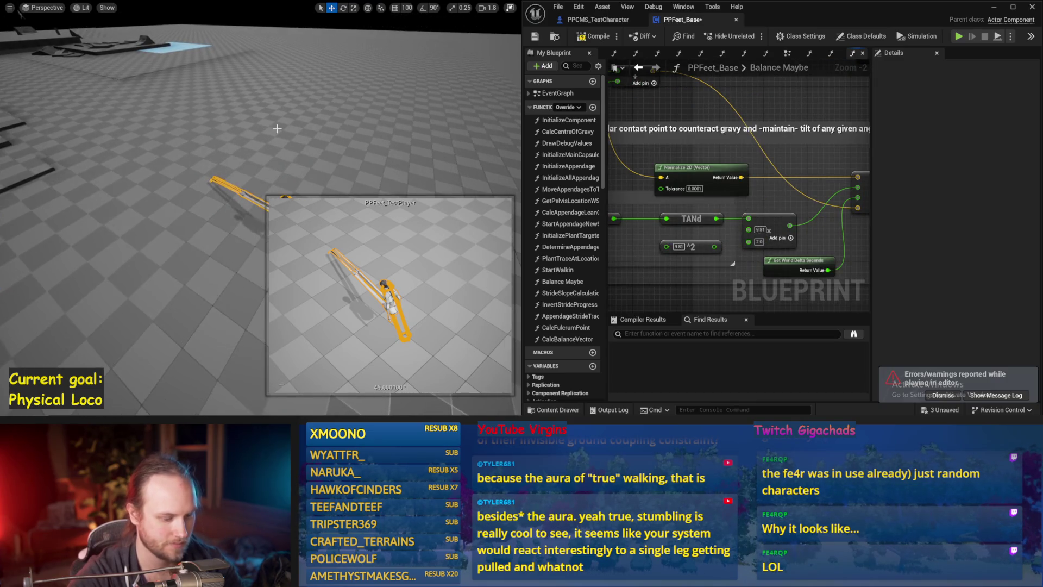
key(alt+p)
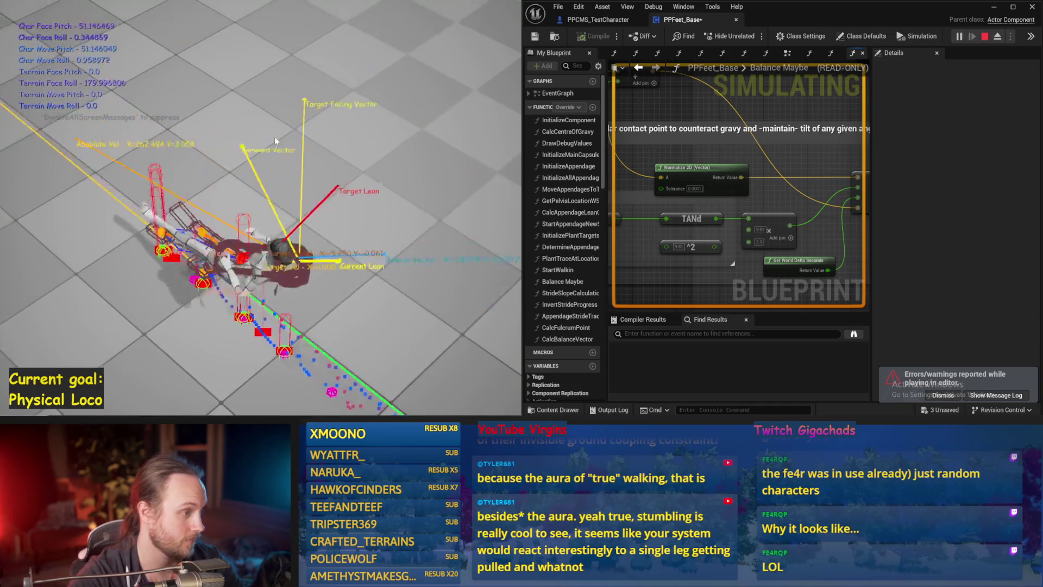
key(Escape)
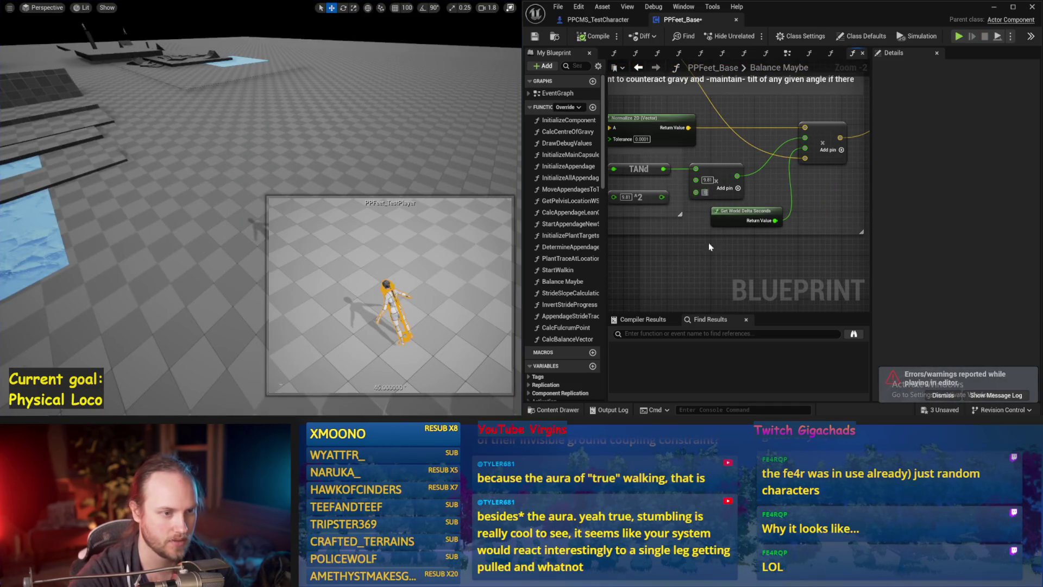
key(alt+p)
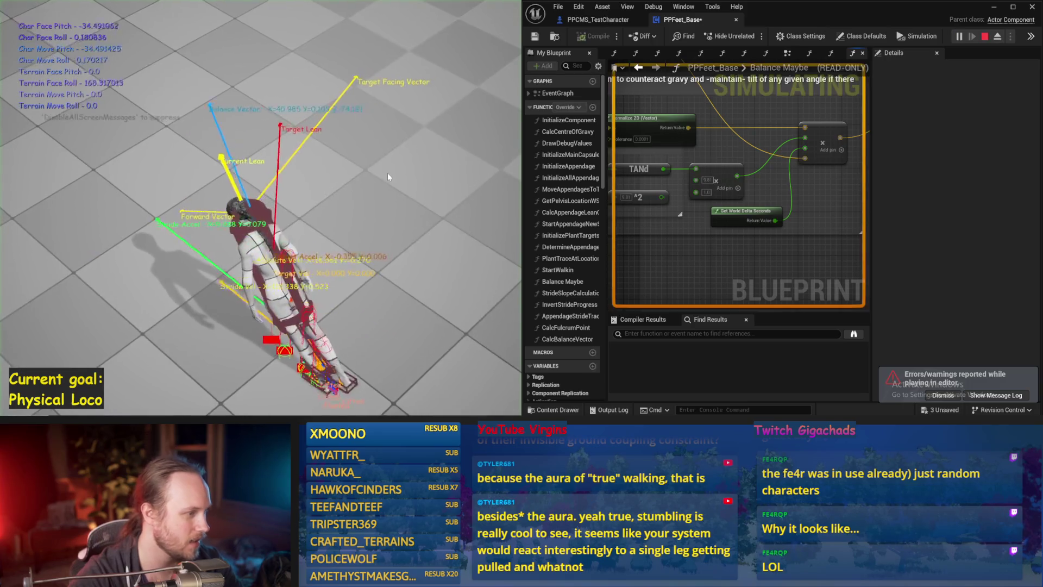
key(Escape)
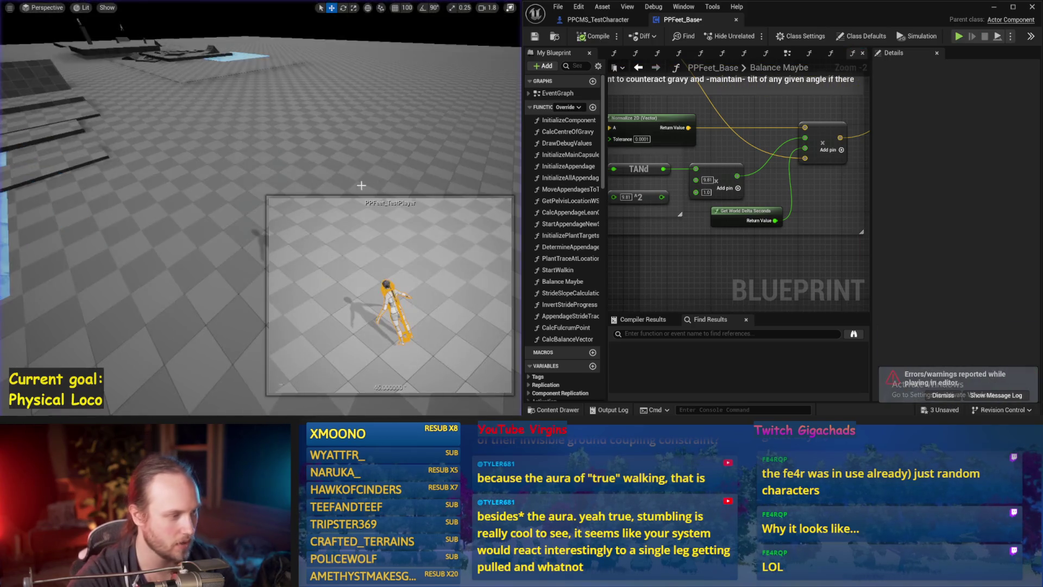
key(alt+p)
key(Escape)
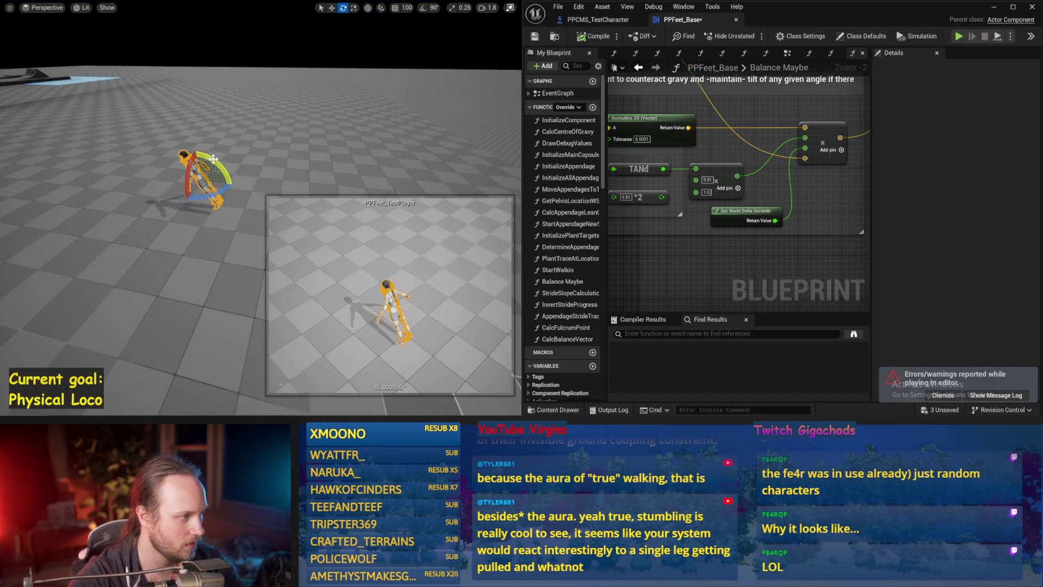
Tilt the character about 8 degrees and test, then rotate it upright and simulate
drag(213, 158, 117, 174)
key(alt+p)
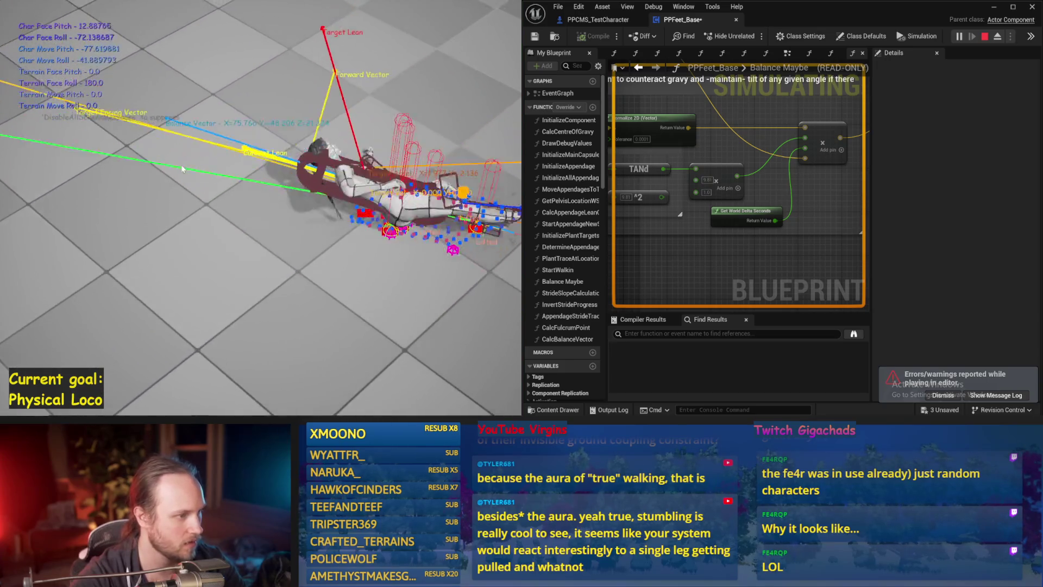
key(Escape)
scroll(754, 184, down, 1)
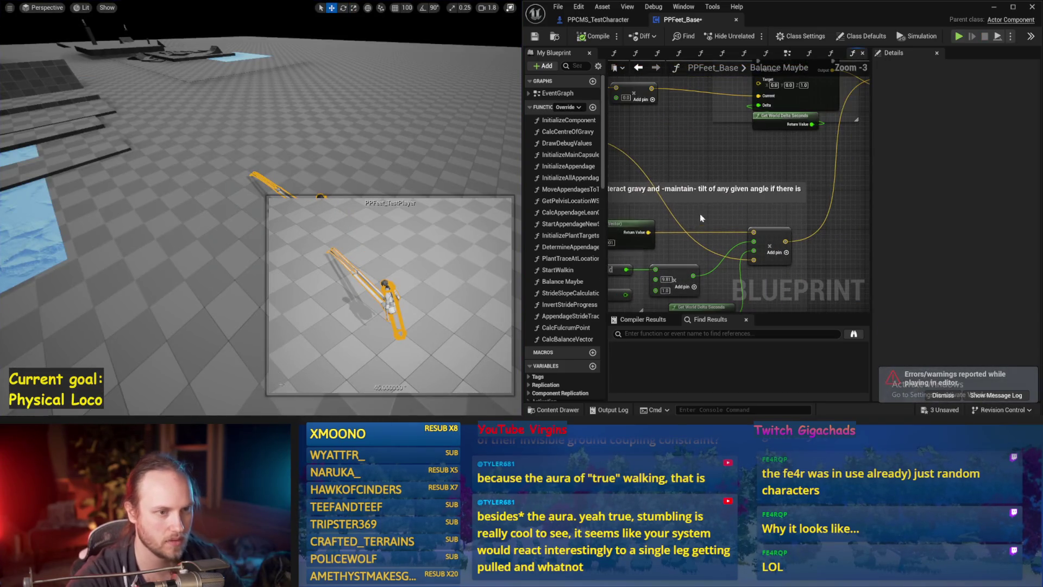
key(f)
key(e)
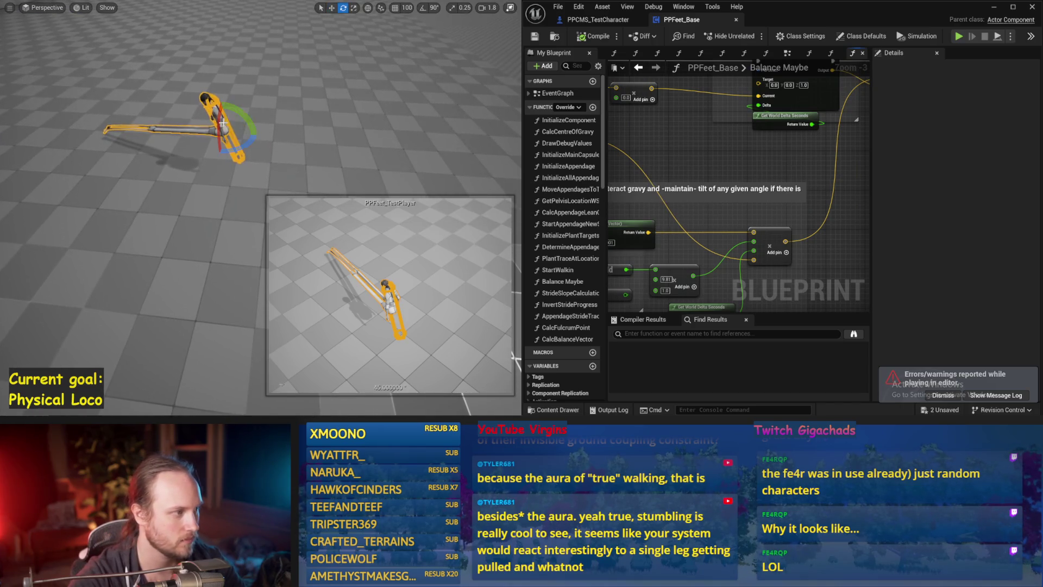
drag(239, 112, 239, 111)
key(alt+s)
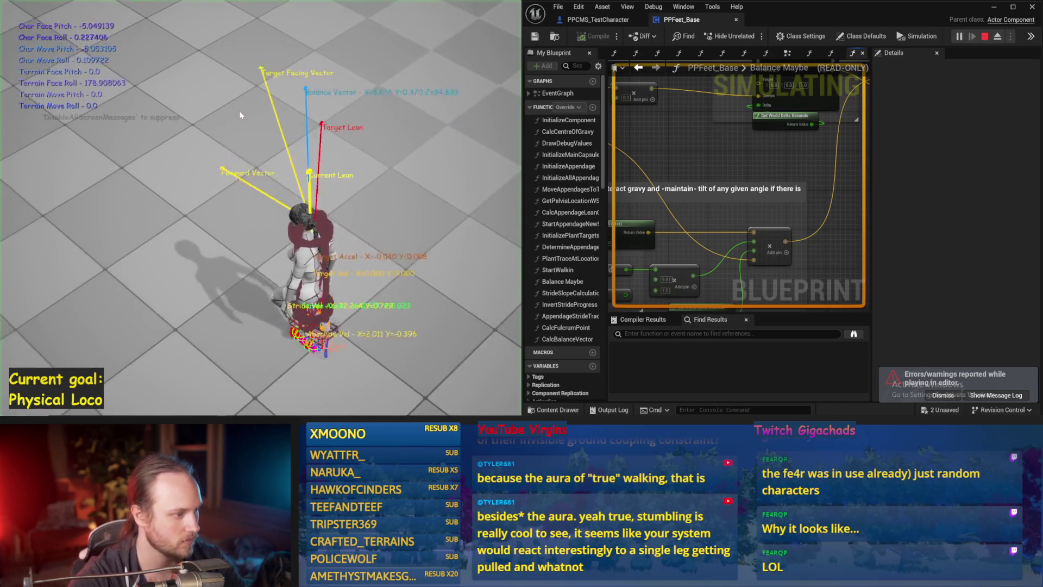
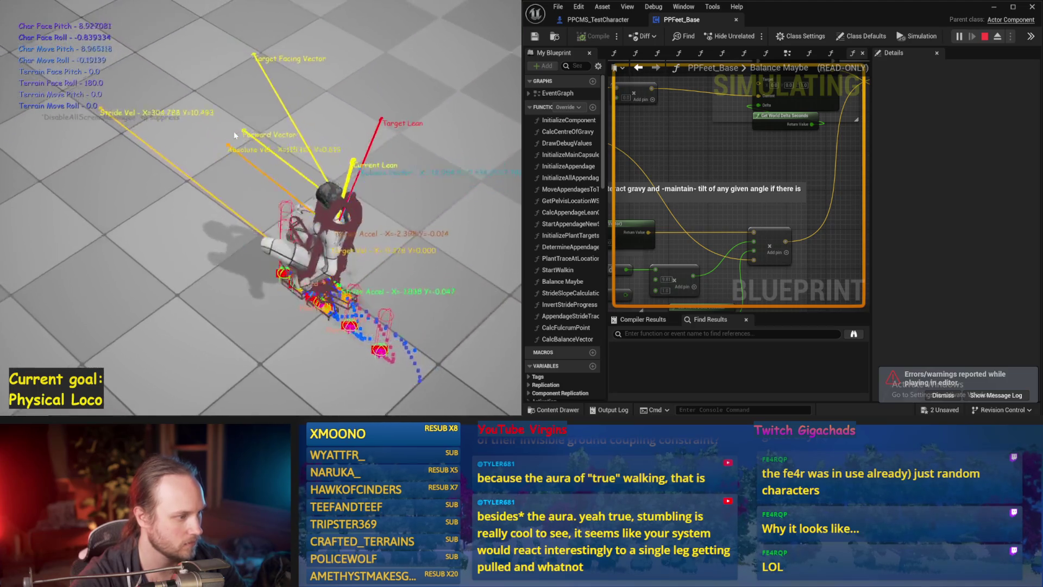
Run a baseline simulation of the character near the PID Update node and save PPFeet_Base
key(Escape)
drag(640, 222, 653, 178)
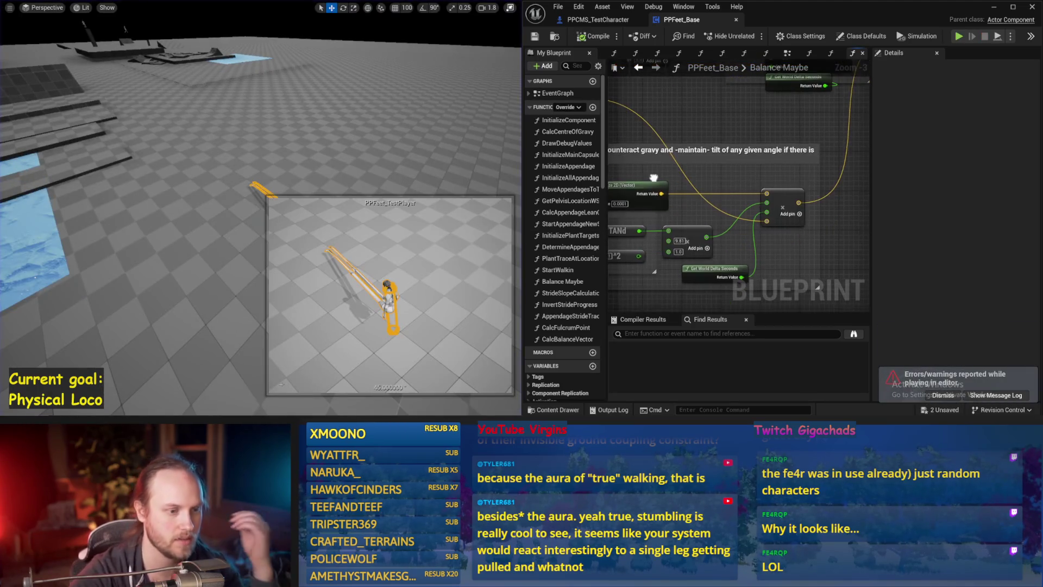
mouse_move(704, 267)
mouse_down()
mouse_move(706, 218)
mouse_move(830, 142)
mouse_move(707, 205)
mouse_up()
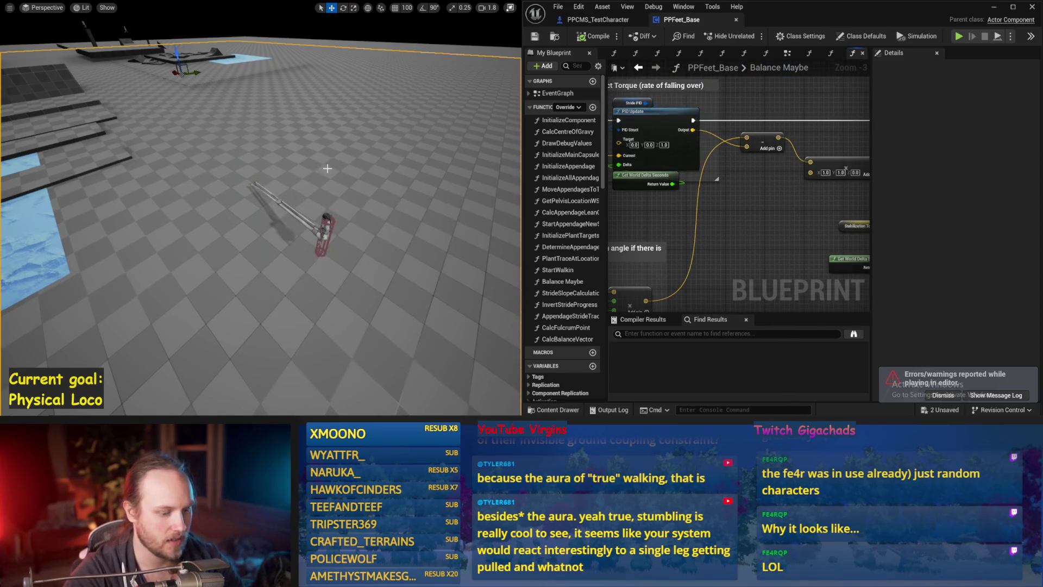
key(alt+s)
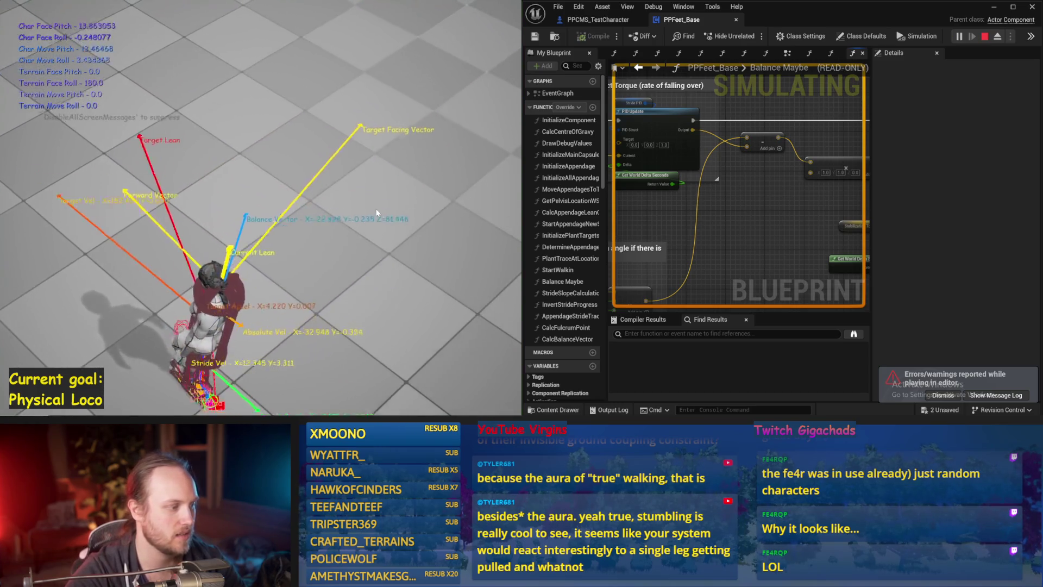
key(Escape)
key(ctrl+s)
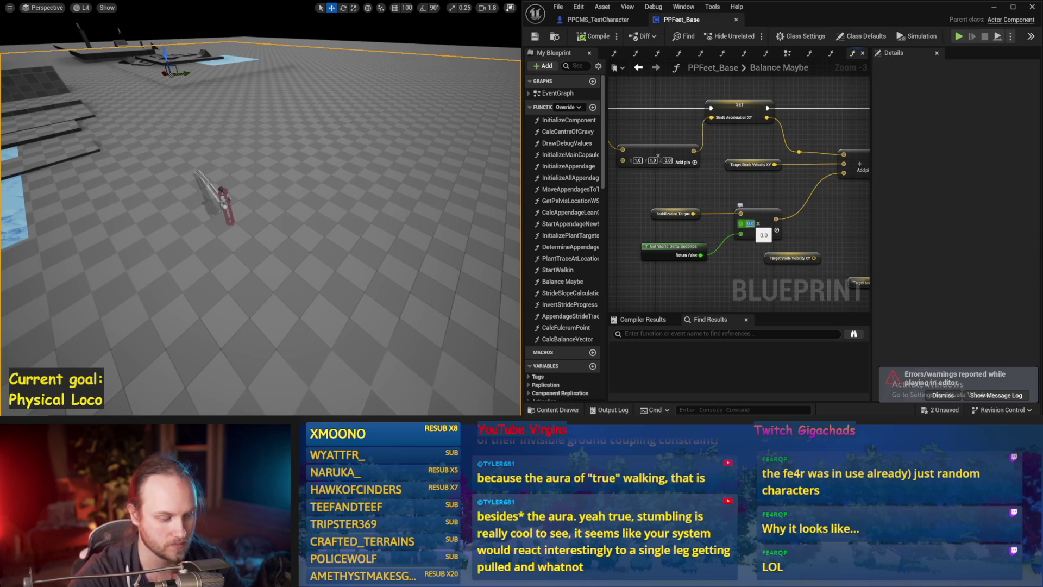
Set the Stabilization Torque multiplier to 100 and simulate the character twice
text(0)
drag(413, 206, 418, 203)
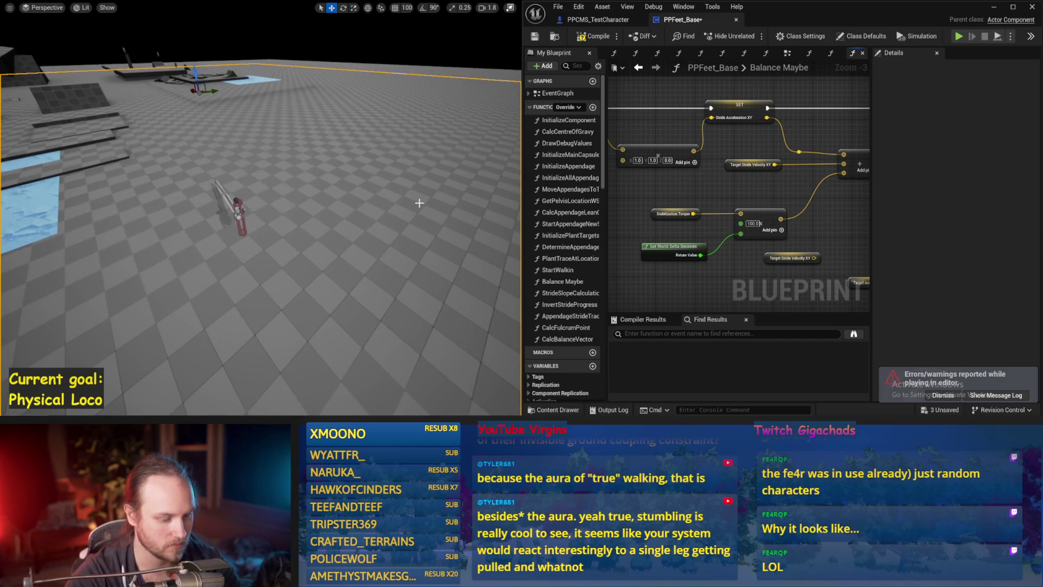
key(alt+s)
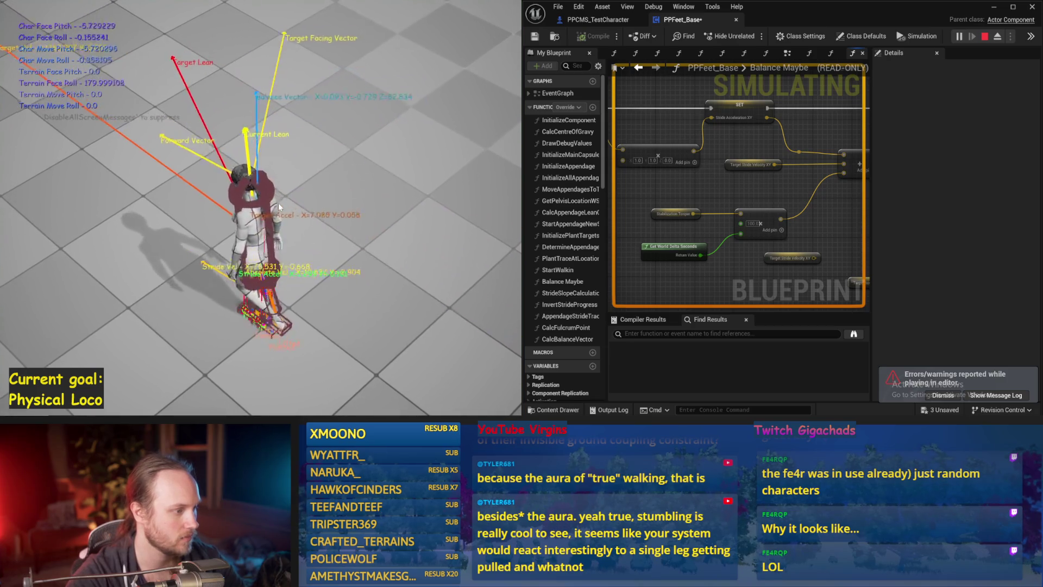
key(Escape)
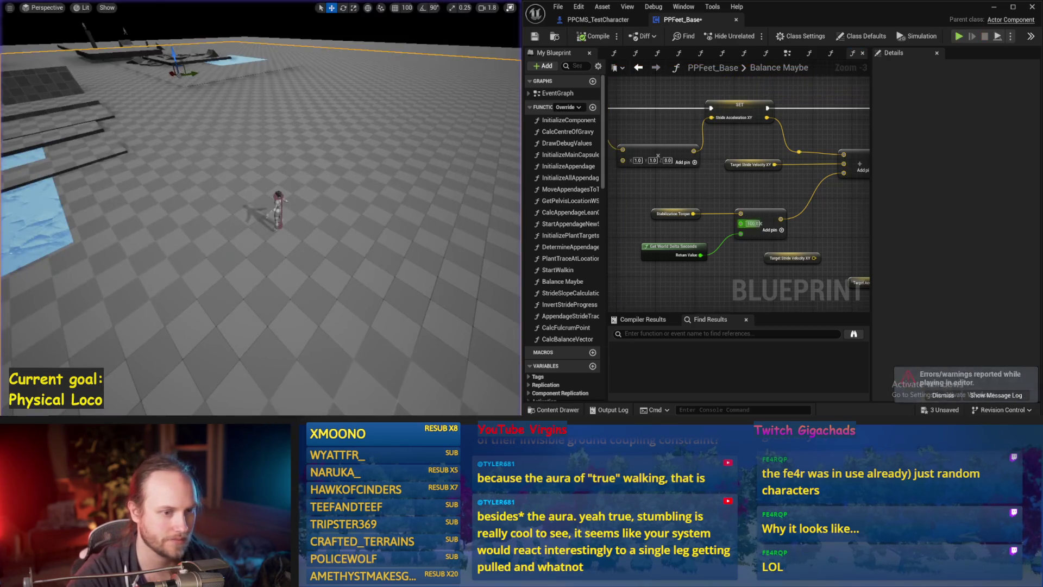
drag(367, 178, 379, 184)
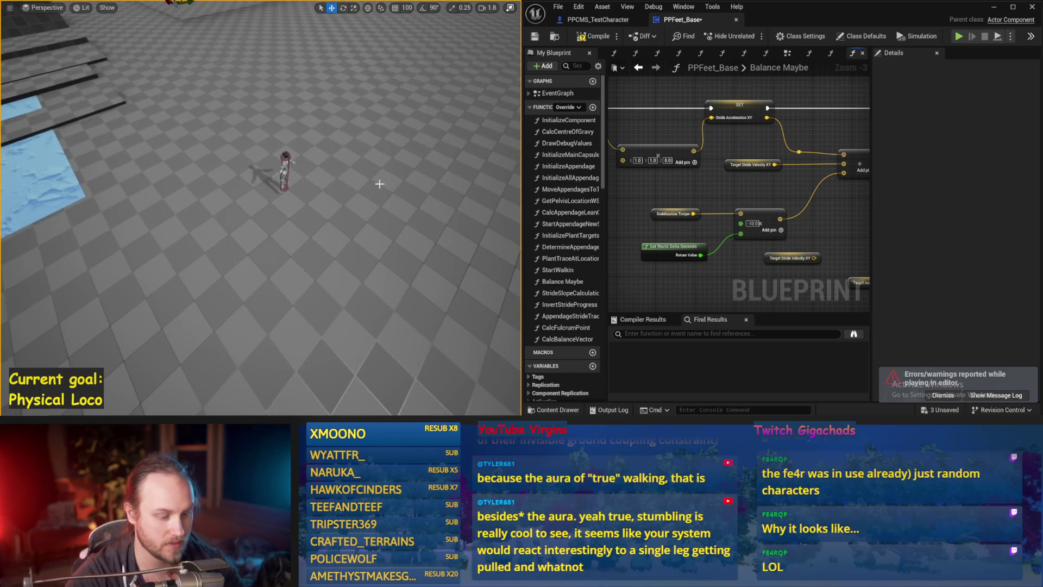
key(alt+s)
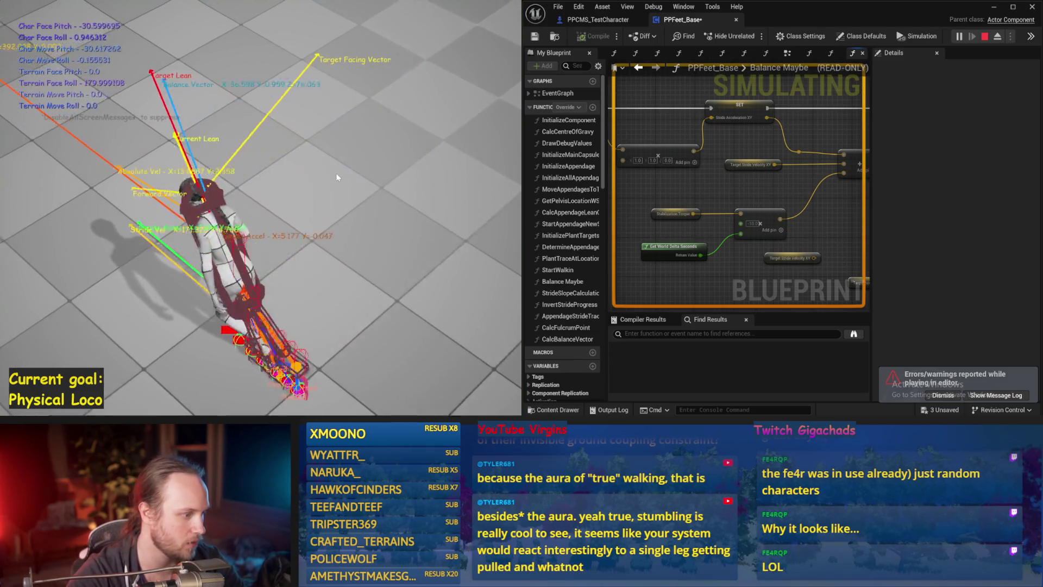
key(Escape)
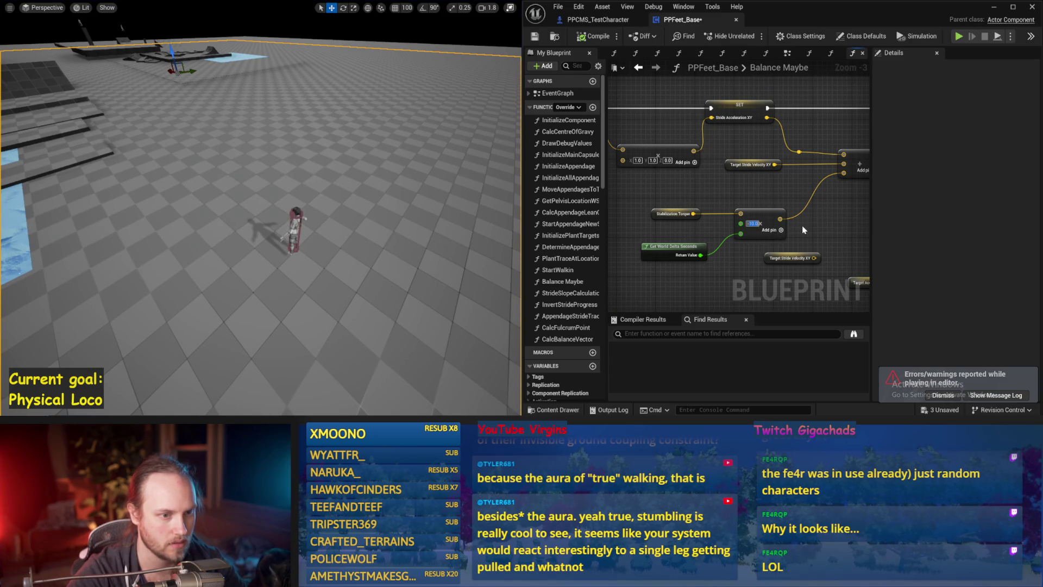
Try a -50.0 torque multiplier, simulate the character repeatedly, and save
text(-50)
key(Return)
drag(293, 212, 277, 202)
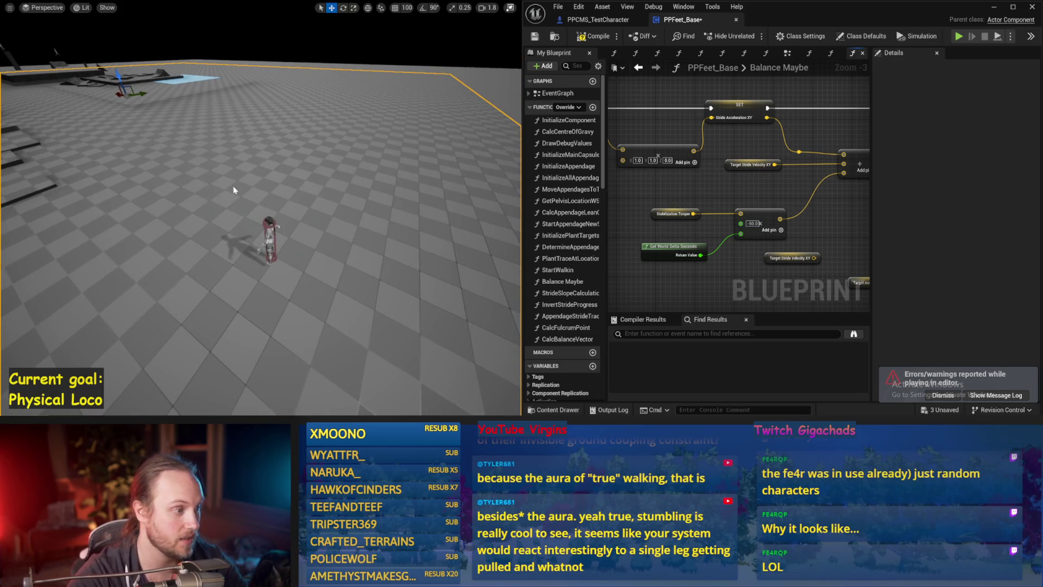
key(alt+s)
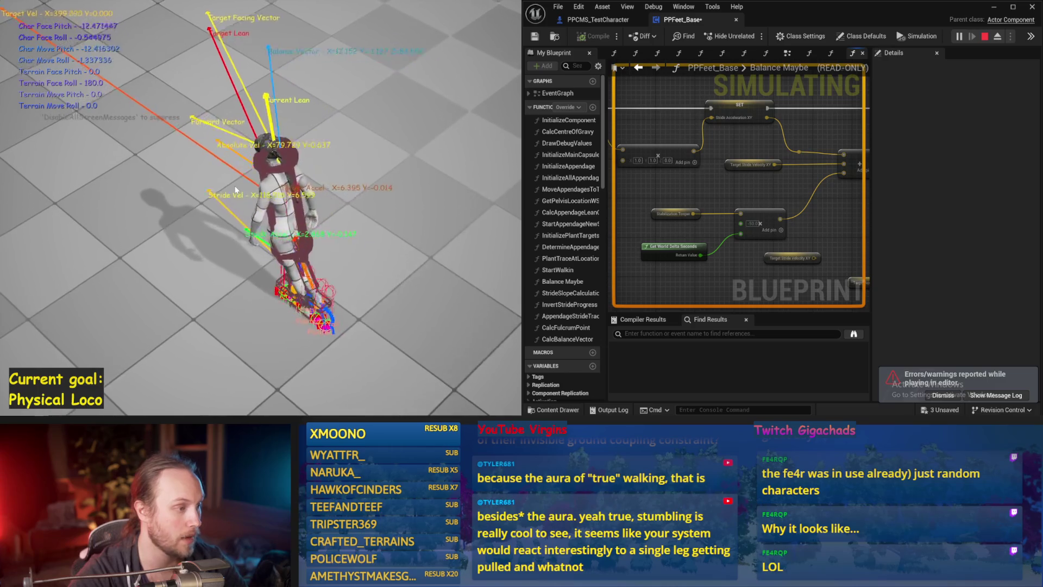
key(Escape)
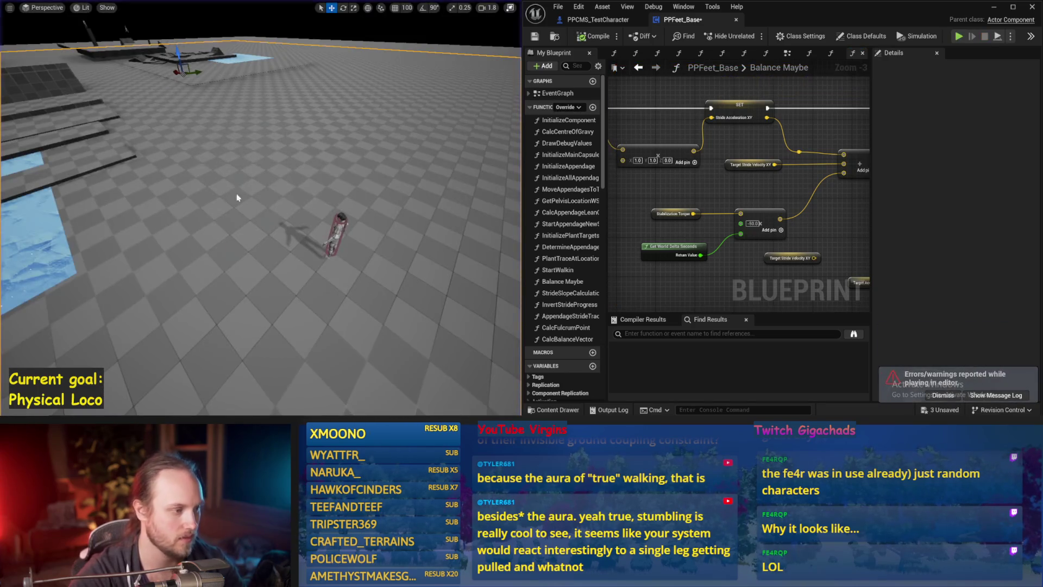
key(alt+s)
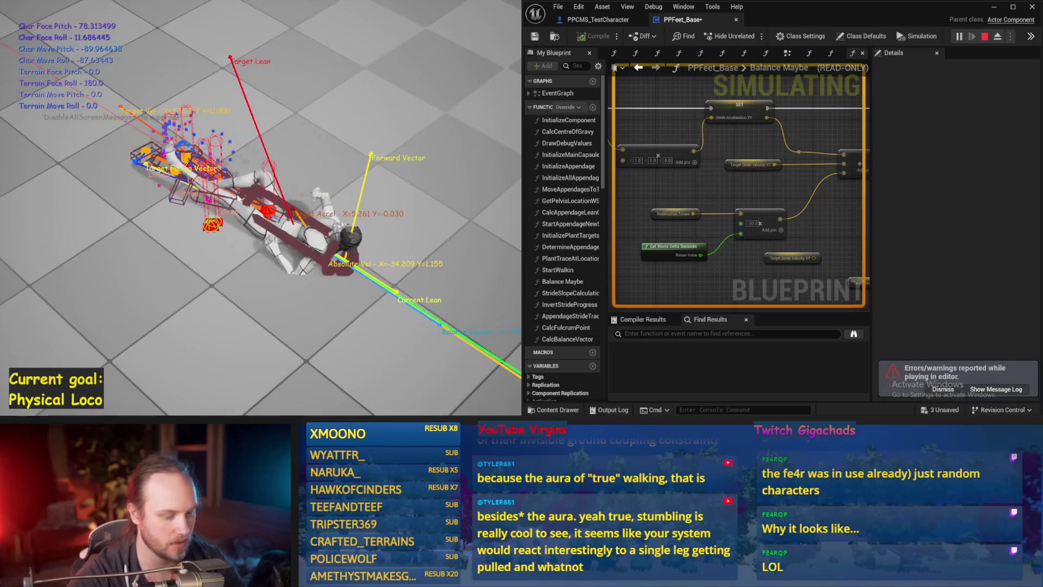
key(Escape)
key(alt+s)
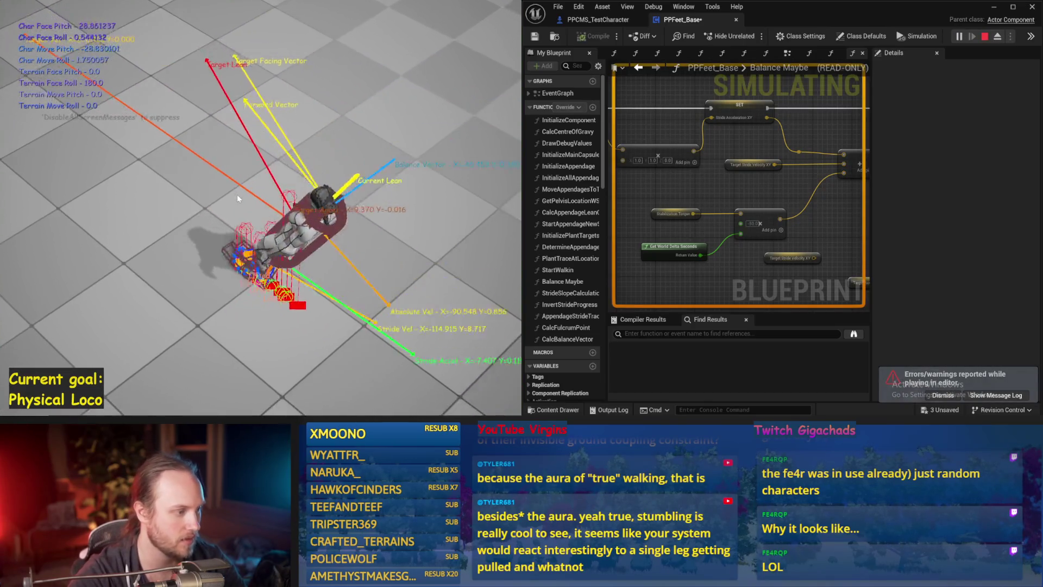
key(Escape)
key(ctrl+s)
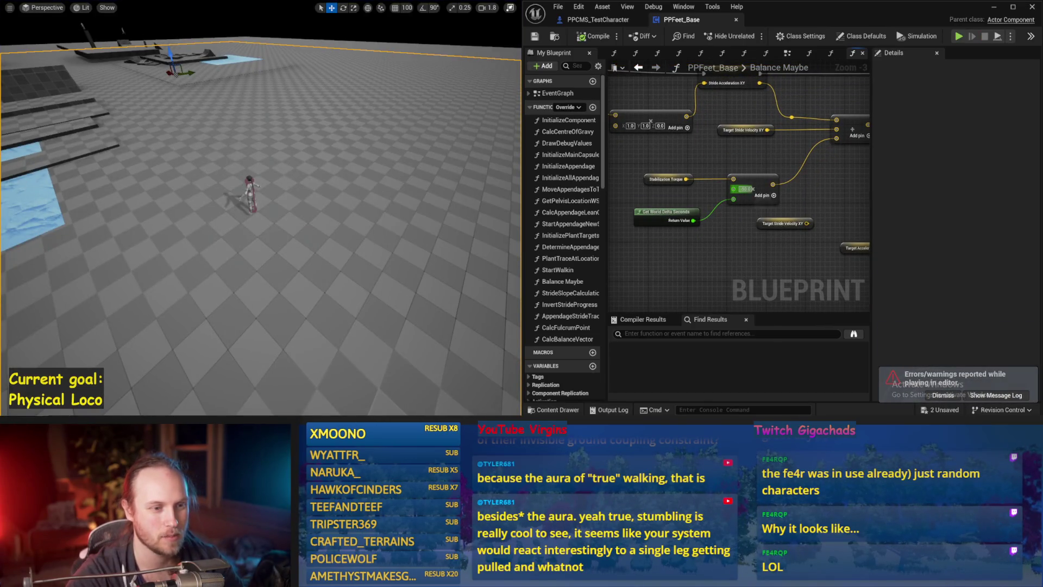
Restore the 100.0 torque multiplier and simulate the character twice
drag(256, 209, 289, 207)
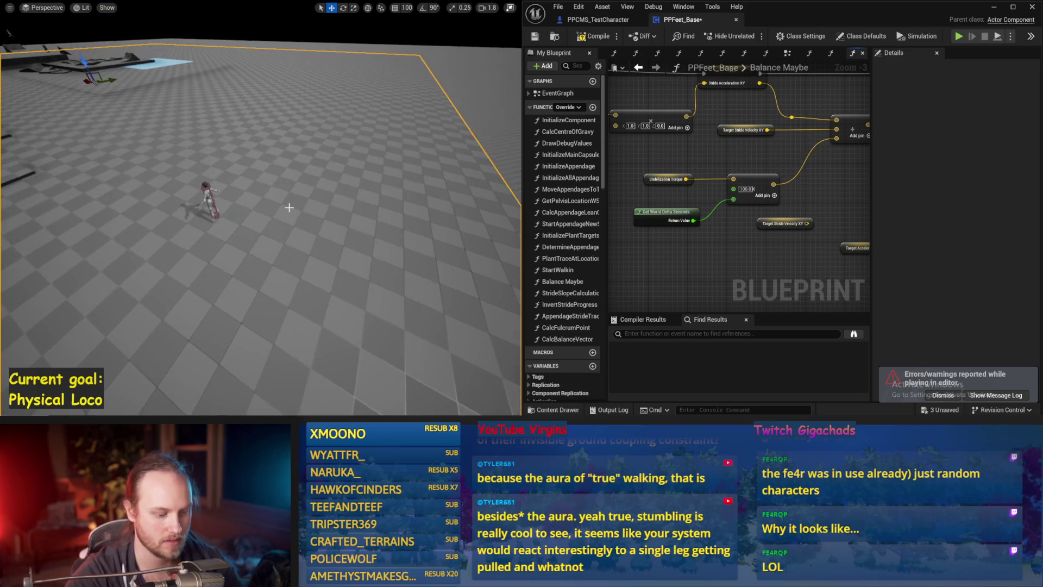
key(alt+s)
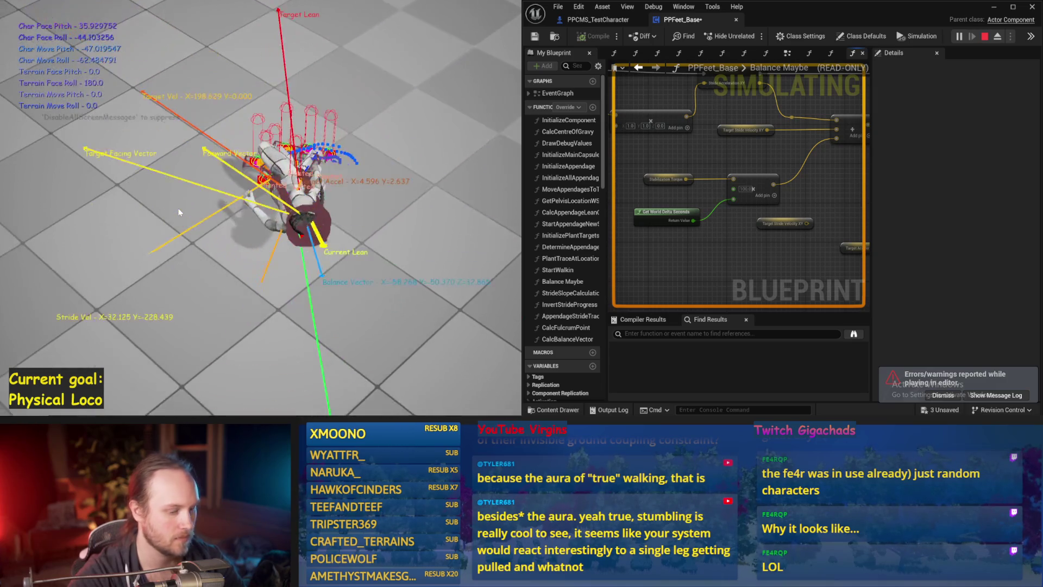
key(Escape)
key(alt+s)
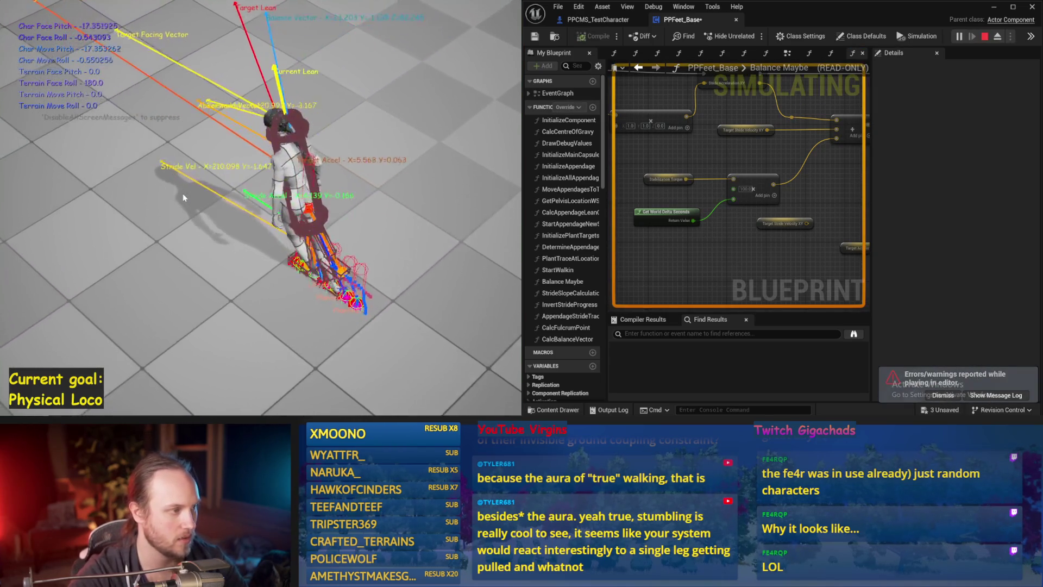
key(Escape)
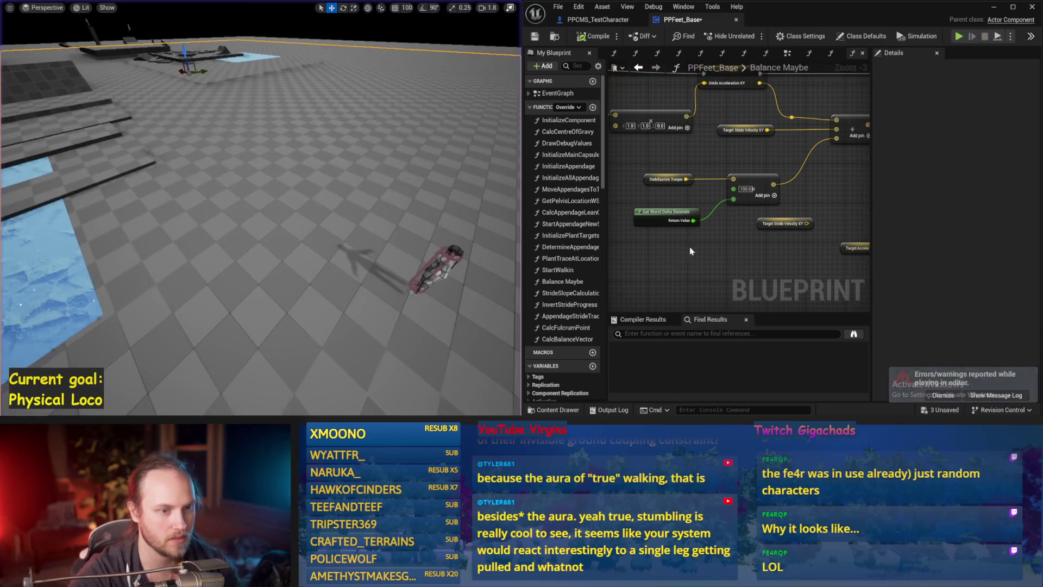
Show the Stride PID defaults: proportional 0.135, derivative 0.01
drag(686, 273, 716, 244)
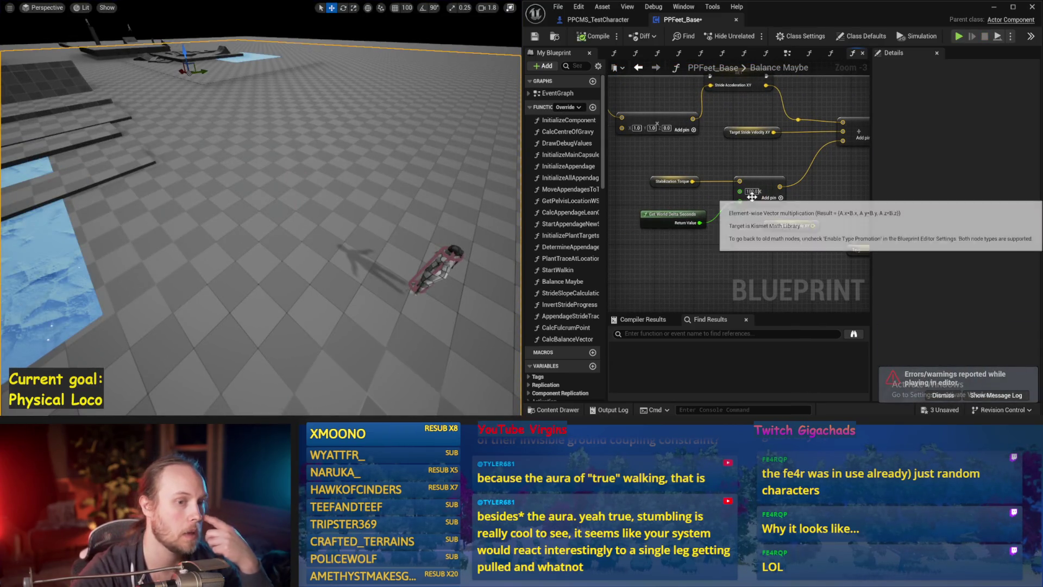
mouse_move(755, 193)
mouse_down()
mouse_move(843, 228)
mouse_move(833, 266)
mouse_up()
click(669, 135)
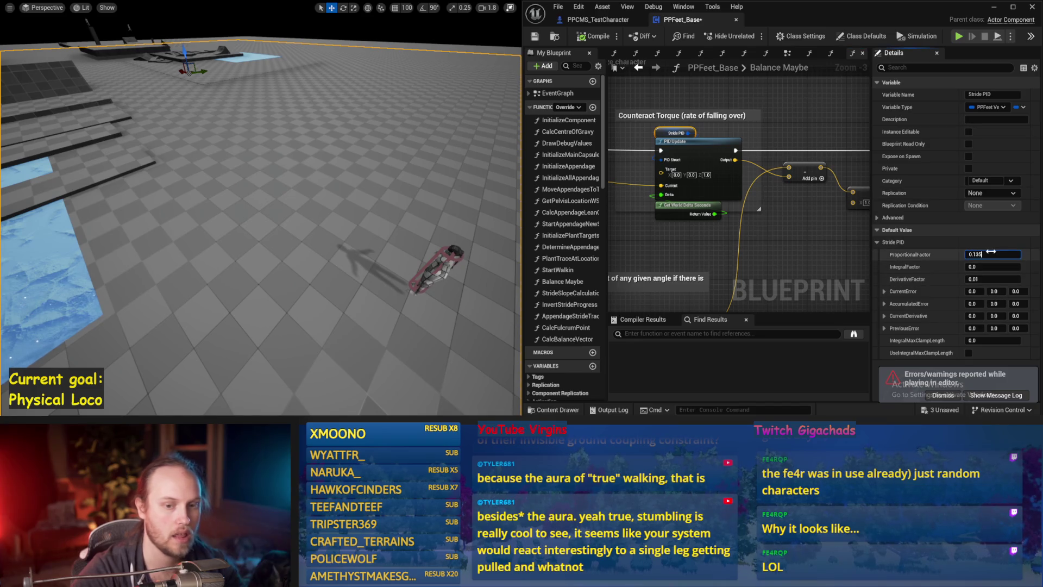
text(0.2)
Set Stride PID proportional 0.2, integral 0.0, derivative 0.2, simulating after each change
drag(362, 185, 364, 185)
key(alt+s)
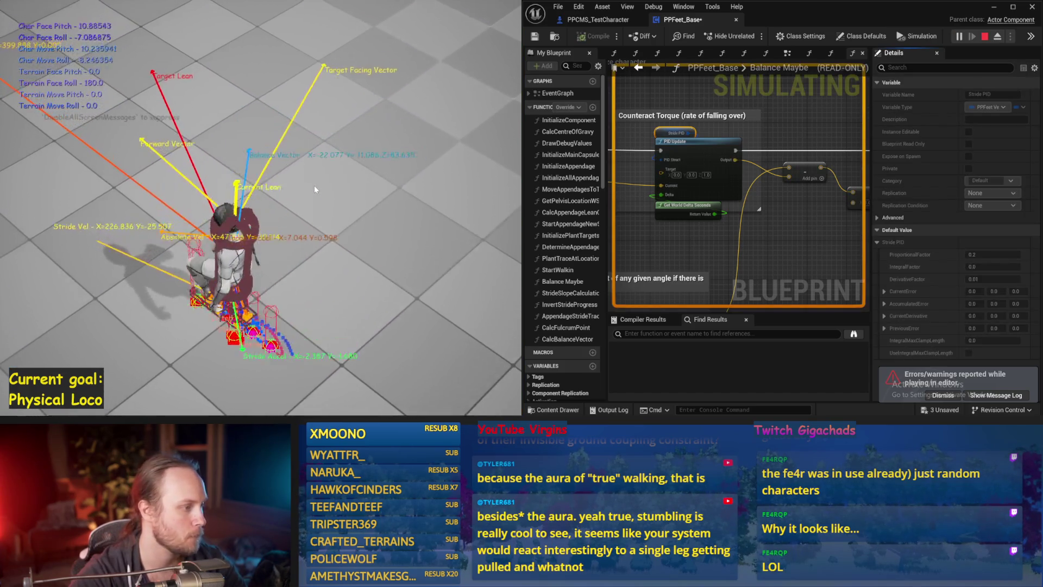
key(Escape)
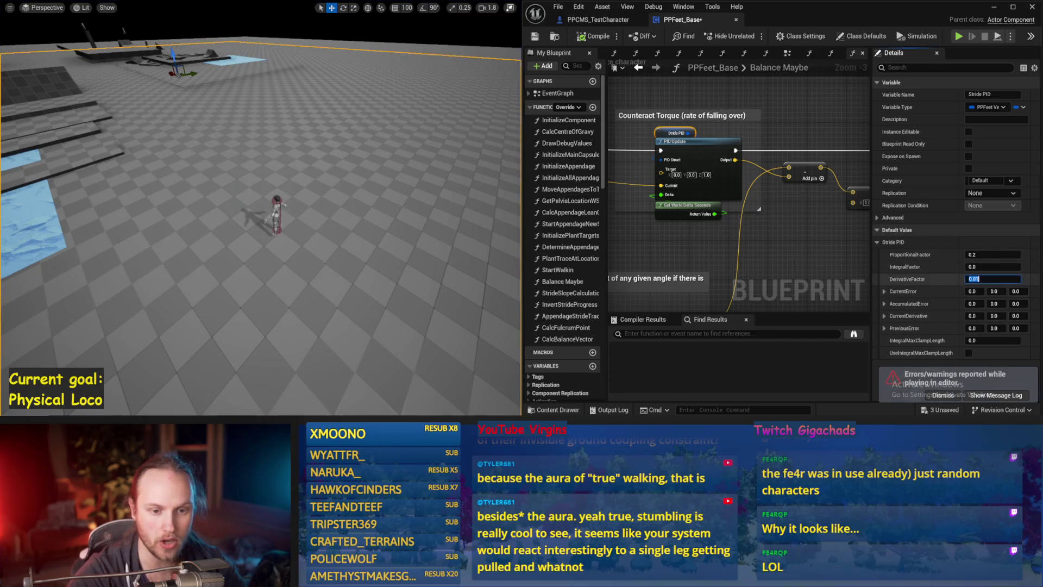
click(994, 279)
text(0.2)
drag(315, 184, 315, 184)
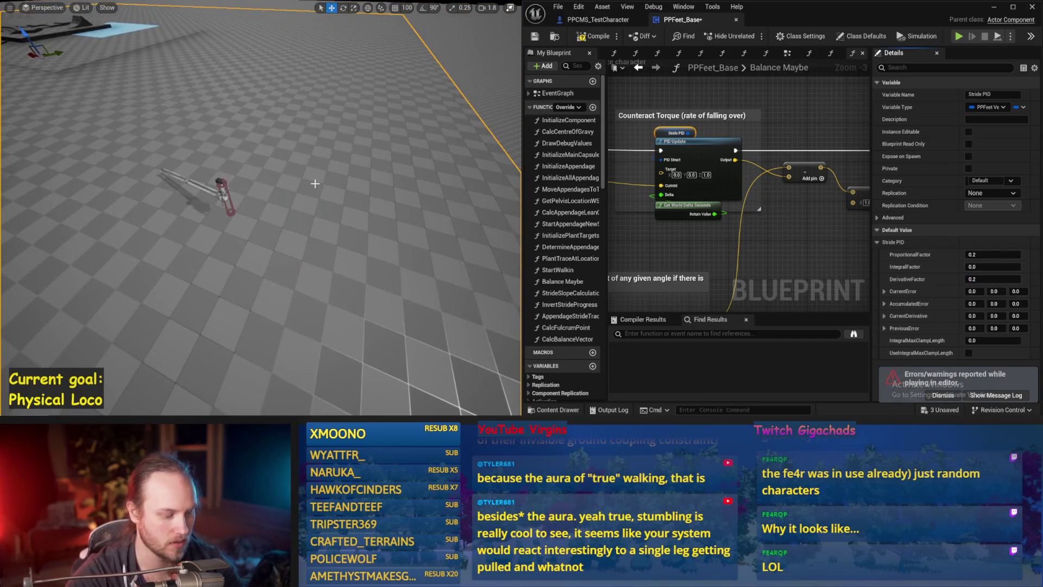
key(alt+s)
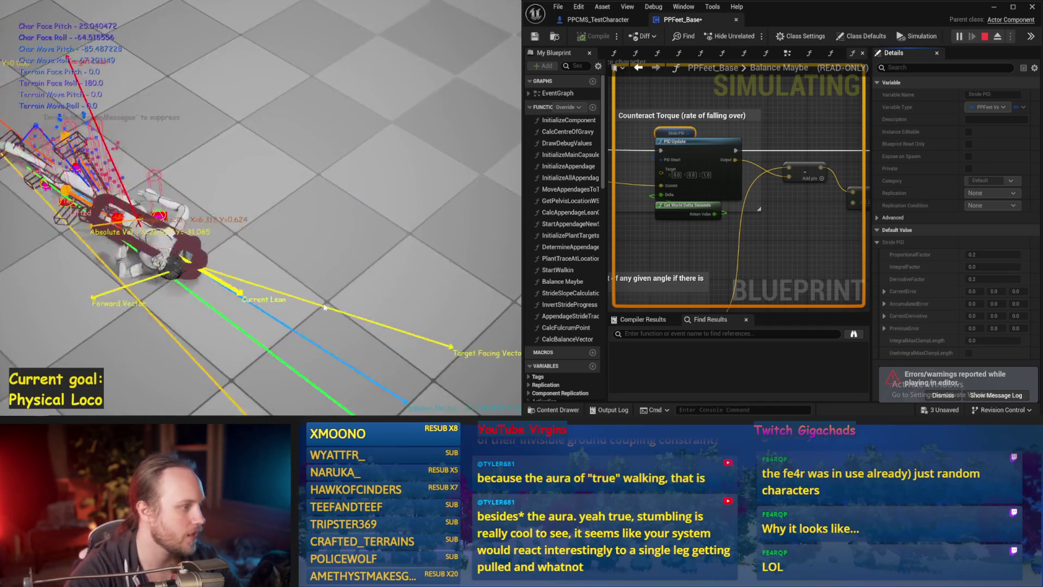
key(Escape)
key(alt+s)
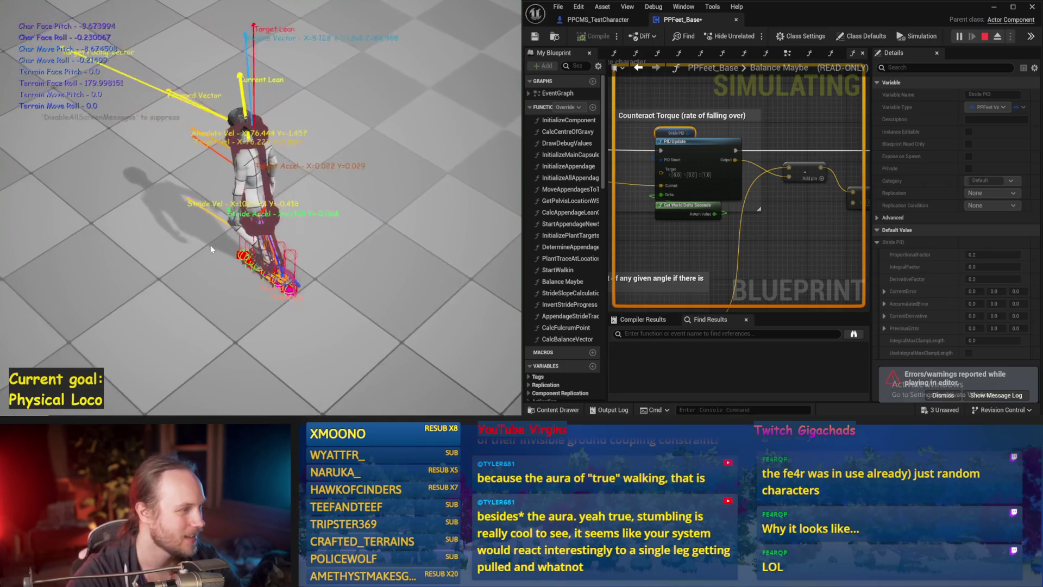
key(Escape)
key(alt+s)
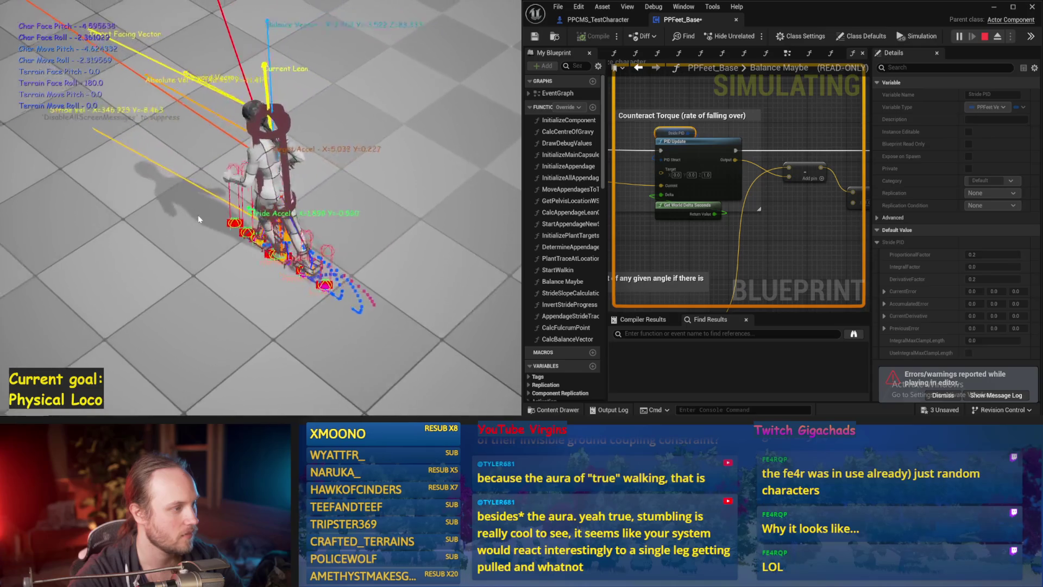
key(Escape)
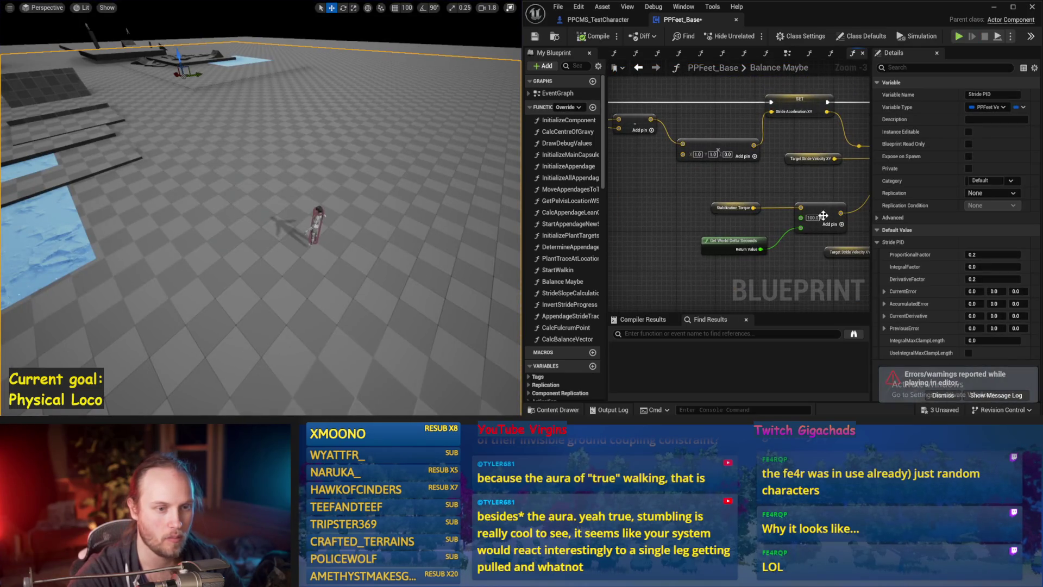
Raise the torque multiplier to 200.0, simulate once, and deselect Stride PID
text(0)
key(Return)
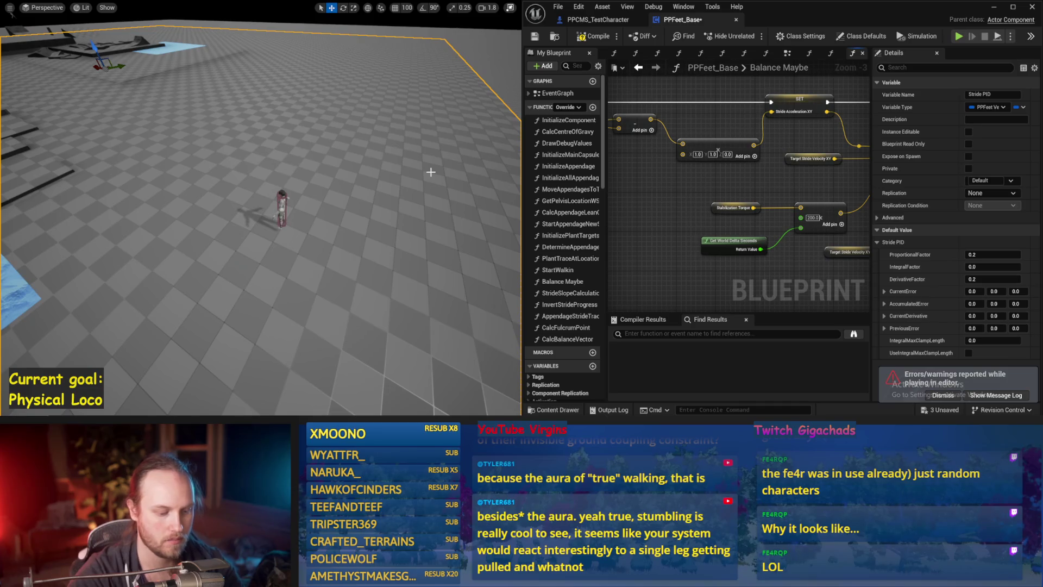
key(alt+s)
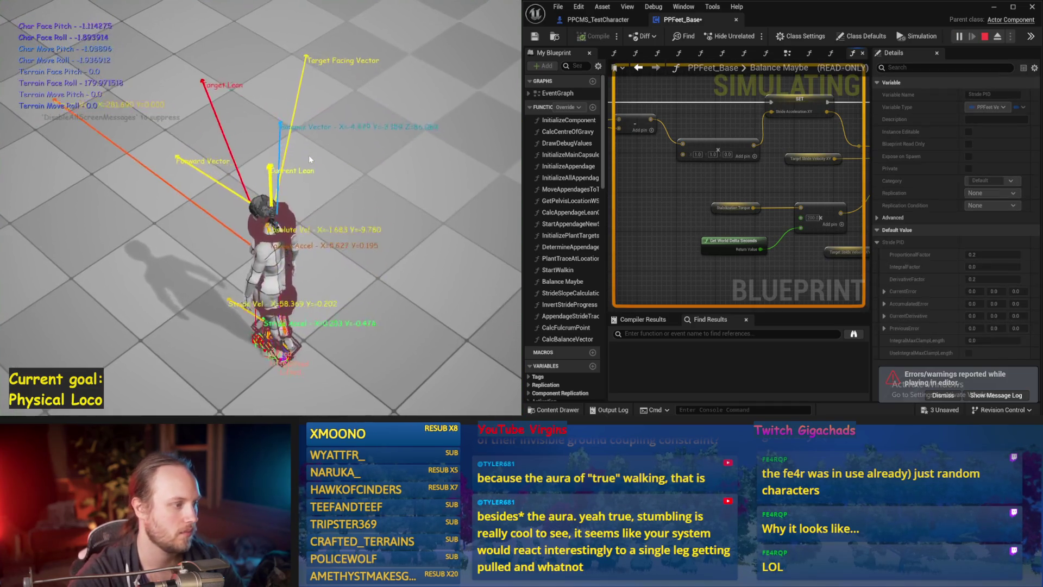
key(Escape)
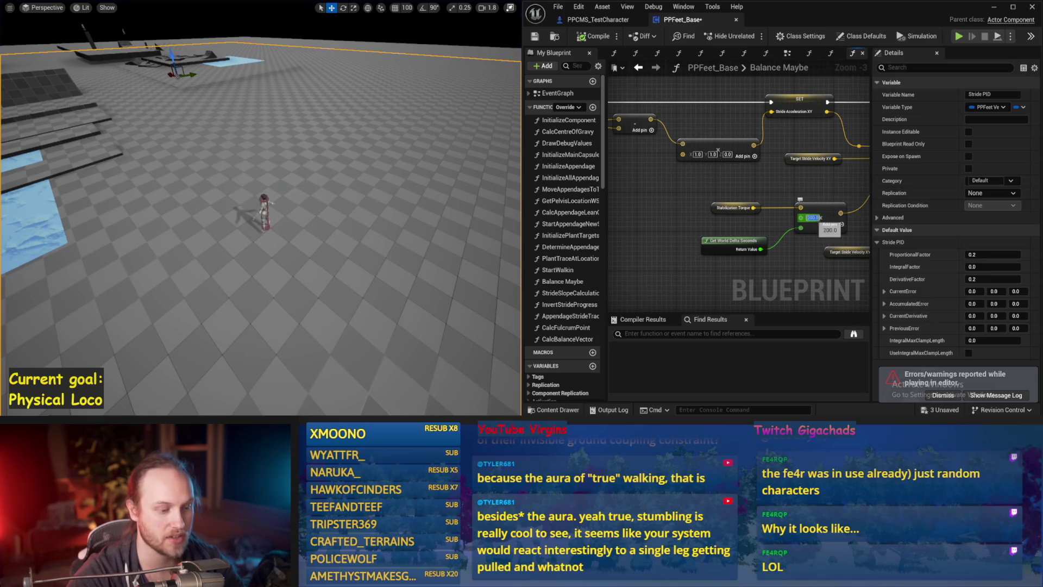
click(794, 277)
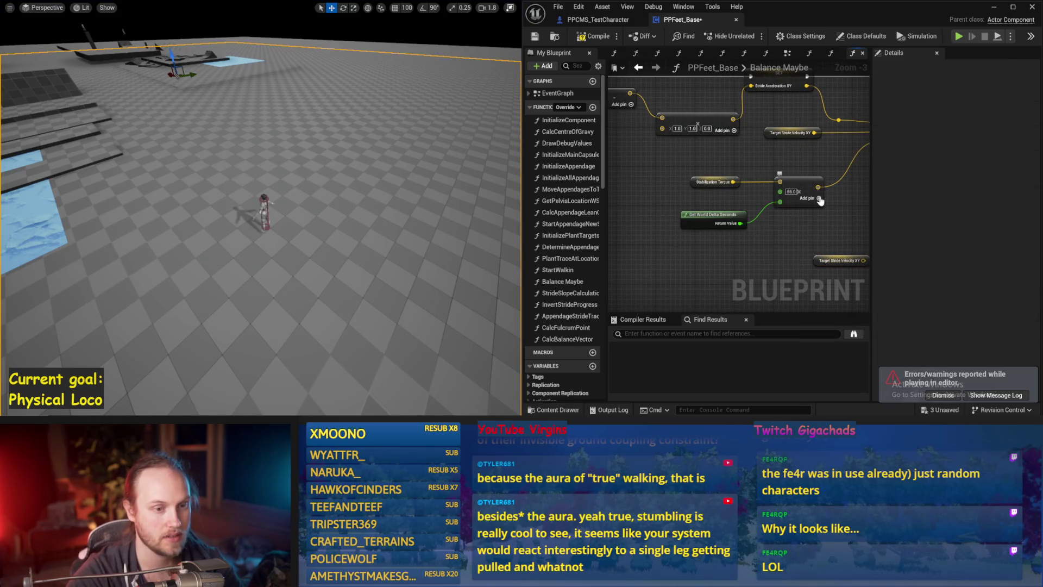
Convert the stabilization Add node's extra input to a double-precision float and play-test
drag(804, 221, 704, 243)
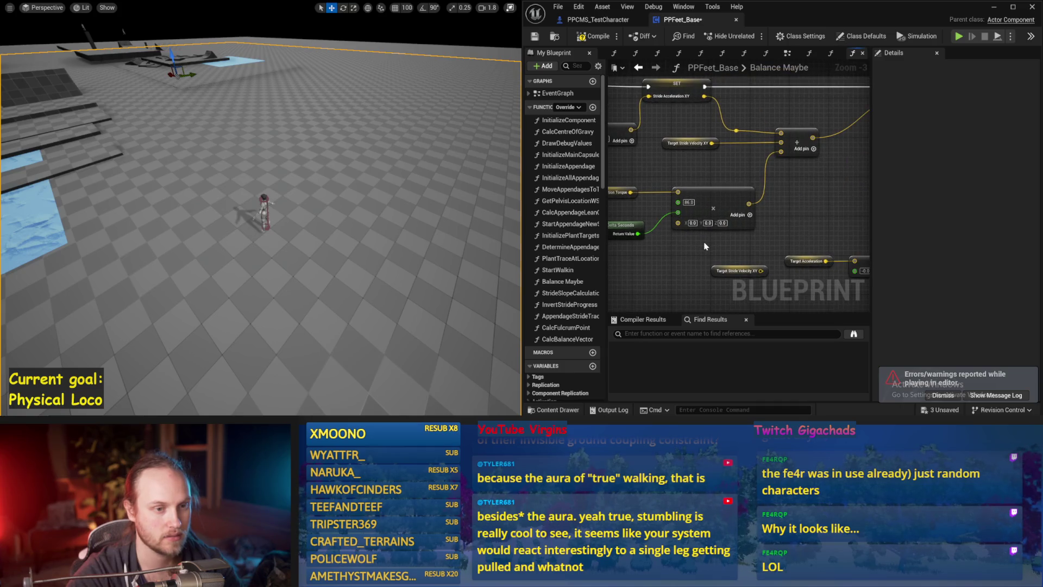
right_click(676, 222)
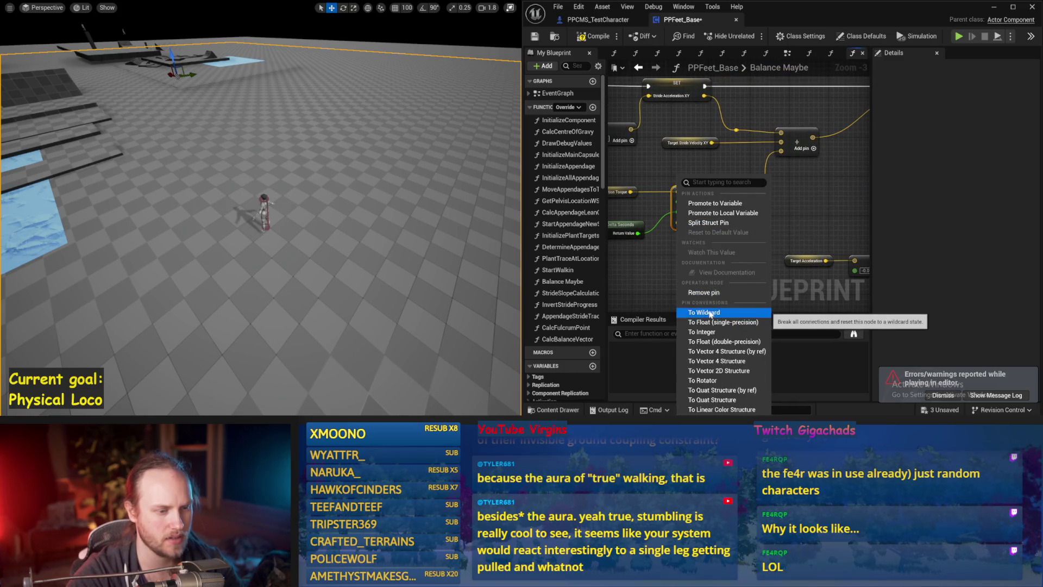
click(712, 342)
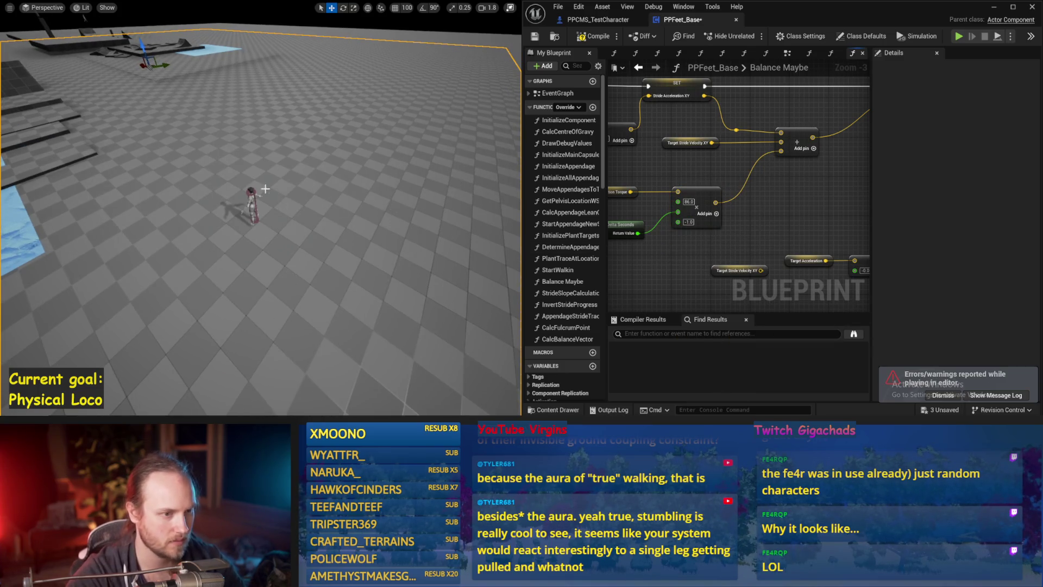
key(alt+p)
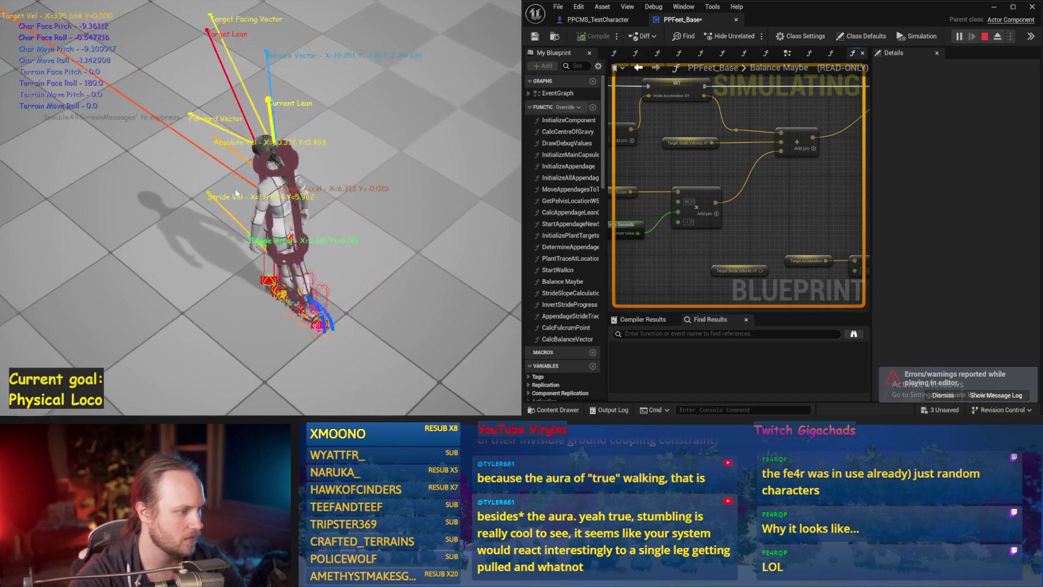
key(Escape)
Play-test the character twice more with the -10.0 float value
drag(820, 261, 723, 261)
drag(737, 163, 701, 167)
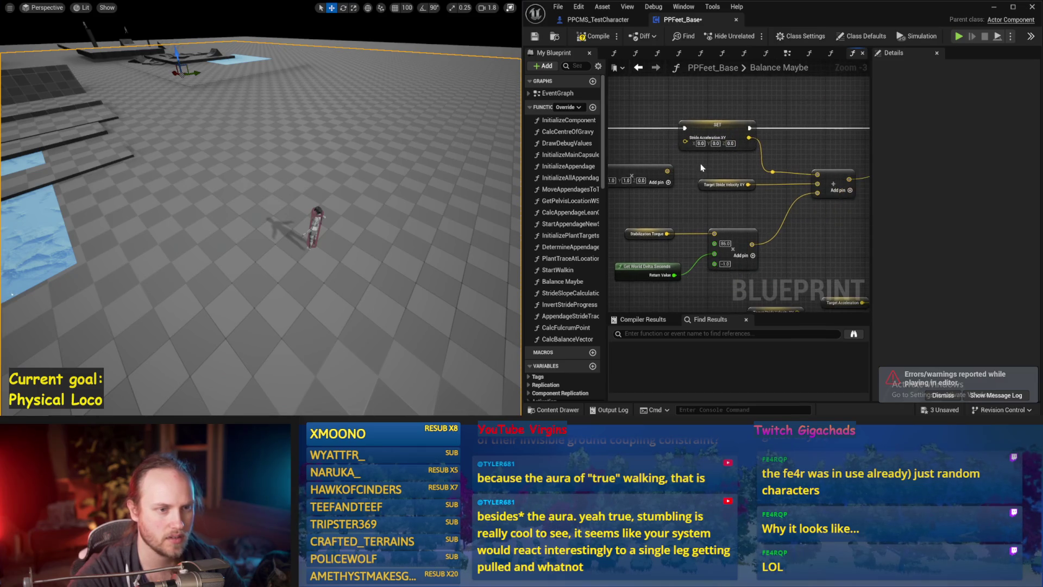
drag(401, 206, 398, 205)
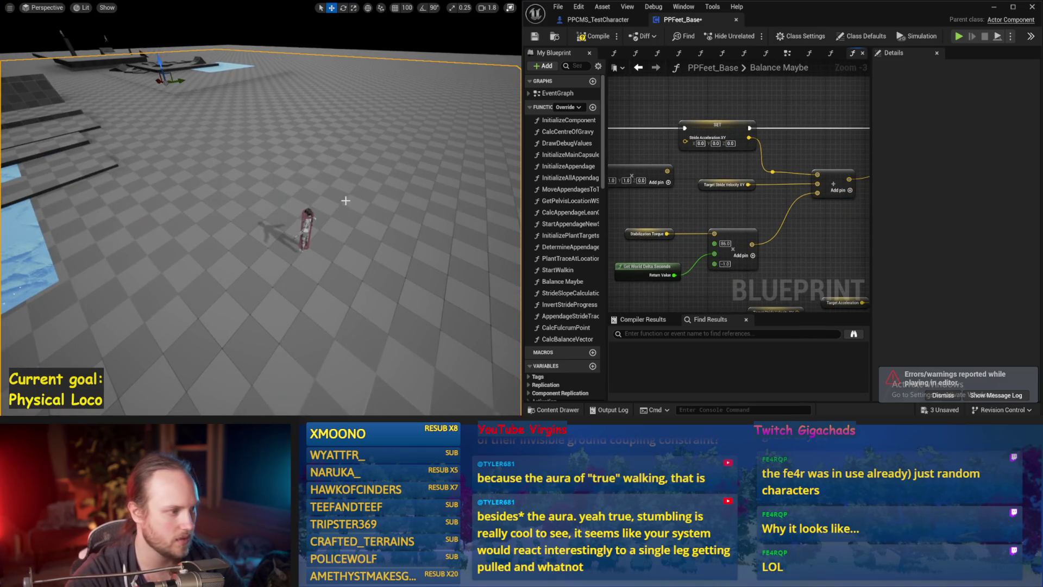
key(alt+p)
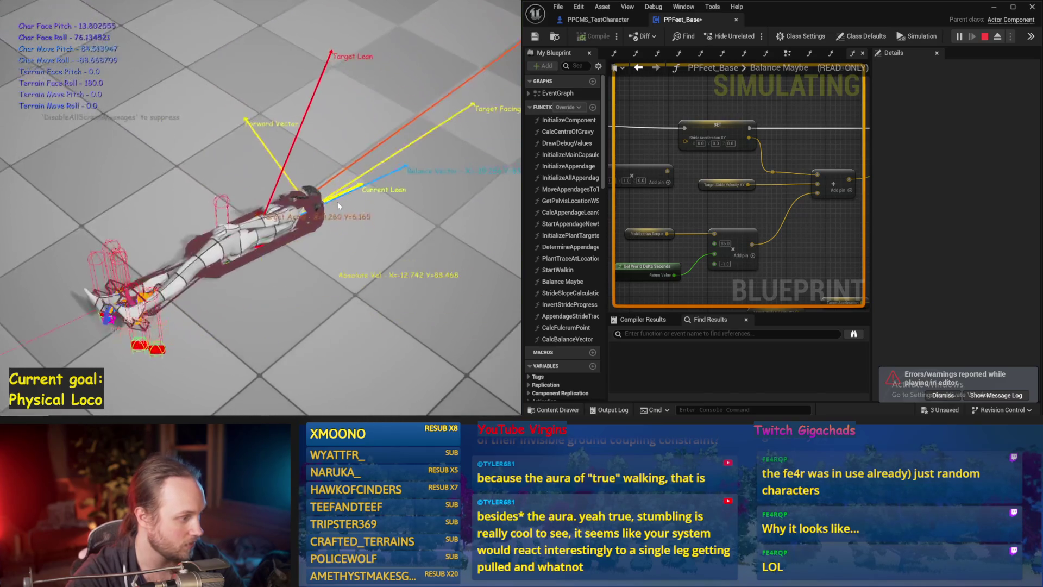
key(Escape)
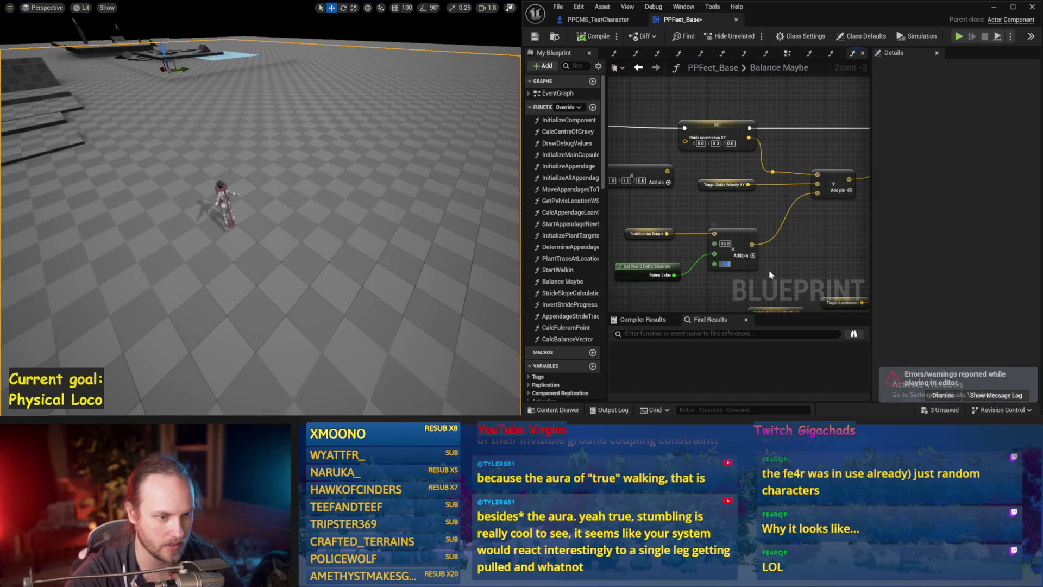
mouse_move(403, 218)
mouse_down()
mouse_move(380, 217)
mouse_move(404, 219)
mouse_up()
key(alt+p)
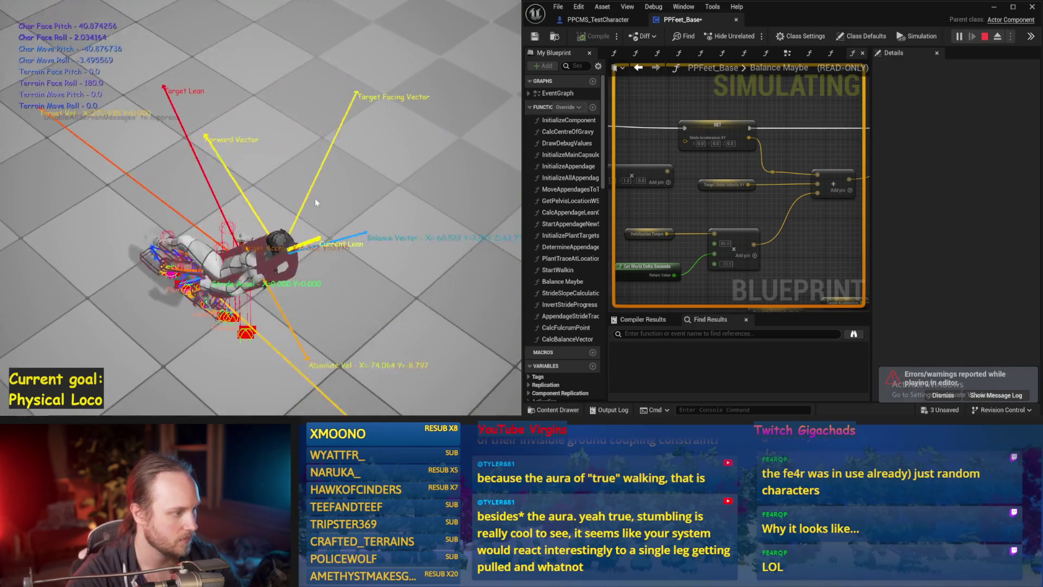
key(Escape)
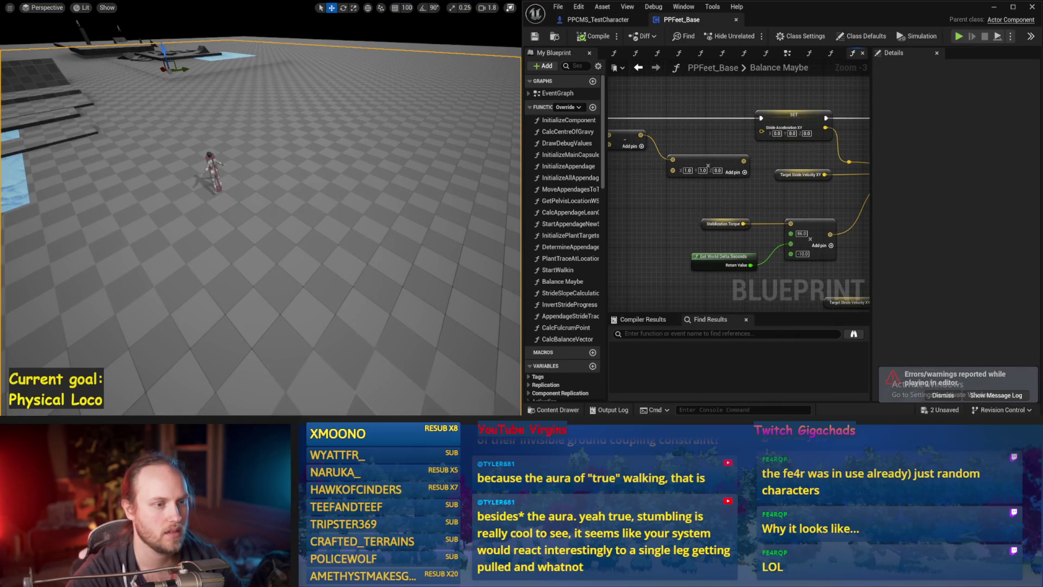
Save PPFeet_Base and move to the vector Add node near Smoothed Up Vector
scroll(731, 208, down, 1)
key(ctrl+s)
mouse_move(679, 190)
mouse_down()
mouse_move(841, 198)
mouse_move(707, 230)
mouse_up()
key(ctrl+s)
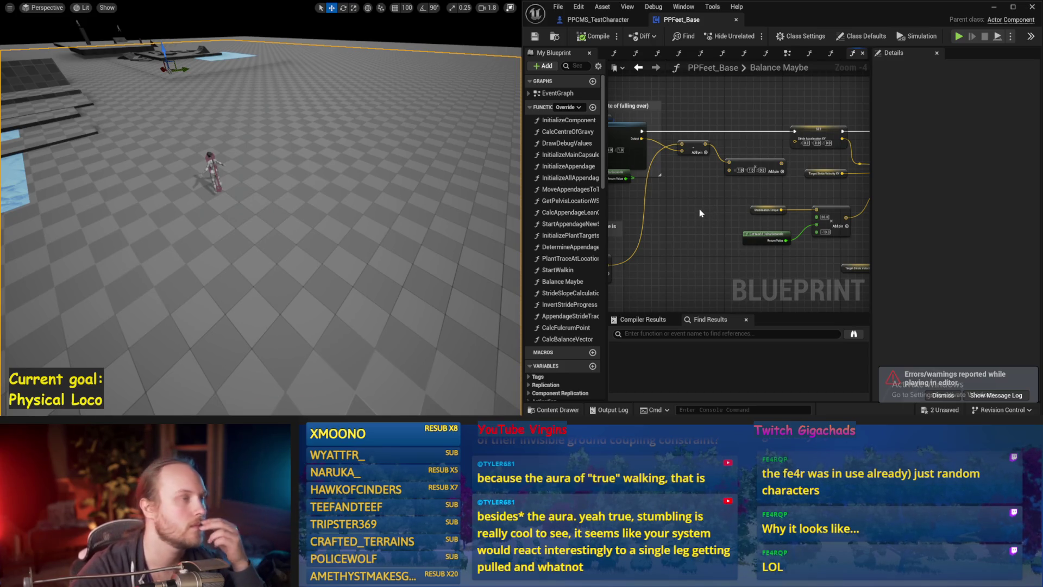
mouse_move(697, 216)
mouse_down()
mouse_move(866, 213)
mouse_move(649, 194)
mouse_up()
mouse_move(803, 197)
mouse_down()
mouse_move(657, 183)
mouse_move(813, 201)
mouse_up()
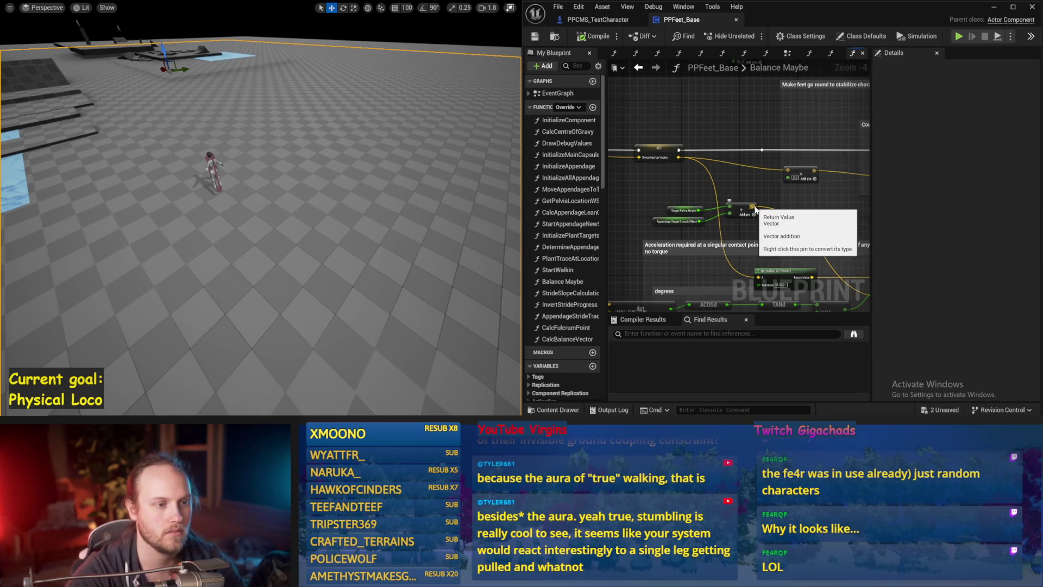
drag(755, 210, 638, 172)
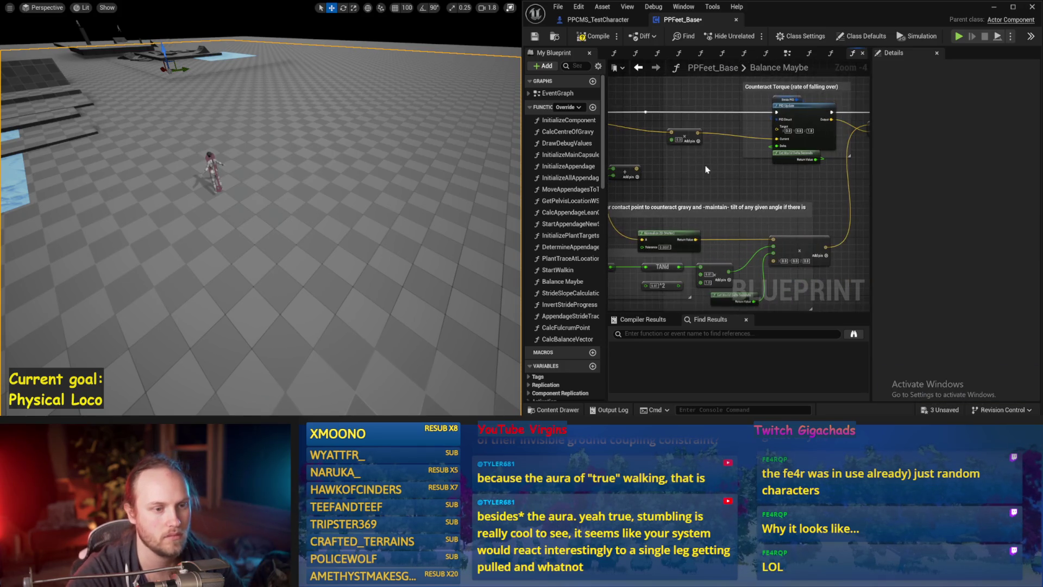
Remove the extra third input pin from the vector Add node
right_click(638, 172)
click(697, 317)
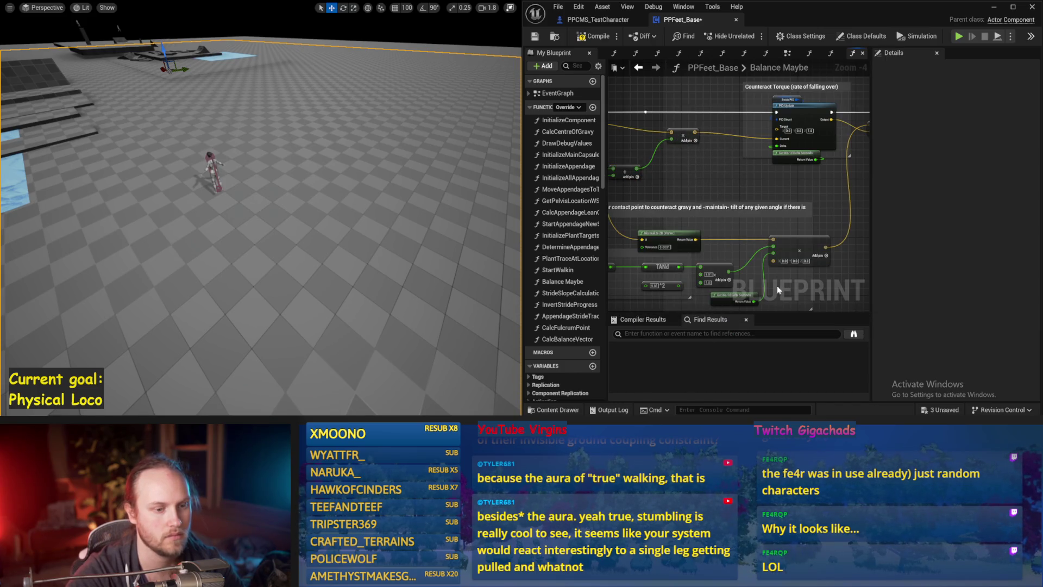
right_click(773, 260)
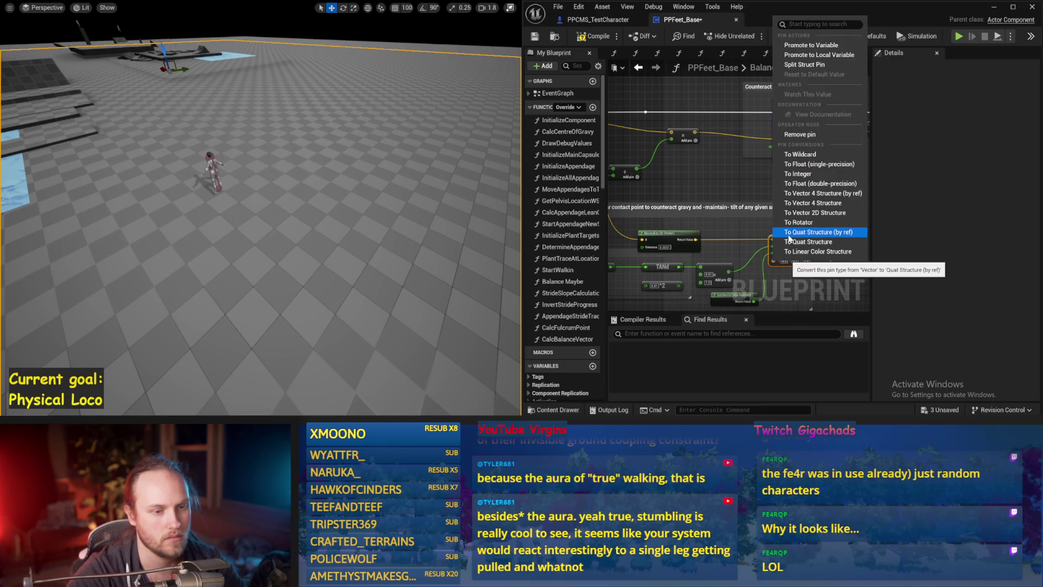
click(754, 244)
right_click(775, 262)
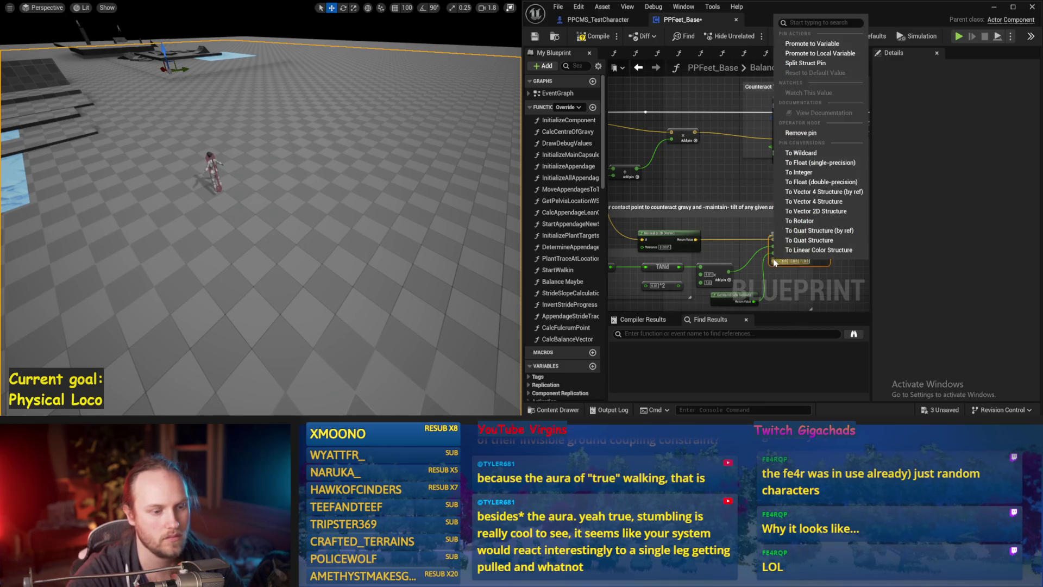
click(797, 133)
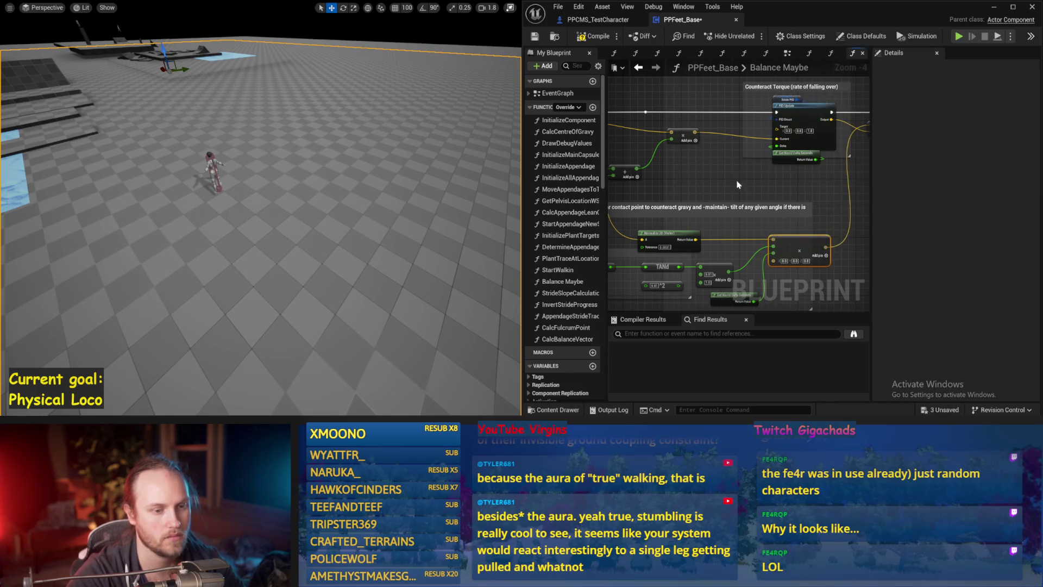
Compile and save the blueprint, play-test once, and restore the full editor layout
drag(727, 180, 718, 147)
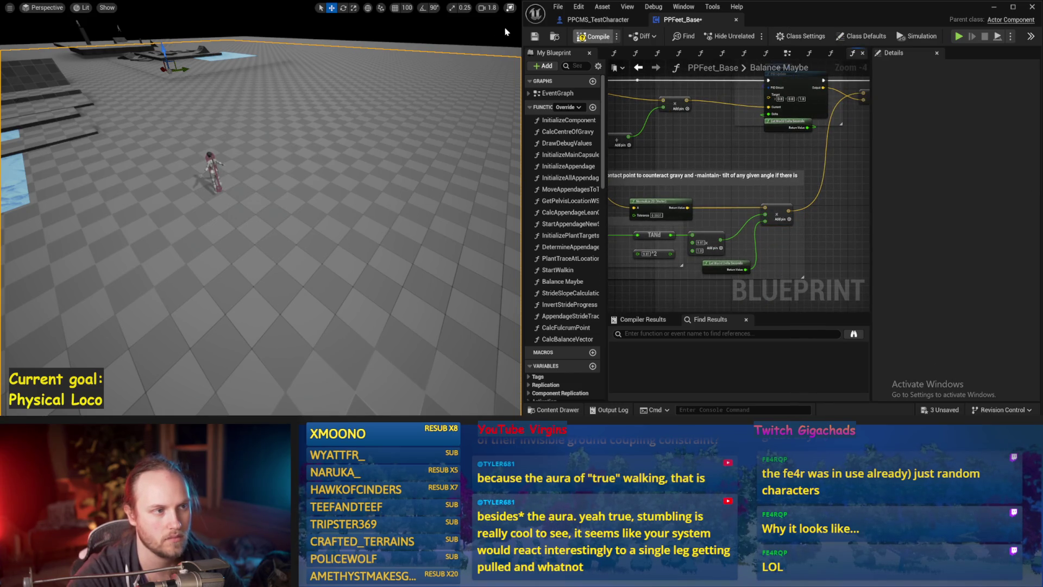
click(535, 38)
key(alt+p)
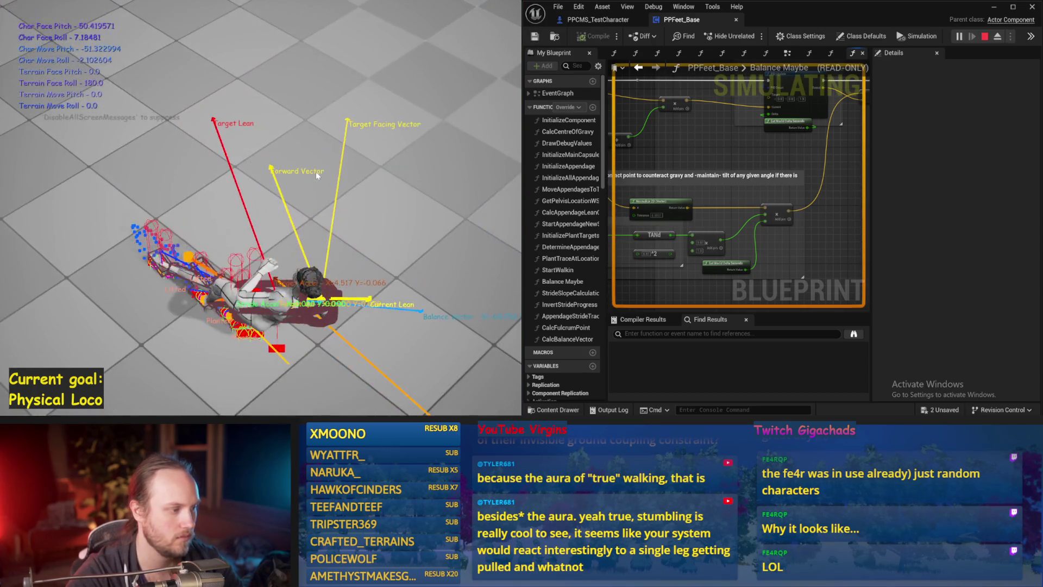
key(Escape)
key(F11)
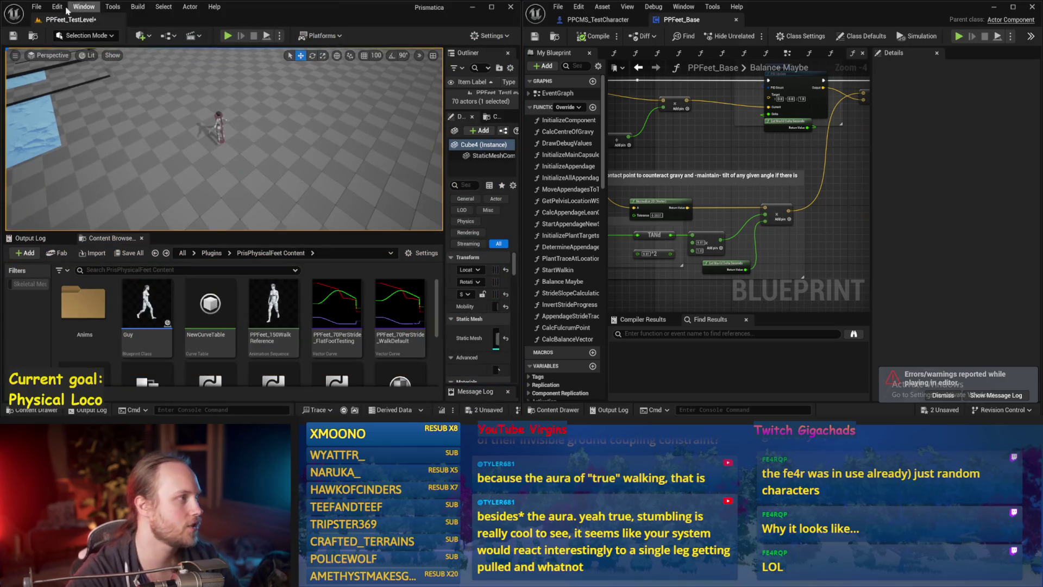
Save all unsaved assets and run a quick play test
click(36, 7)
click(61, 137)
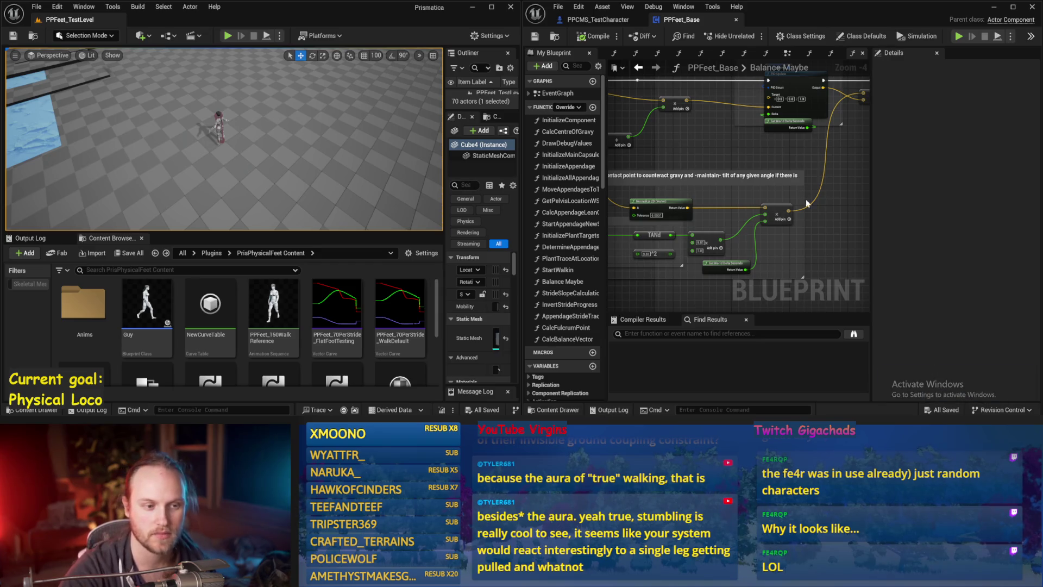
drag(806, 203, 789, 216)
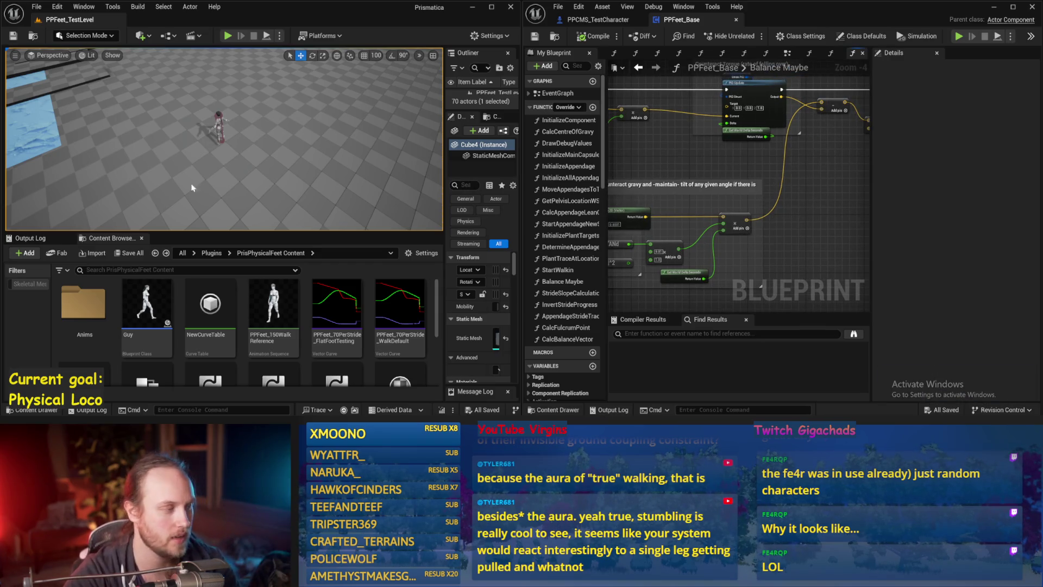
key(alt+p)
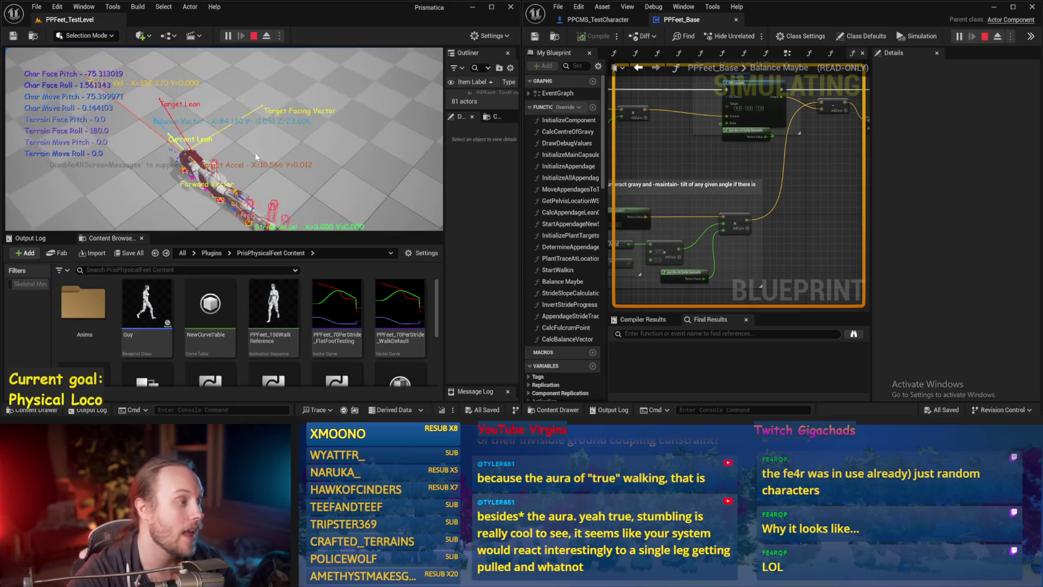
key(Escape)
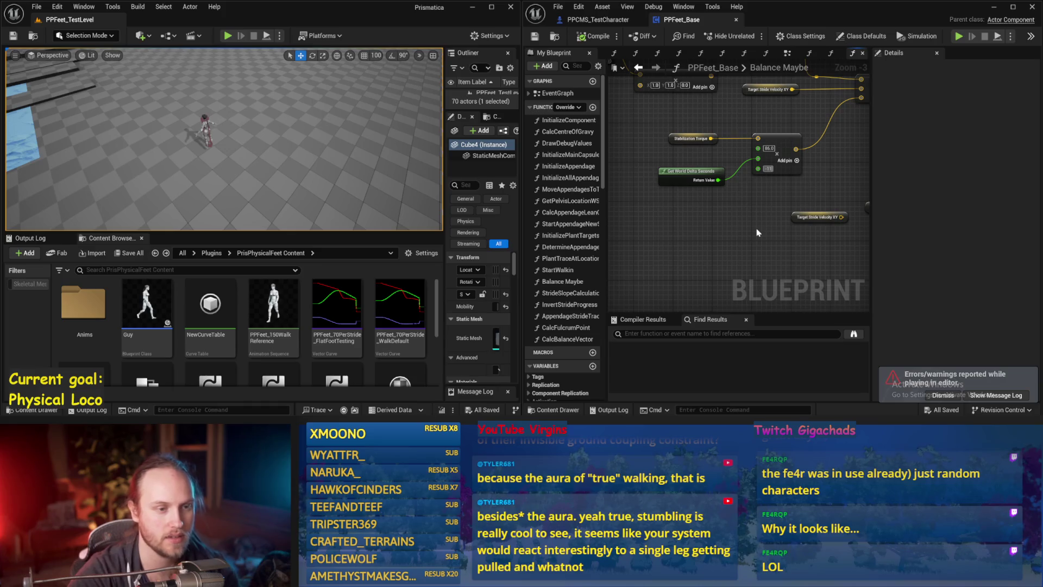
Play-test the character twice more while viewing Counteract Torque, then save
key(Left)
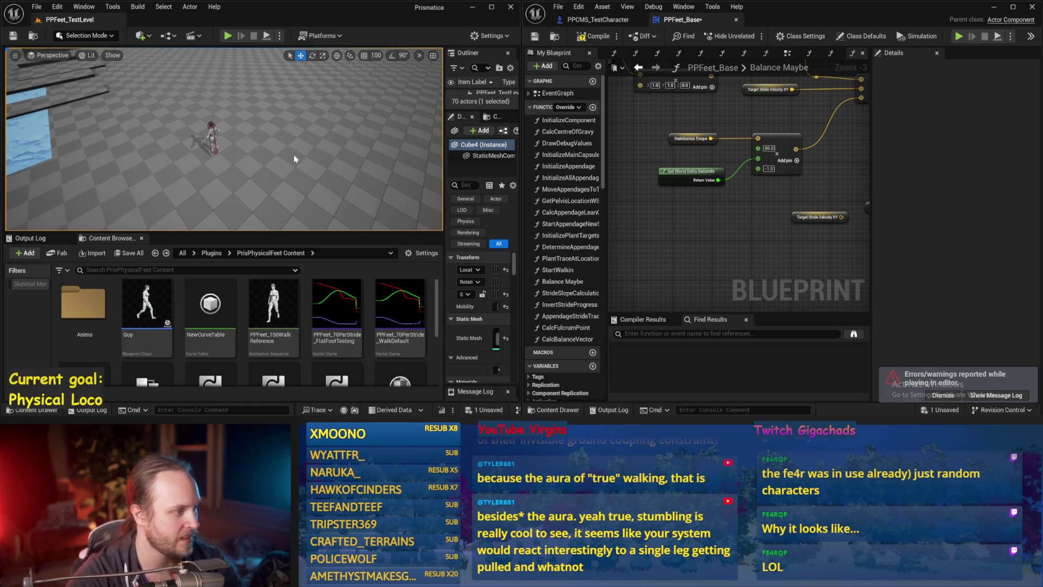
key(alt+p)
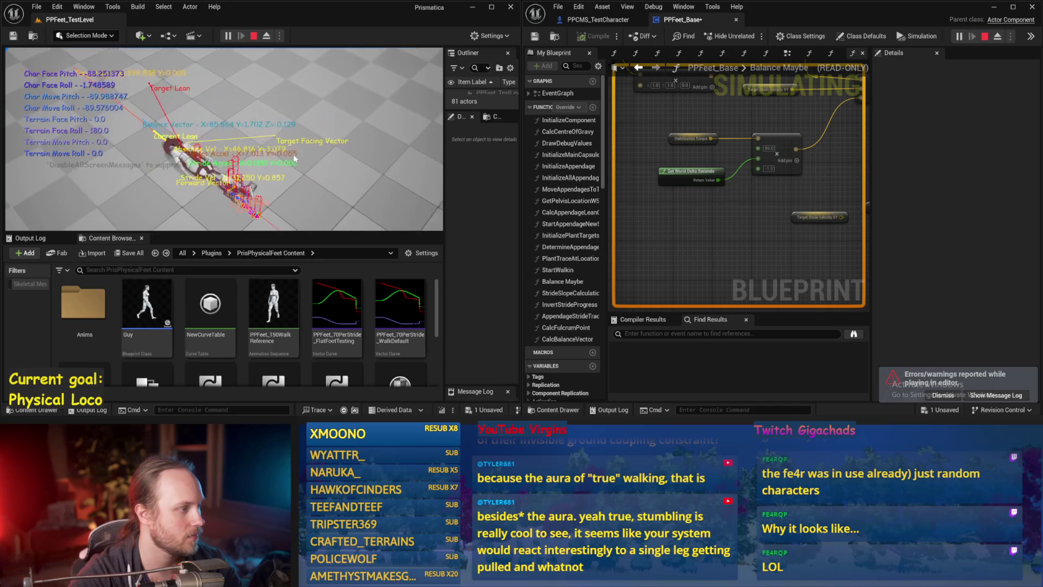
key(Escape)
scroll(799, 221, down, 2)
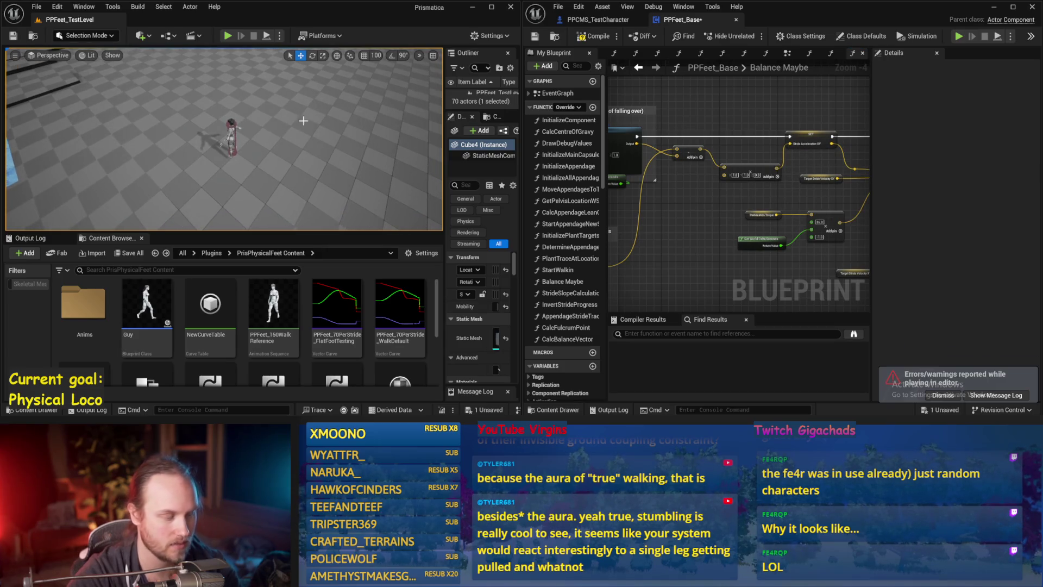
key(alt+p)
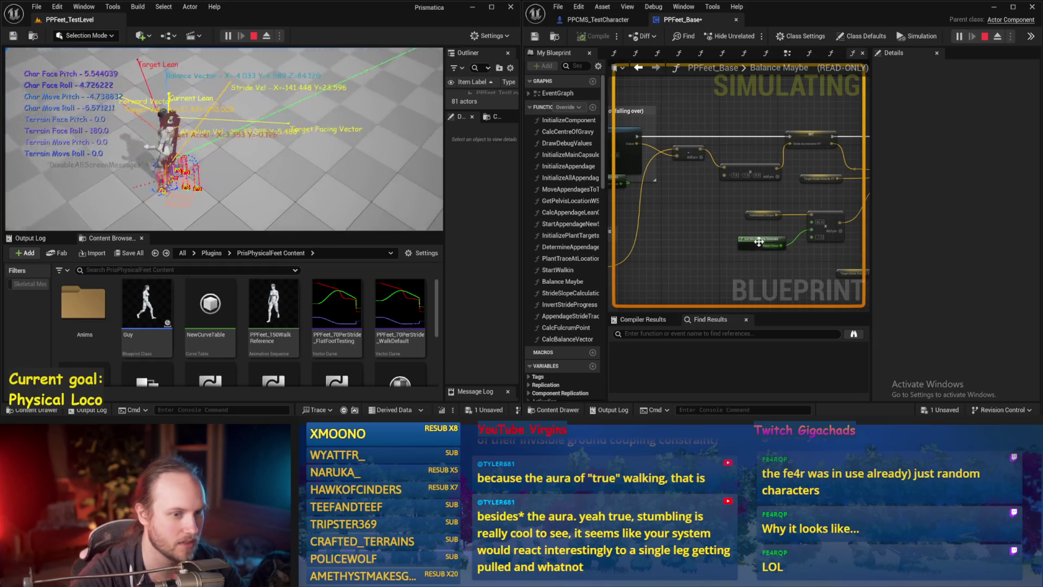
drag(664, 246, 764, 227)
key(Escape)
key(ctrl+s)
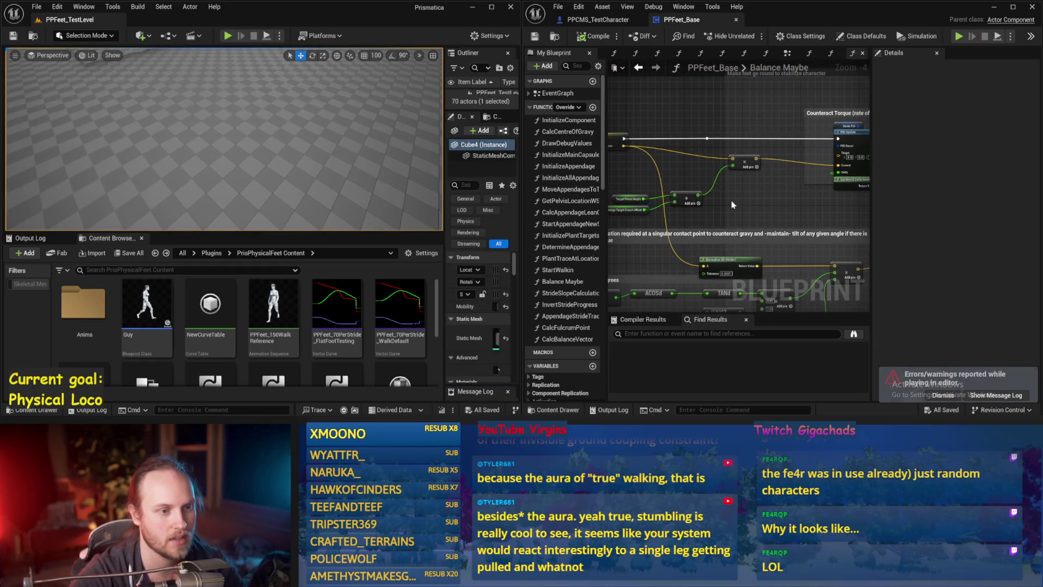
Run a longer play test watching the character's debug vectors
drag(729, 167, 846, 227)
scroll(687, 171, up, 2)
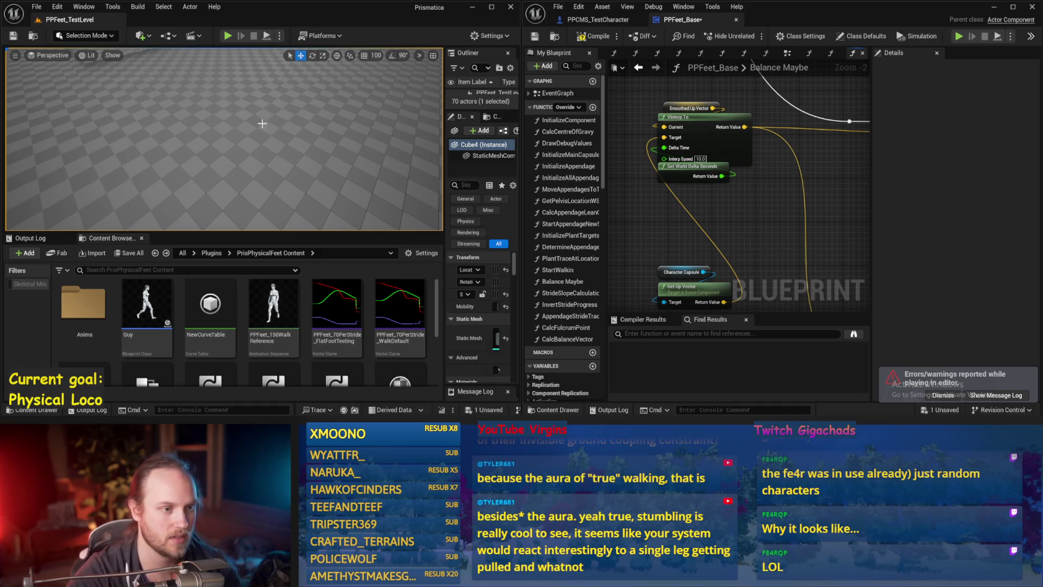
key(alt+p)
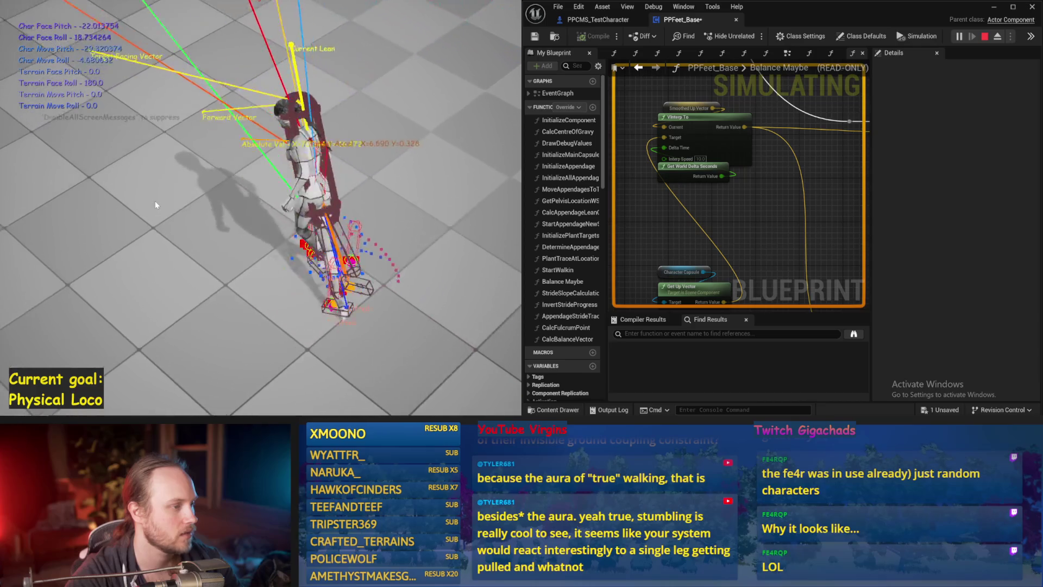
key(Escape)
Change the Stride PID DerivativeFactor to 0.1 and run two balance test simulations
drag(664, 212, 613, 194)
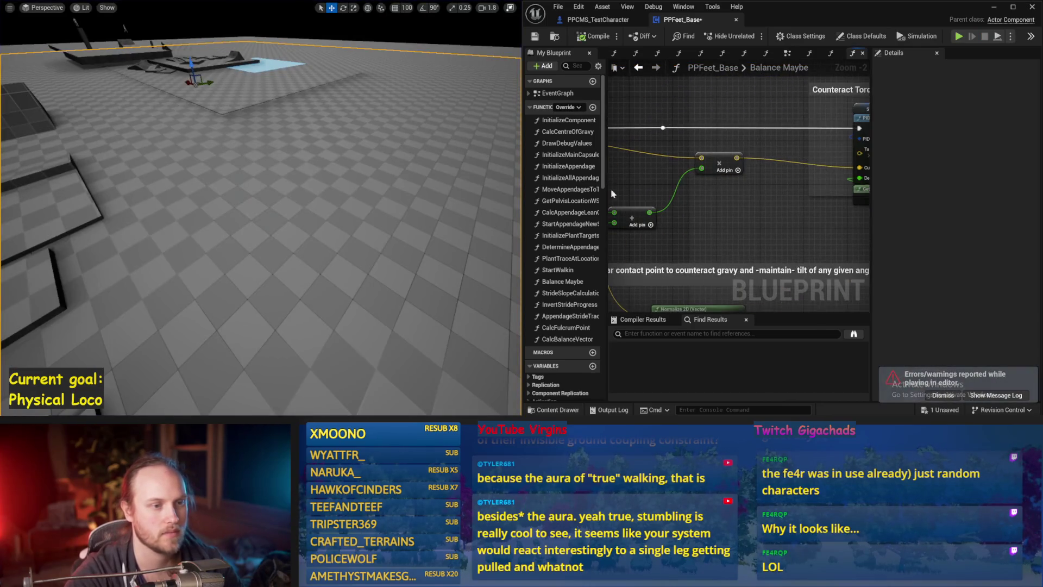
drag(795, 216, 692, 245)
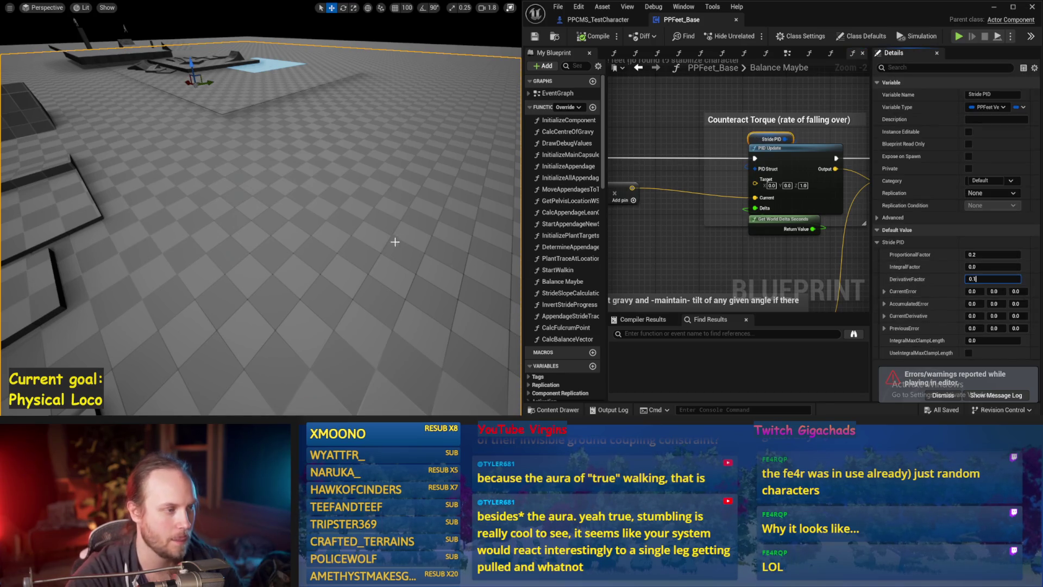
drag(395, 241, 425, 237)
key(alt+s)
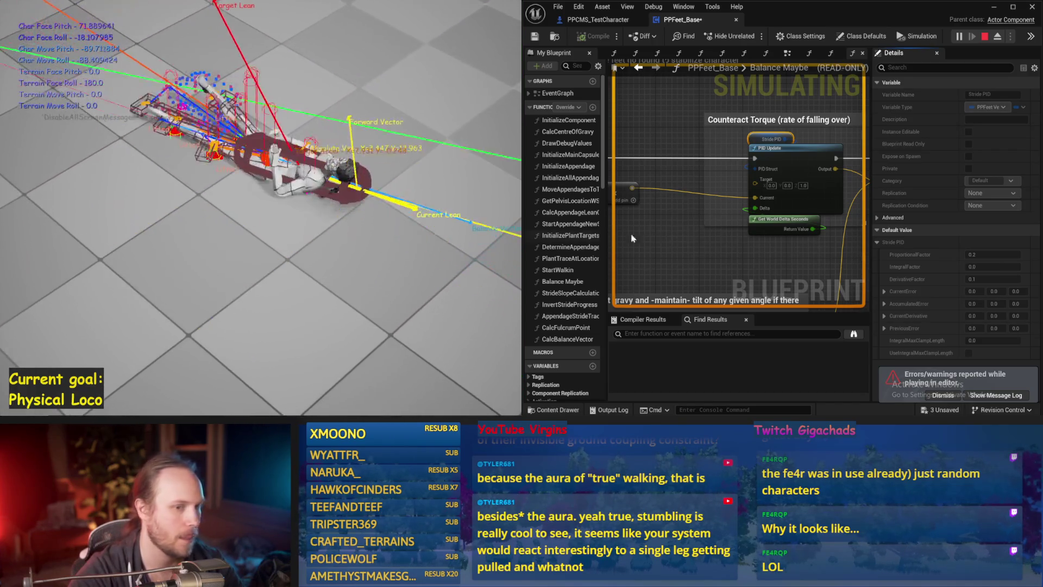
key(Escape)
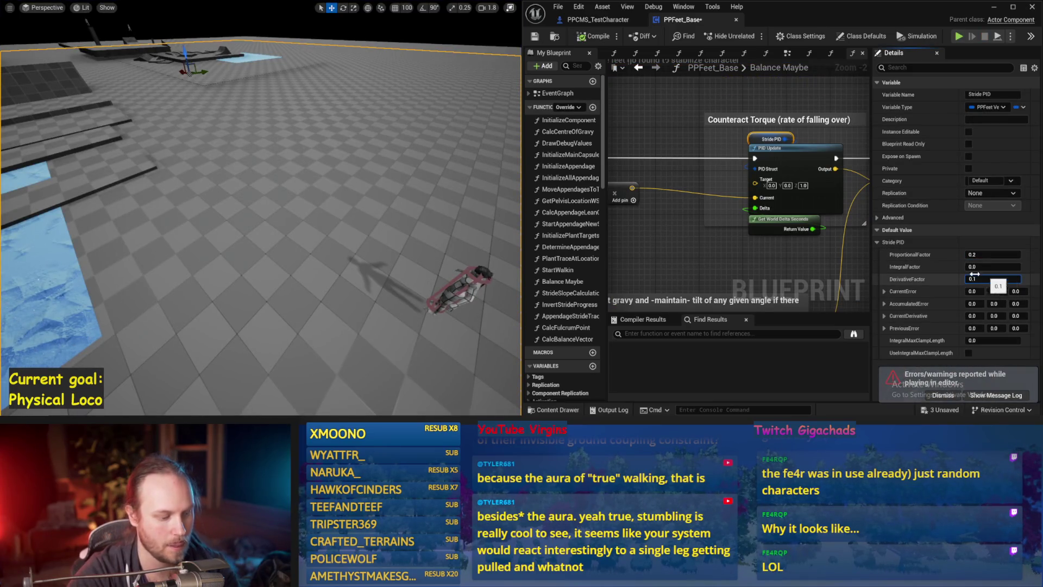
key(alt+s)
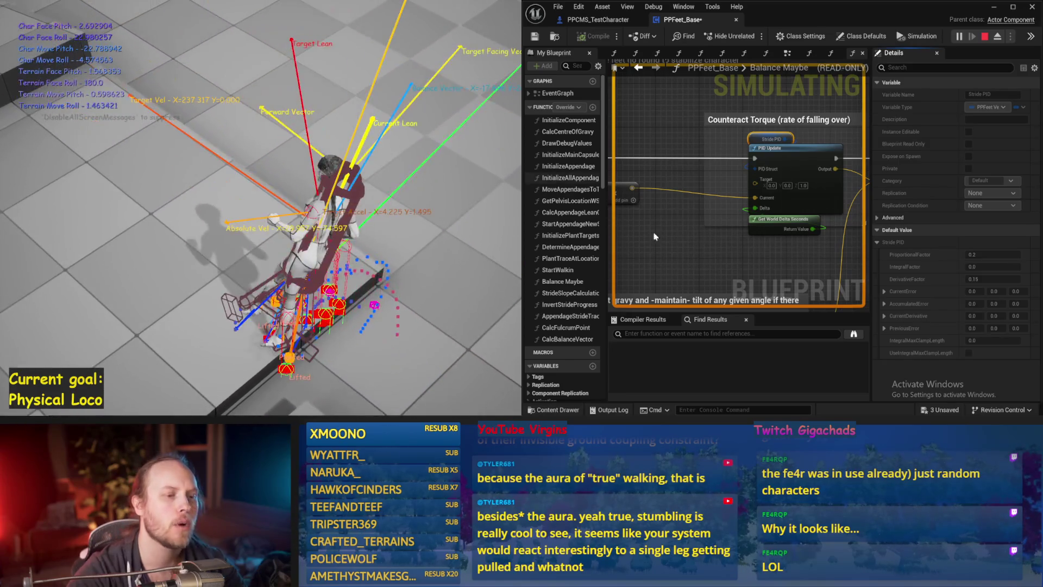
key(Escape)
scroll(745, 178, down, 3)
mouse_move(744, 178)
mouse_down()
mouse_move(771, 163)
mouse_move(843, 221)
mouse_up()
scroll(842, 216, down, 1)
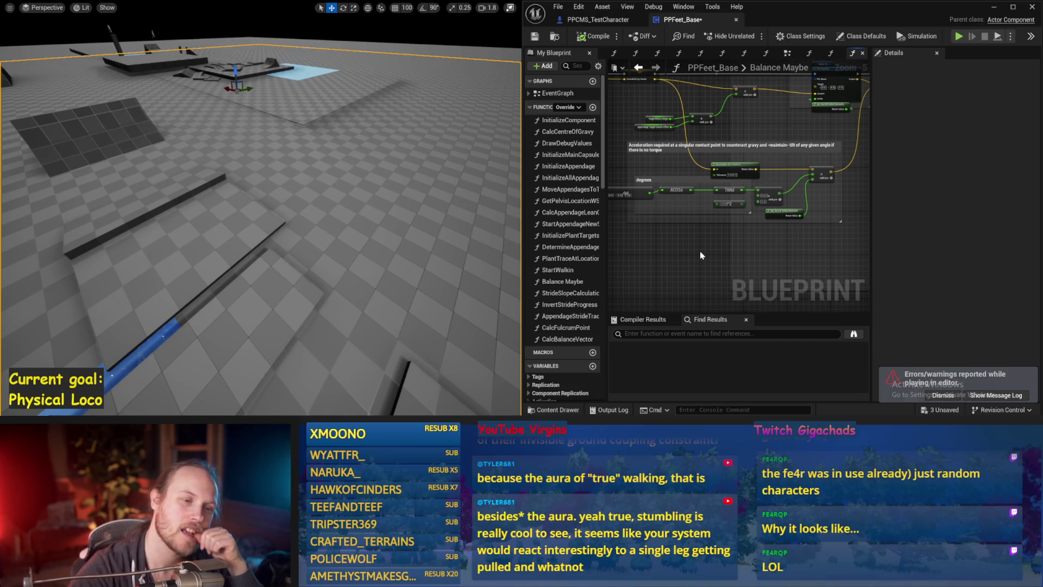
drag(680, 243, 699, 263)
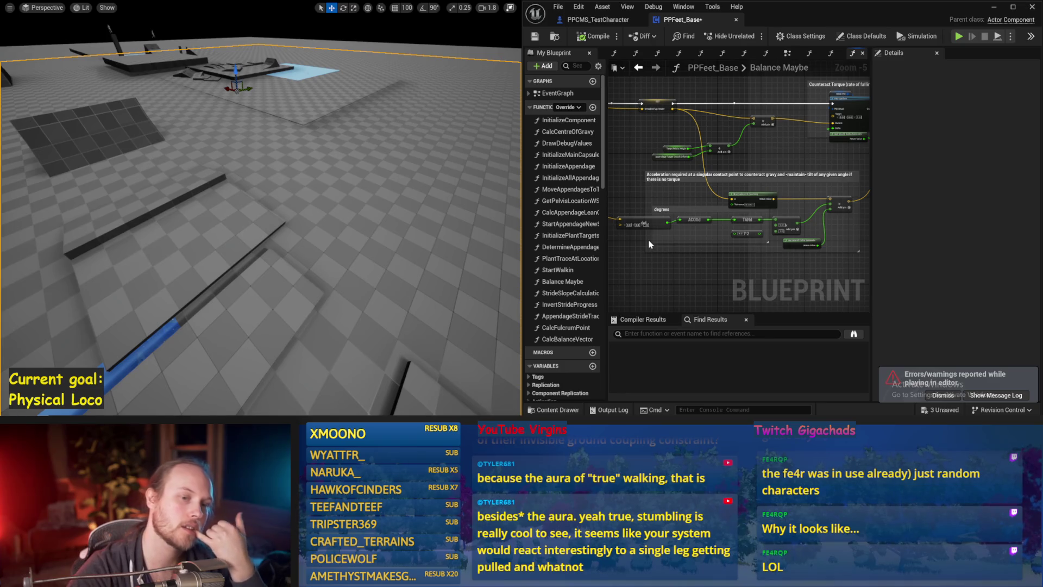
drag(471, 173, 373, 195)
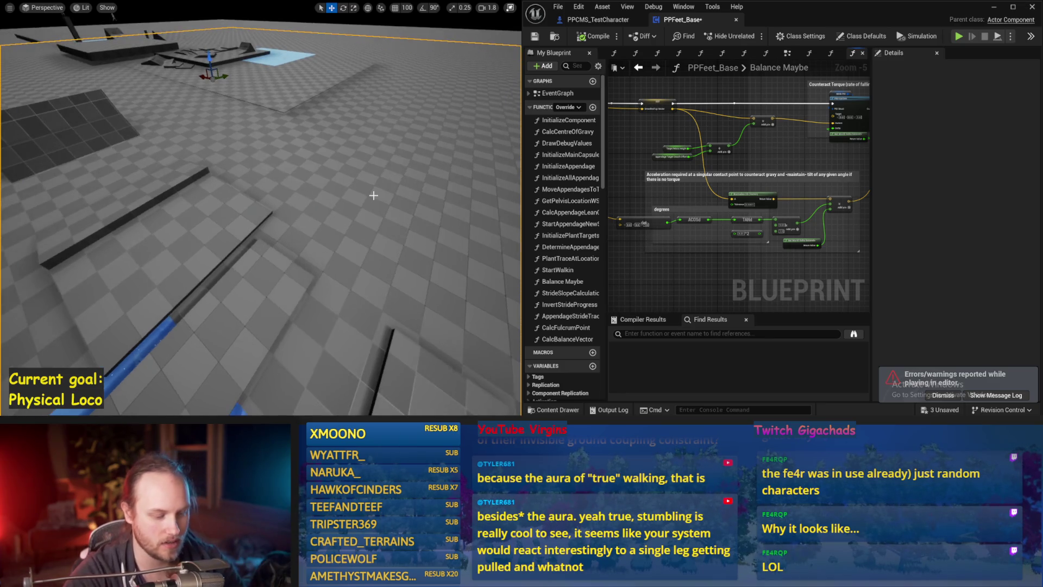
key(alt+p)
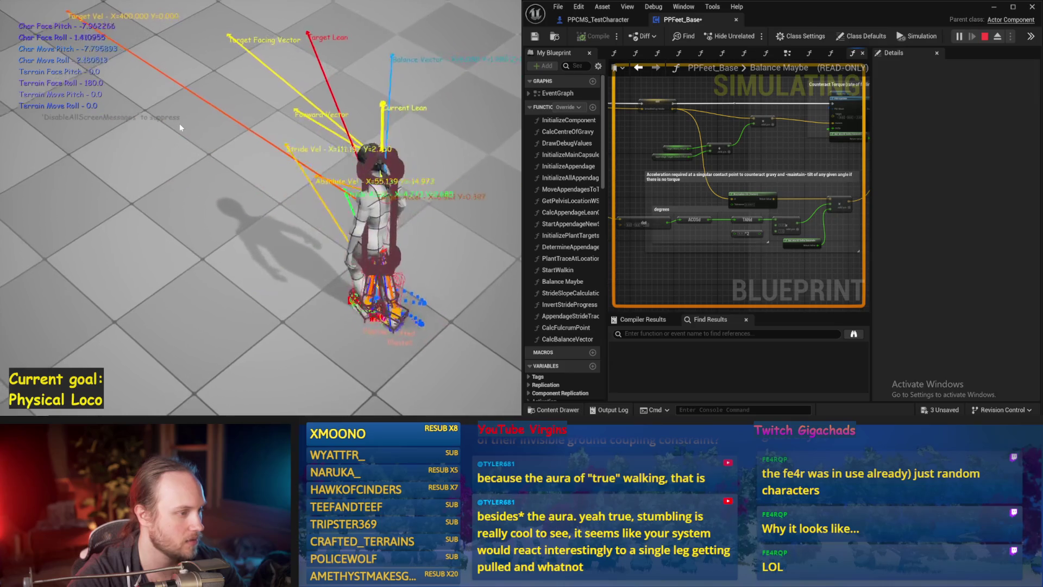
key(Escape)
drag(720, 164, 616, 257)
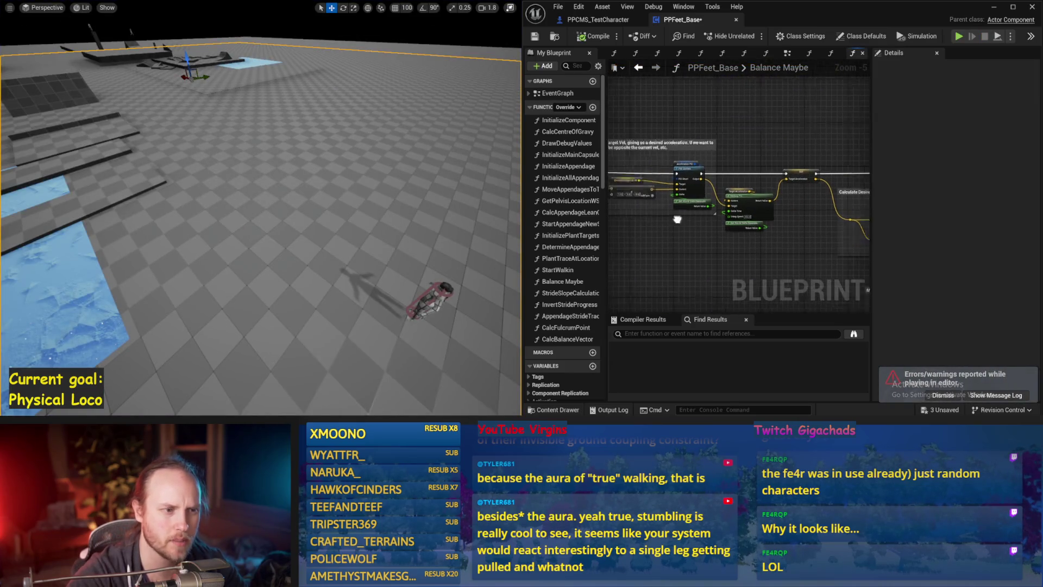
scroll(729, 220, up, 1)
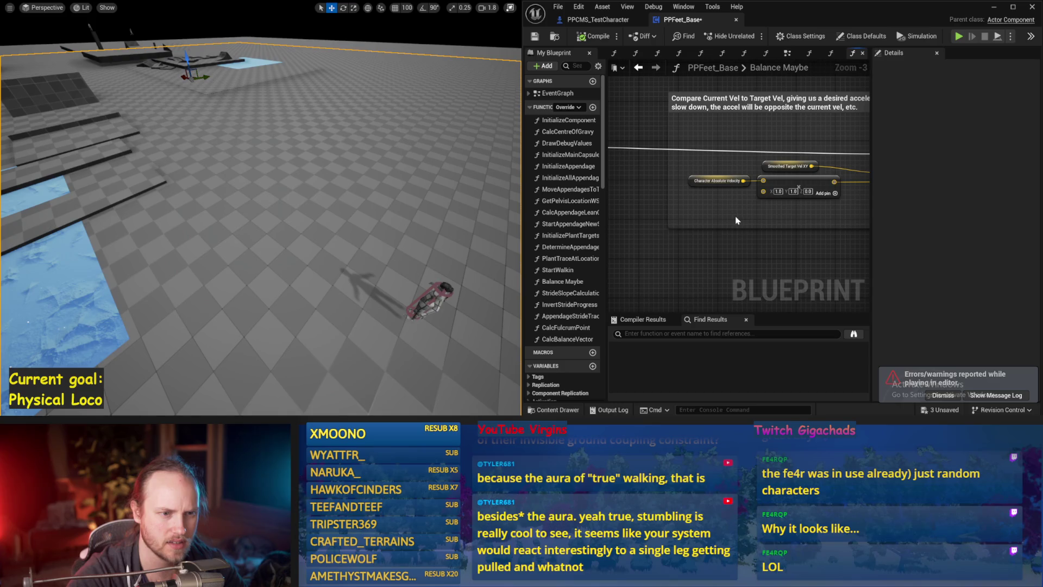
drag(762, 206, 719, 224)
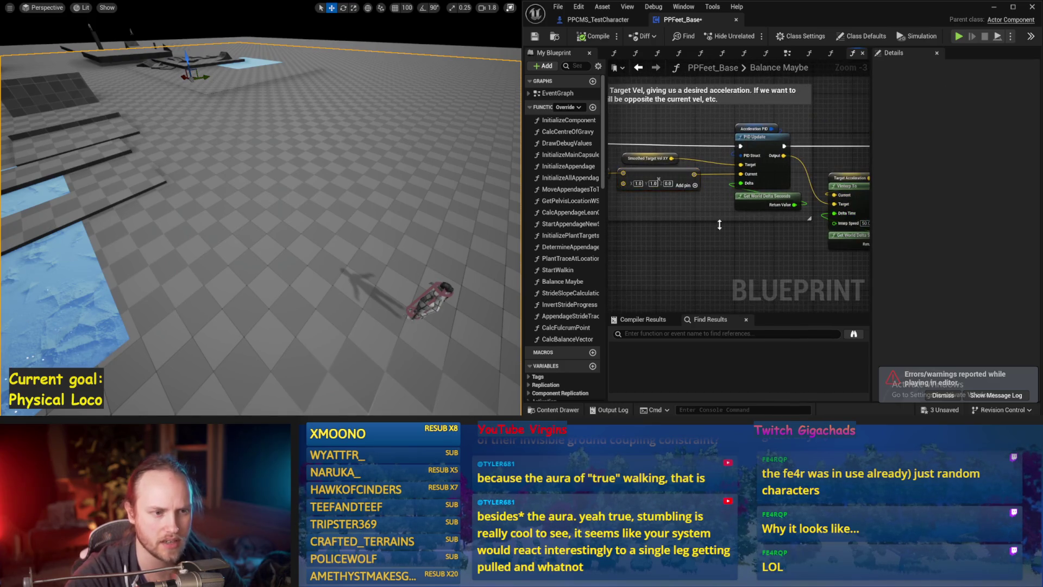
key(alt+p)
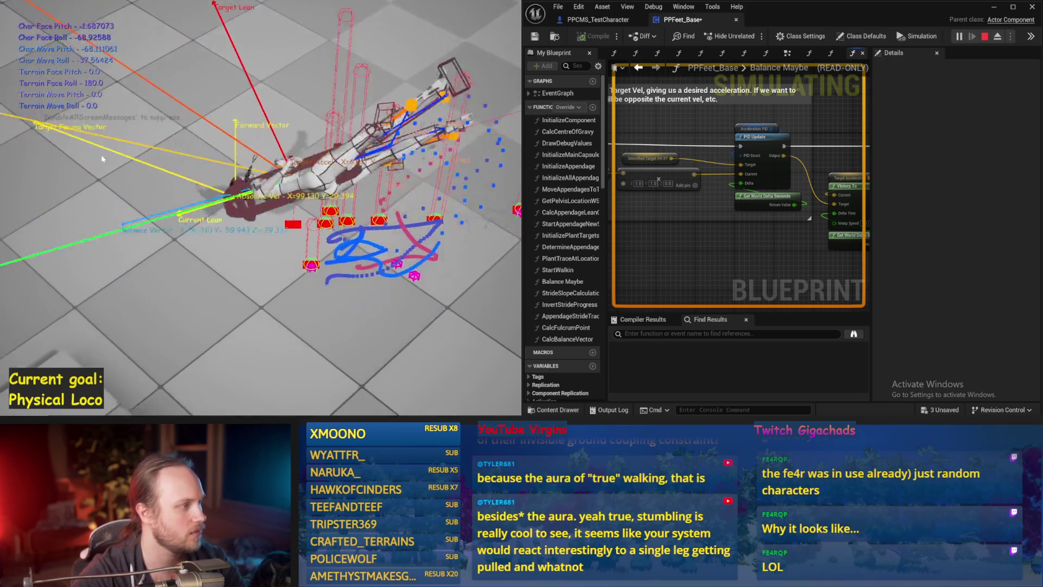
key(Escape)
key(alt+s)
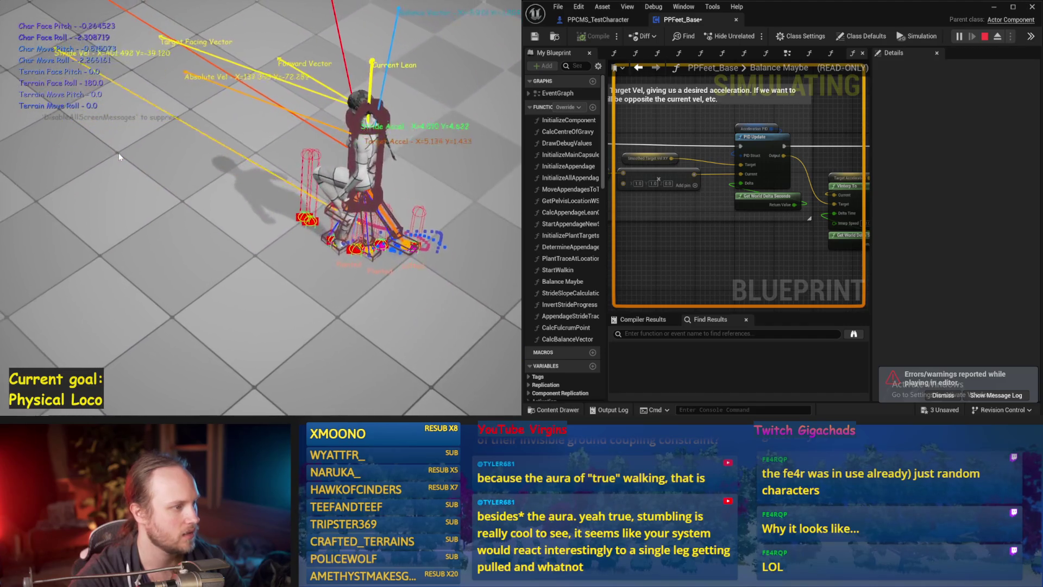
key(Escape)
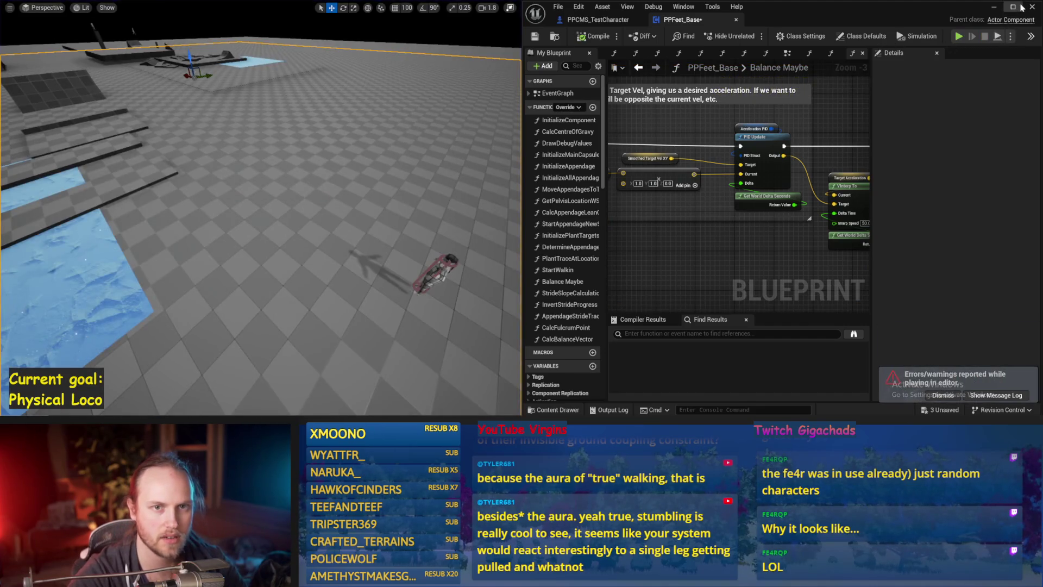
click(1013, 7)
drag(489, 244, 217, 267)
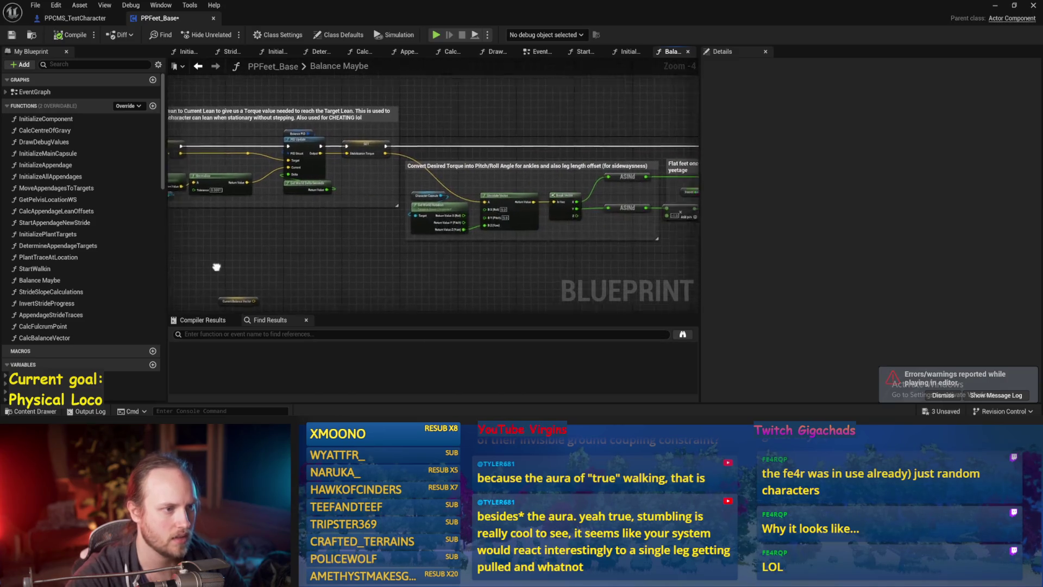
Save the blueprint and bring the Add and SET Target Stride Velocity XY nodes into view
scroll(471, 265, down, 2)
scroll(573, 217, up, 3)
mouse_move(419, 209)
mouse_down()
mouse_move(353, 234)
mouse_move(296, 240)
mouse_move(478, 128)
mouse_up()
key(ctrl+s)
drag(421, 209, 580, 213)
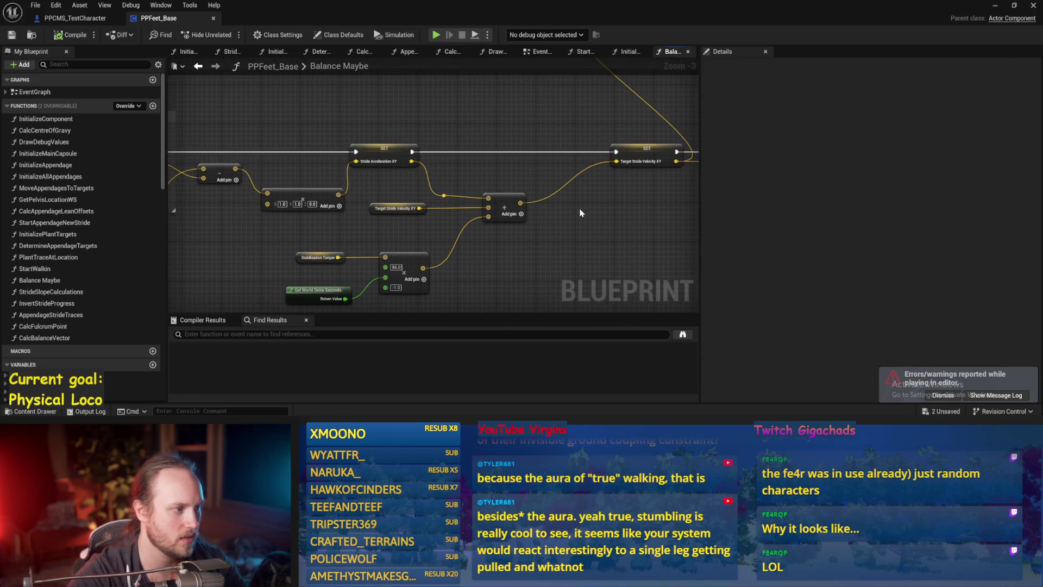
drag(451, 234, 440, 206)
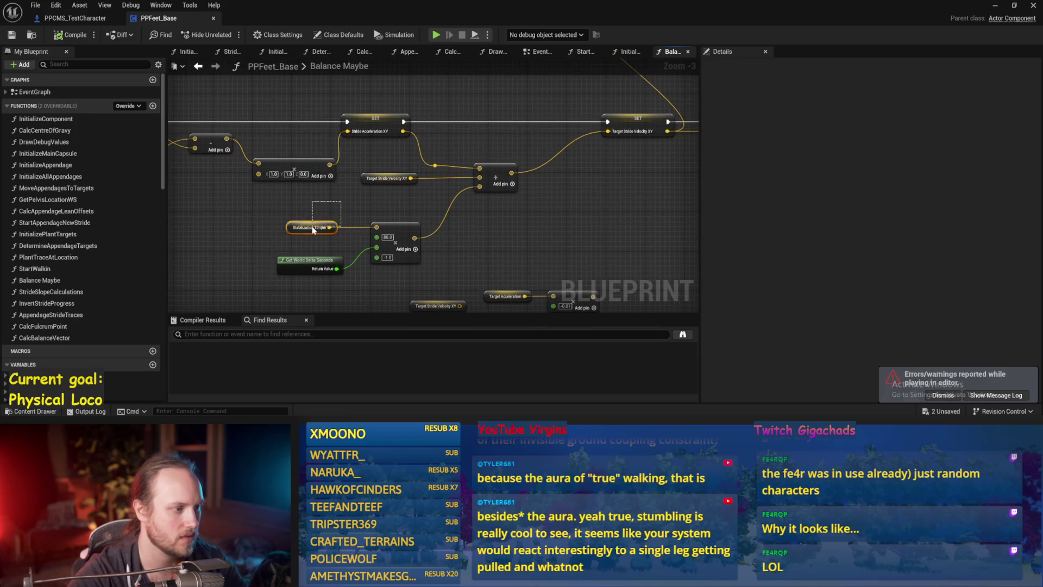
mouse_move(486, 229)
mouse_down()
mouse_move(410, 238)
mouse_move(380, 267)
mouse_up()
drag(388, 209, 458, 164)
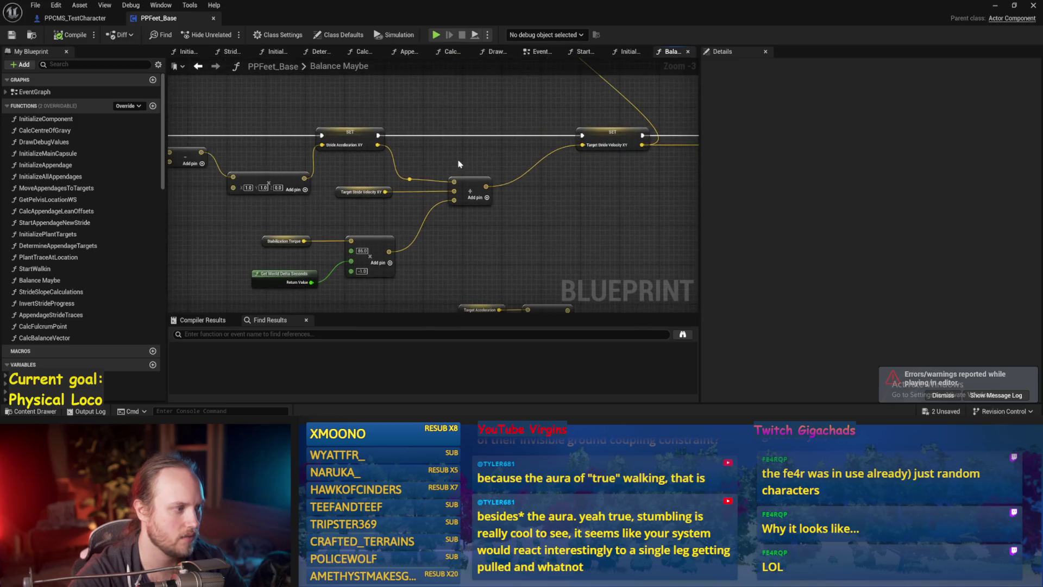
Insert the (1.0, 1.0, 0.0) vector multiply between the Add node and Target Stride Velocity XY
mouse_move(307, 148)
mouse_down()
mouse_move(179, 155)
mouse_move(372, 160)
mouse_move(380, 183)
mouse_move(515, 175)
mouse_up()
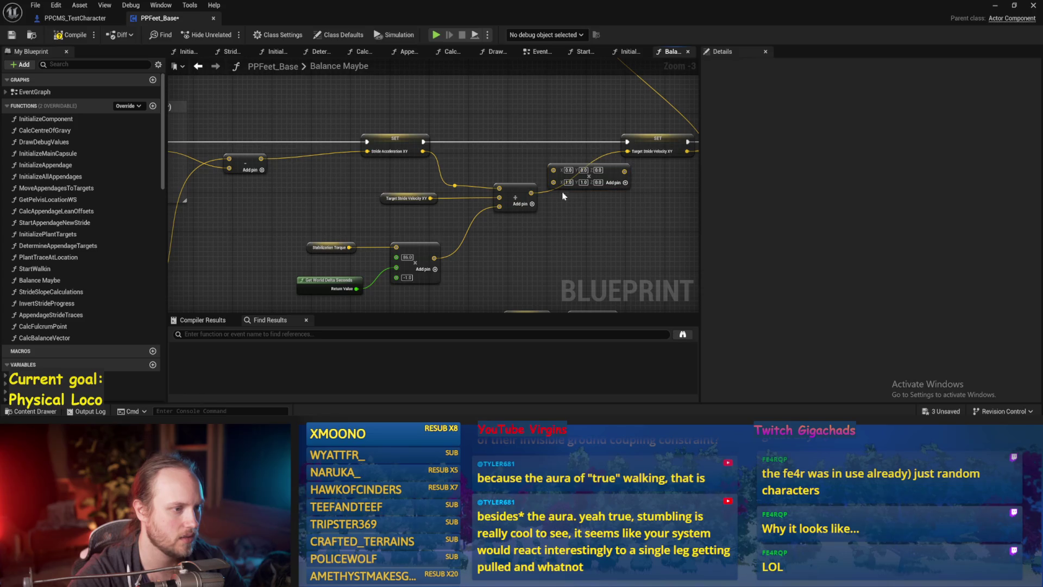
drag(556, 170, 554, 168)
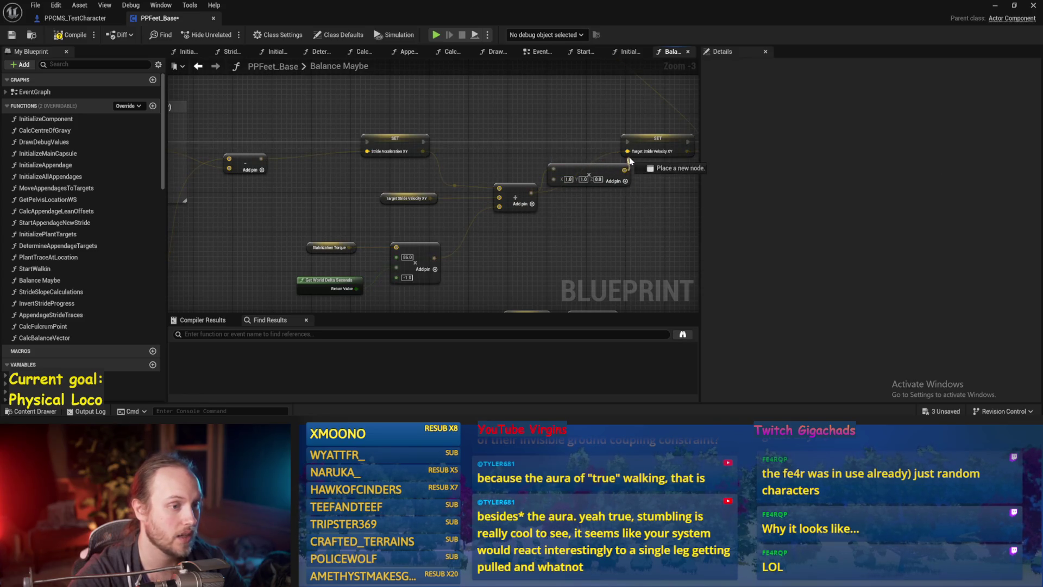
drag(629, 161, 629, 161)
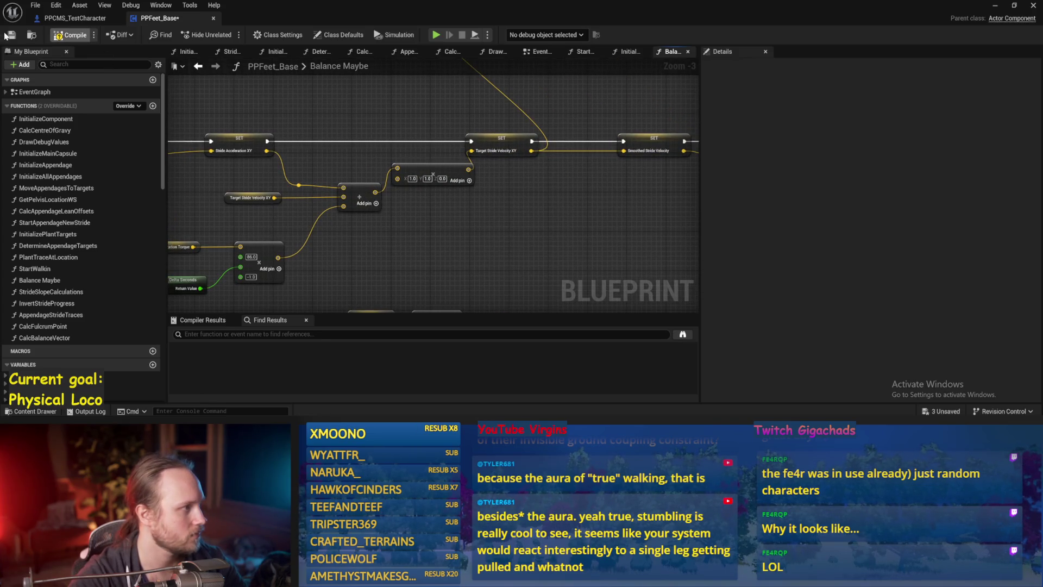
drag(449, 240, 585, 193)
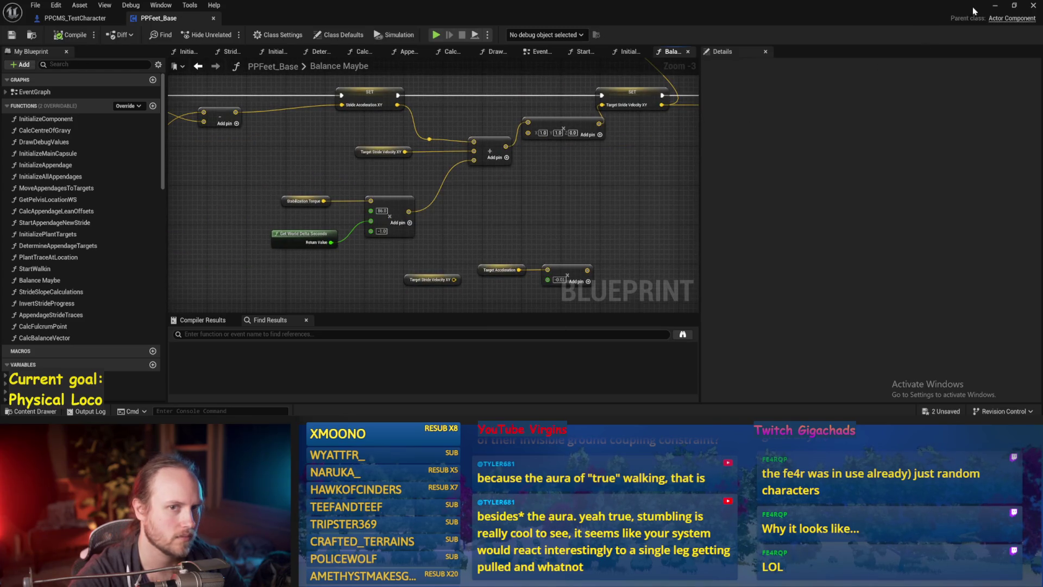
click(994, 6)
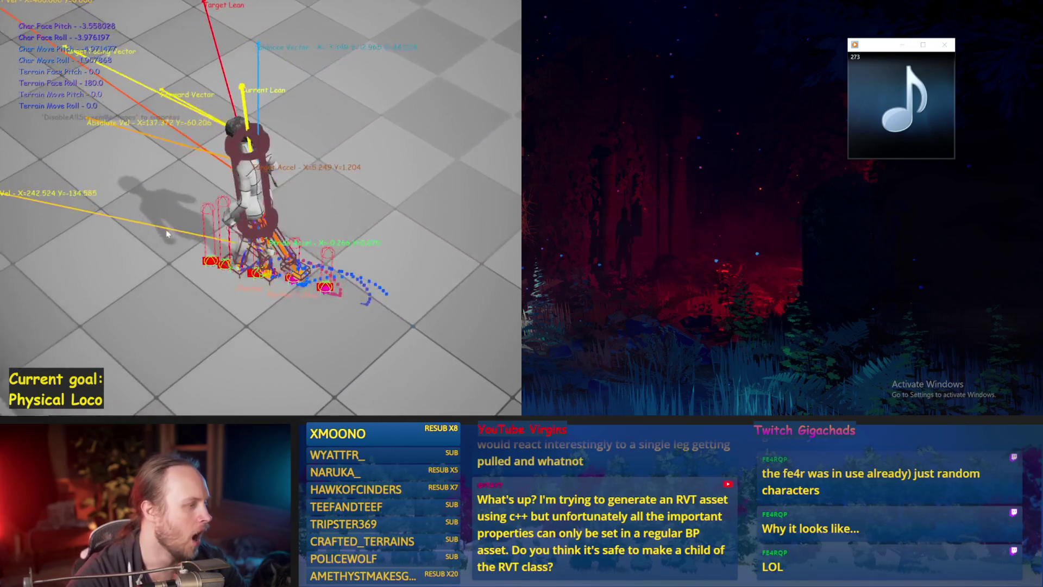
Stop the flattened-stride-velocity test run and save PPFeet_Base
key(Escape)
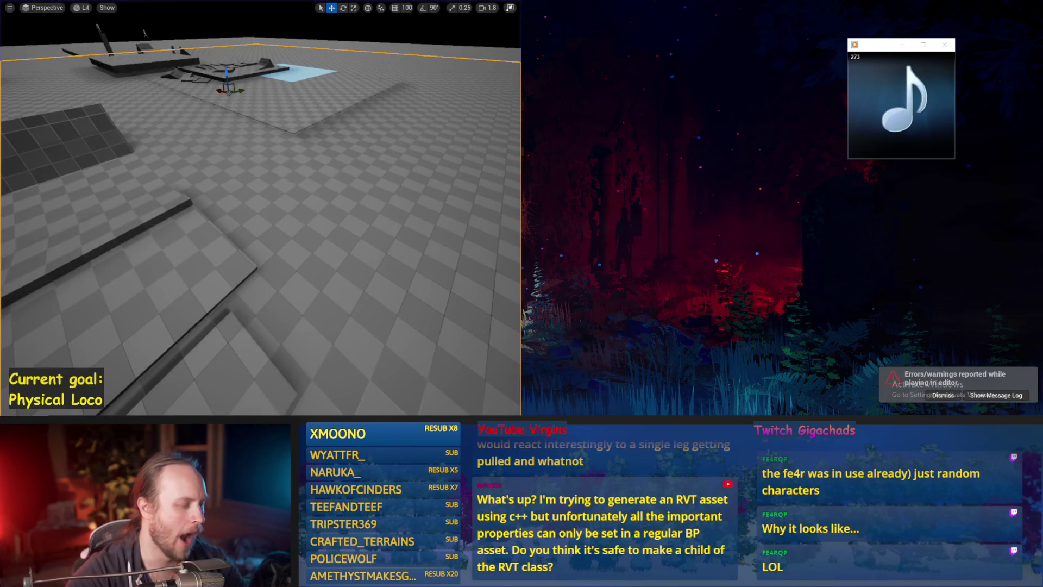
key(ctrl+s)
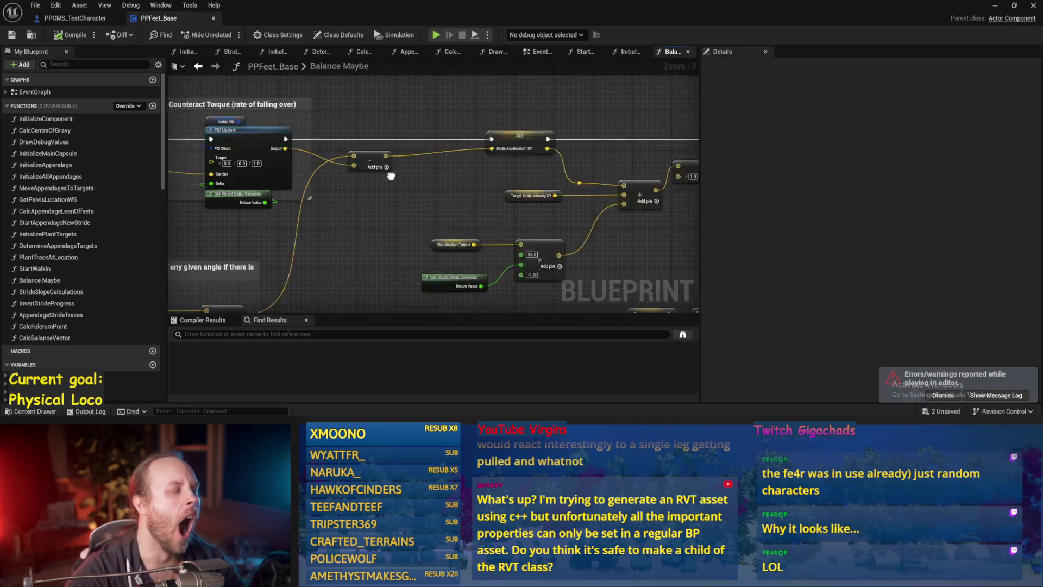
Select Stride PID, place the blueprint editor beside the level, and play-test the walk
click(299, 122)
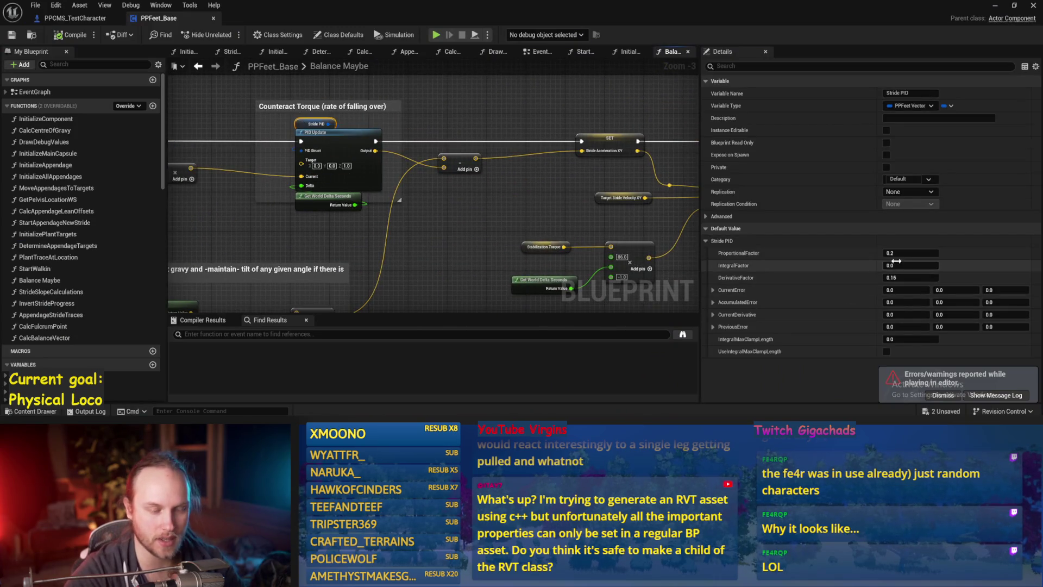
drag(674, 290, 510, 231)
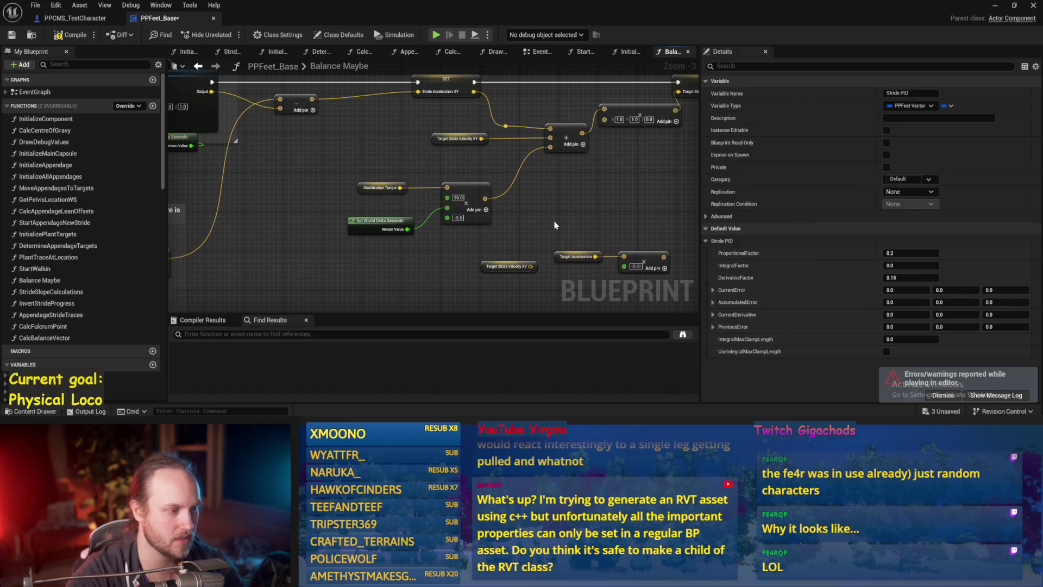
drag(373, 22, 1040, 163)
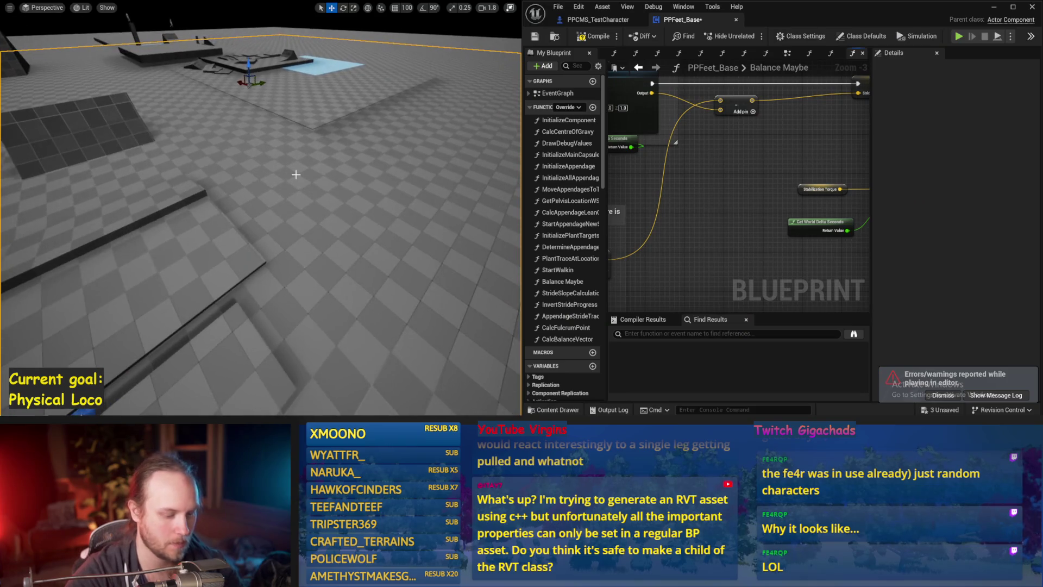
key(alt+p)
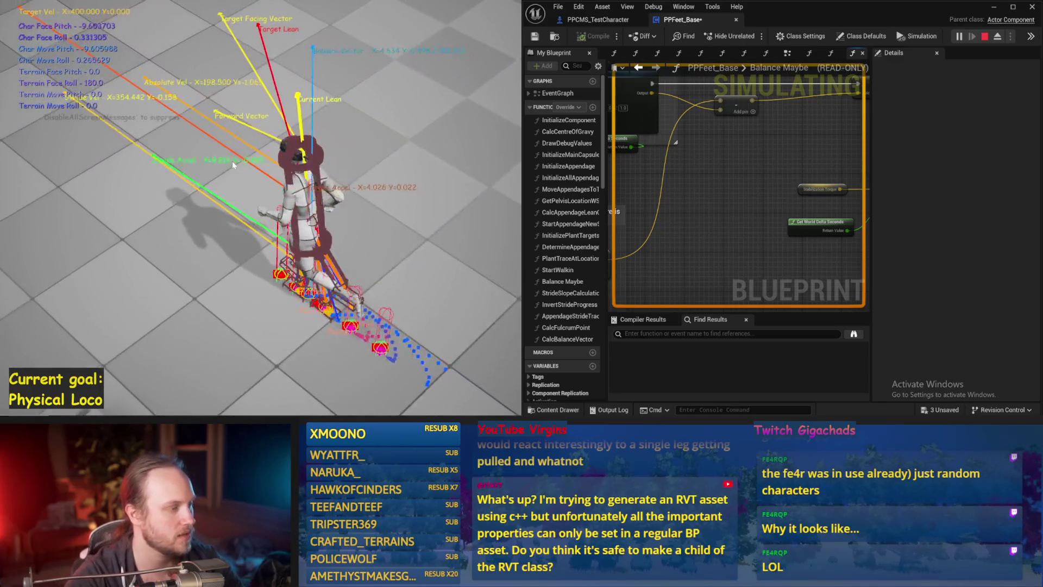
key(Escape)
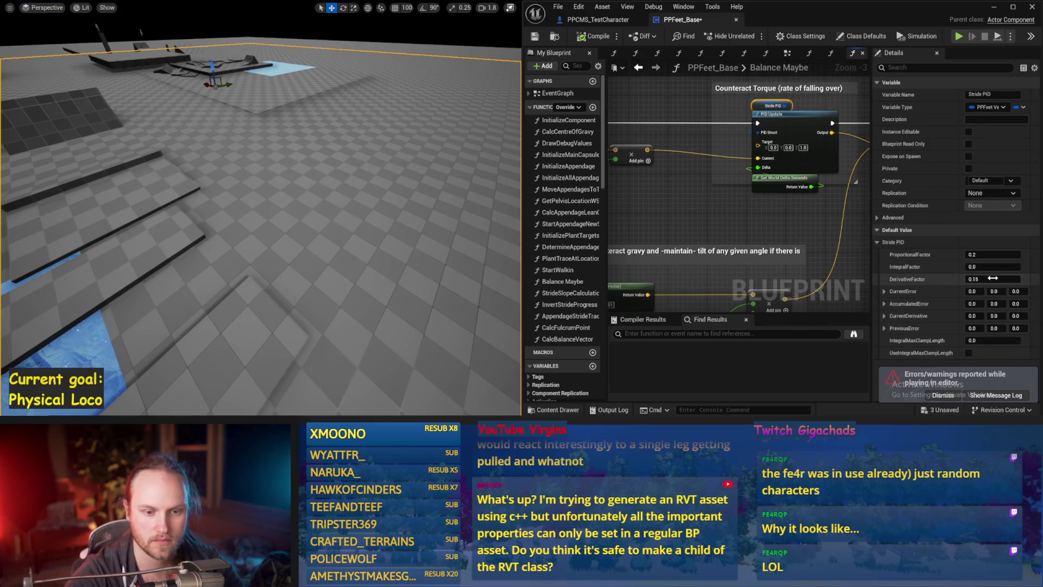
Set Stride PID derivative and proportional factors to 0.15, testing between changes
key(BackSpace)
key(Return)
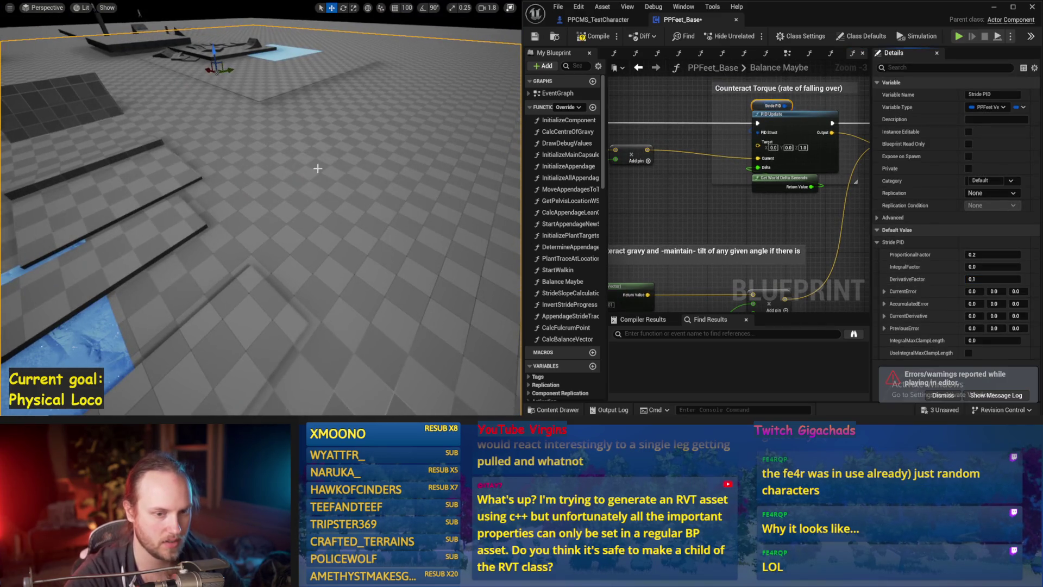
key(alt+p)
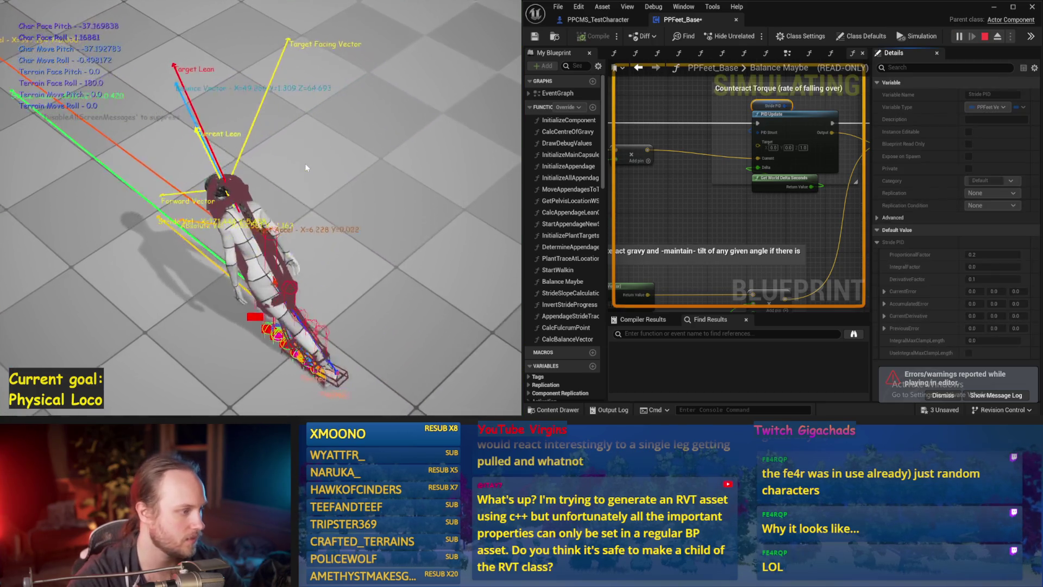
key(Escape)
key(alt+p)
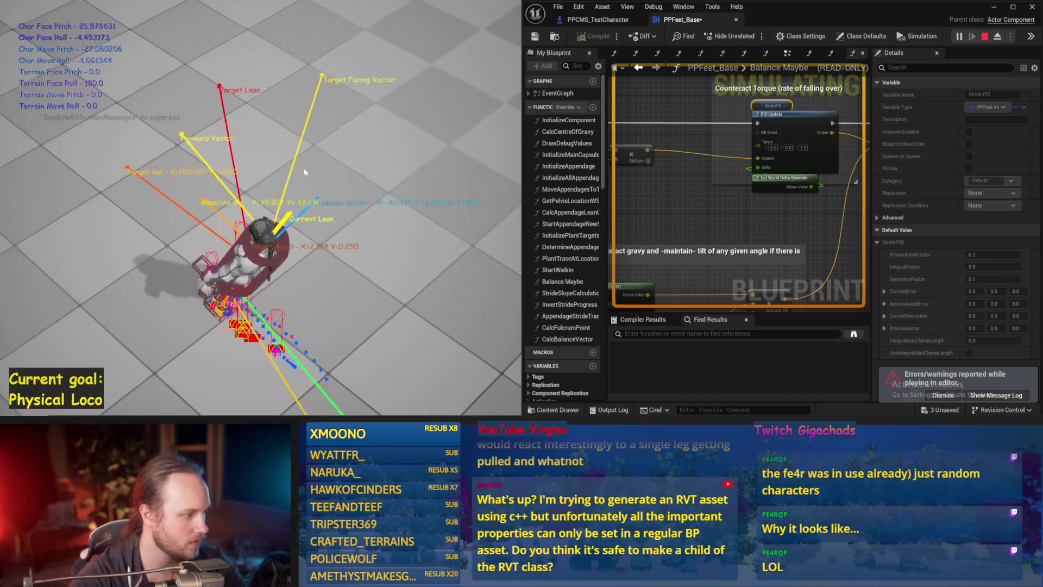
key(Escape)
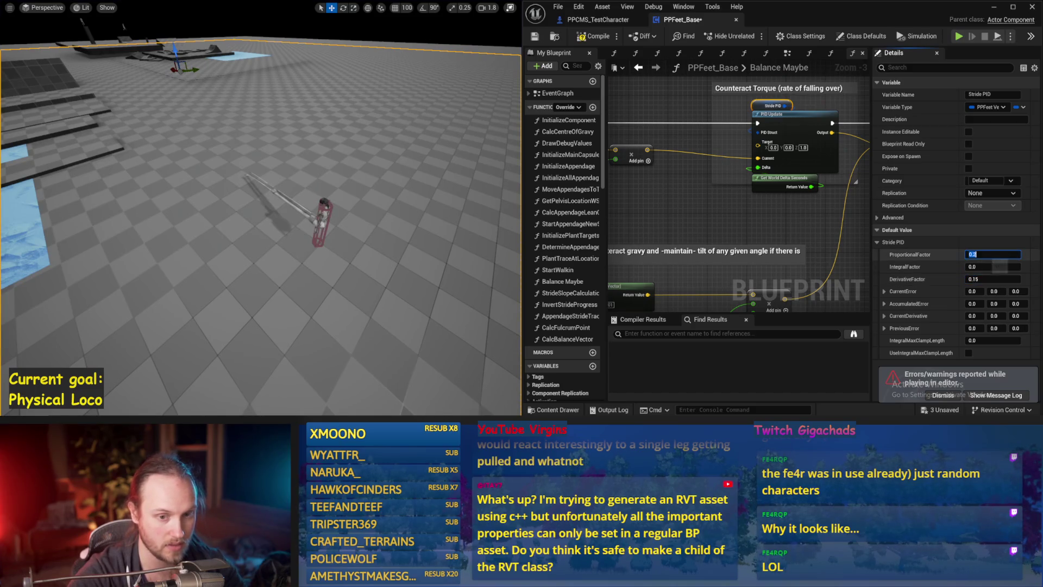
text(0.15)
drag(288, 240, 377, 253)
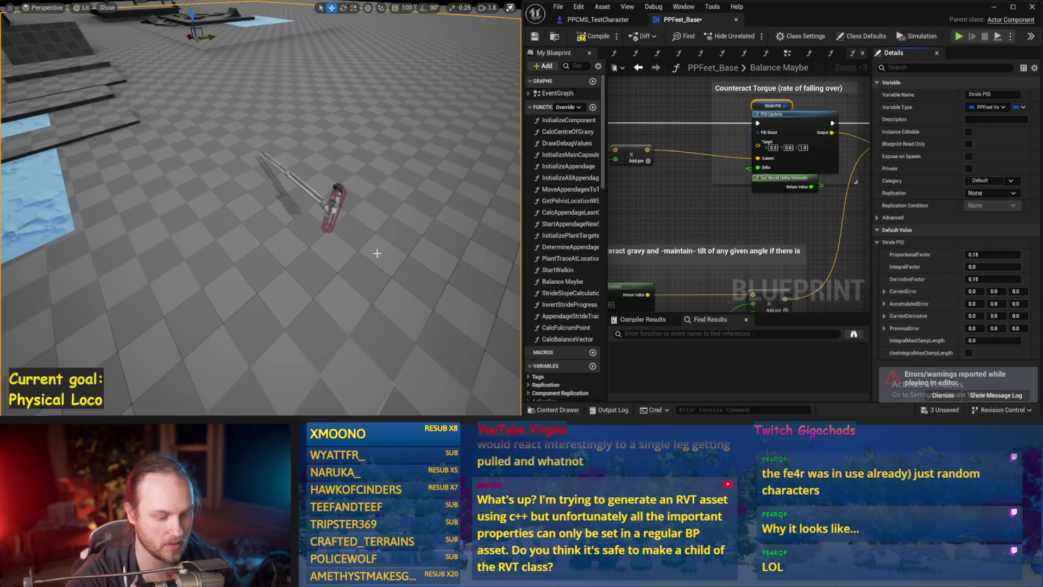
key(alt+s)
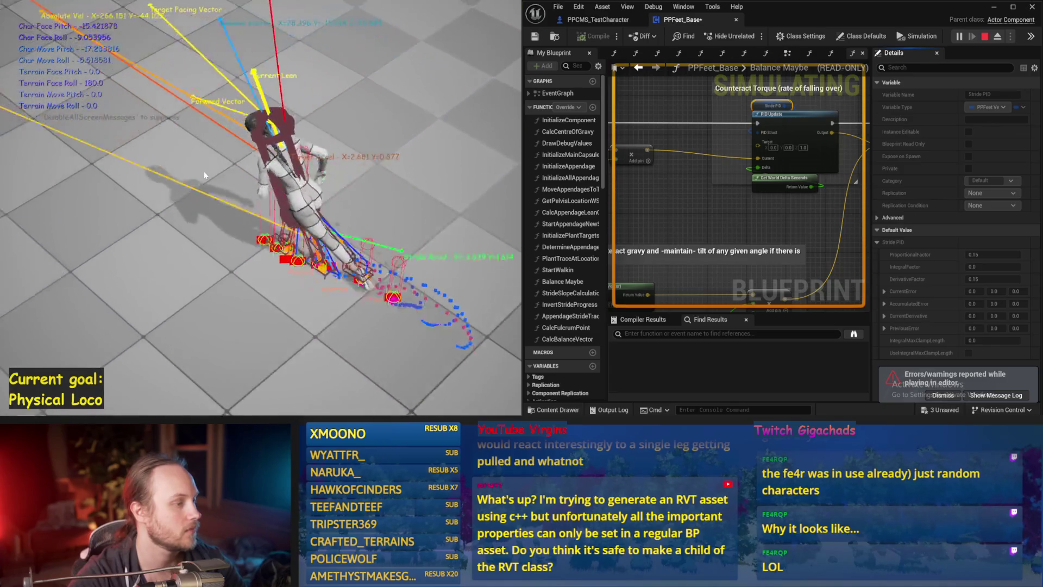
Set the Stride PID DerivativeFactor to 0.2 and test the walk
key(Escape)
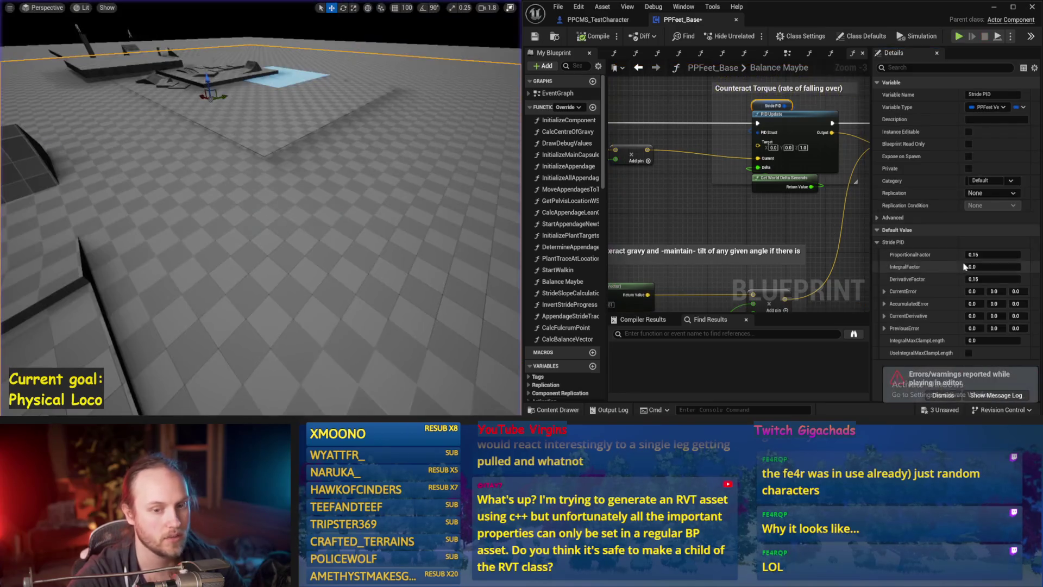
click(994, 279)
text(0.2)
key(Return)
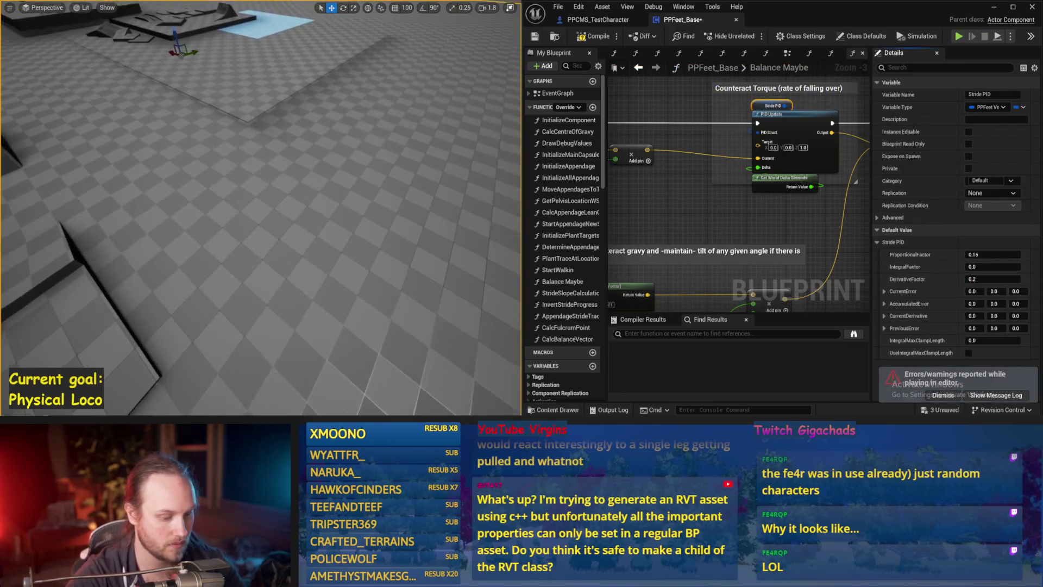
key(alt+s)
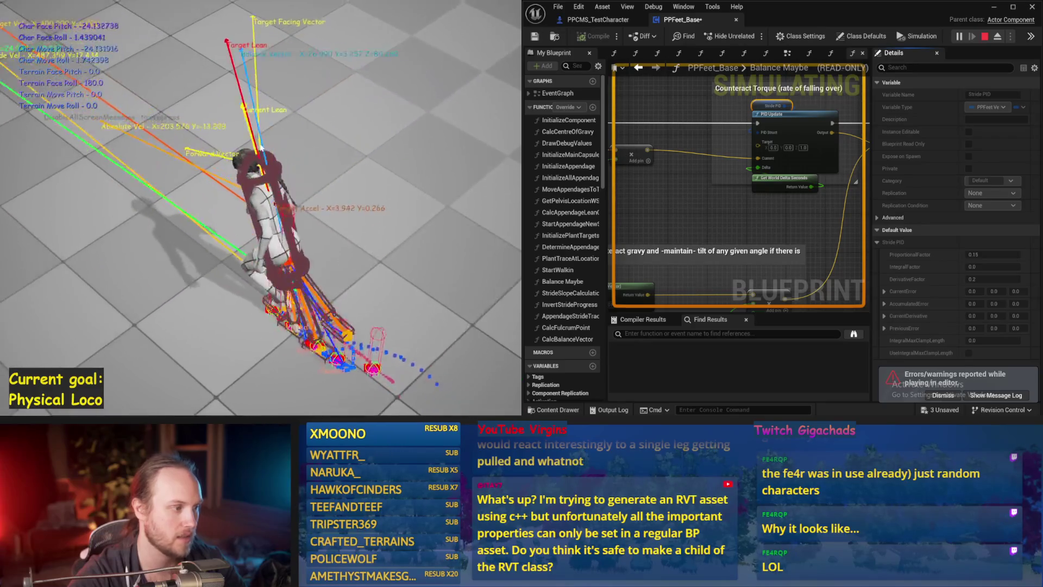
Lower the DerivativeFactor to 0.12 and run another walk test
key(Escape)
click(974, 279)
text(12)
drag(435, 239, 437, 219)
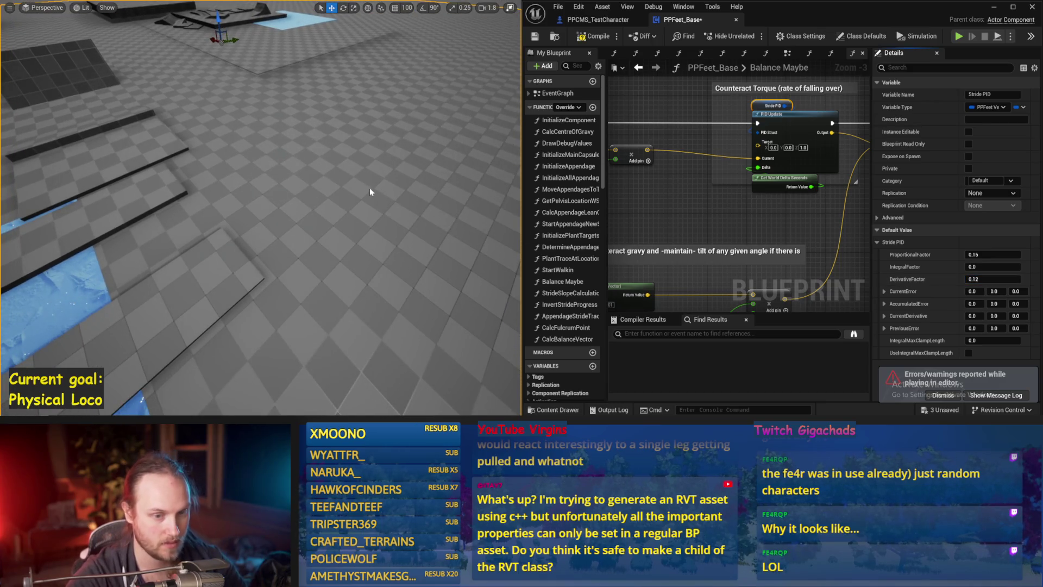
key(alt+s)
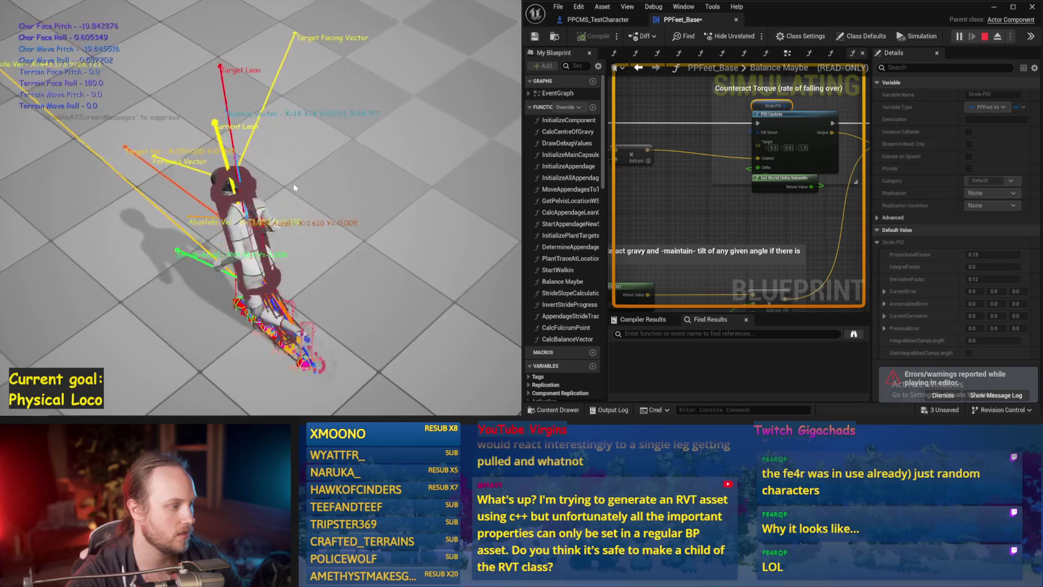
Settle the DerivativeFactor at 0.16, test it, and begin editing ProportionalFactor
key(Escape)
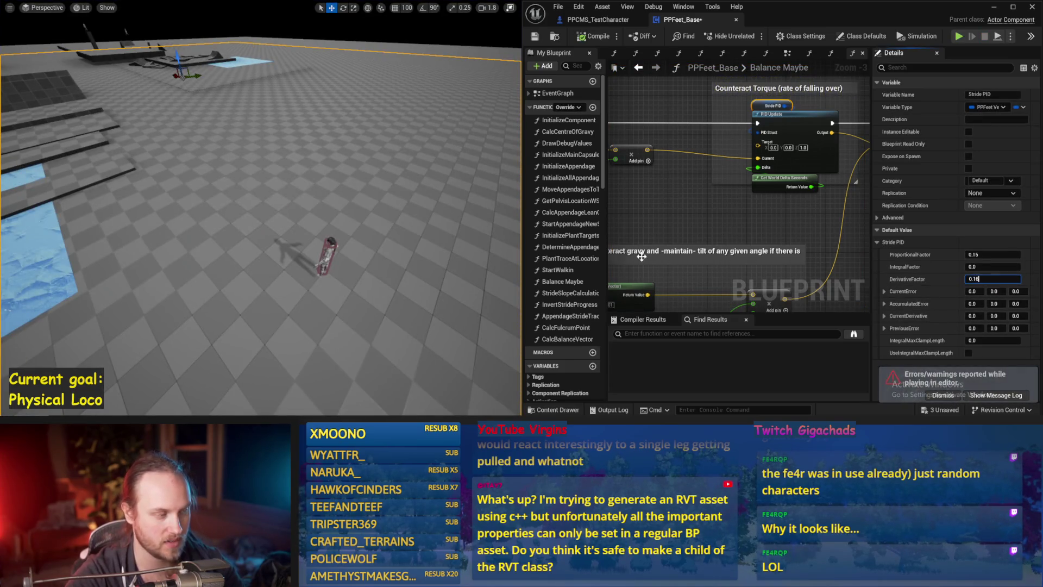
click(435, 237)
key(alt+s)
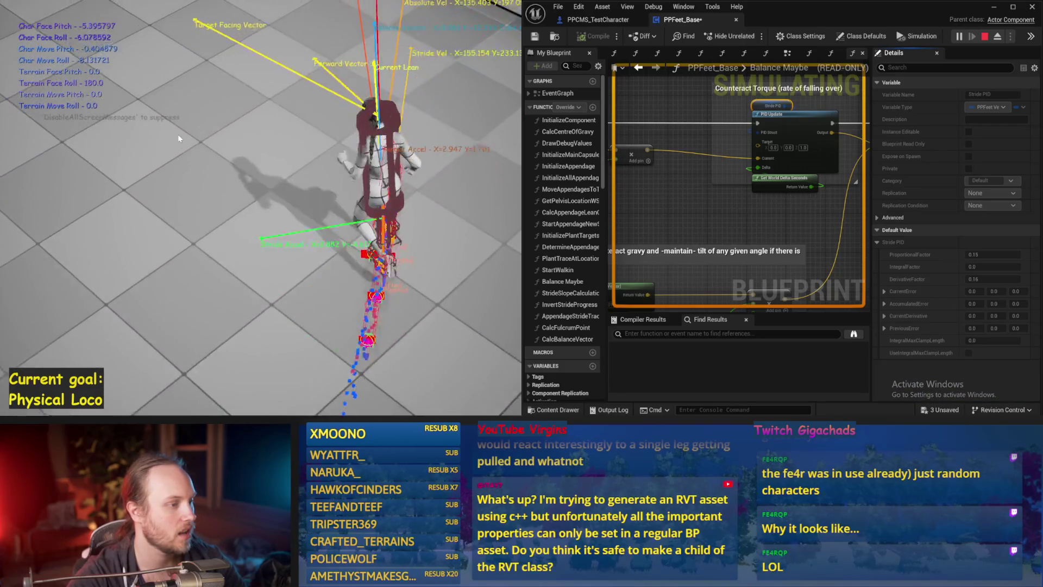
click(993, 254)
key(Escape)
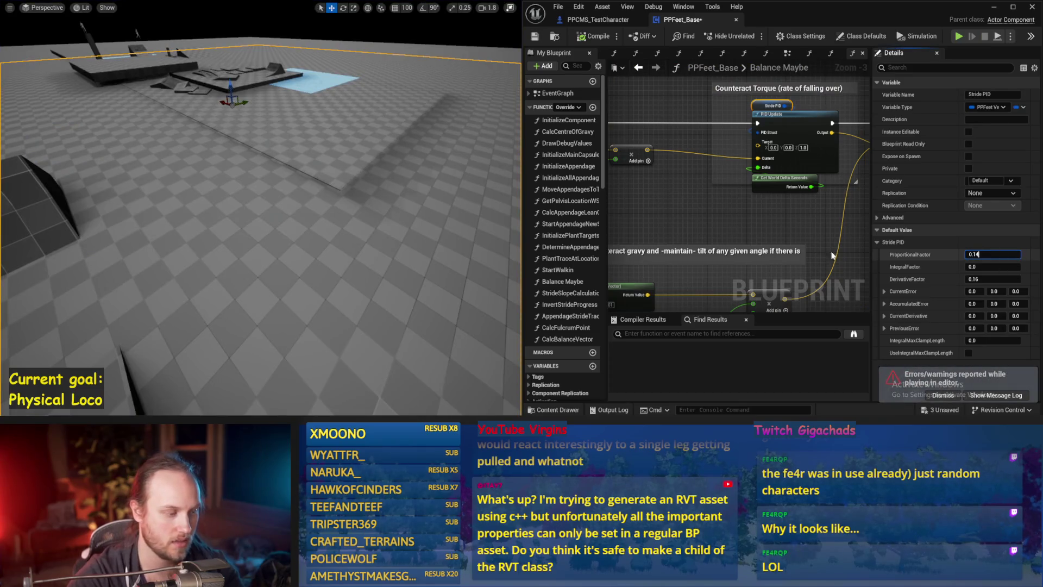
Commit Stride PID ProportionalFactor 0.14, test the walk, and save the blueprint
key(Return)
key(alt+s)
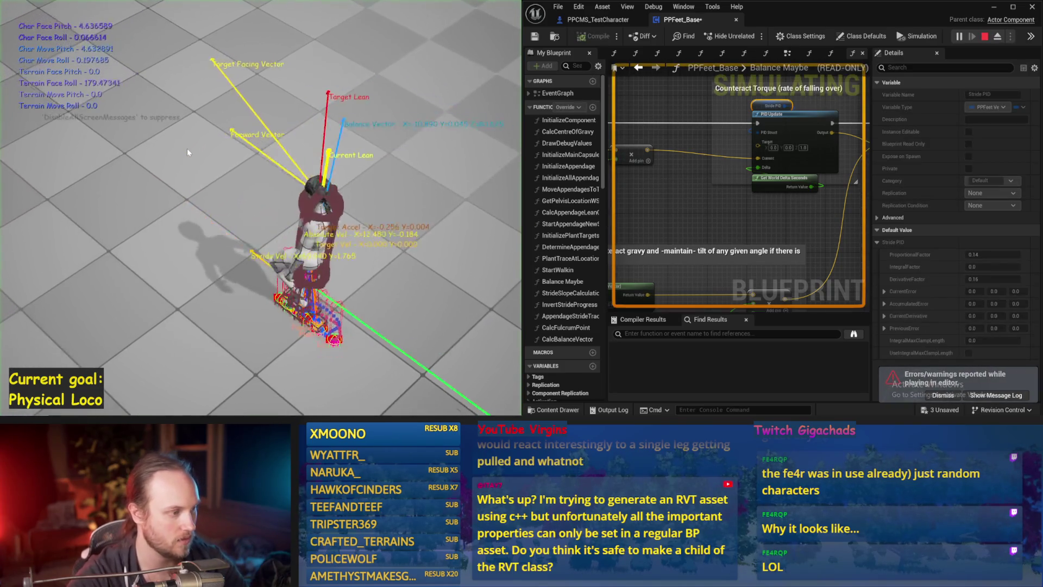
key(Escape)
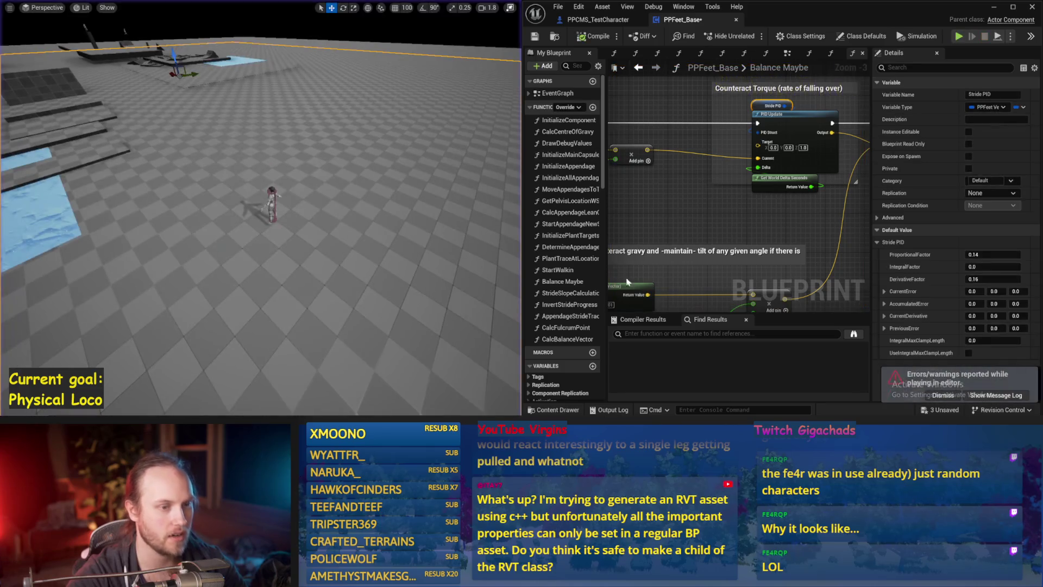
scroll(639, 121, down, 5)
key(ctrl+s)
drag(866, 143, 741, 148)
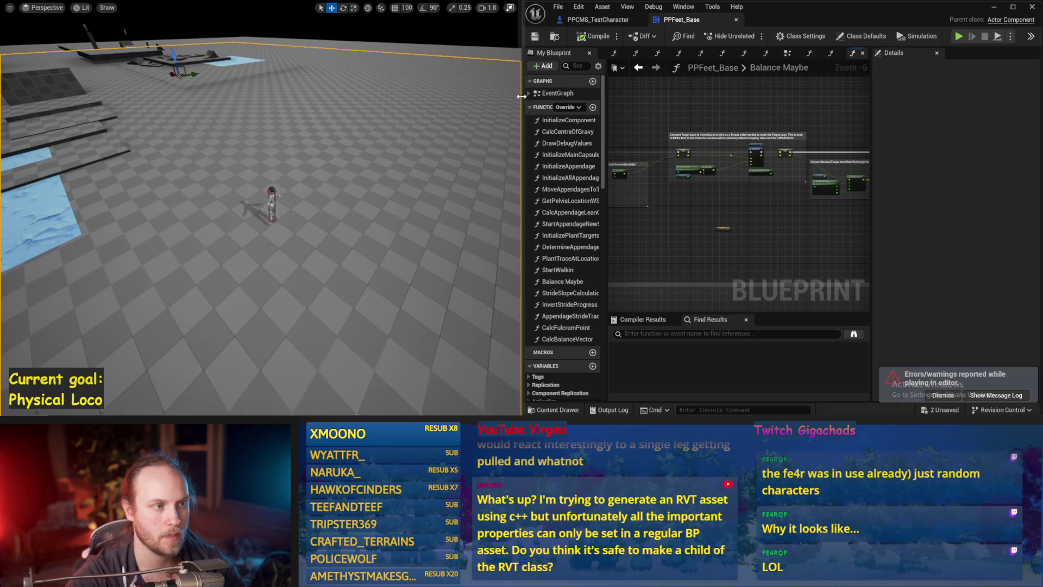
Widen the blueprint graph area by moving the viewport and Details splitters
drag(522, 96, 375, 96)
scroll(542, 115, up, 2)
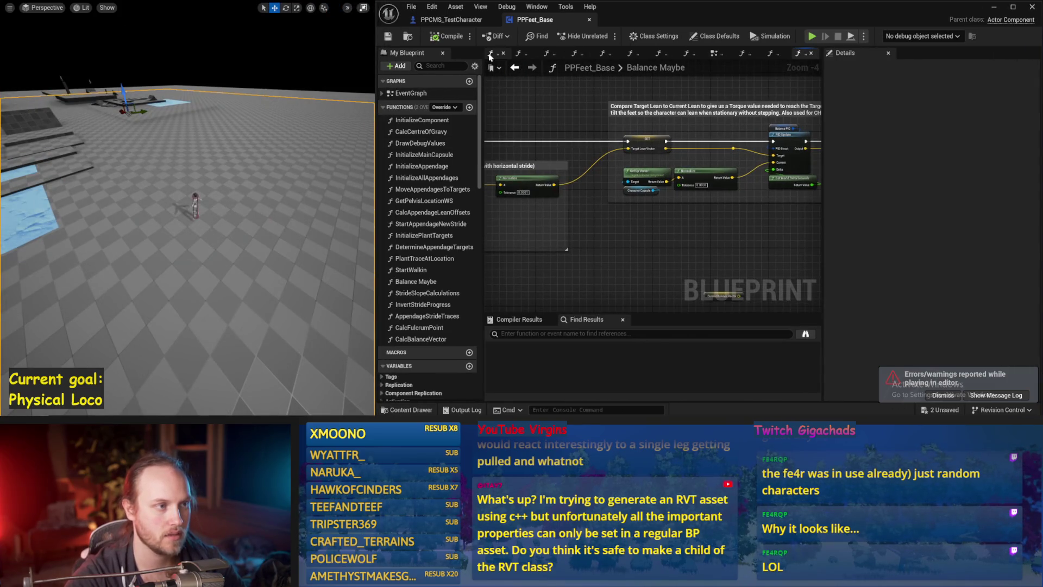
click(490, 54)
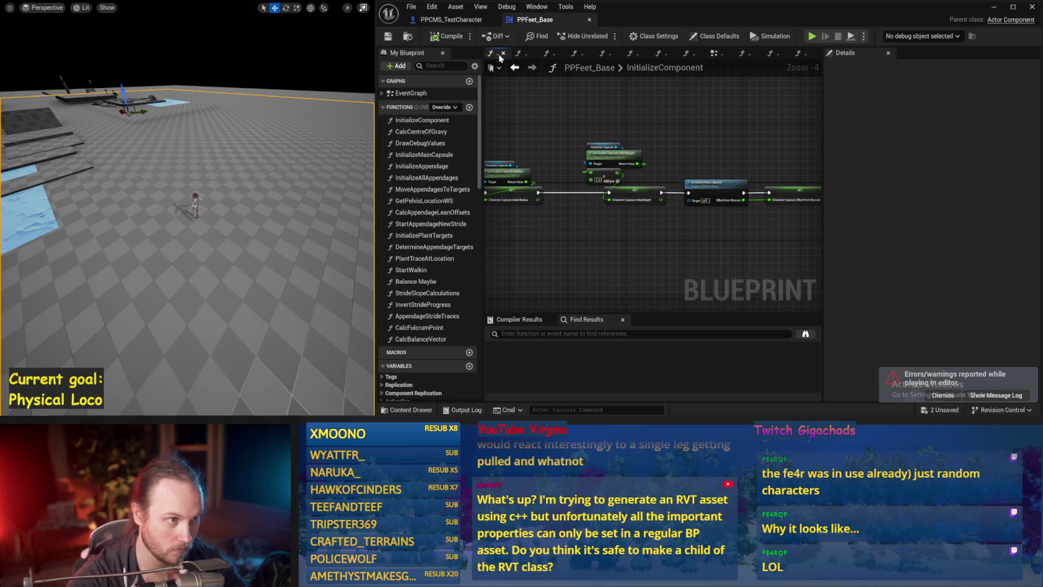
scroll(655, 159, down, 1)
drag(821, 85, 988, 106)
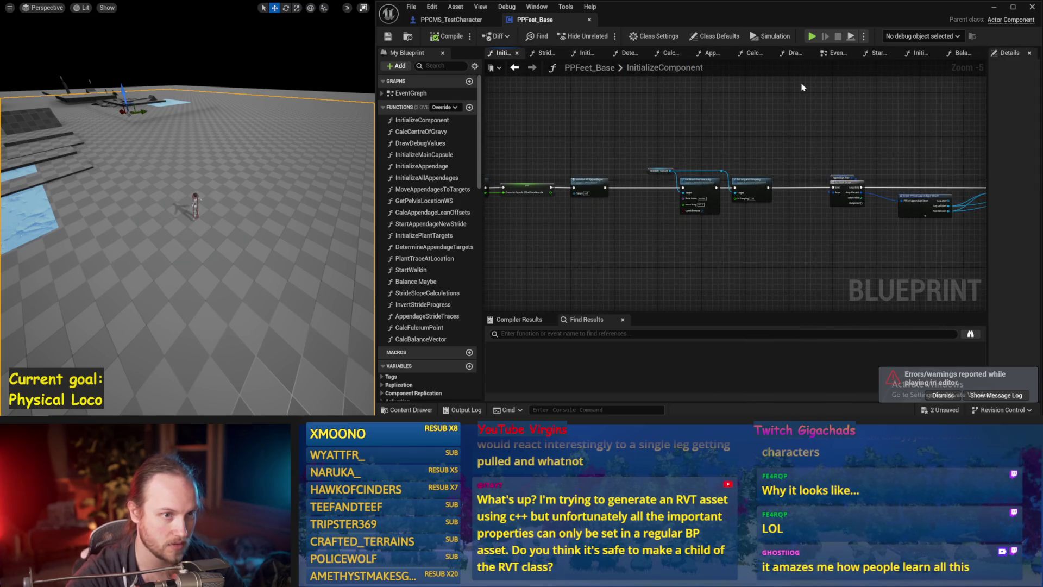
Return to Balance Maybe and pan to the FInterp To and crouch offset nodes
click(961, 53)
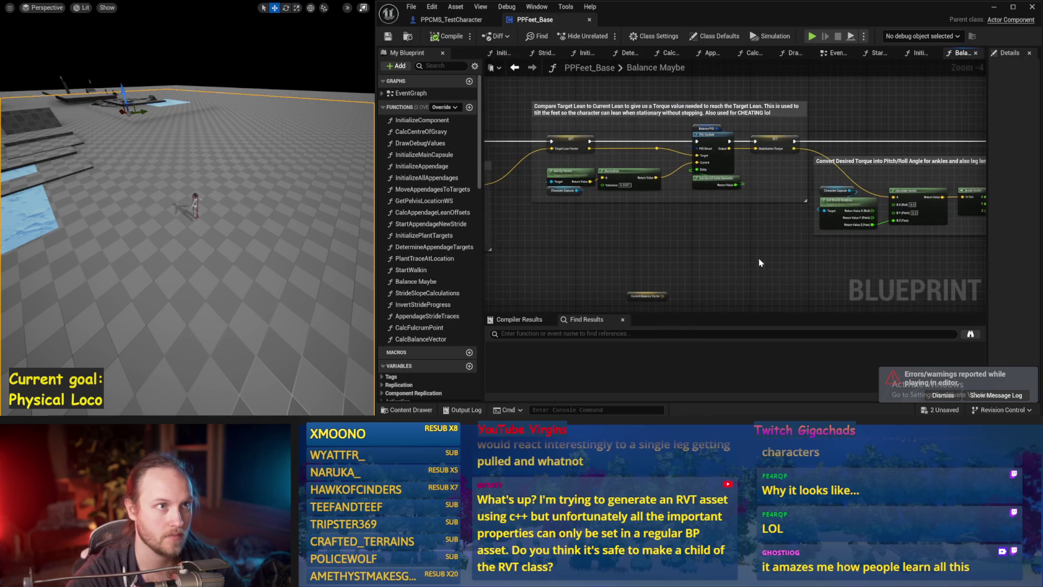
drag(785, 249, 582, 263)
drag(843, 284, 621, 263)
mouse_move(813, 227)
mouse_down()
mouse_move(813, 202)
mouse_move(700, 197)
mouse_move(575, 215)
mouse_move(651, 176)
mouse_up()
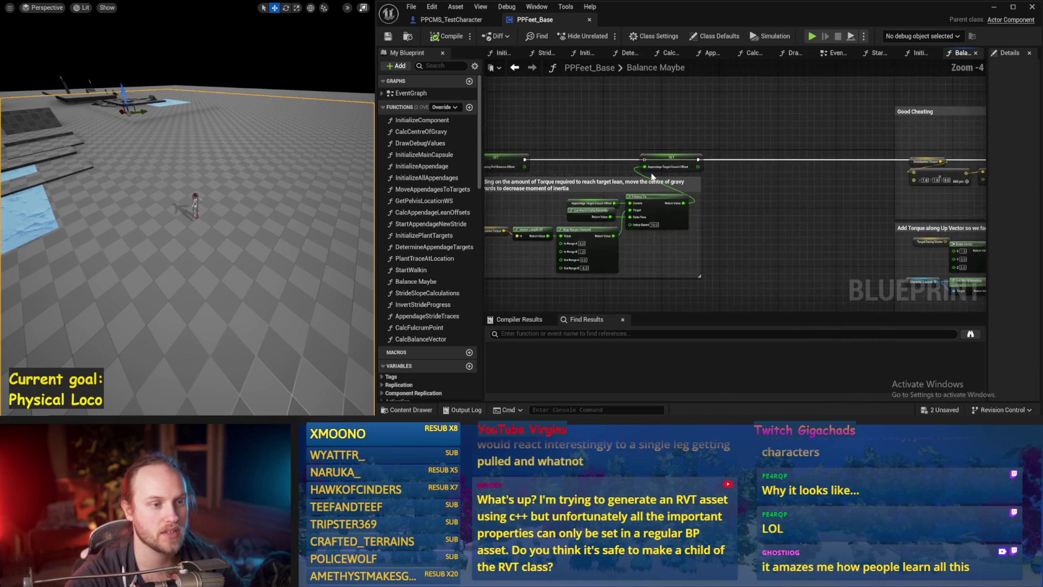
scroll(652, 177, up, 1)
mouse_move(812, 157)
mouse_down()
mouse_move(722, 182)
mouse_move(730, 225)
mouse_up()
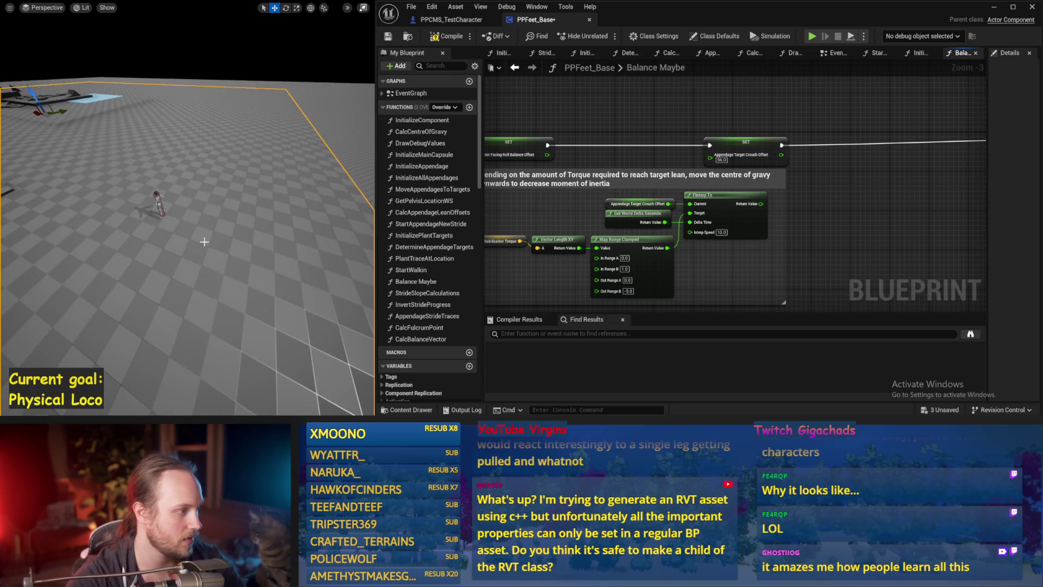
Run two balance test simulations and reframe the level camera
key(alt+p)
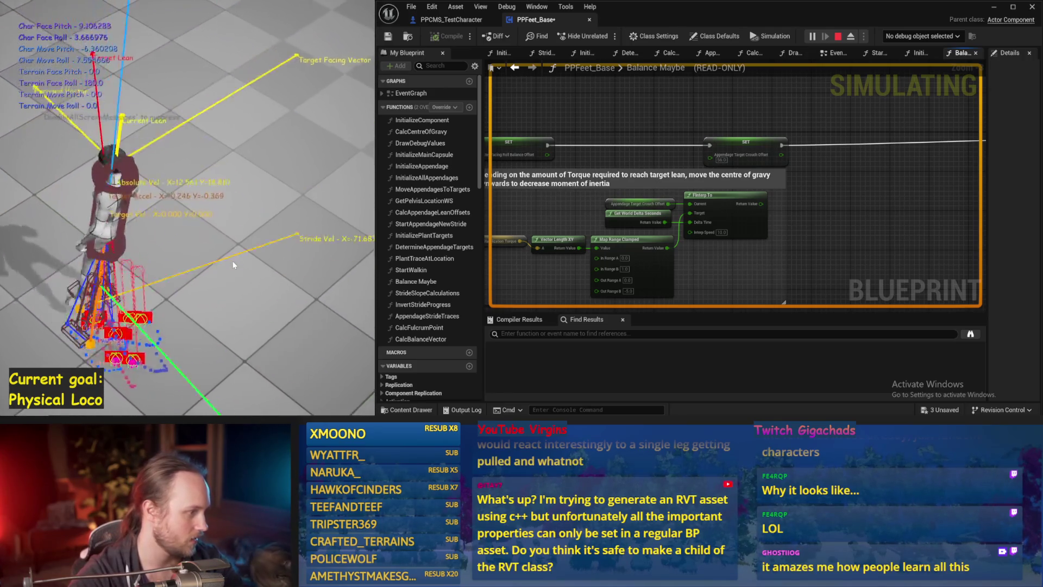
key(Escape)
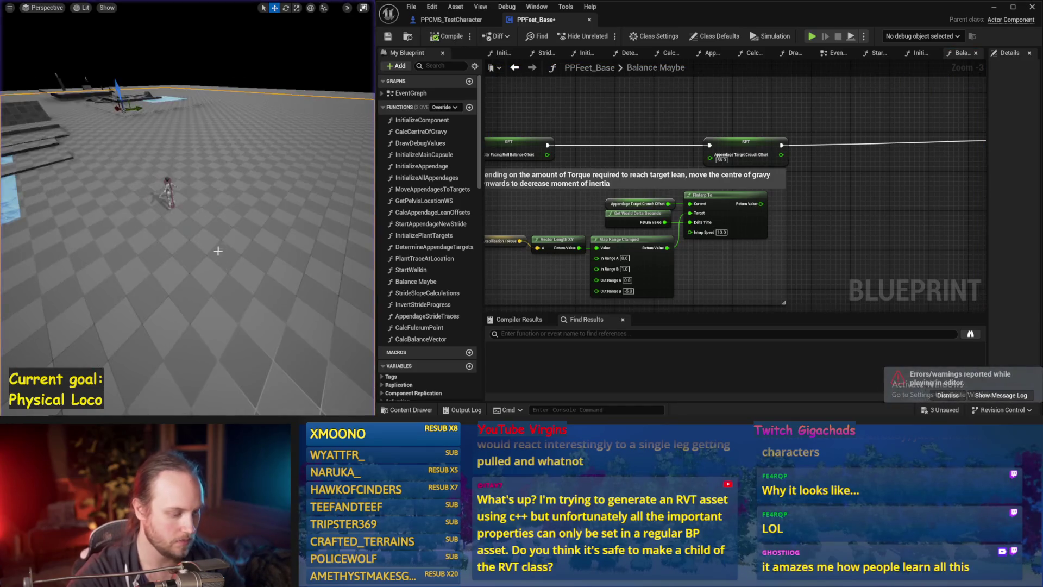
key(alt+p)
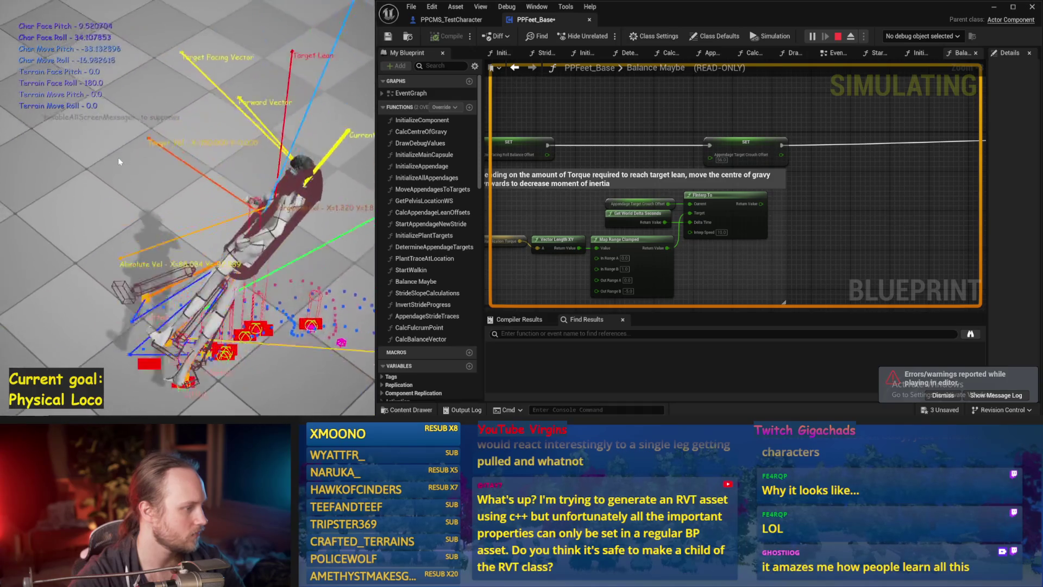
key(Escape)
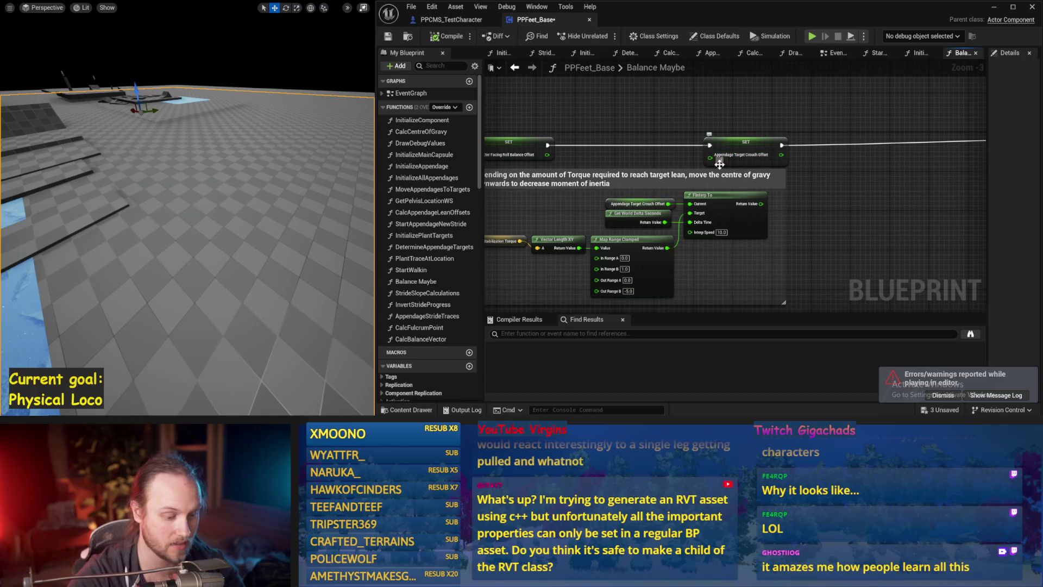
drag(220, 212, 226, 212)
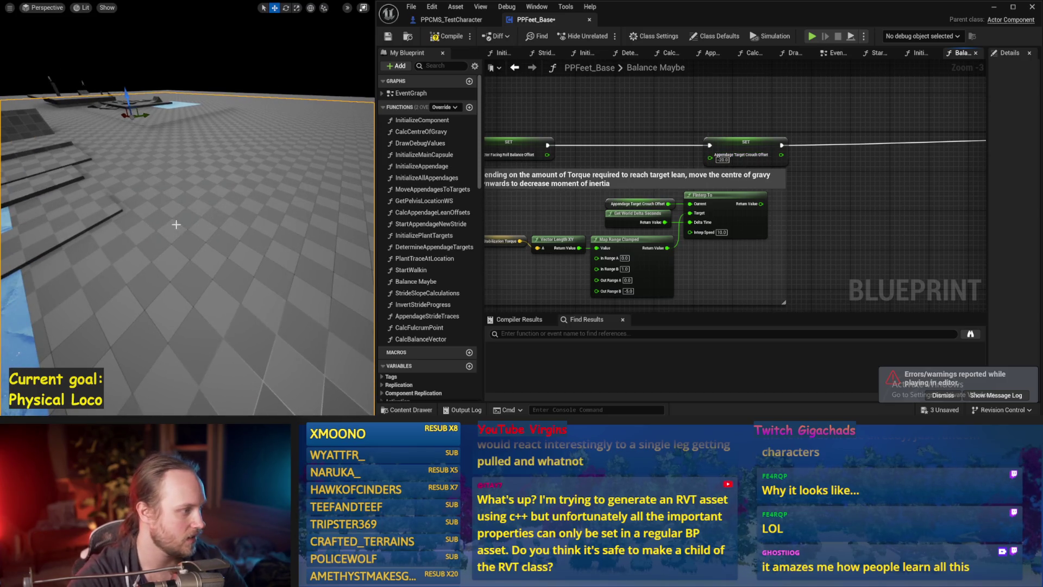
Test the new crouch offset value over three more simulation runs
key(alt+p)
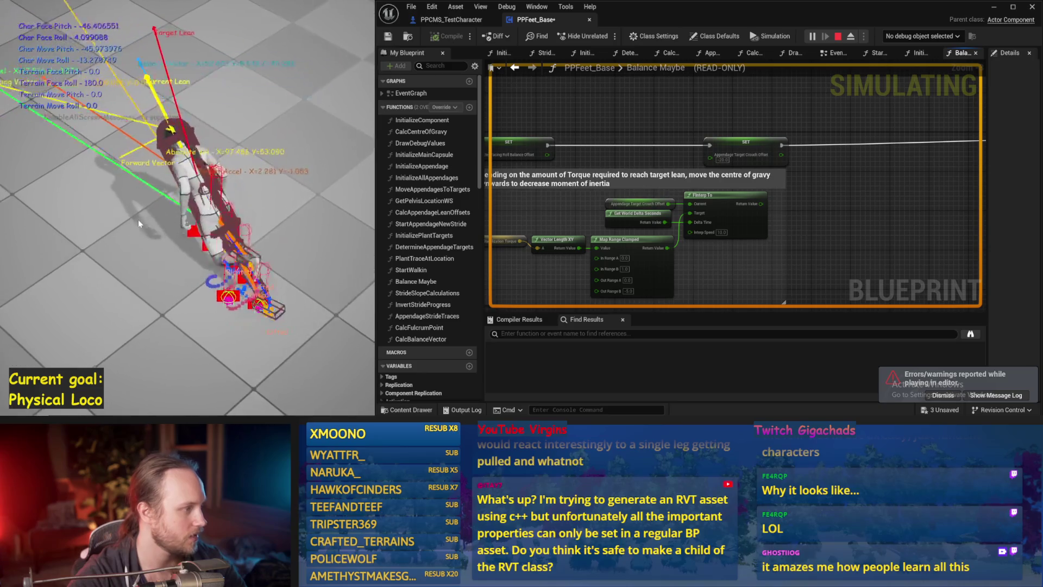
key(Escape)
key(alt+p)
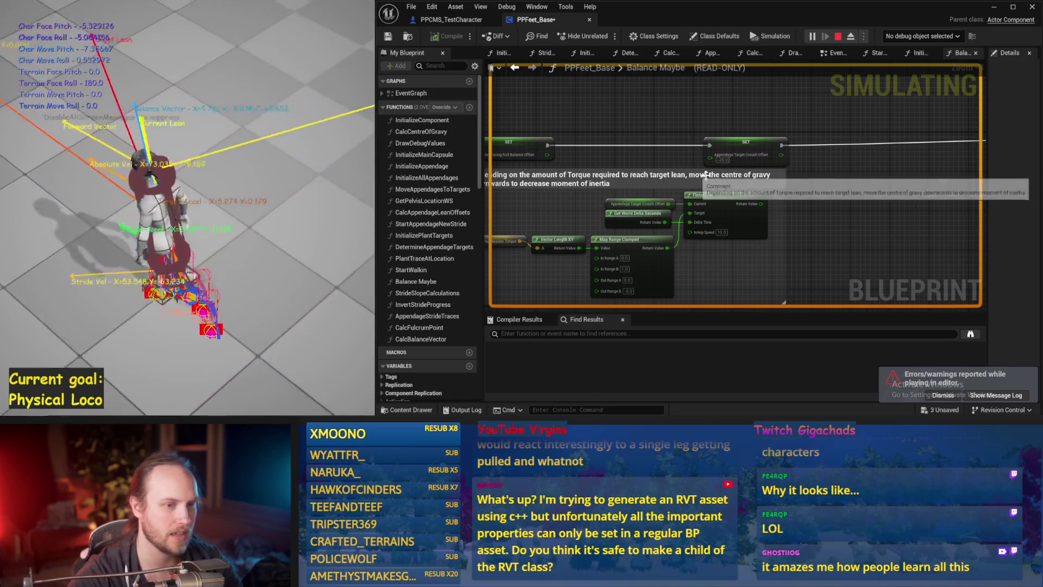
key(Escape)
drag(252, 182, 138, 176)
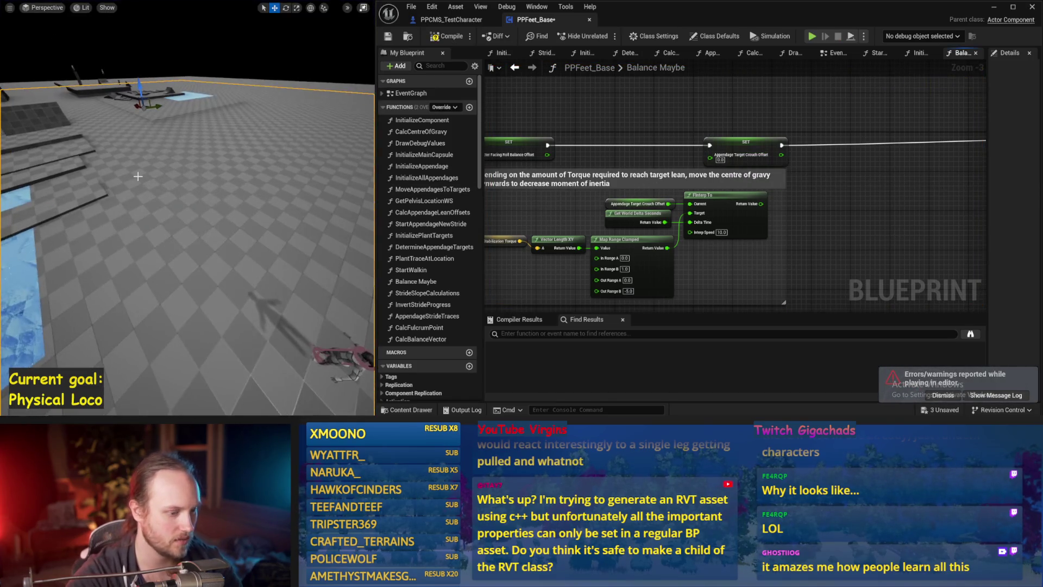
key(alt+s)
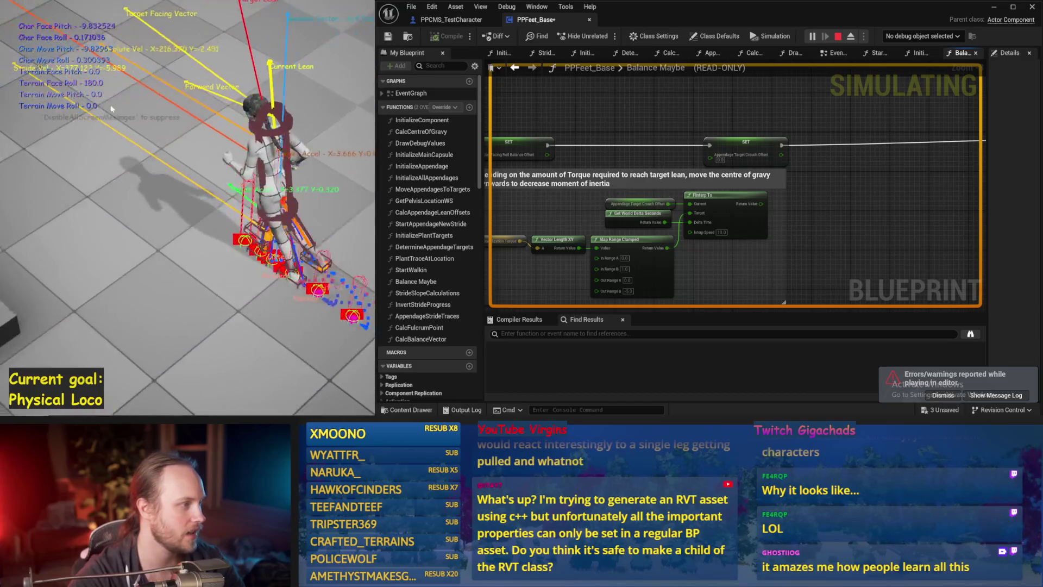
key(Escape)
scroll(872, 252, down, 5)
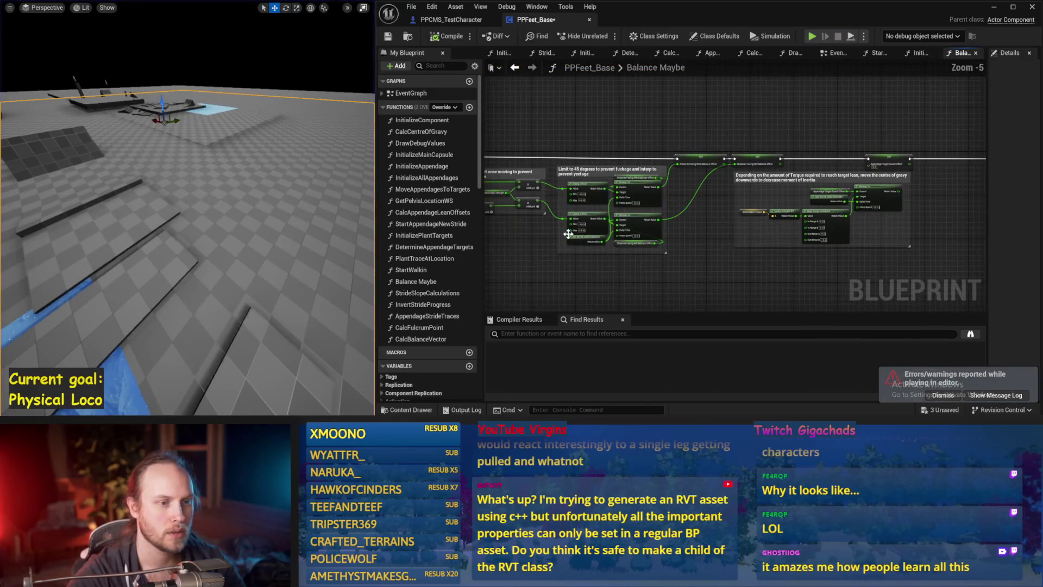
Save PPFeet_Base after panning Balance Maybe, then play-test the character for about 40 seconds
drag(673, 267, 828, 224)
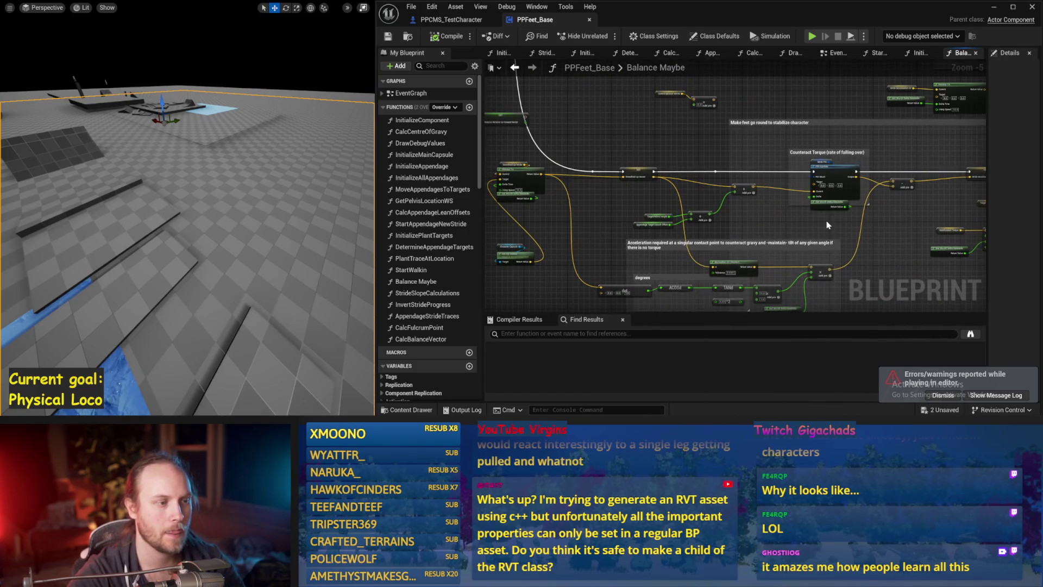
scroll(662, 234, up, 1)
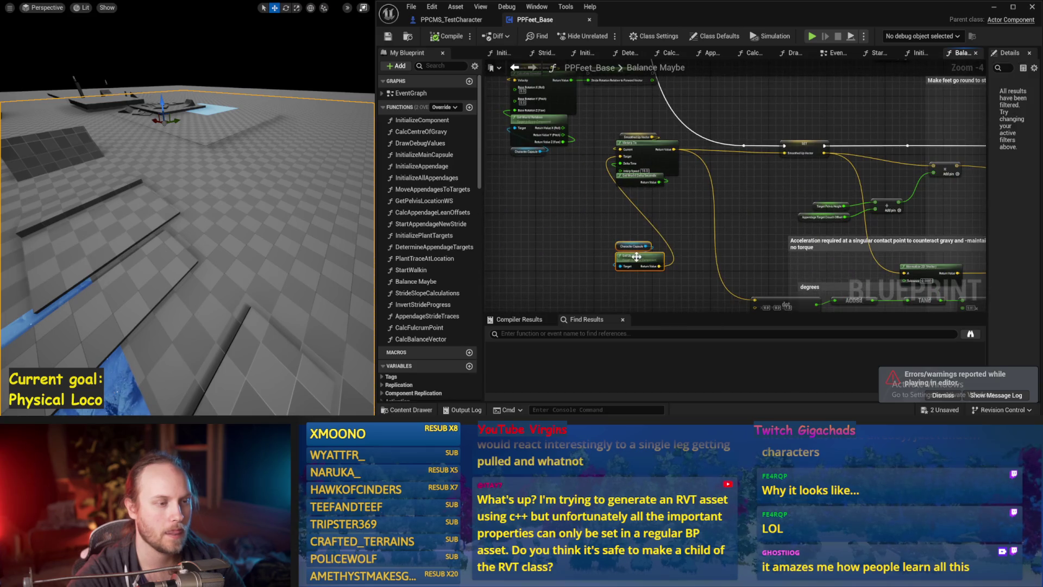
key(ctrl+s)
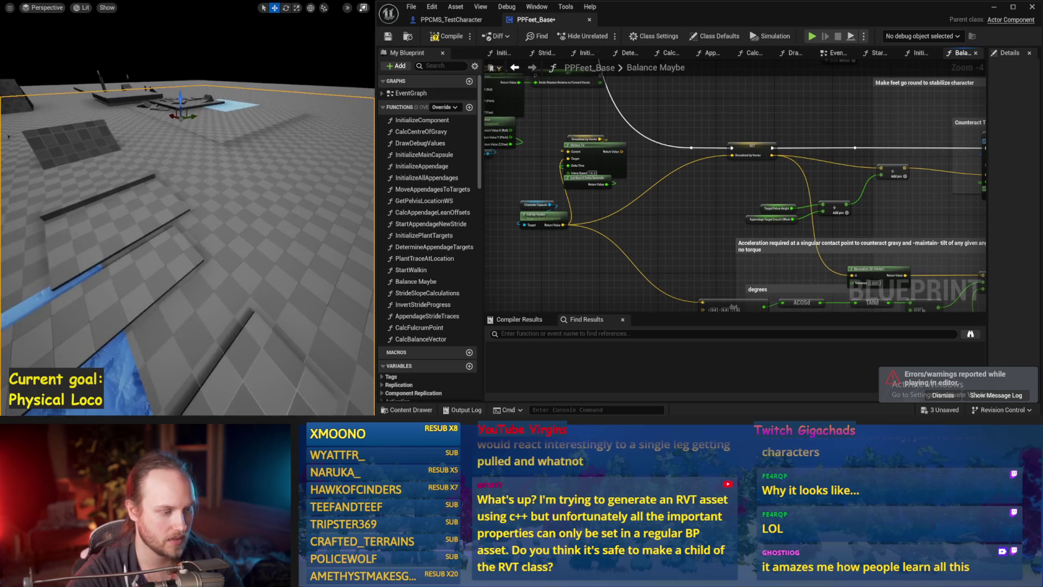
key(alt+p)
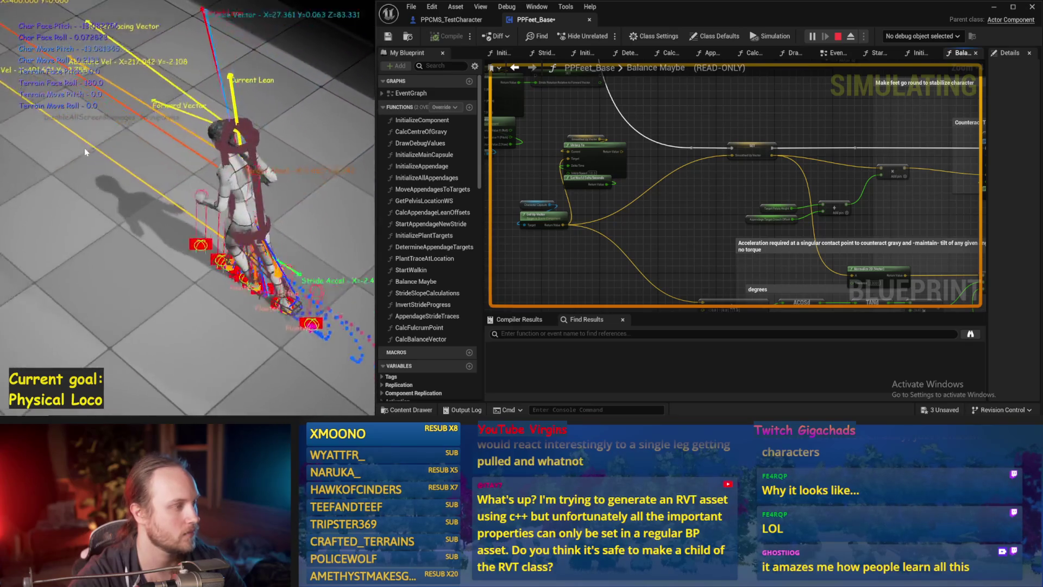
key(Escape)
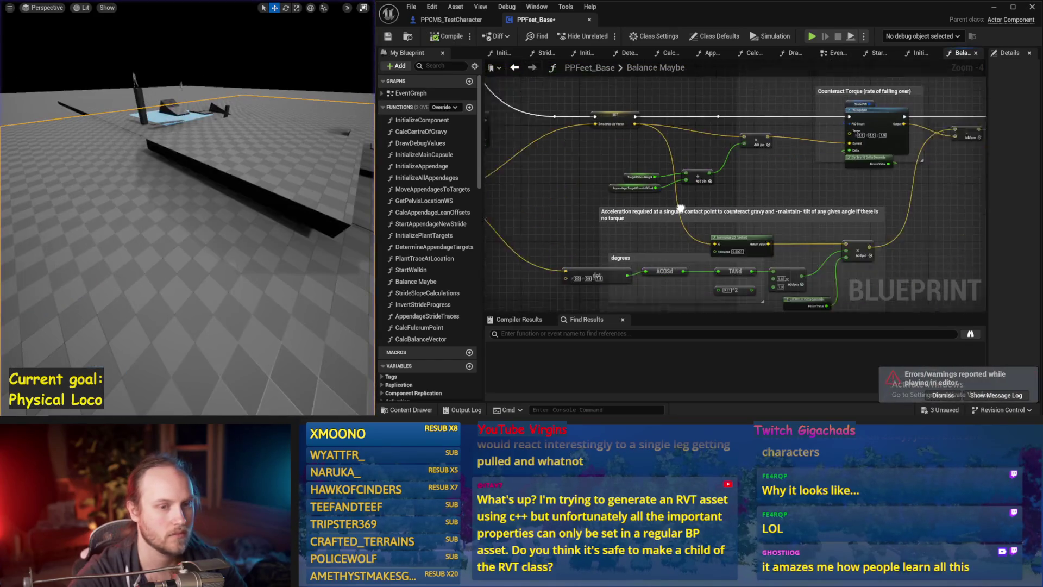
Enter -10.0 in the Stabilization Torque math node's third pin and play-test the character
scroll(691, 234, up, 2)
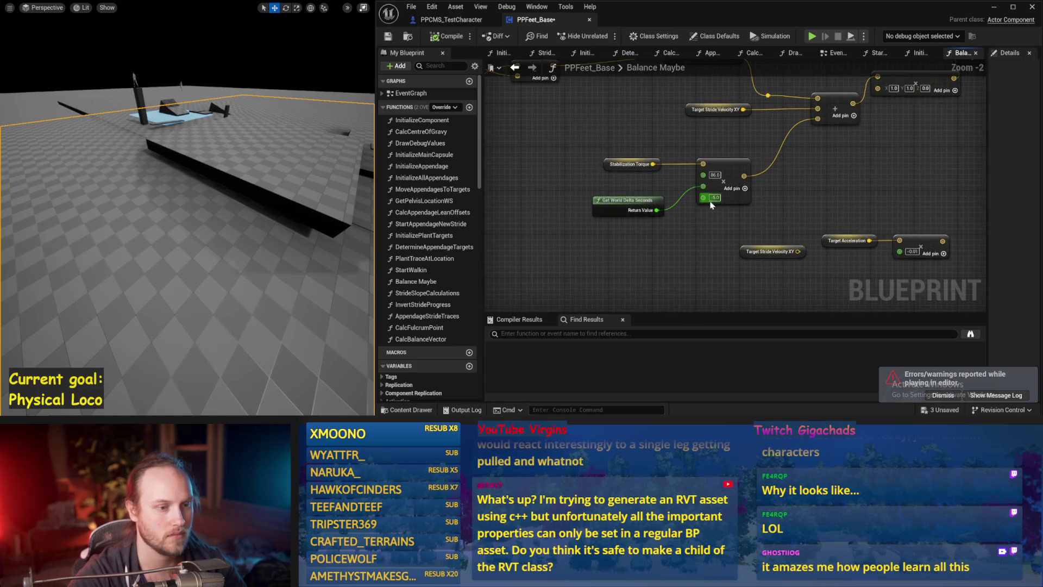
text(0)
drag(283, 196, 274, 178)
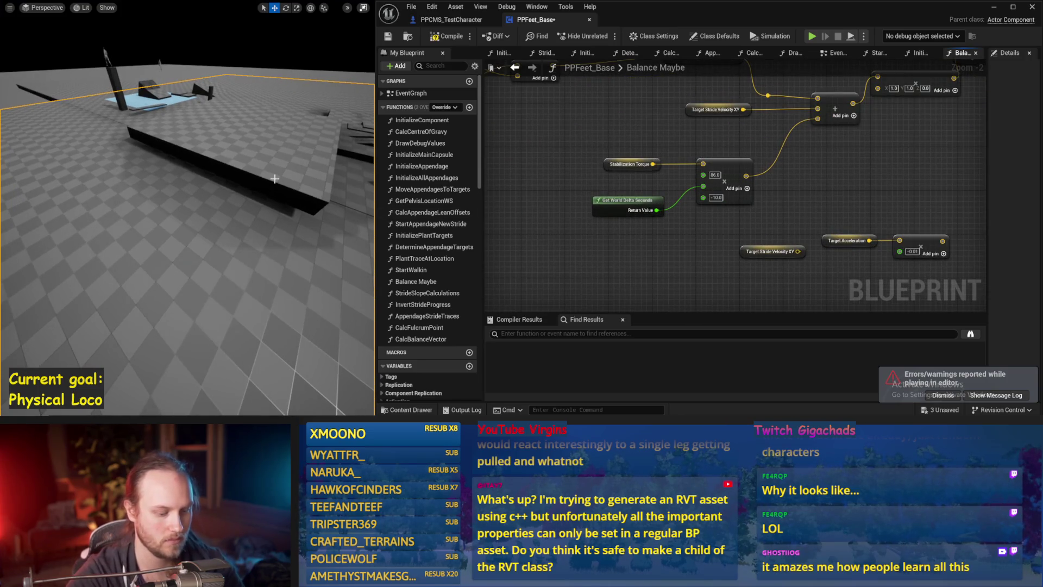
key(alt+p)
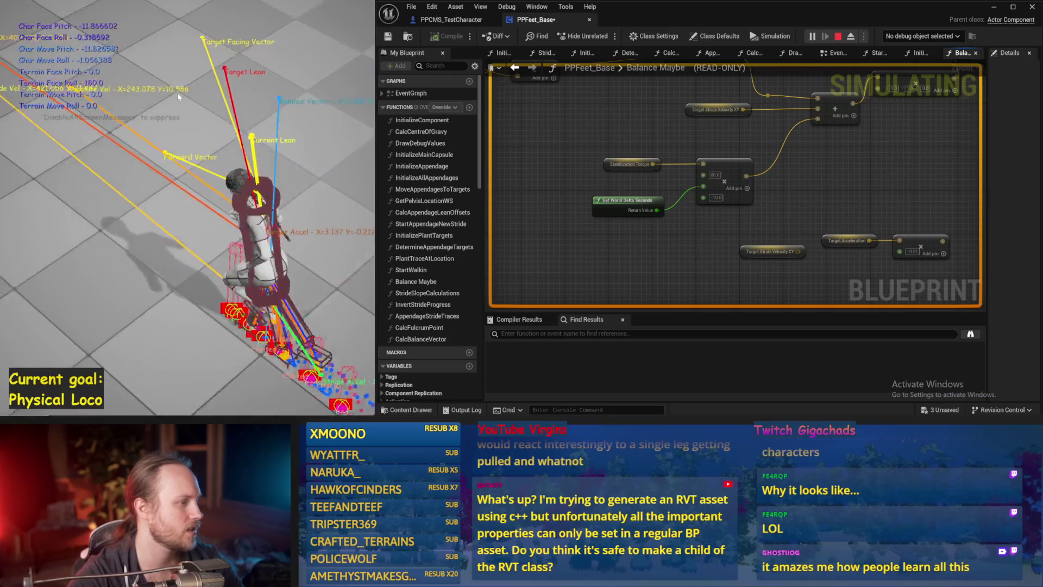
key(Escape)
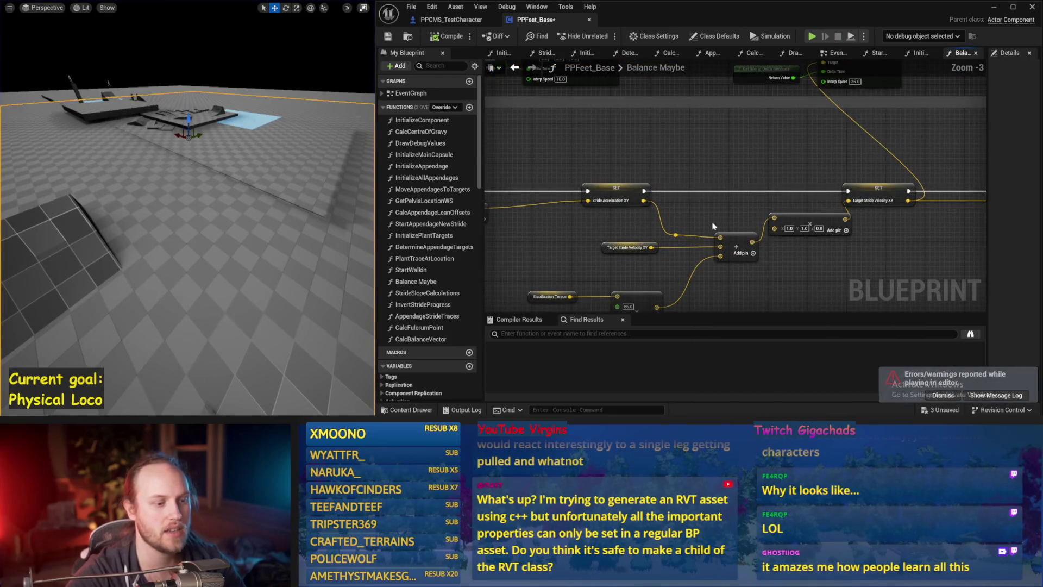
Bring the Balance PID node into view, widen Details, and test the current PID values
scroll(701, 179, down, 1)
mouse_move(701, 179)
mouse_down()
mouse_move(592, 256)
mouse_move(614, 225)
mouse_up()
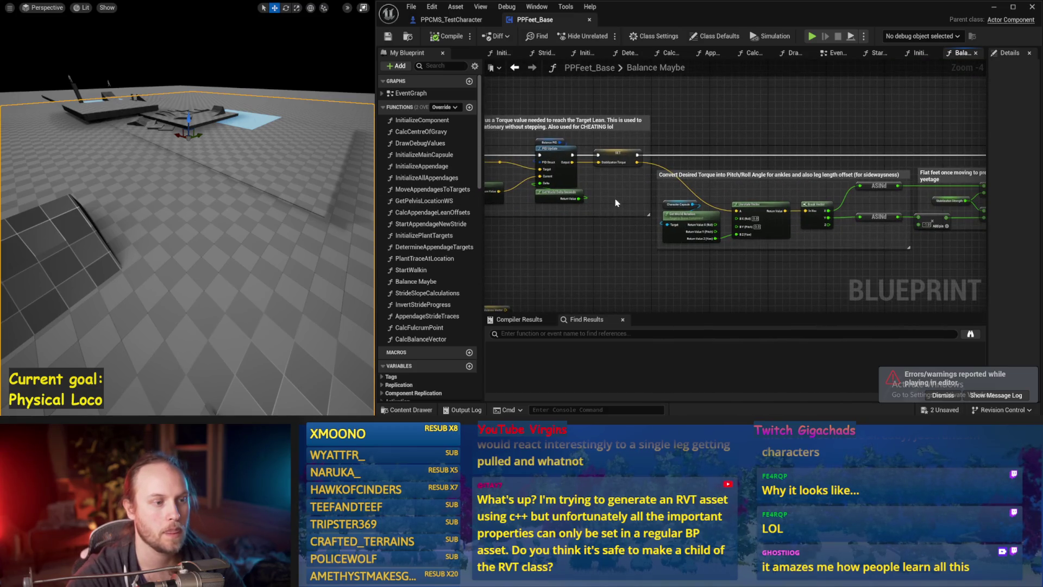
scroll(624, 191, up, 1)
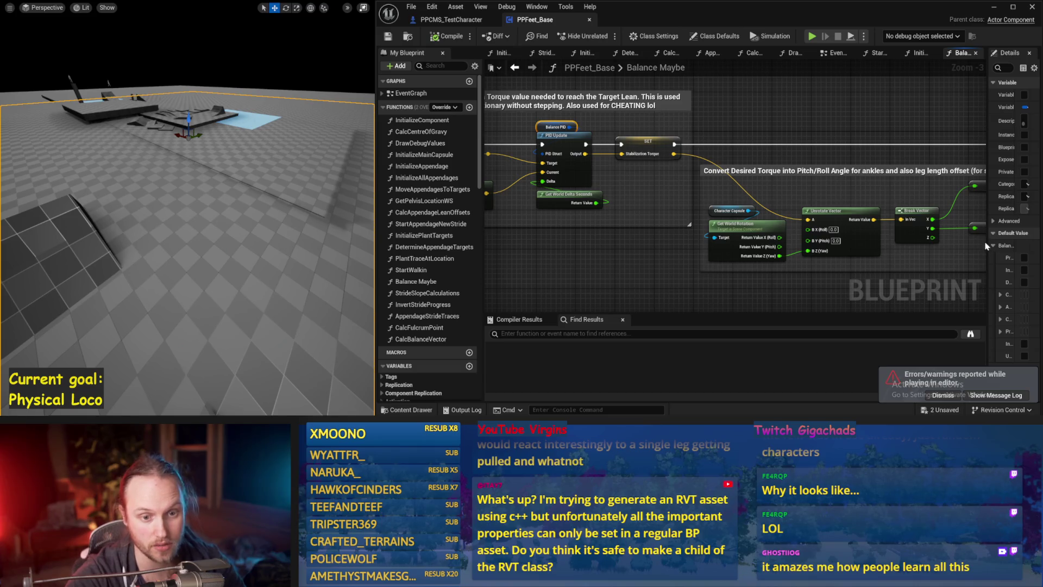
drag(986, 244, 878, 246)
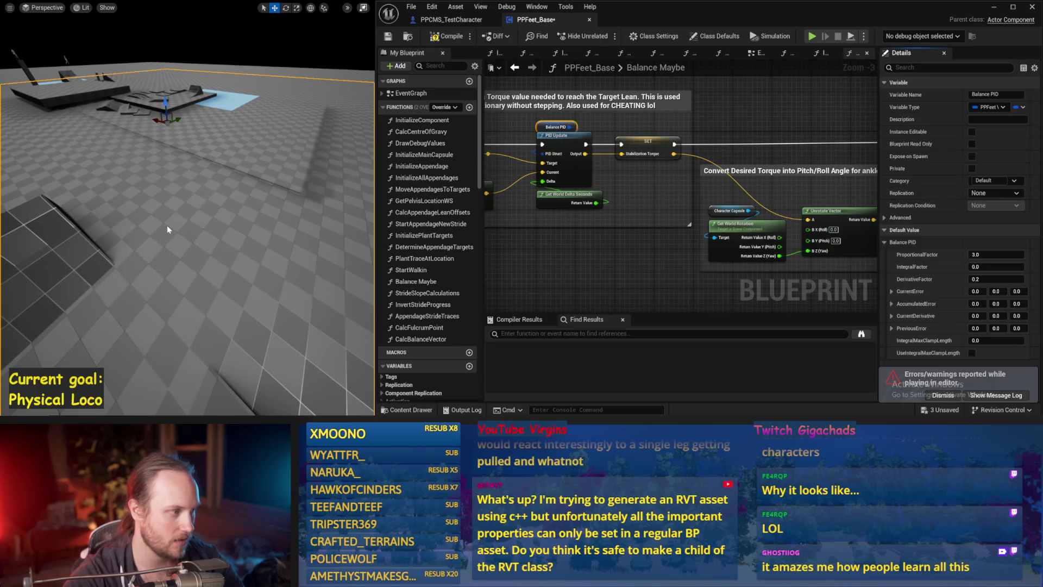
key(alt+p)
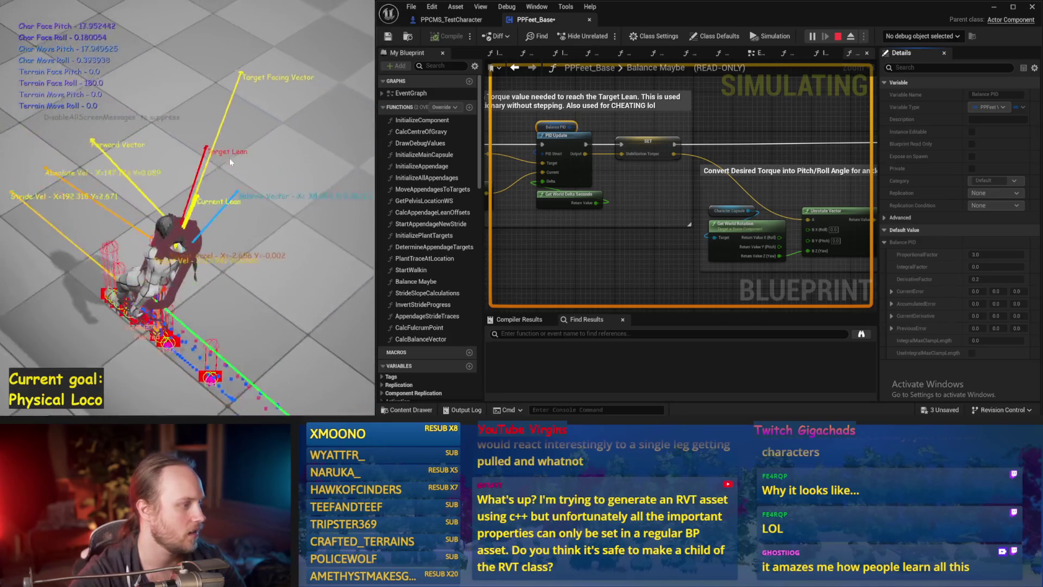
key(Escape)
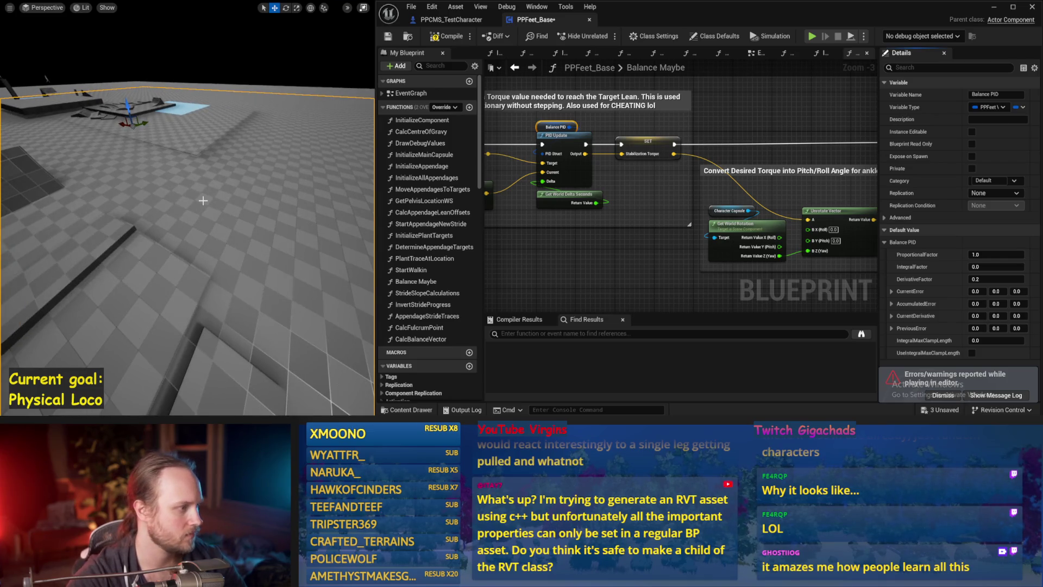
Test the Balance PID with ProportionalFactor 1.0, then 2.0
key(alt+p)
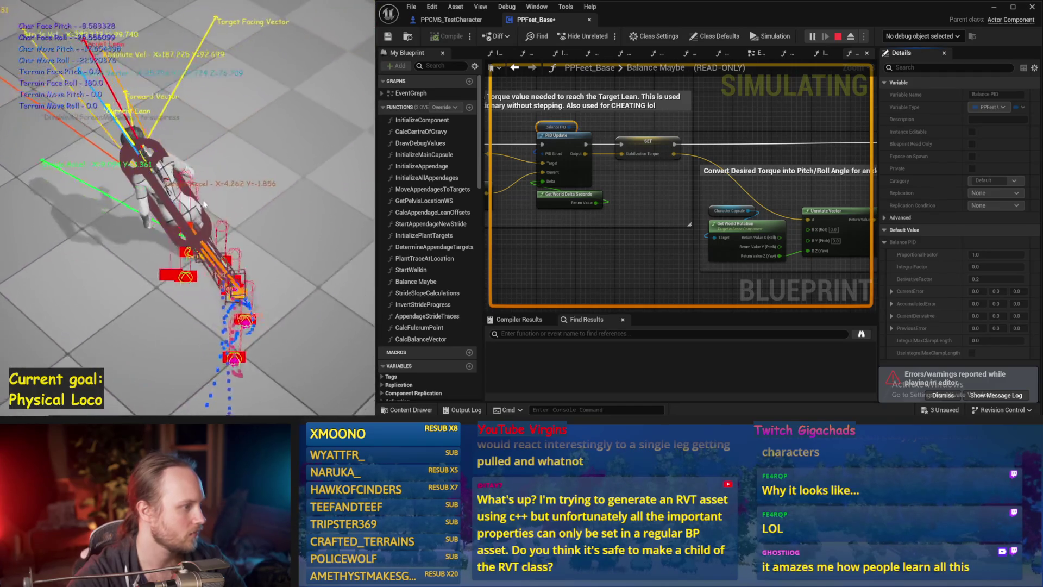
key(Escape)
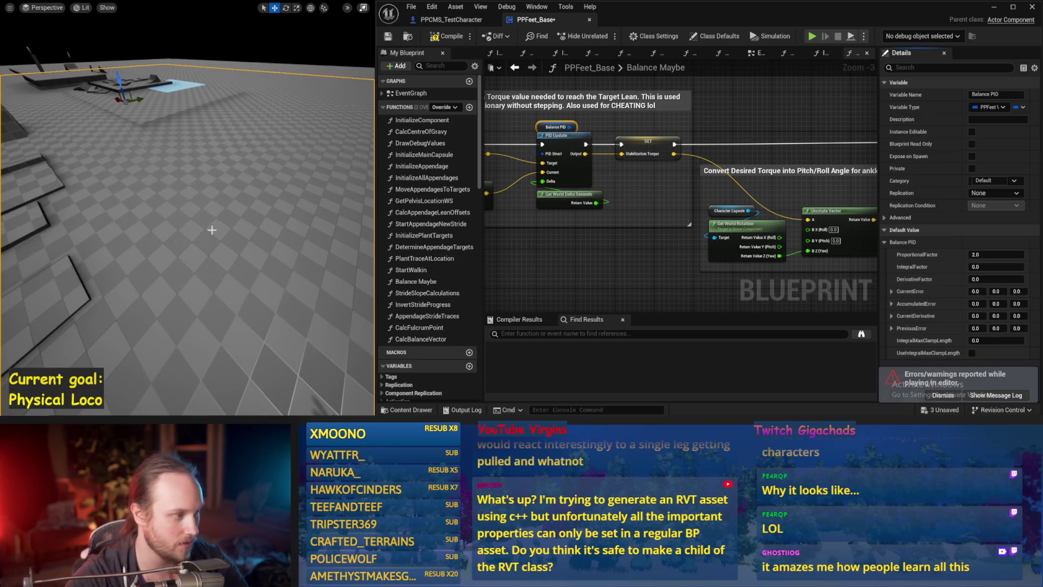
key(alt+p)
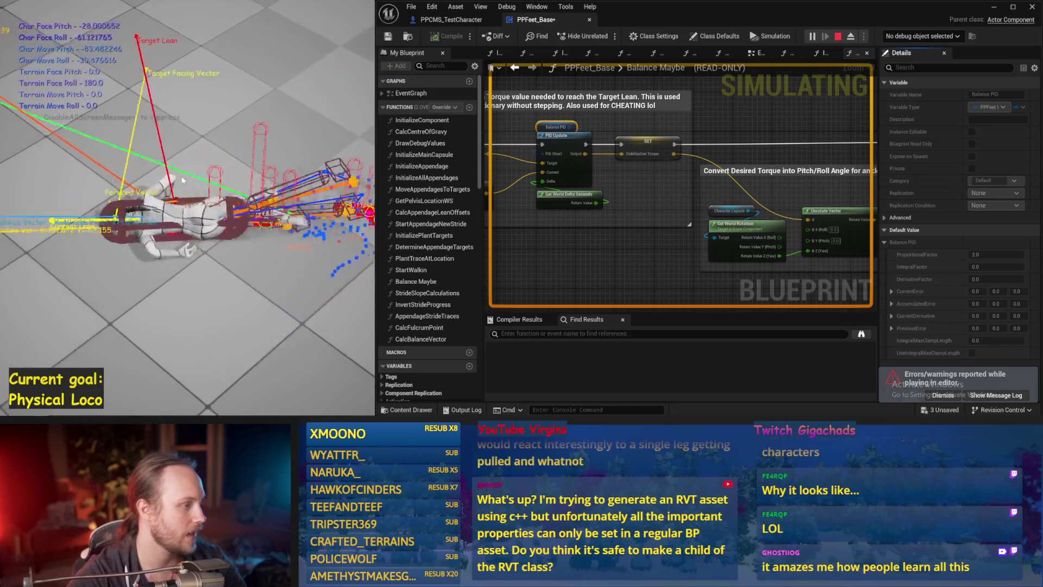
key(Escape)
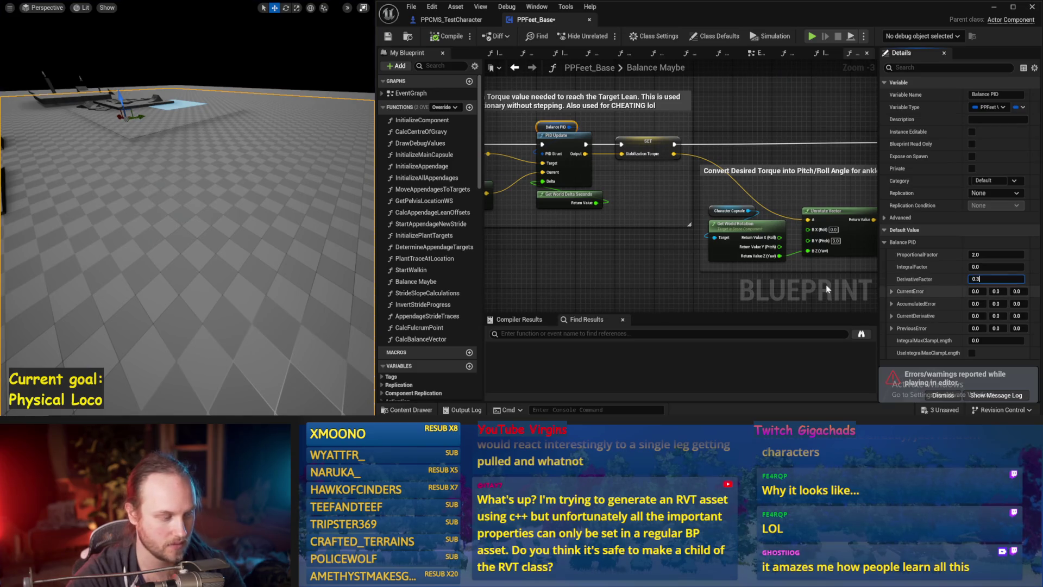
Set Balance PID DerivativeFactor to 0.3, test it, and save the blueprint
key(Return)
key(alt+p)
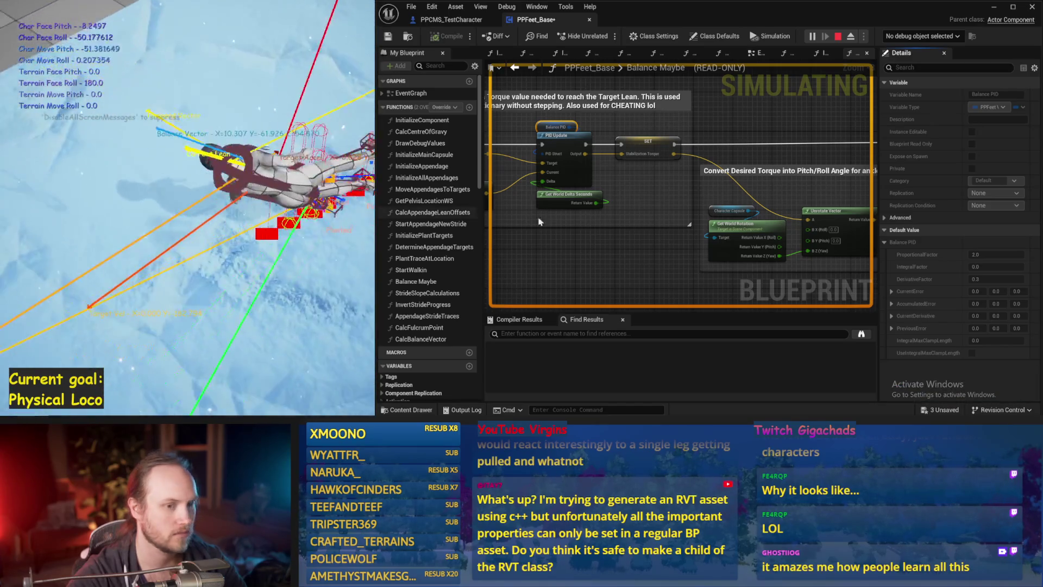
key(Escape)
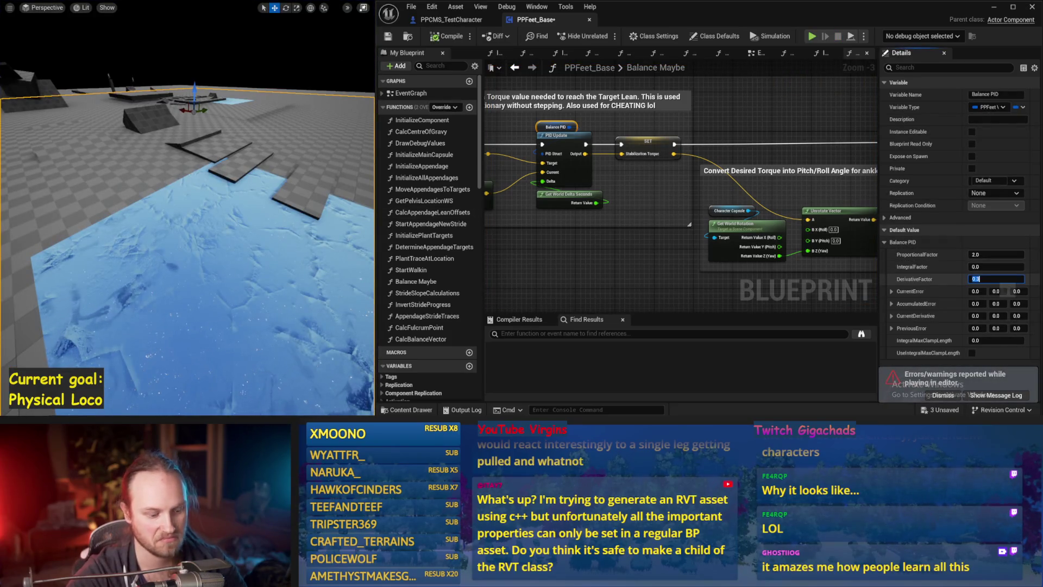
key(ctrl+s)
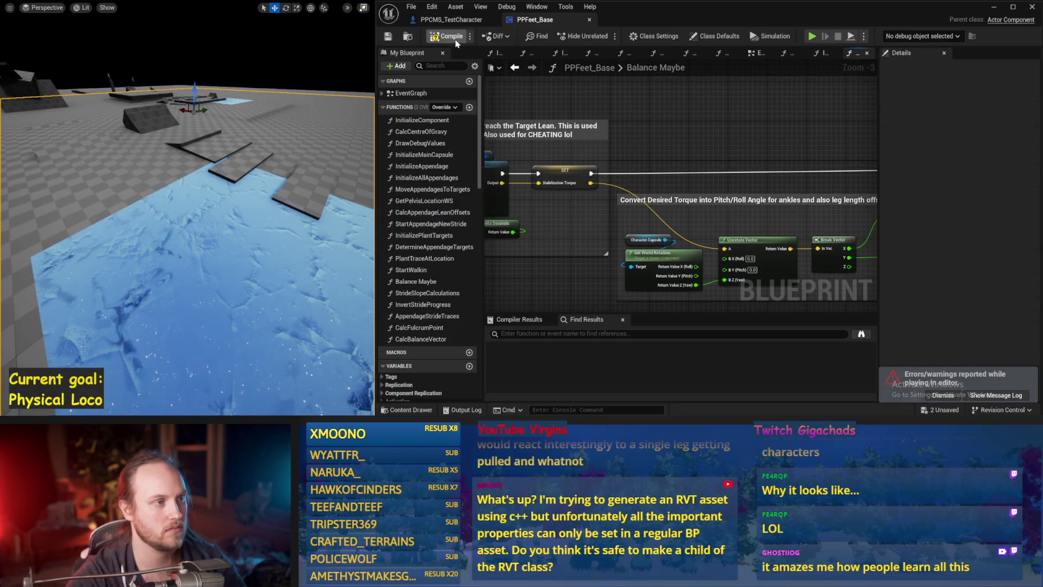
Change the Cheating strength Make Literal Float to -3000.0 and start a play session
scroll(780, 148, down, 1)
drag(653, 241, 663, 223)
scroll(662, 223, up, 1)
drag(537, 187, 454, 218)
scroll(581, 198, up, 1)
click(586, 199)
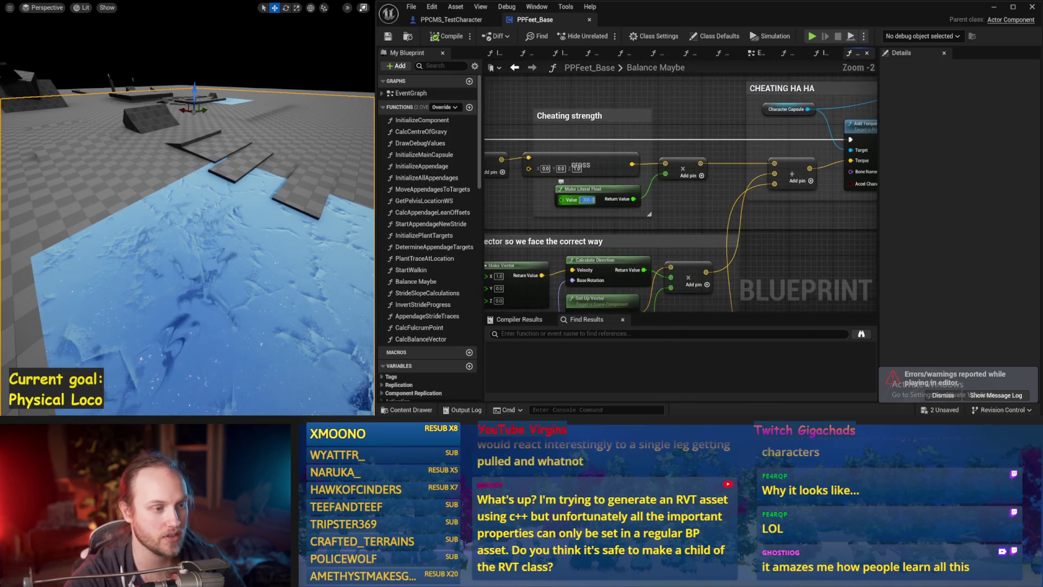
click(287, 218)
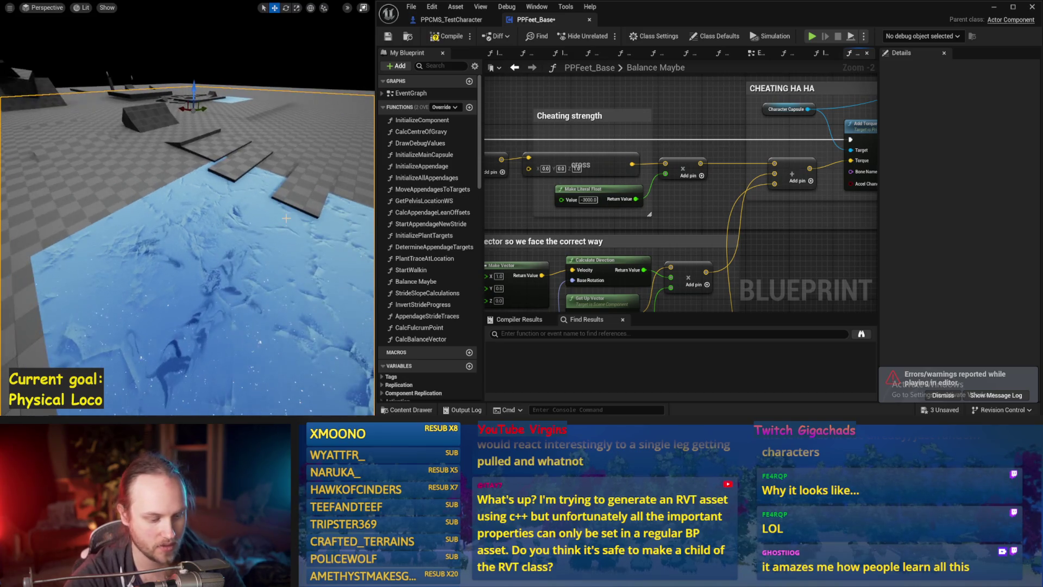
key(alt+p)
click(994, 7)
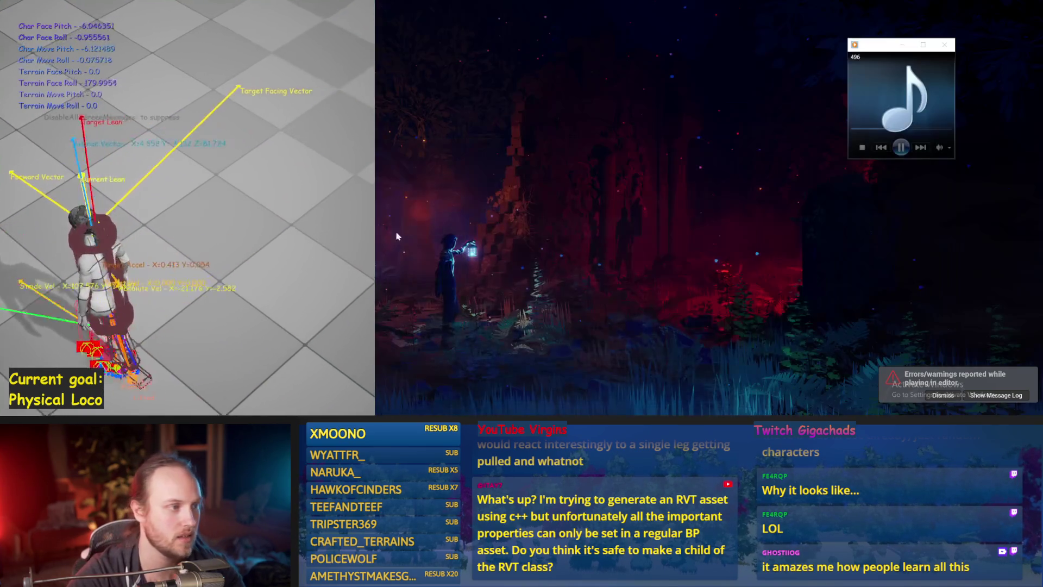
In a fullscreen play view, walk the character forward, left, right, and up-left, then end the session
key(alt+Tab)
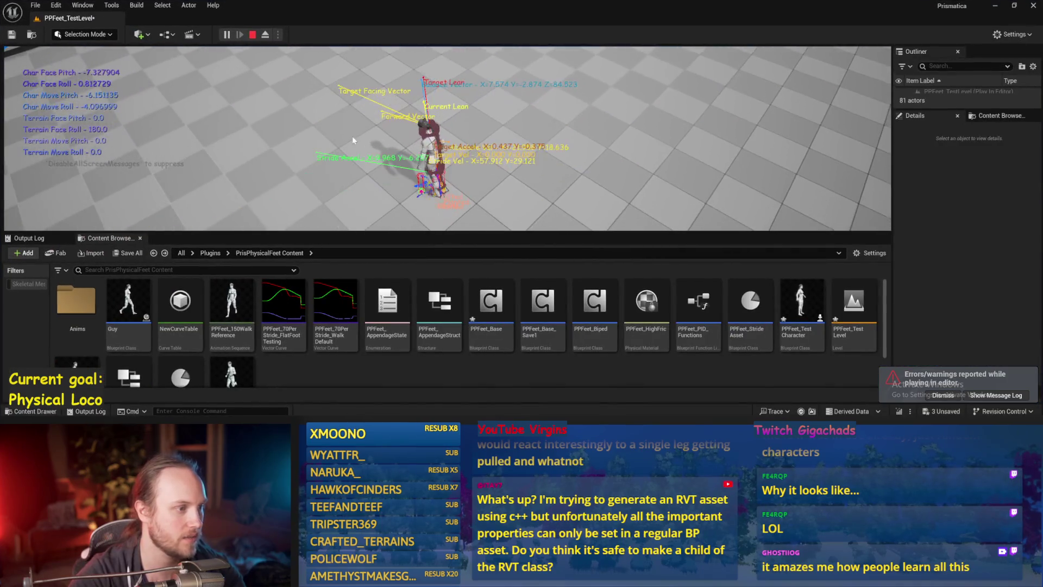
key(F11)
key(w)
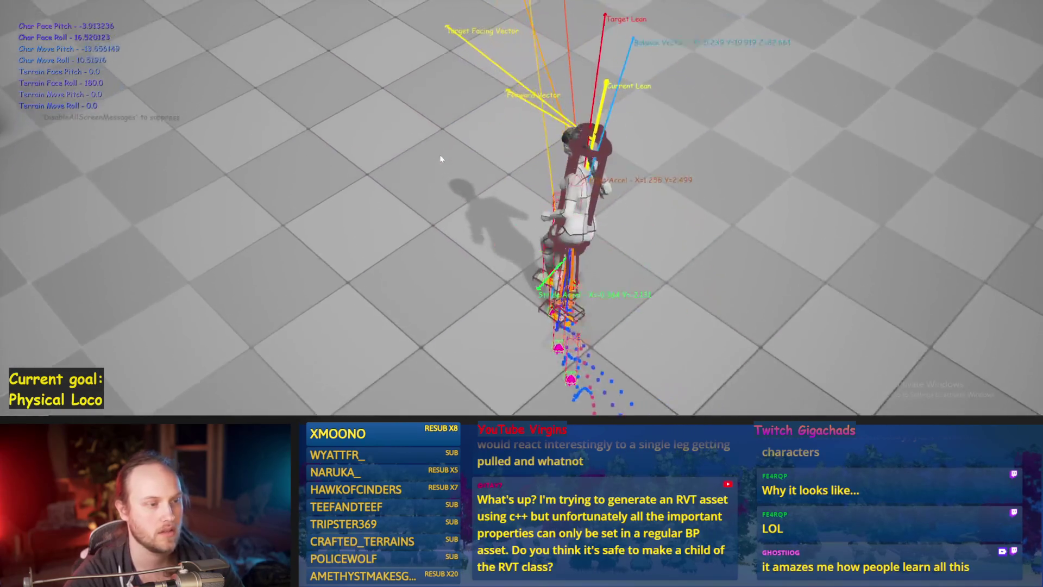
key(a)
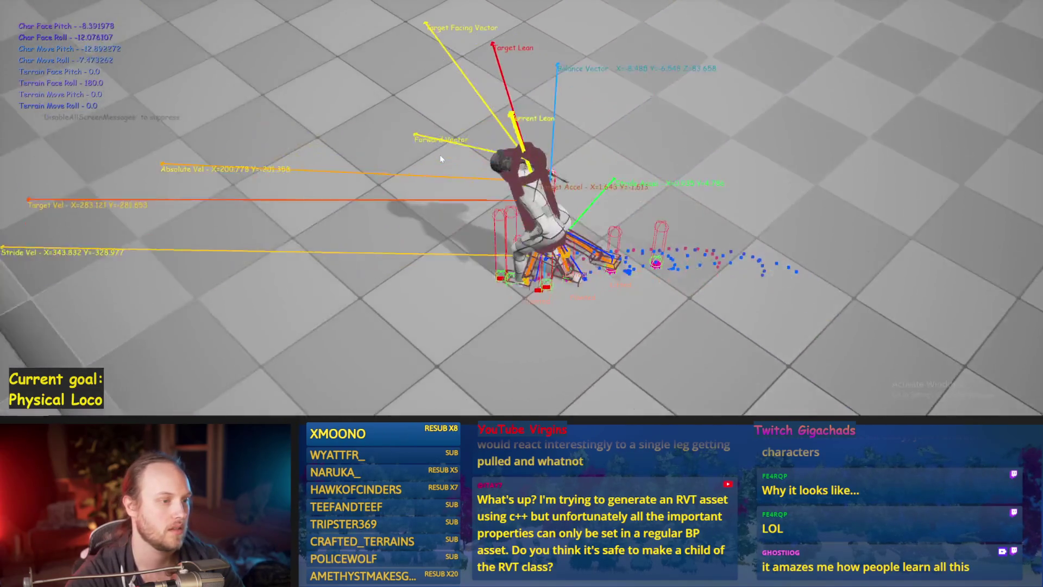
key(d)
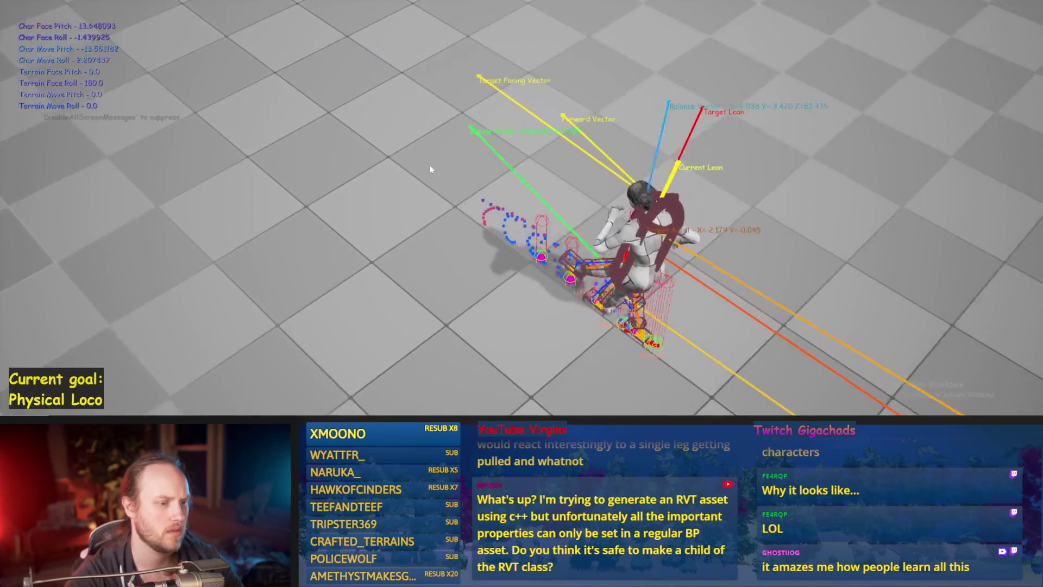
key(a)
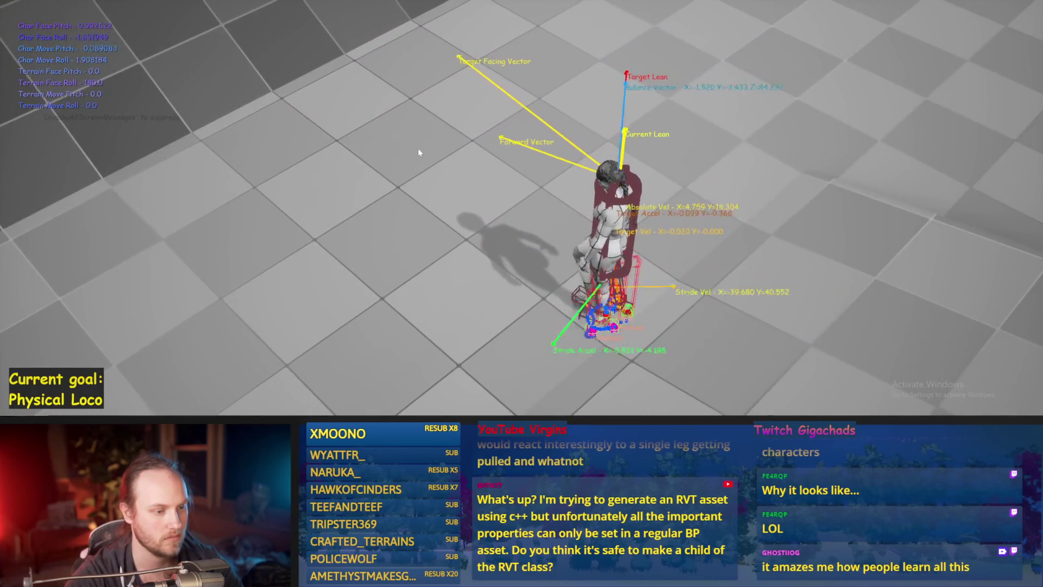
key(Escape)
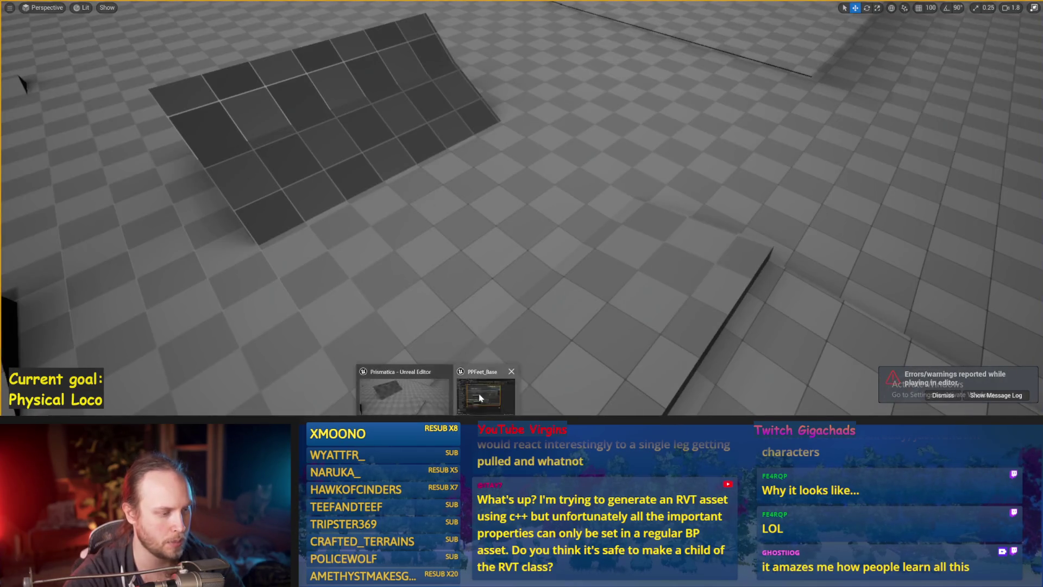
In DetermineAppendageTargets, wire the Clamp Return Value into the Lerp Alpha pin and return to the running game
click(480, 397)
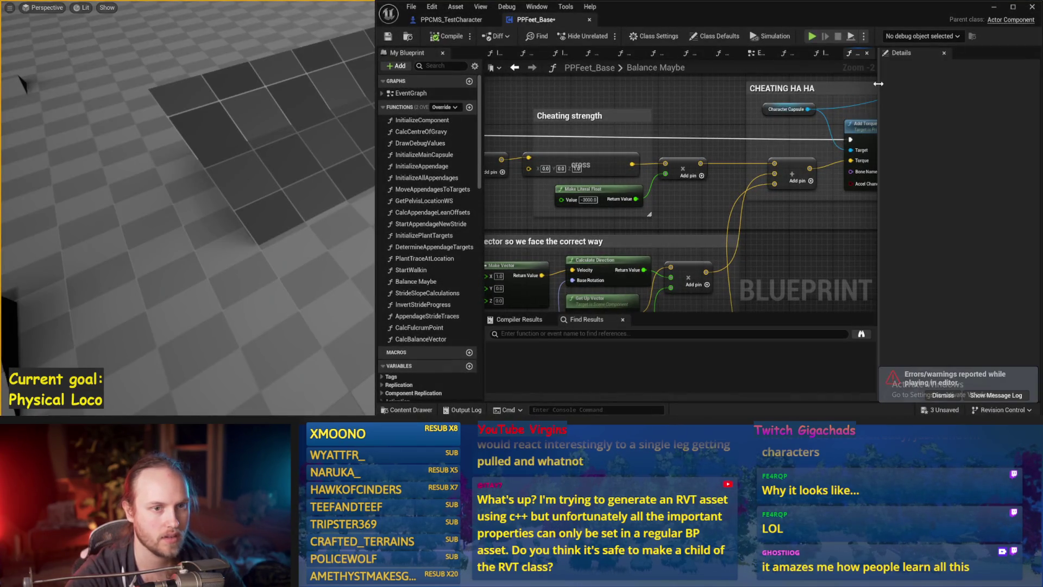
click(625, 53)
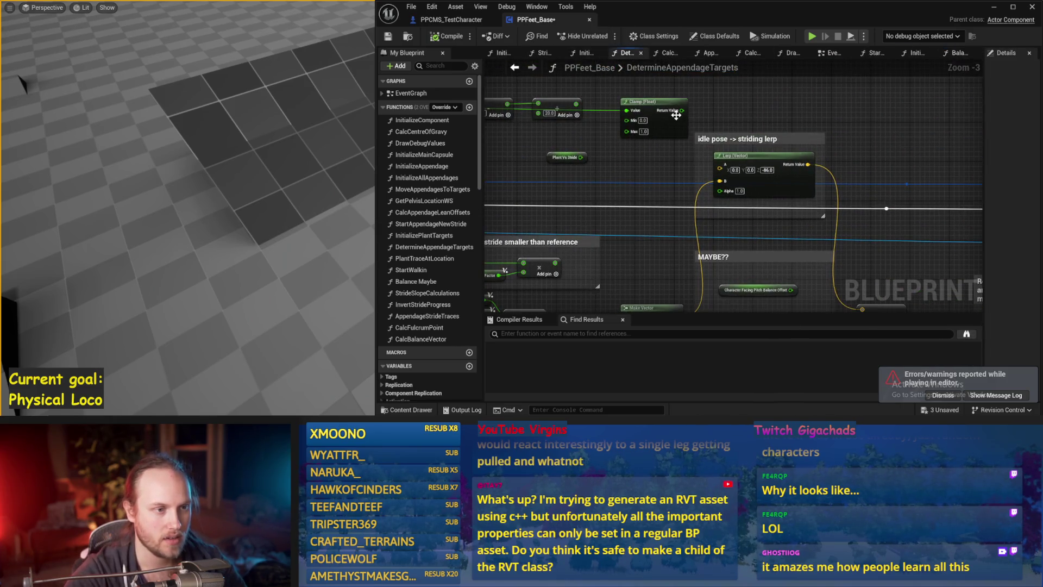
drag(721, 194, 720, 191)
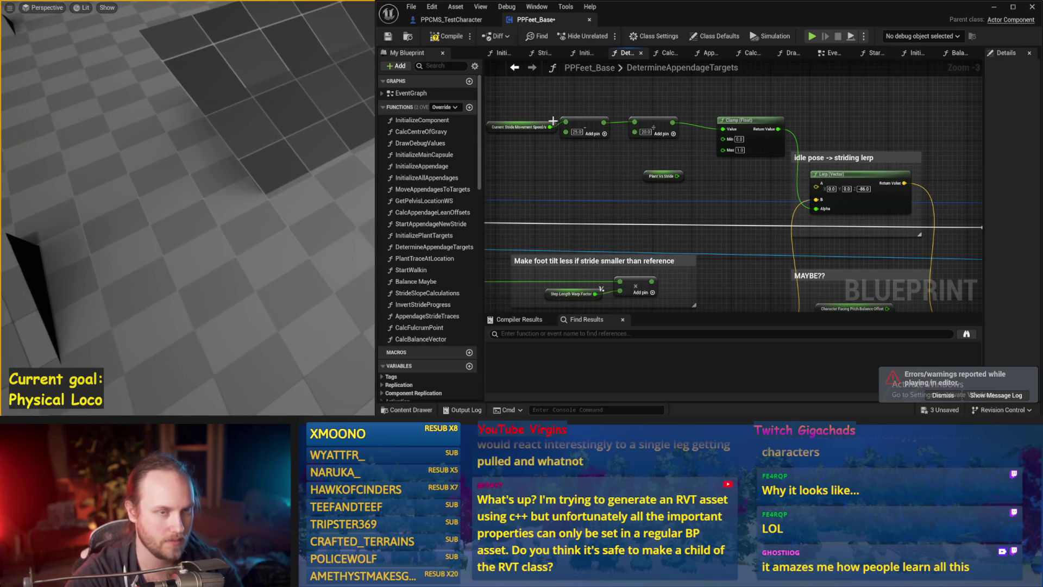
click(994, 6)
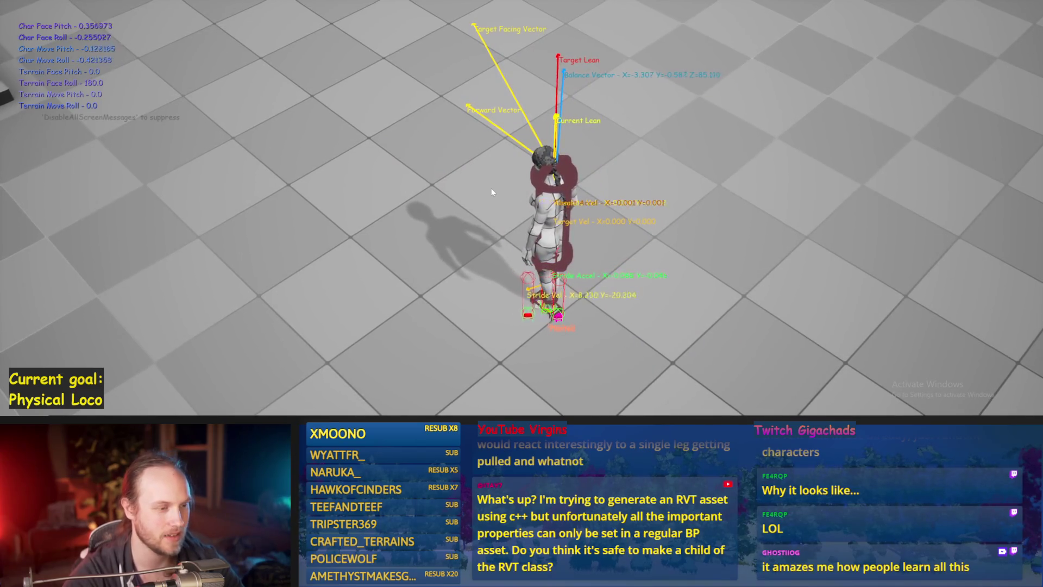
Test-walk the character forward, right and back, then stop play and save the packages
key(w)
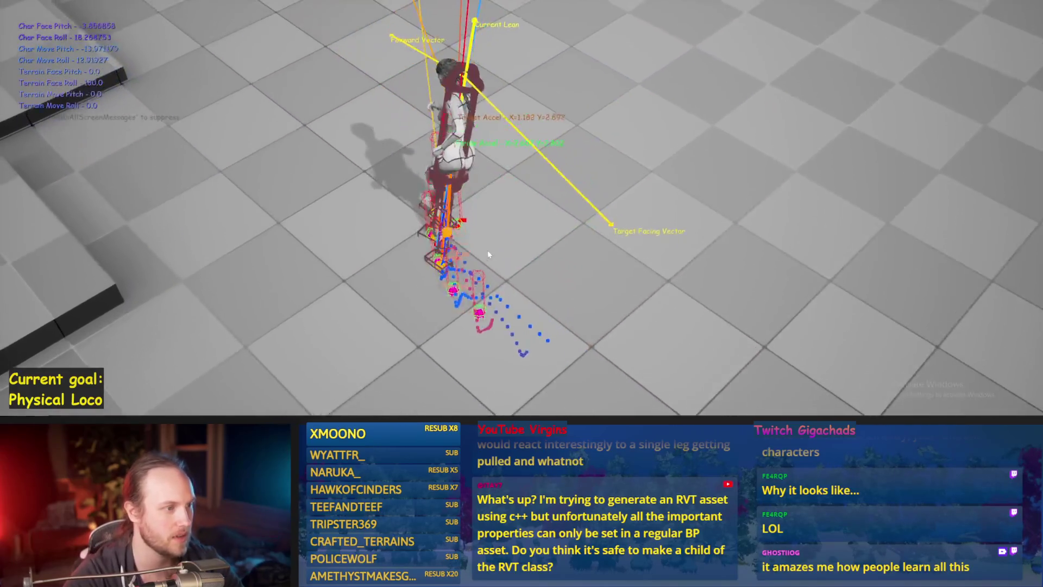
key(d)
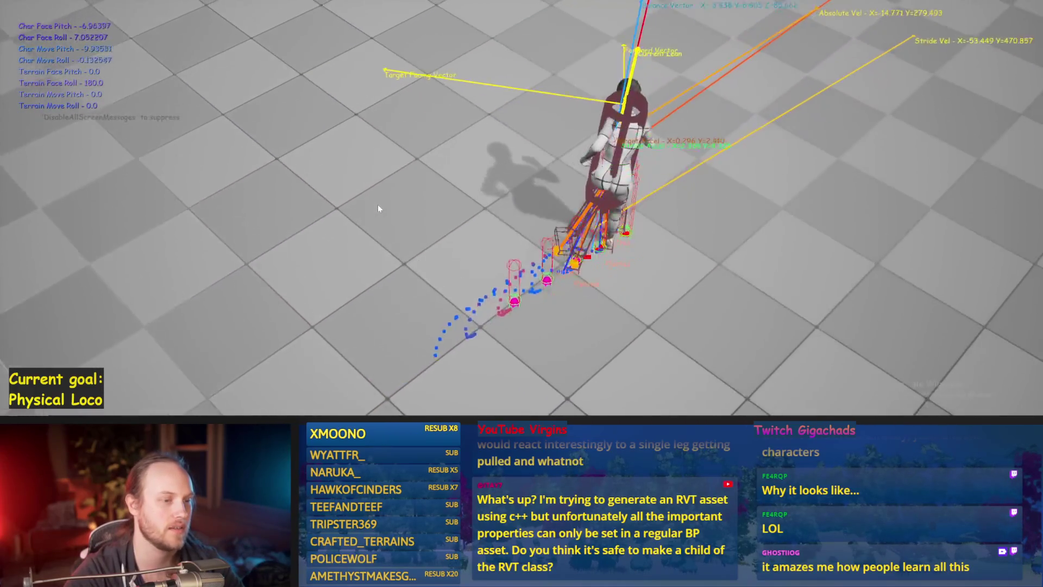
key(s)
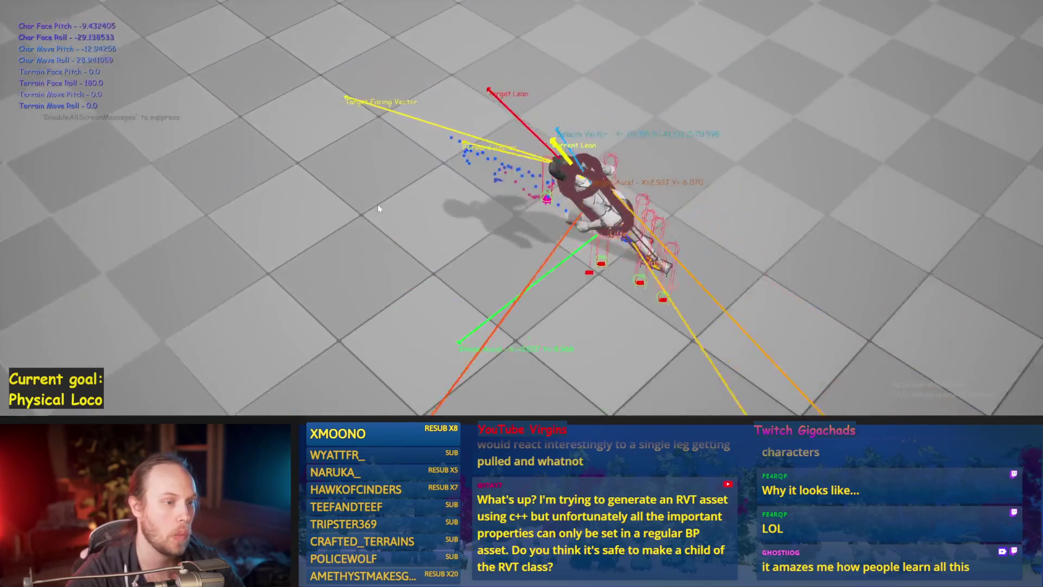
key(Escape)
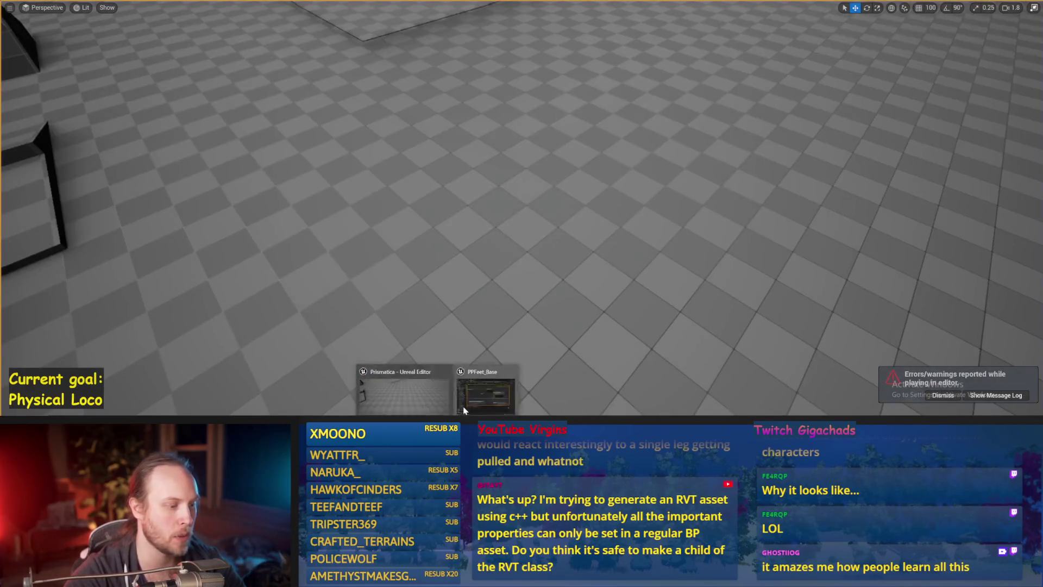
key(ctrl+s)
Open the InitializeComponent and InitializeAllAppendages function graphs, then start another play test
scroll(789, 264, down, 2)
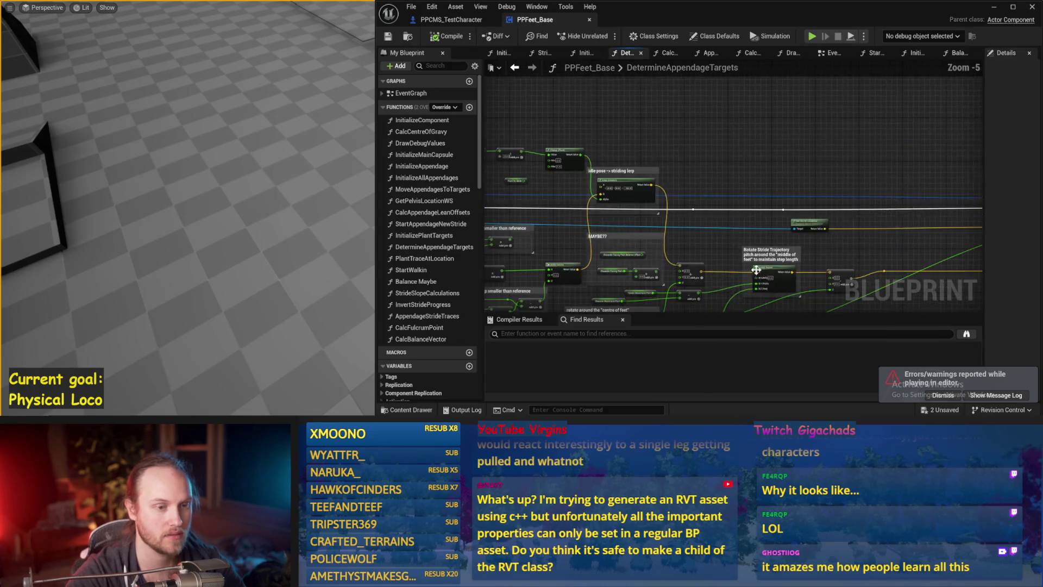
click(510, 55)
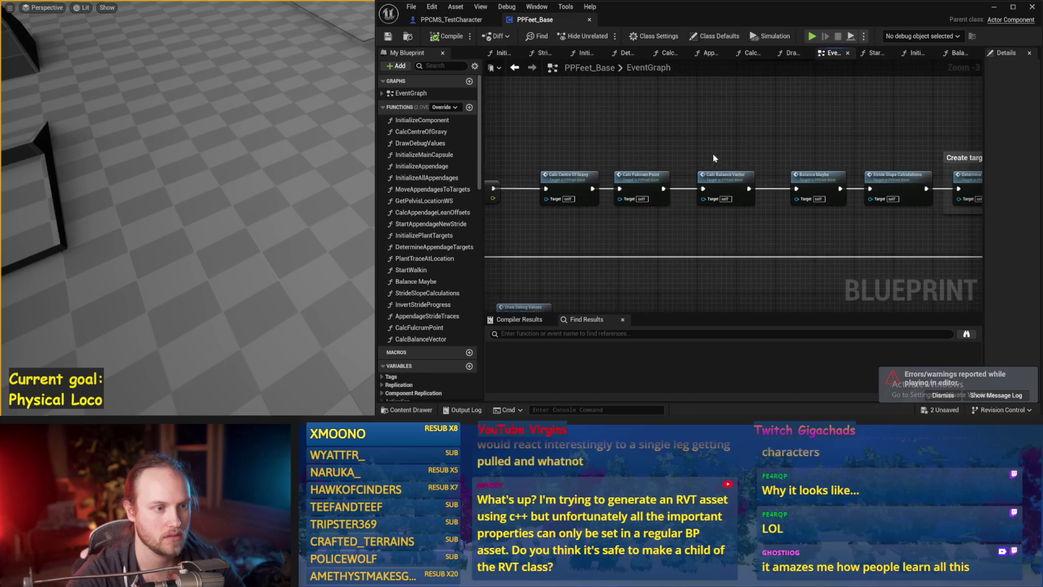
mouse_move(761, 199)
mouse_down()
mouse_move(804, 212)
mouse_move(868, 206)
mouse_up()
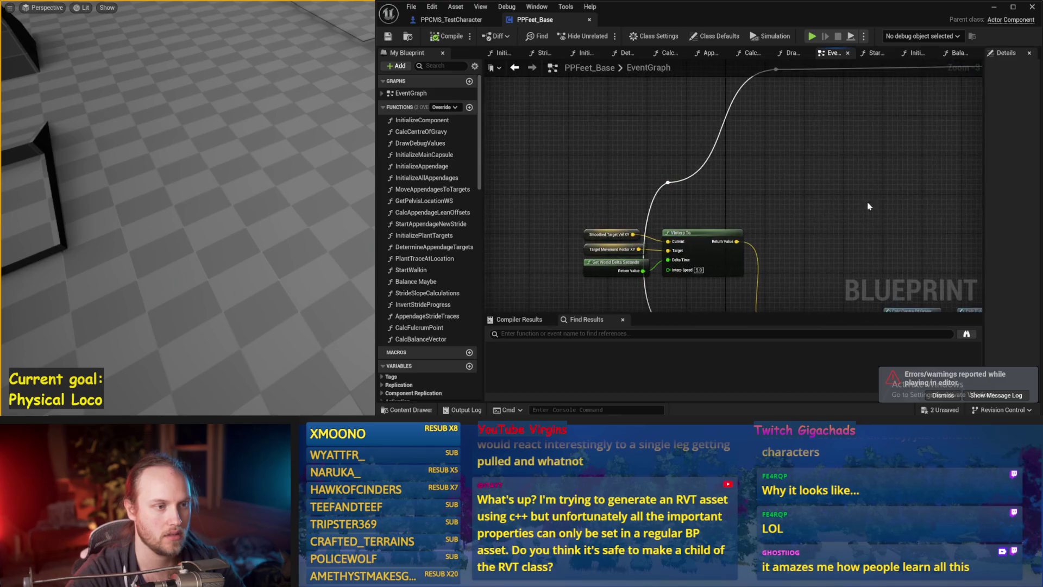
drag(568, 260, 631, 202)
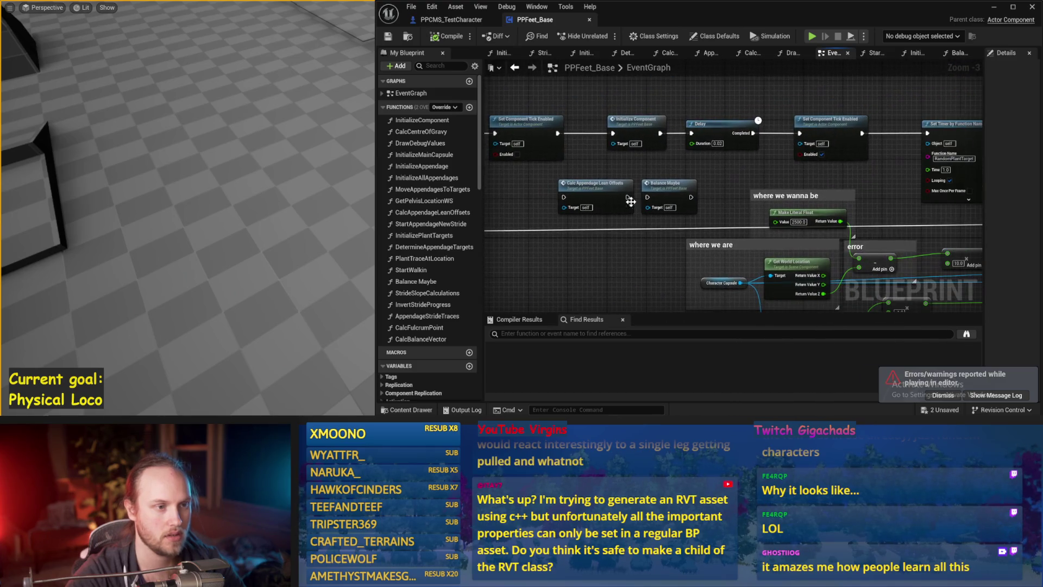
double_click(635, 124)
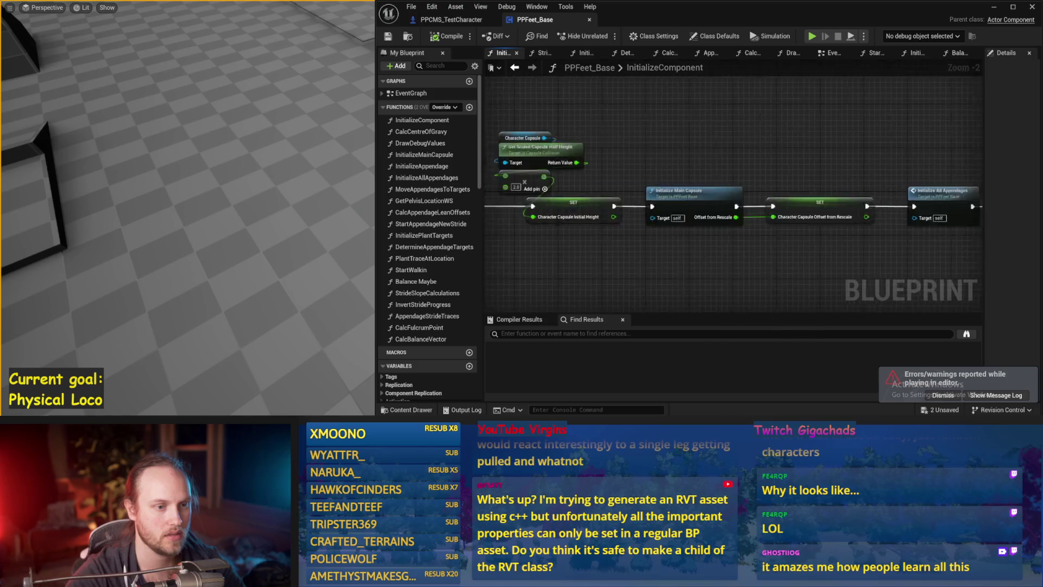
double_click(656, 159)
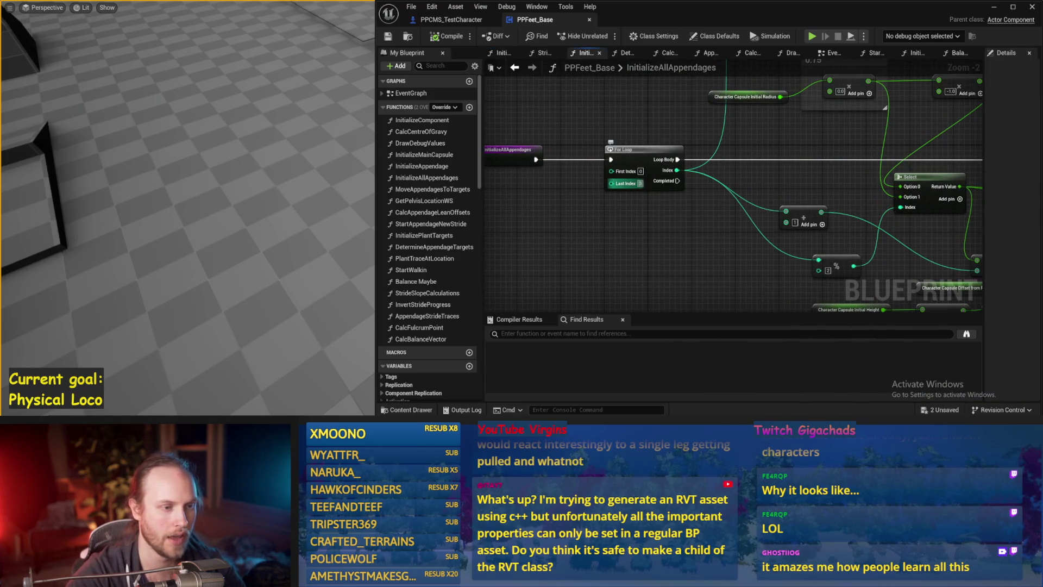
drag(676, 204, 679, 247)
drag(206, 209, 205, 208)
key(alt+p)
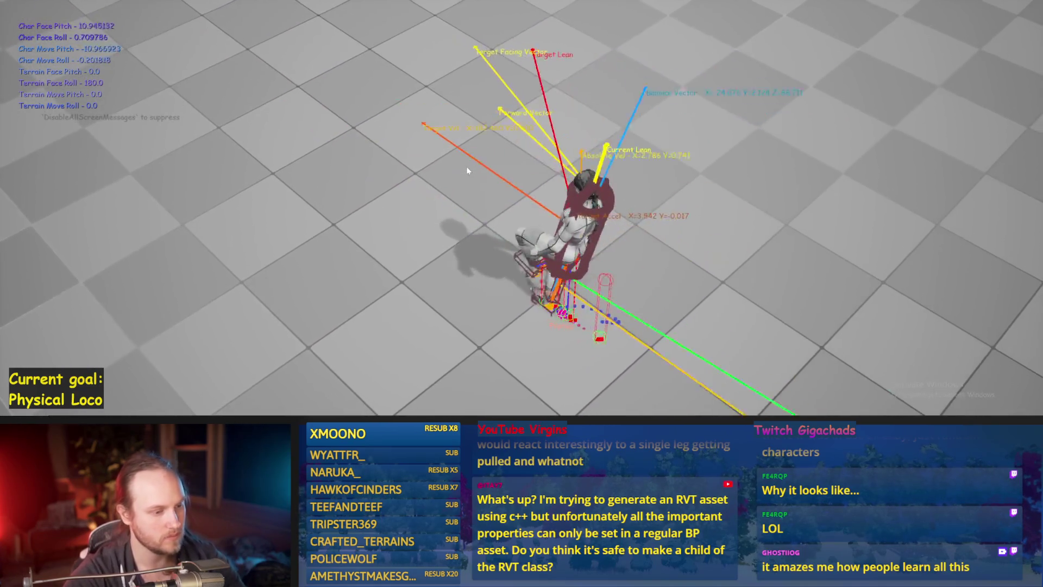
key(Escape)
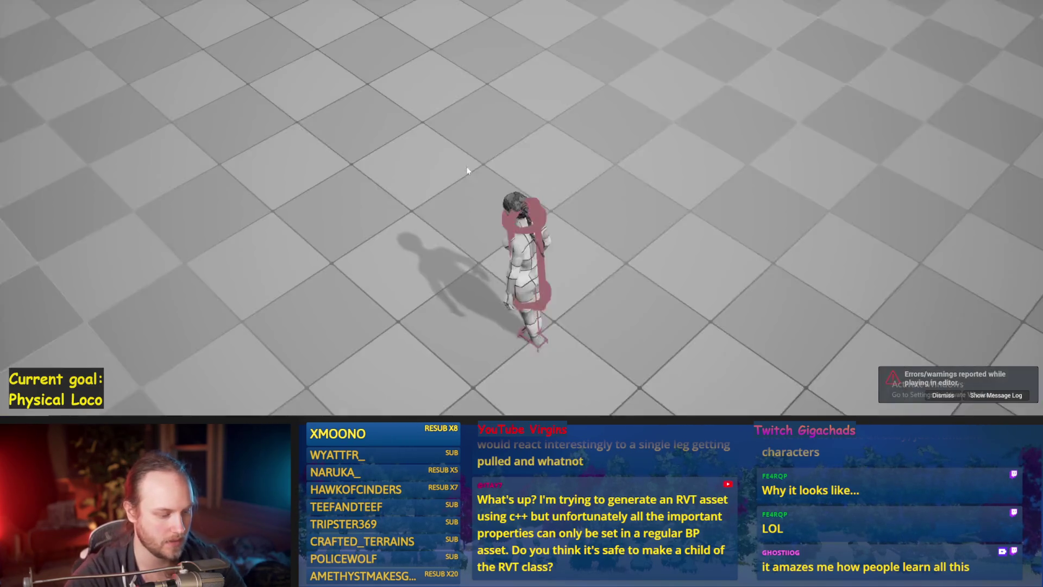
key(alt+p)
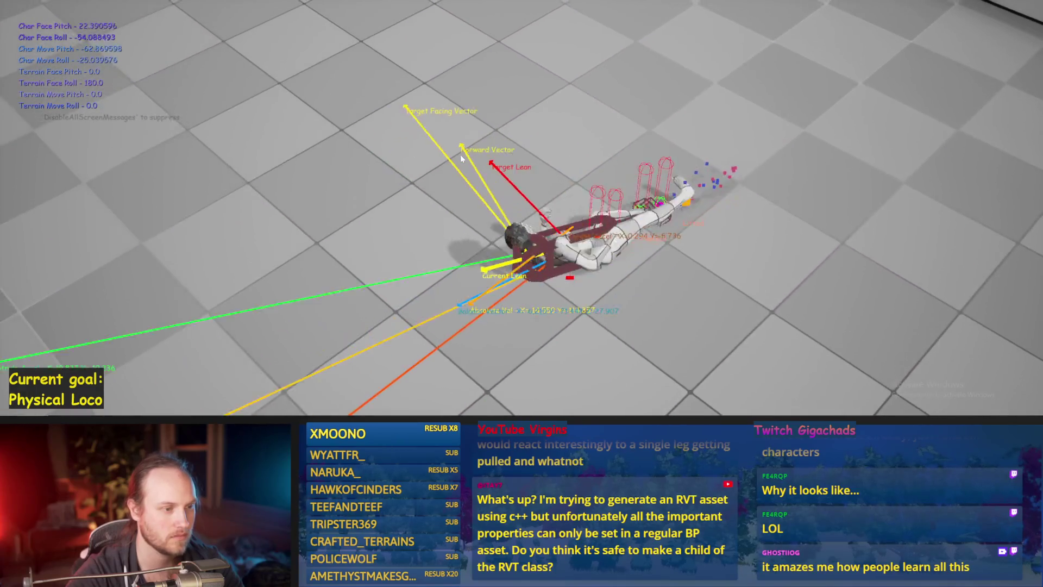
key(Escape)
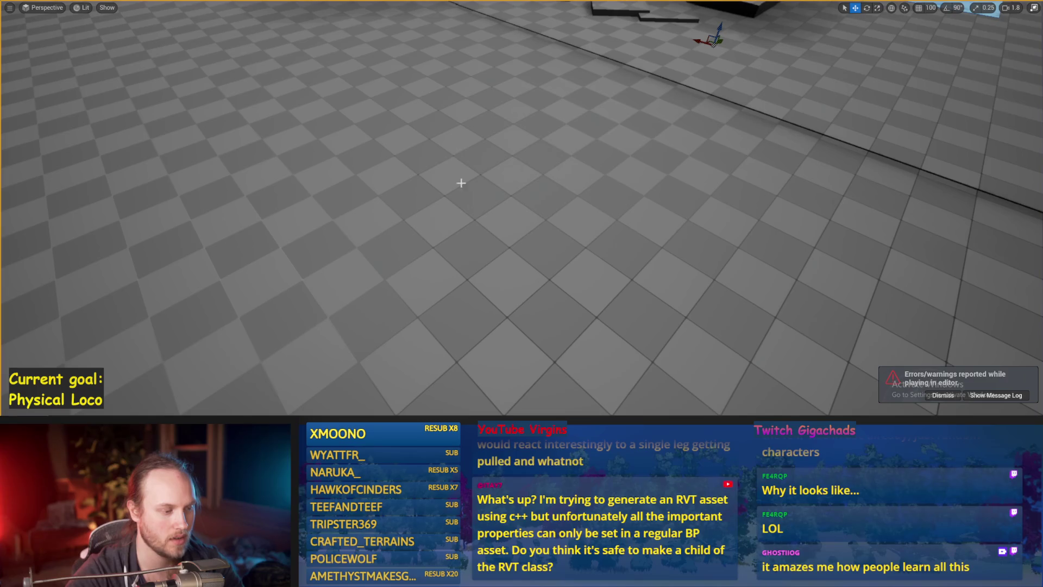
key(alt+p)
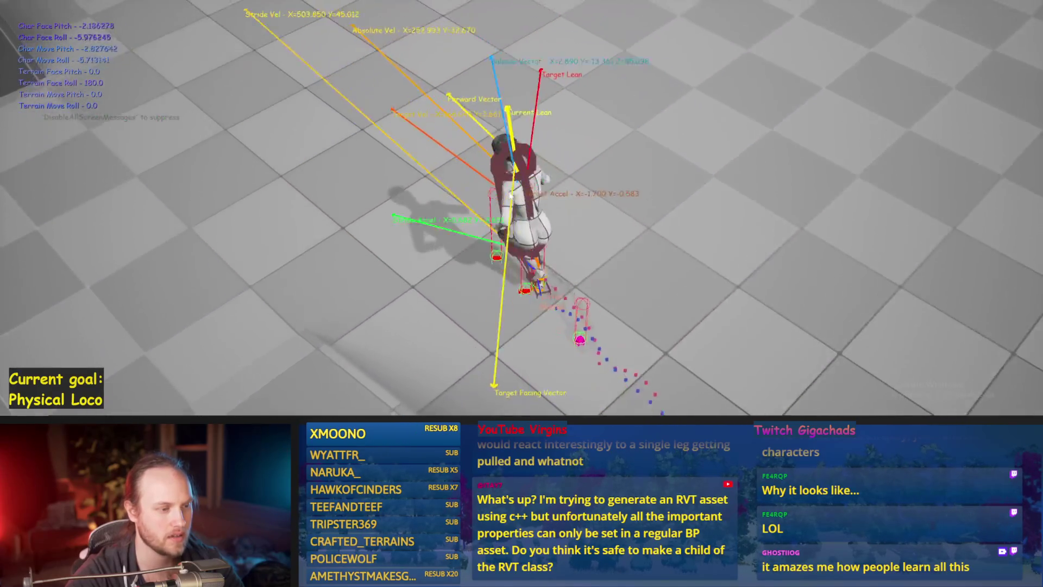
key(Escape)
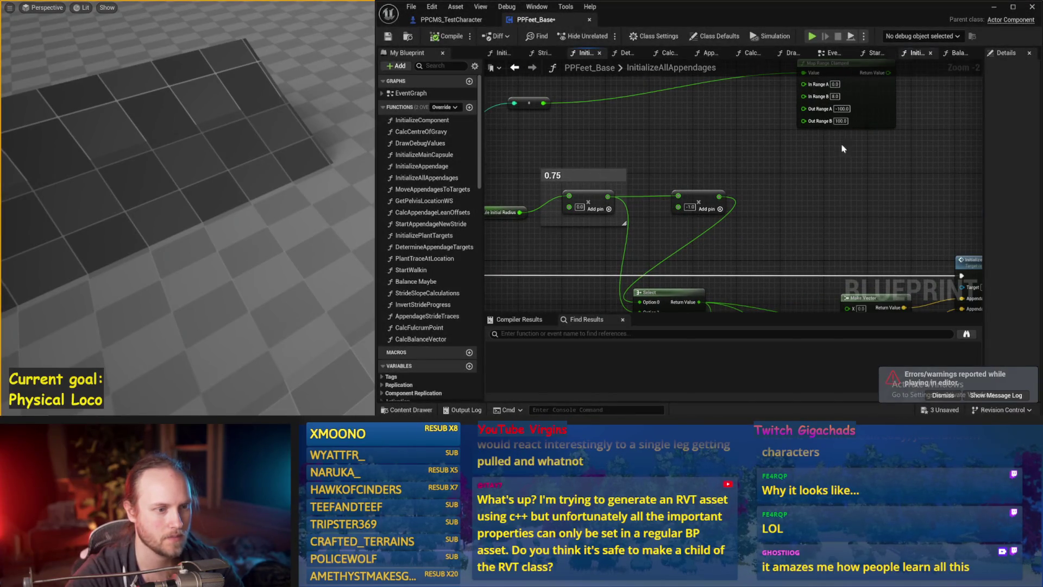
Go back to the InitializeAppendage graph and run a game-camera test walk of the character
key(alt+Left)
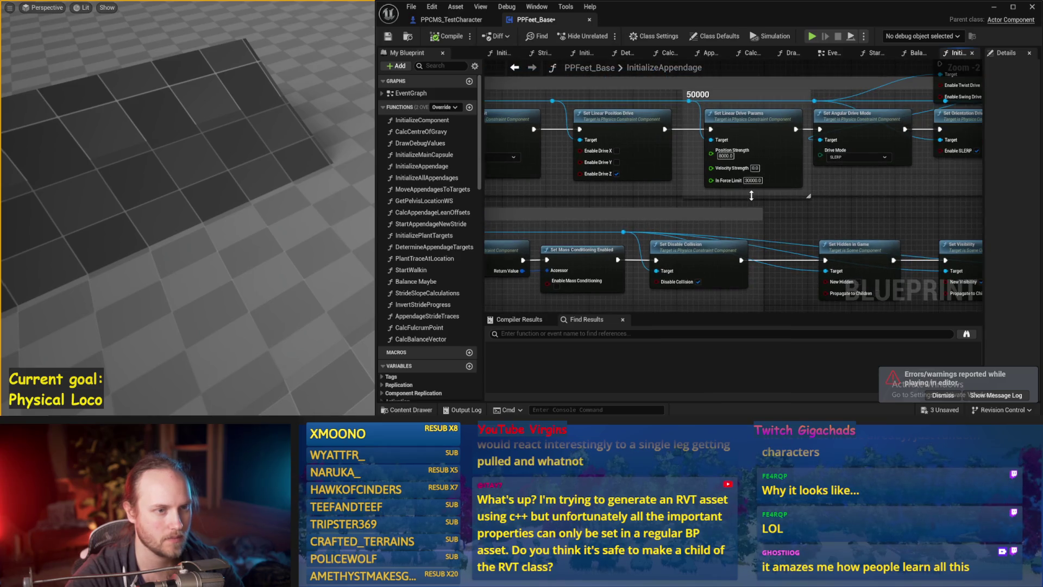
scroll(751, 196, up, 1)
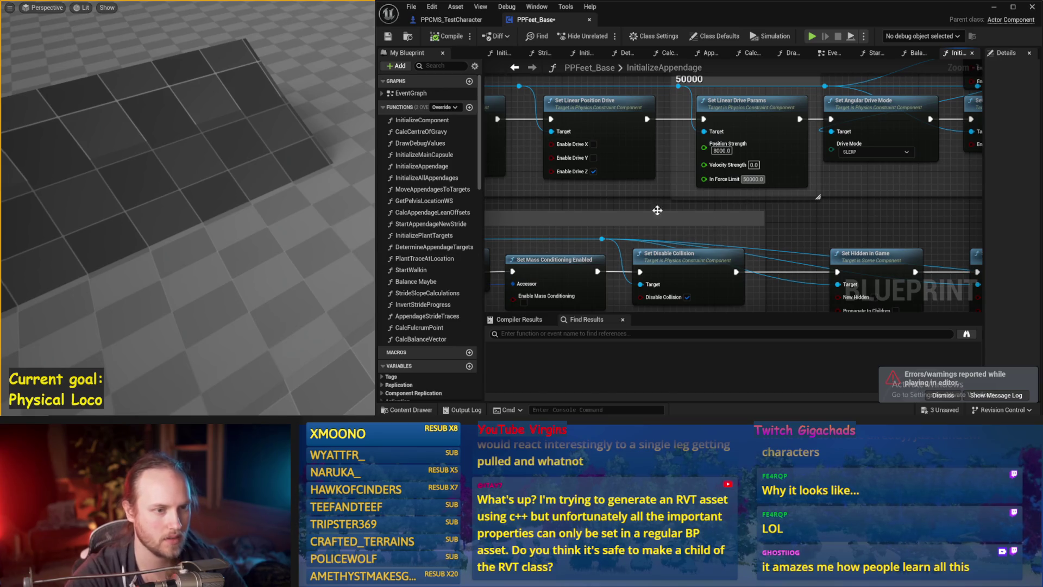
click(464, 165)
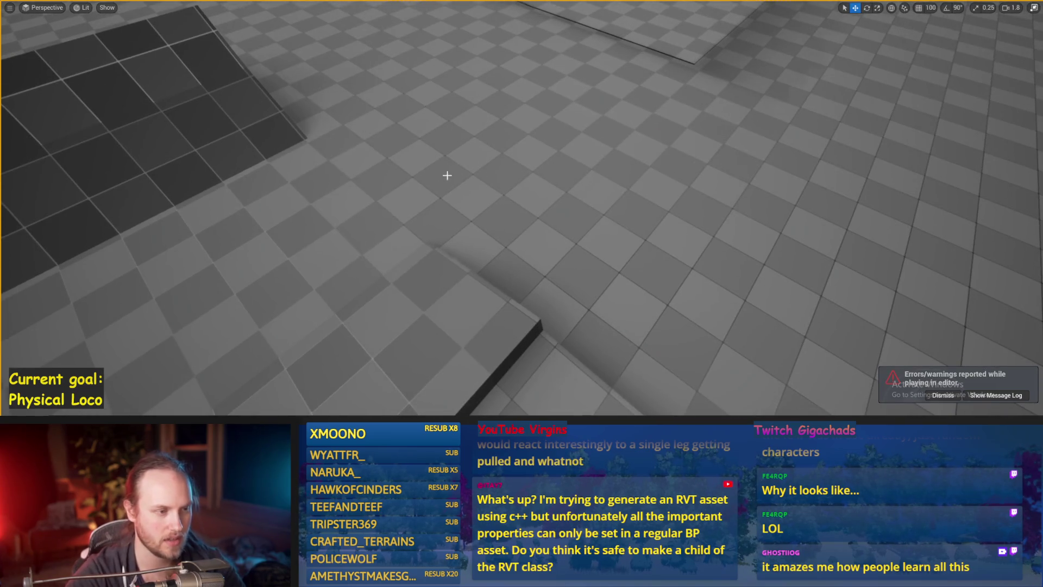
key(F8)
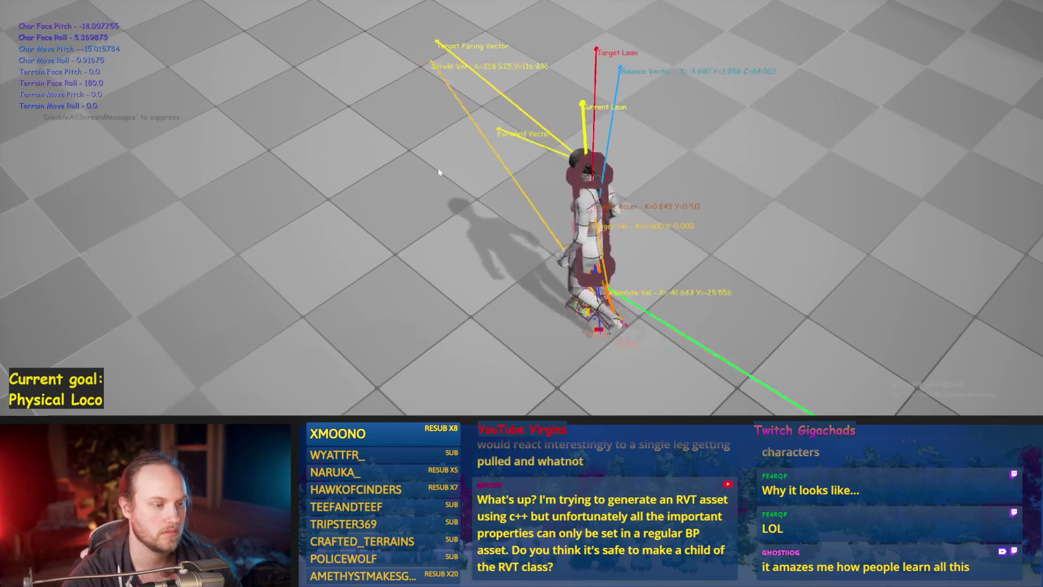
key(Escape)
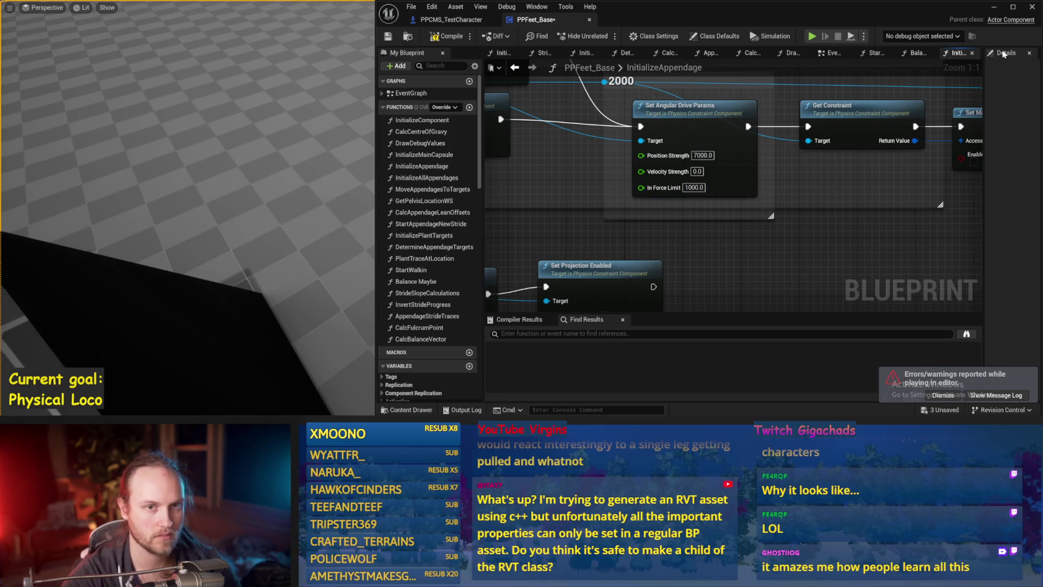
Reveal the running simulation, watch the character walk upright by the stairs, then stop it
click(995, 8)
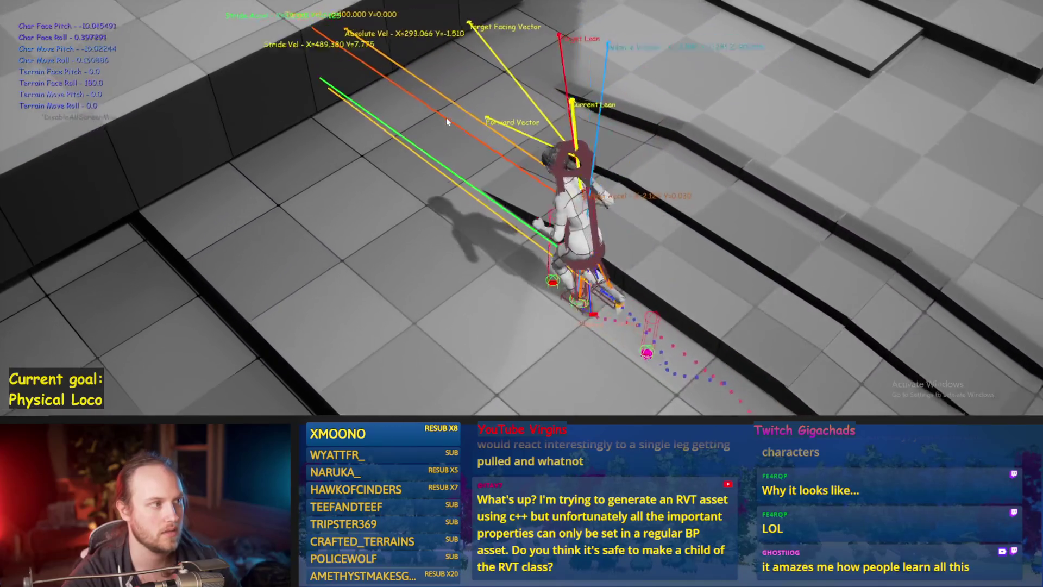
key(Escape)
Leave the full-screen play view, return to the PPFeet_Base editor, and launch a fresh play test
scroll(576, 164, down, 5)
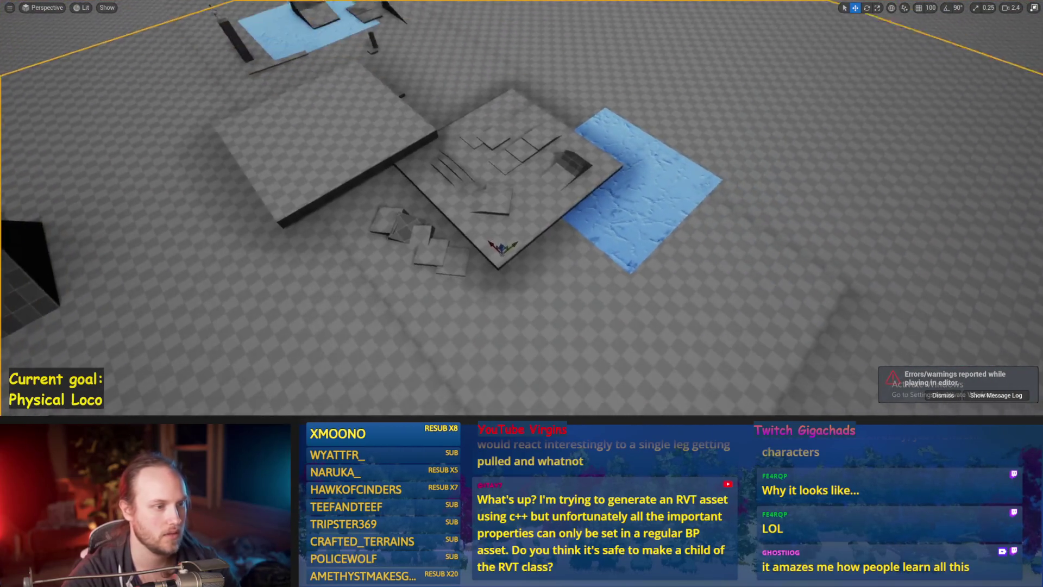
click(575, 164)
drag(574, 161, 576, 165)
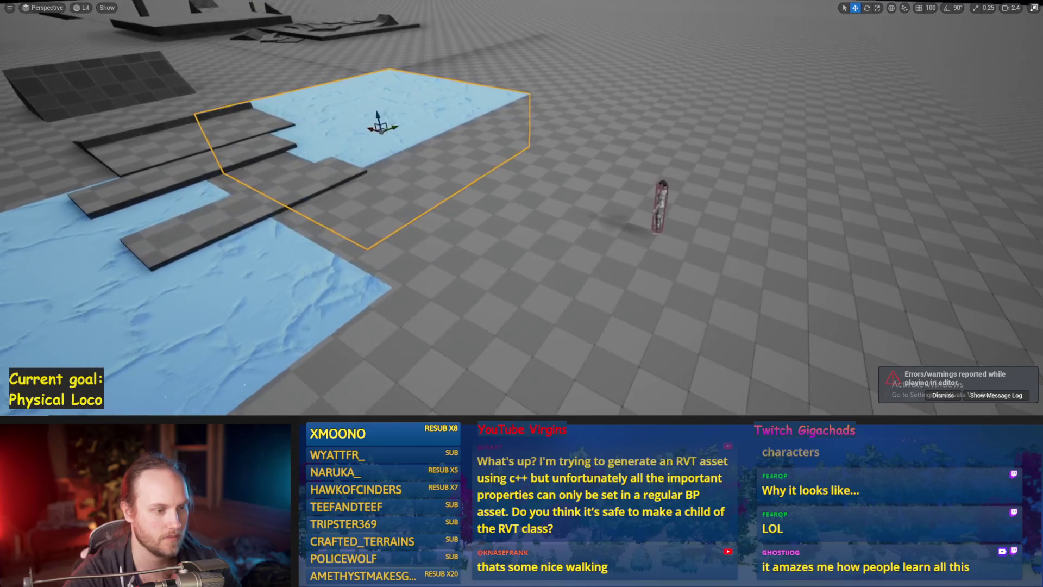
key(F11)
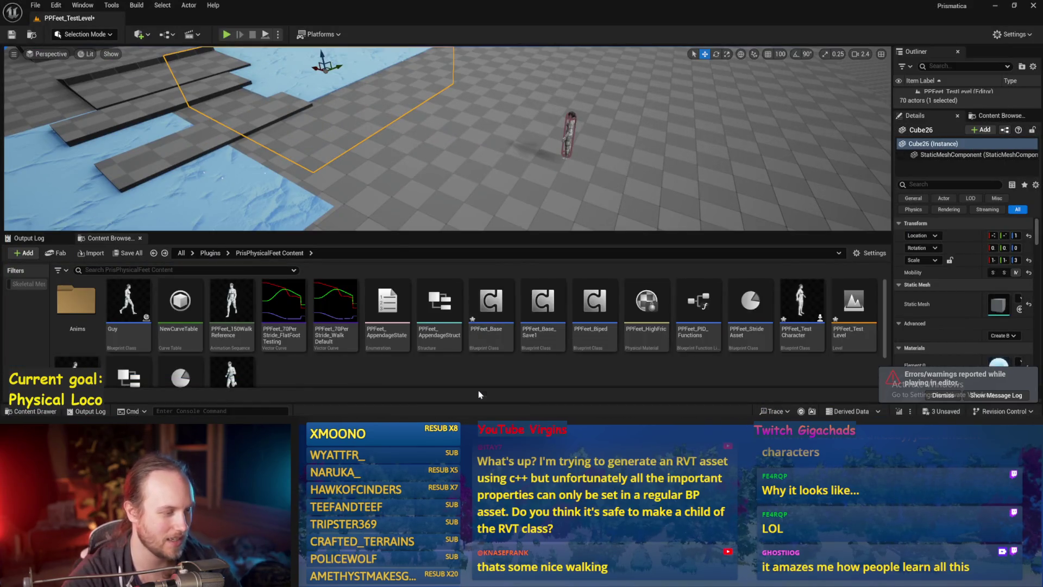
key(alt+Tab)
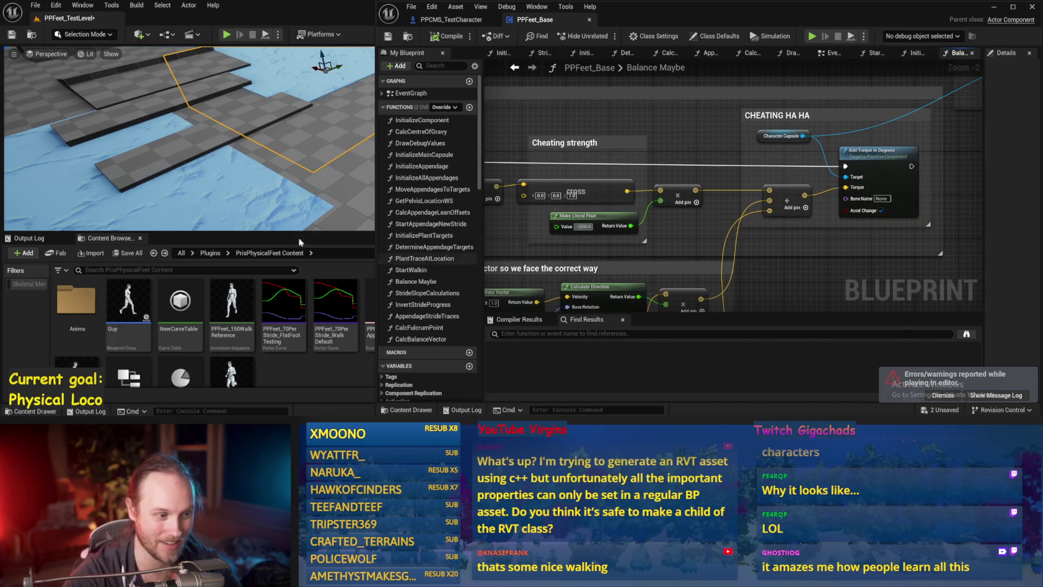
key(alt+p)
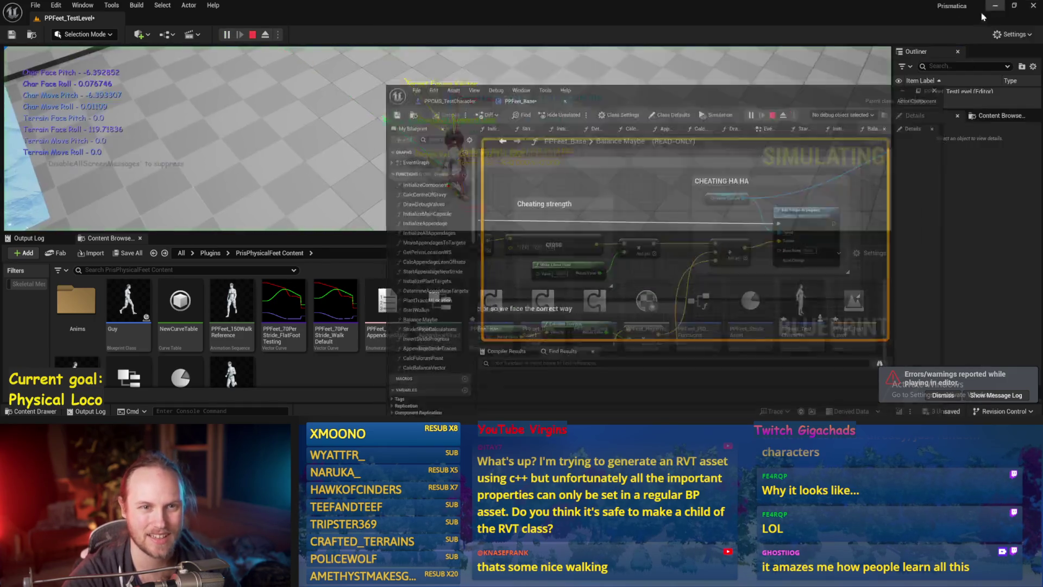
Stop the run after the fall, save PPFeet_Base, and play-test the character walking again
key(F11)
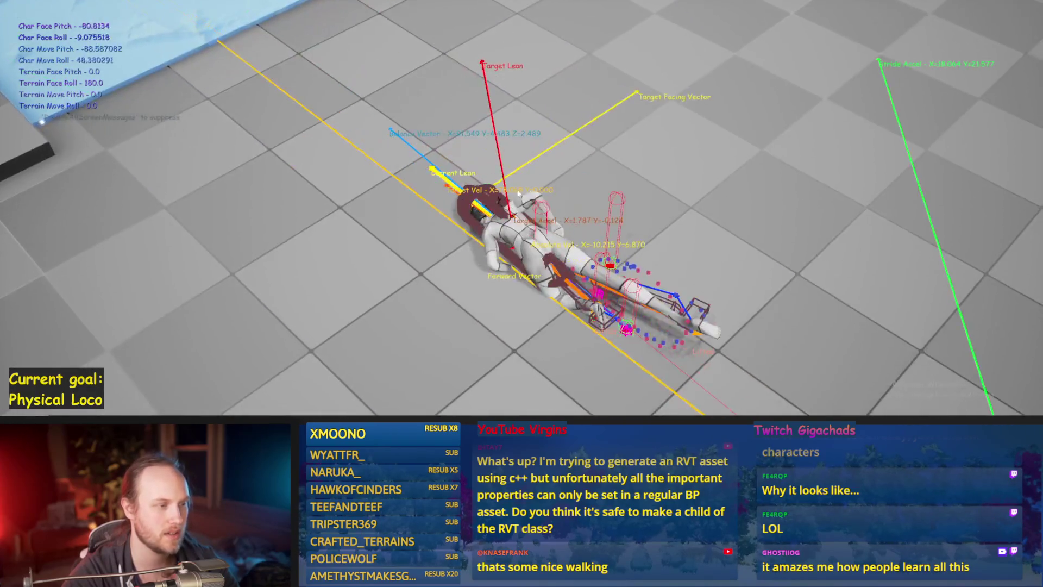
key(Escape)
key(alt+Tab)
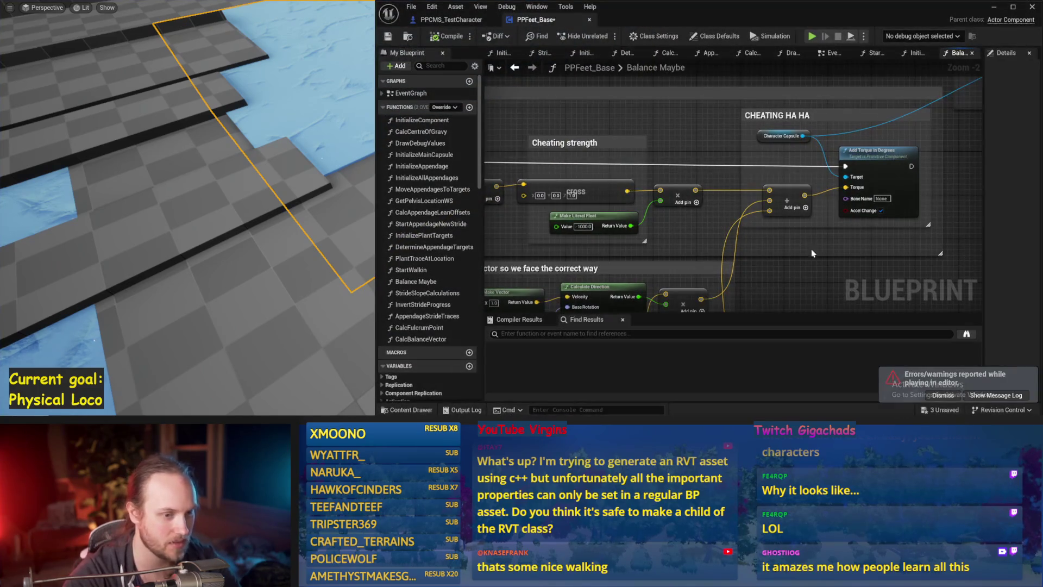
key(ctrl+s)
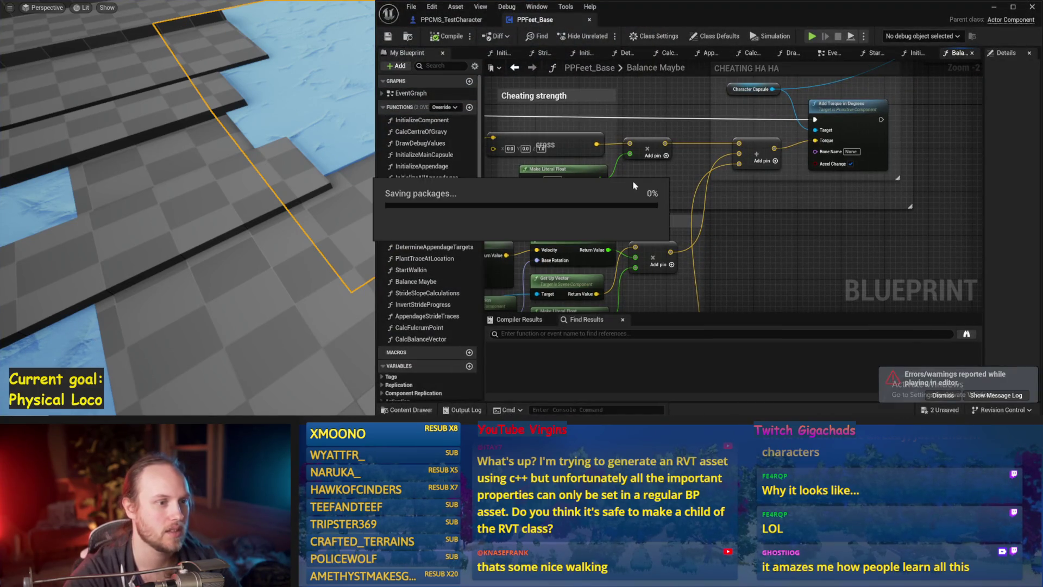
scroll(770, 215, down, 3)
scroll(798, 164, up, 2)
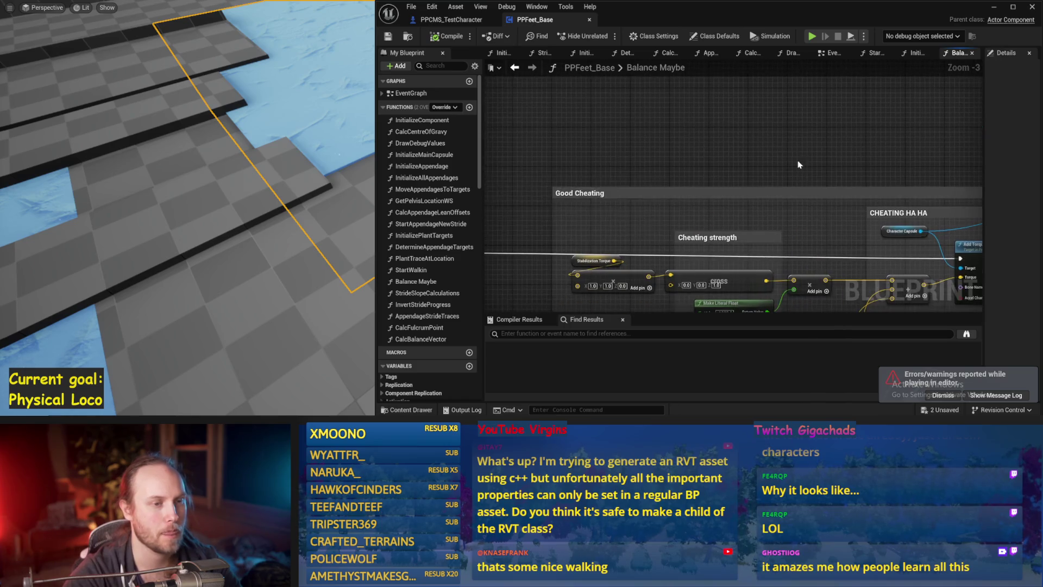
key(alt+p)
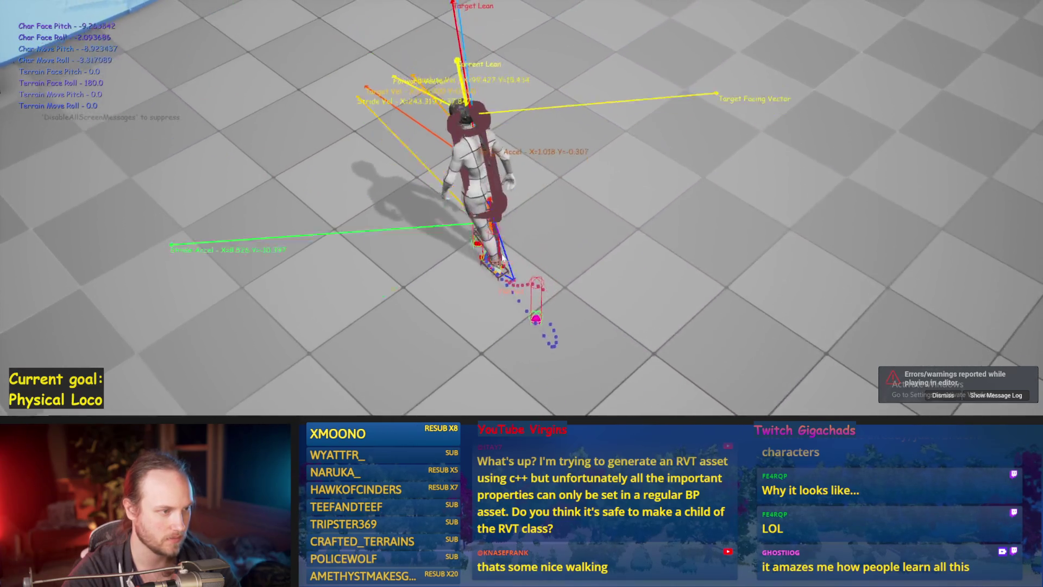
key(Escape)
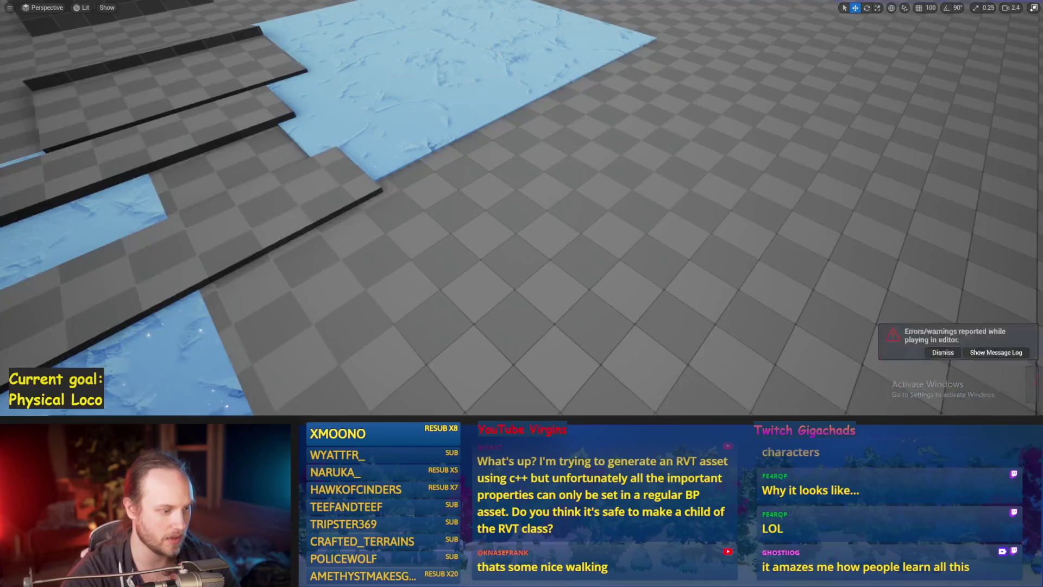
Find the PID Update node, set Stride PID DerivativeFactor to 0.1, and start a play test
scroll(621, 153, down, 2)
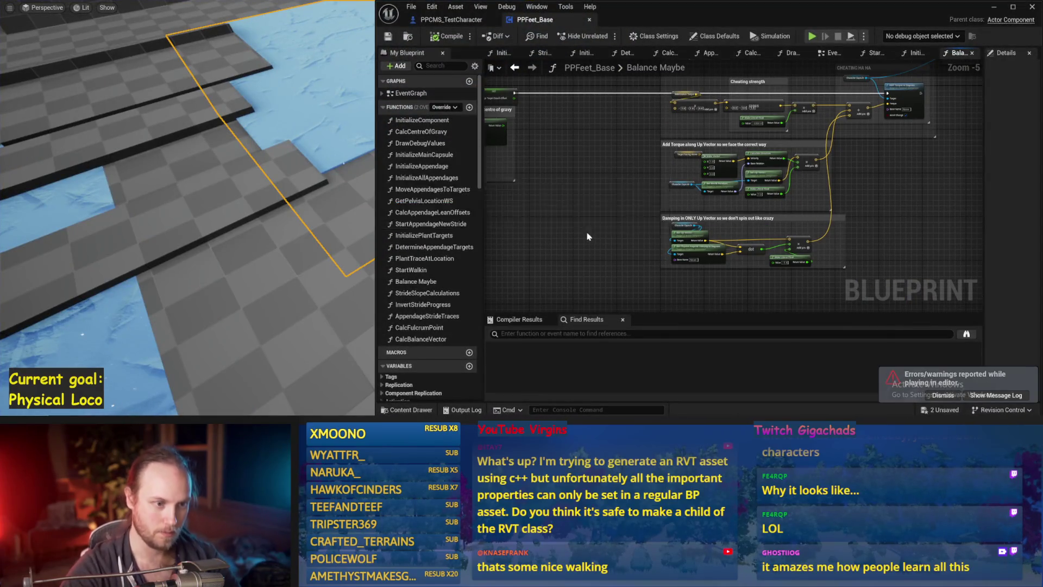
mouse_move(590, 261)
mouse_down()
mouse_move(717, 214)
mouse_move(829, 233)
mouse_move(843, 180)
mouse_move(633, 173)
mouse_up()
scroll(633, 173, up, 2)
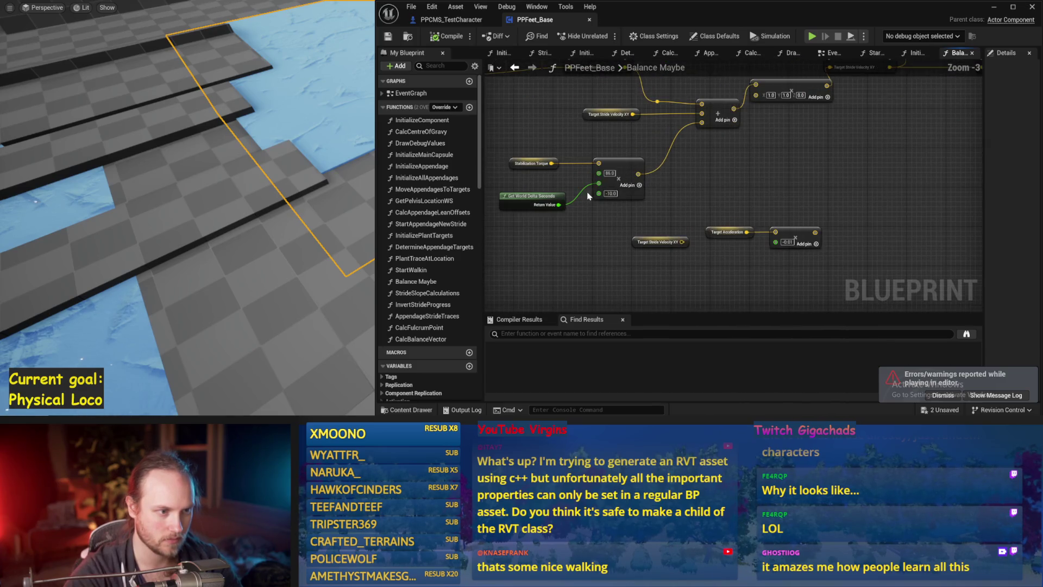
drag(518, 149, 855, 201)
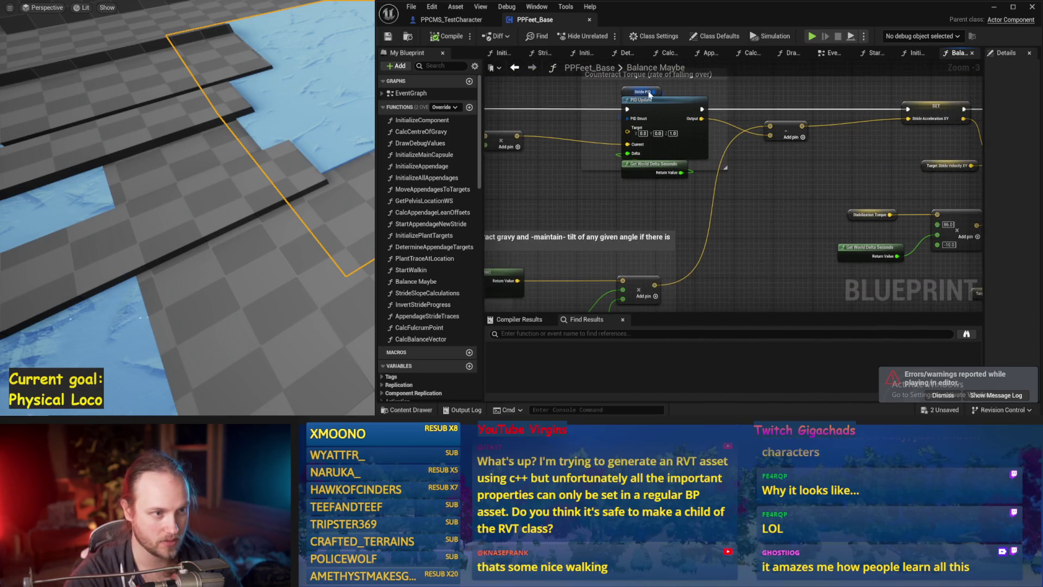
drag(982, 273, 833, 286)
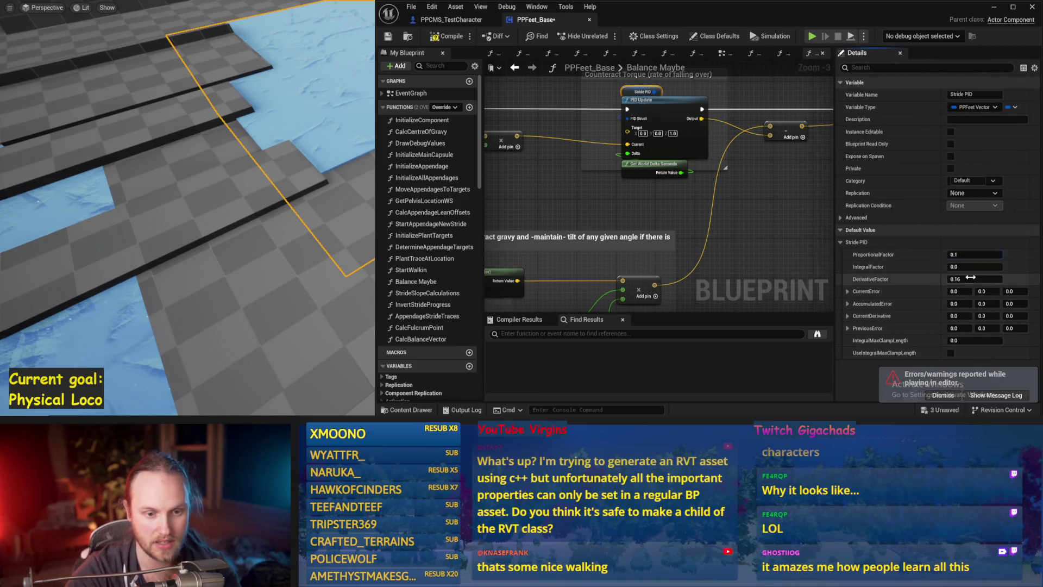
click(354, 233)
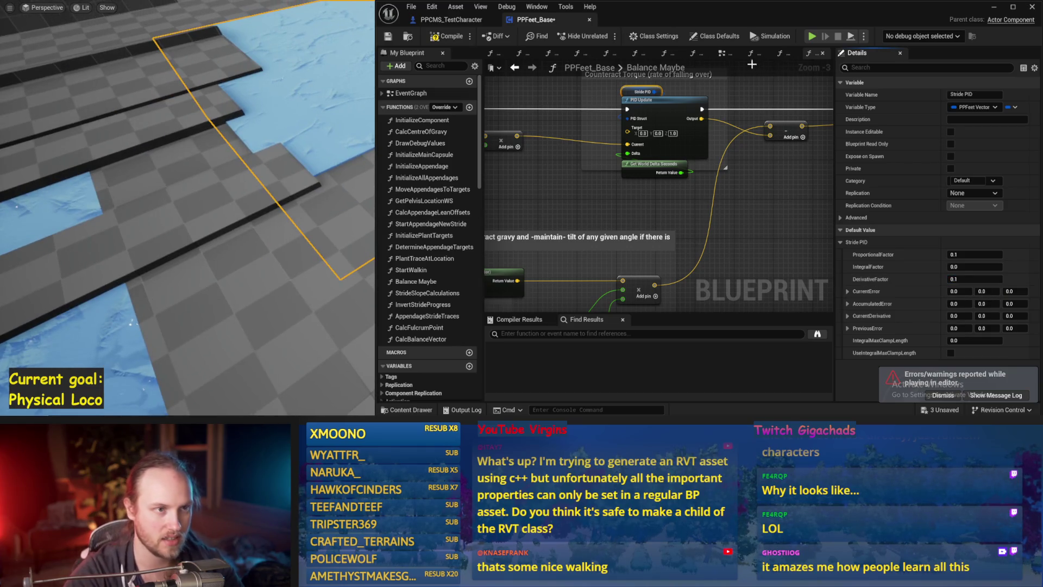
key(alt+p)
key(alt+Tab)
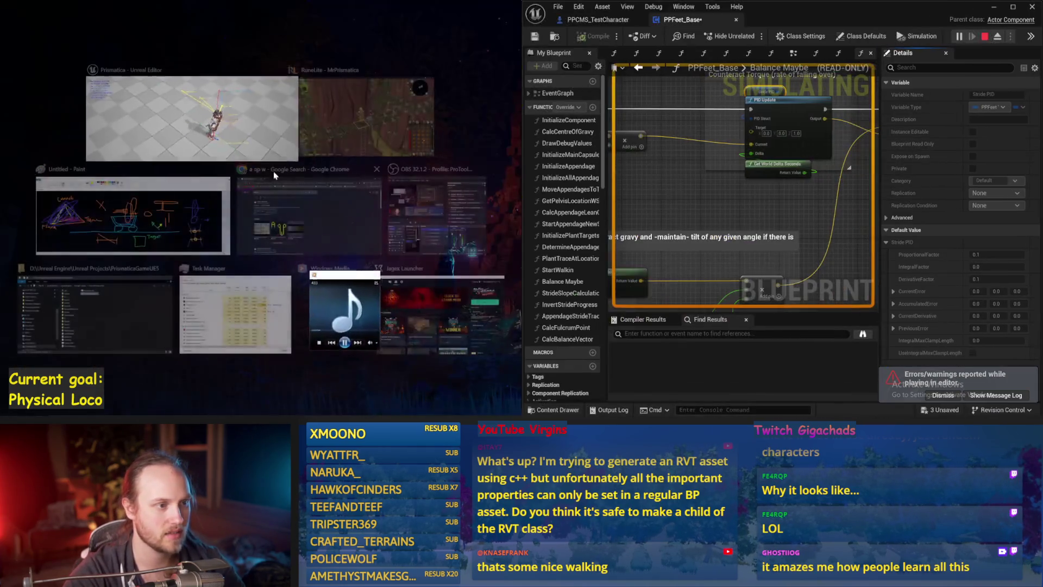
Set Stride PID ProportionalFactor to 0.12, rerun the walk test, and widen the graph area
click(188, 123)
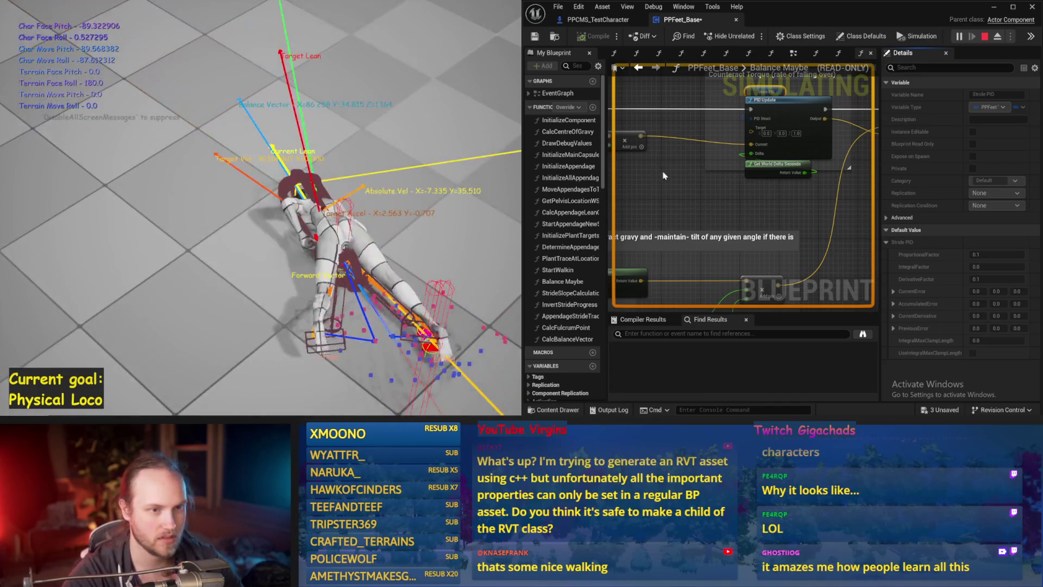
key(Escape)
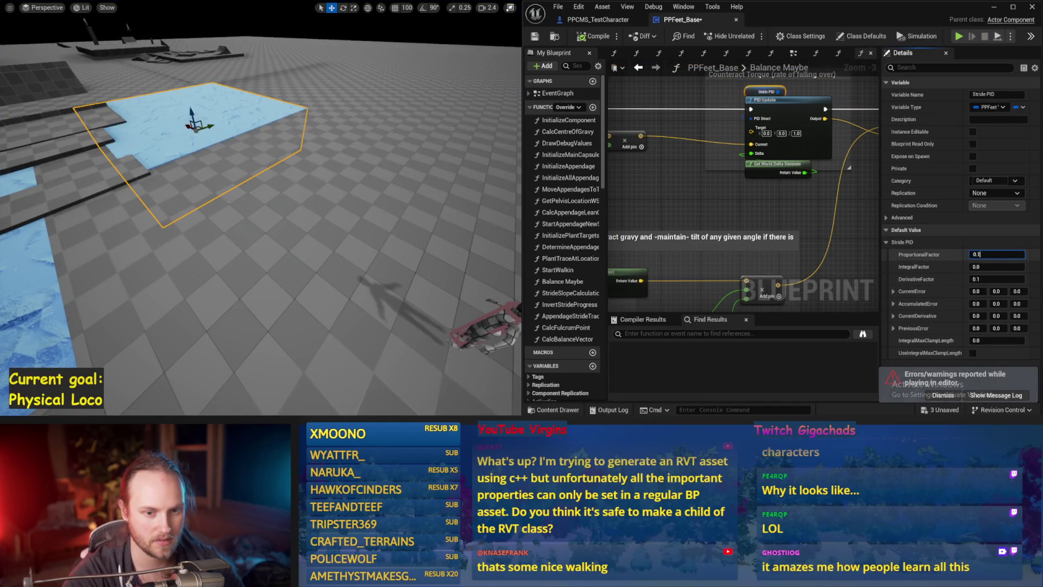
key(alt+p)
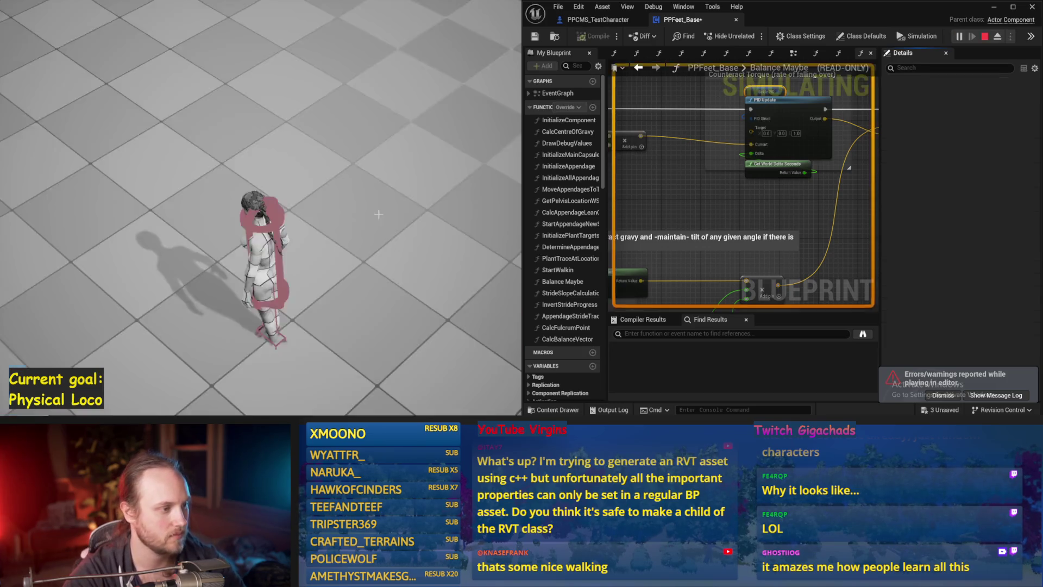
key(Escape)
key(alt+p)
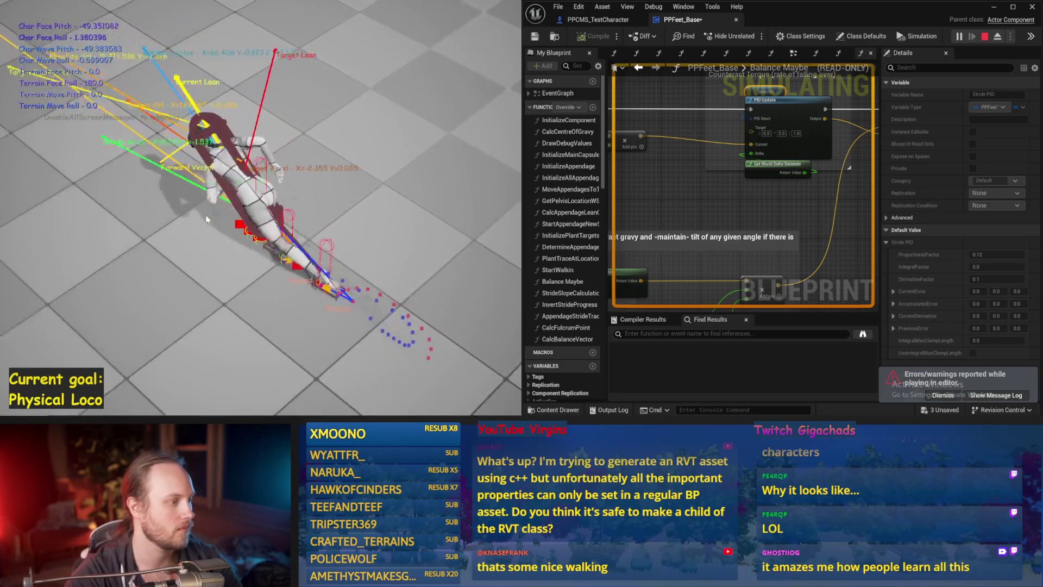
key(Escape)
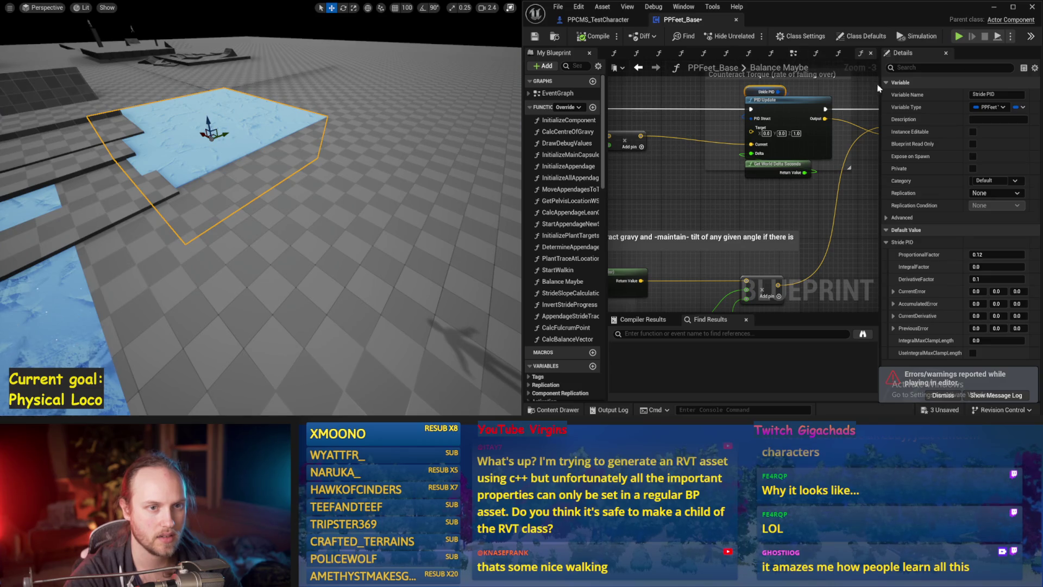
drag(880, 87, 981, 82)
drag(524, 81, 365, 82)
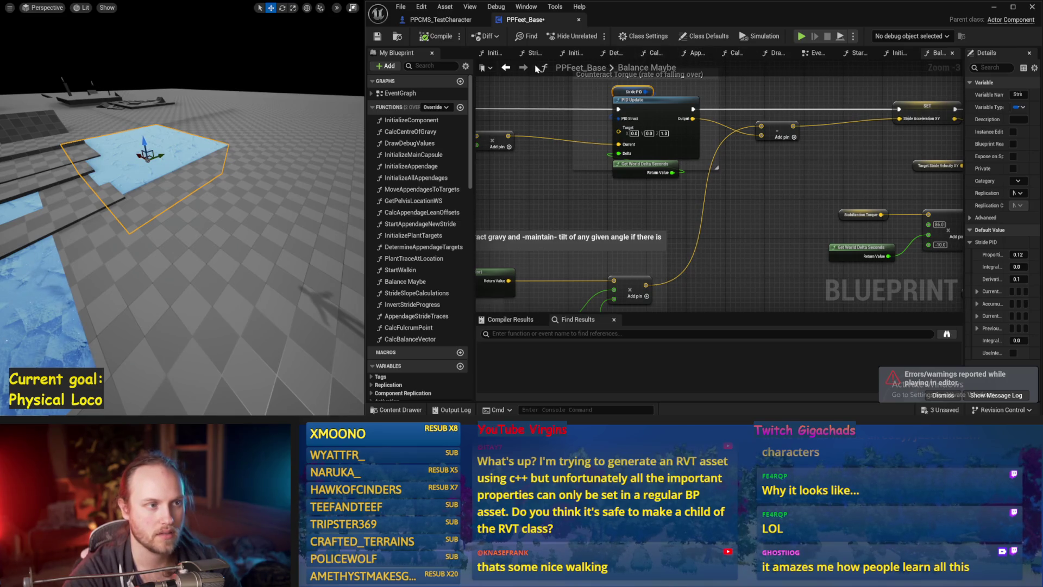
Open DetermineAppendageTargets and frame its stride speed Clamp and Lerp nodes
click(615, 53)
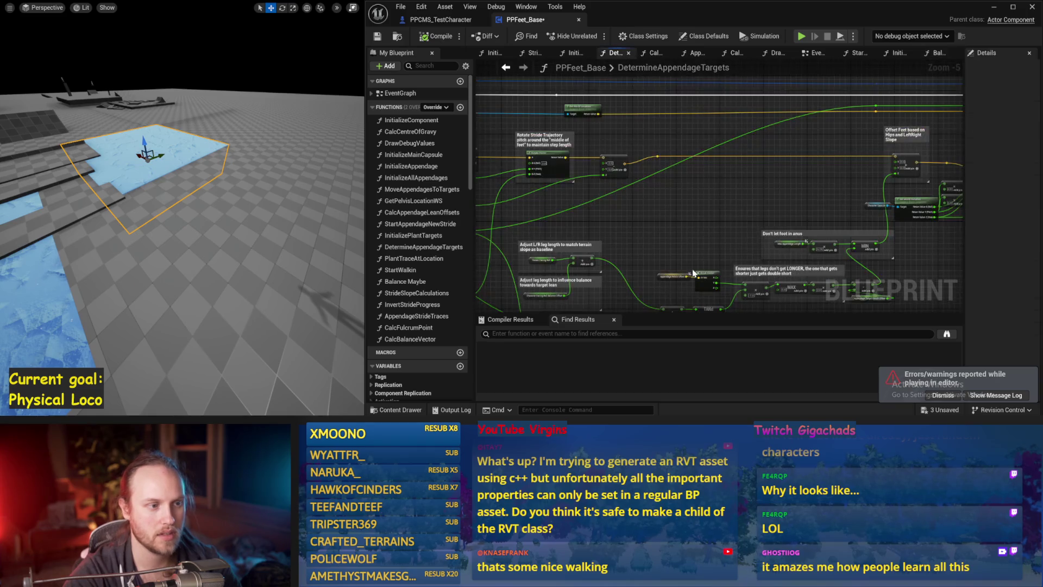
mouse_move(606, 131)
mouse_down()
mouse_move(619, 190)
mouse_move(733, 192)
mouse_move(845, 119)
mouse_up()
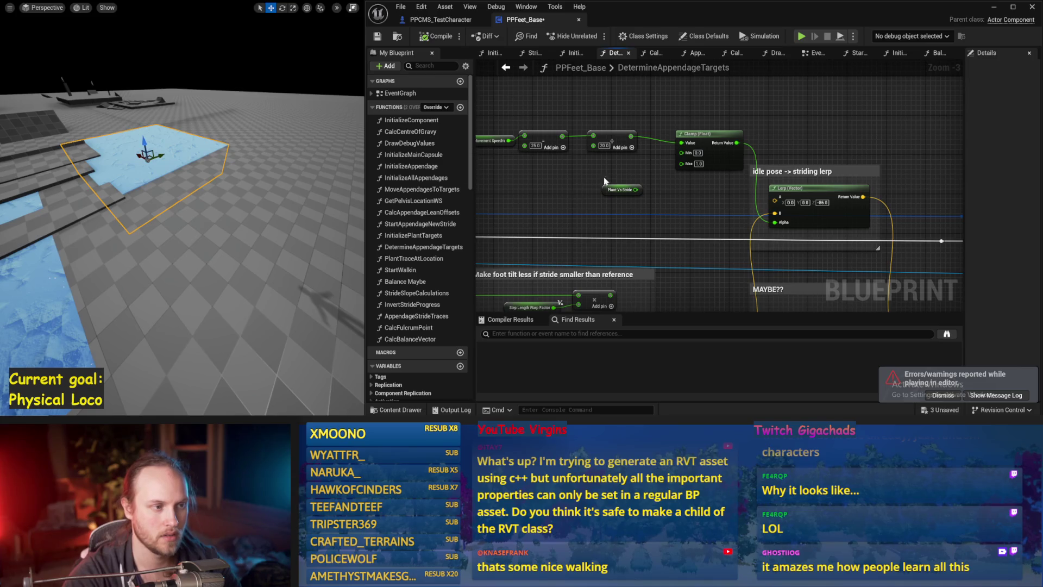
scroll(604, 181, up, 1)
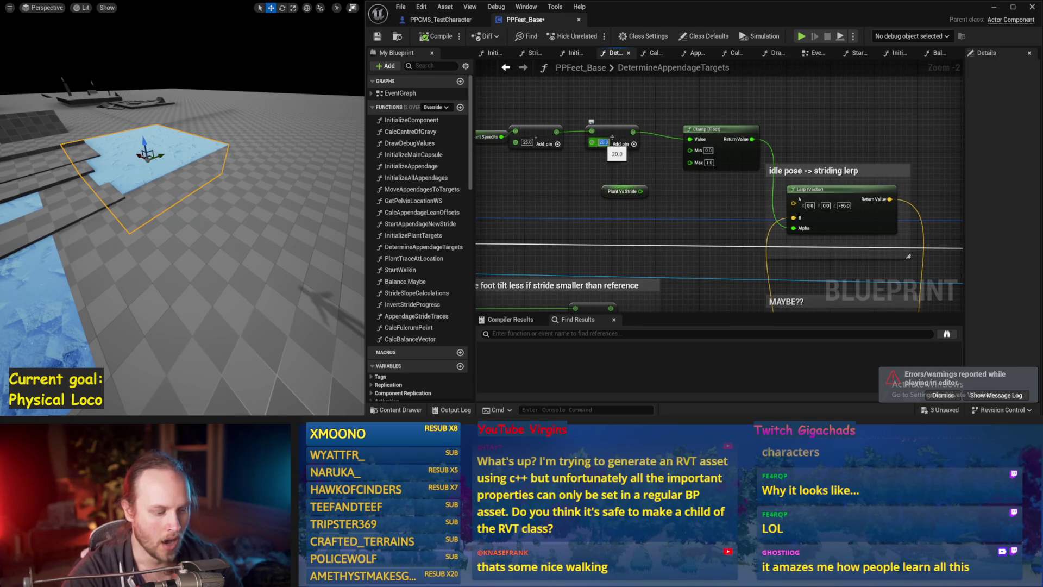
drag(585, 170, 612, 166)
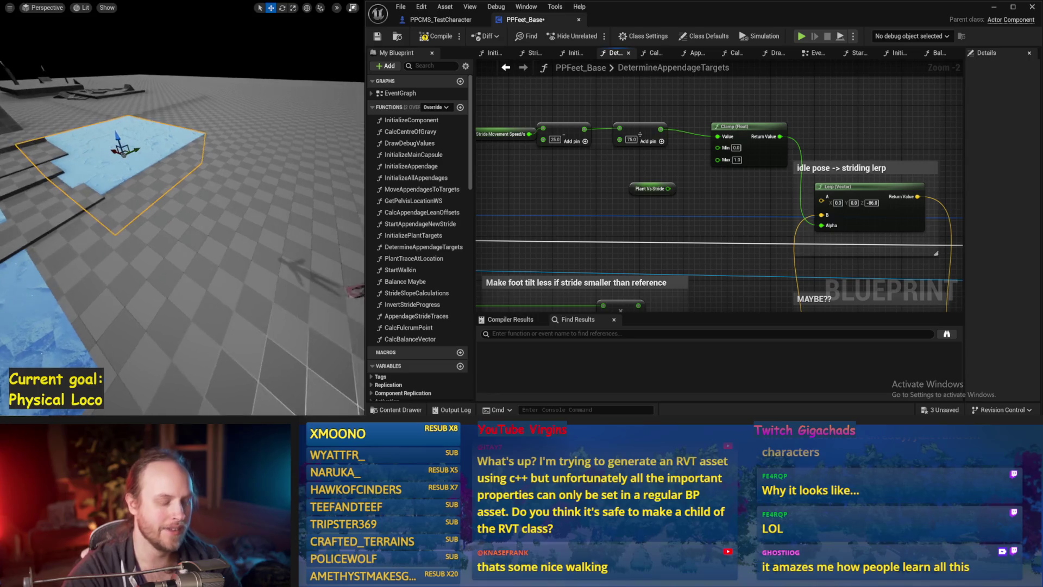
Play-test the character with a reset restart, then stop and save the blueprint
key(alt+p)
click(994, 7)
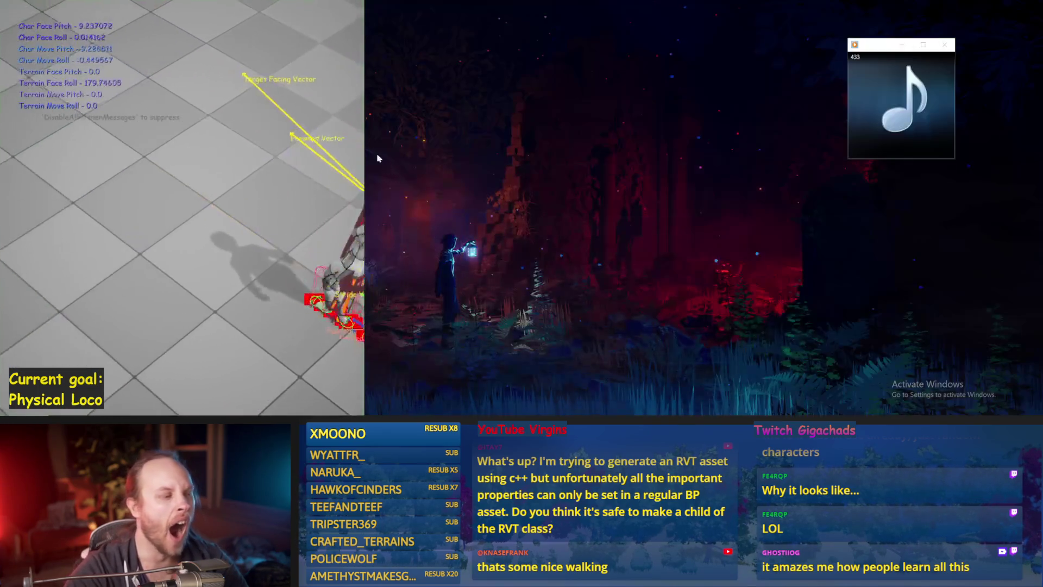
key(F11)
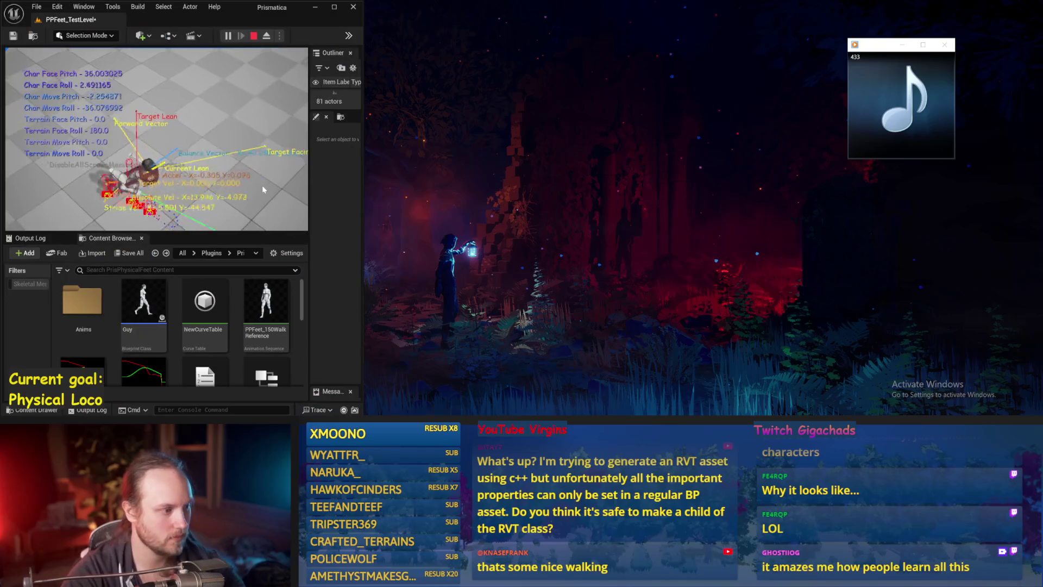
key(F11)
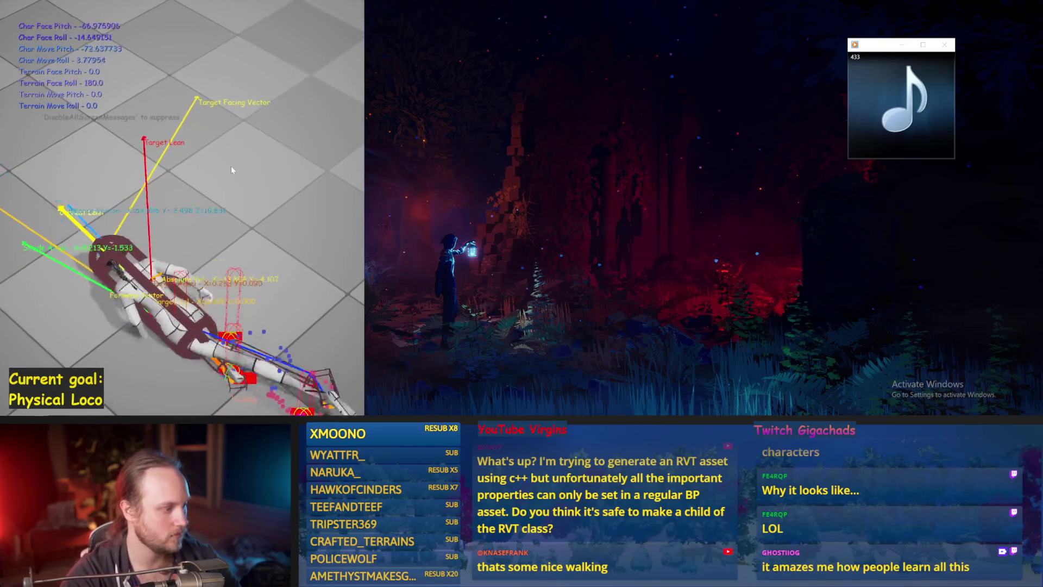
key(Escape)
key(alt+p)
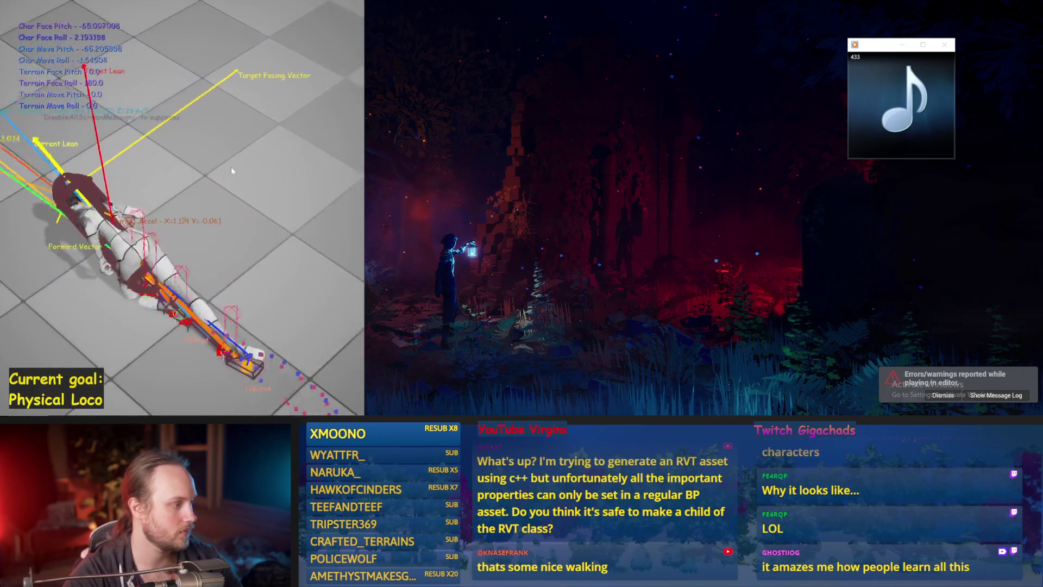
key(Escape)
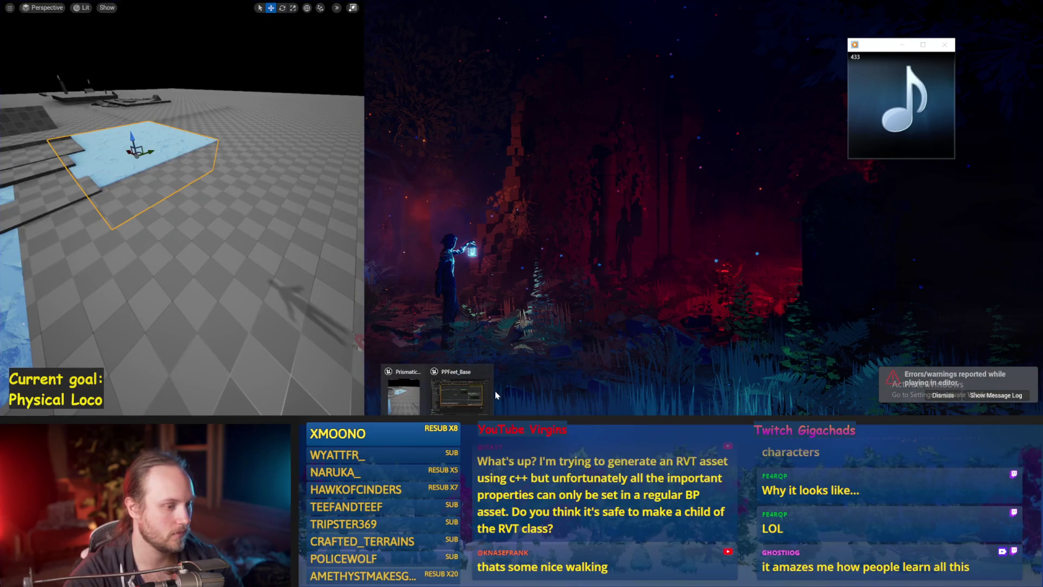
click(448, 397)
drag(547, 198, 601, 171)
key(ctrl+s)
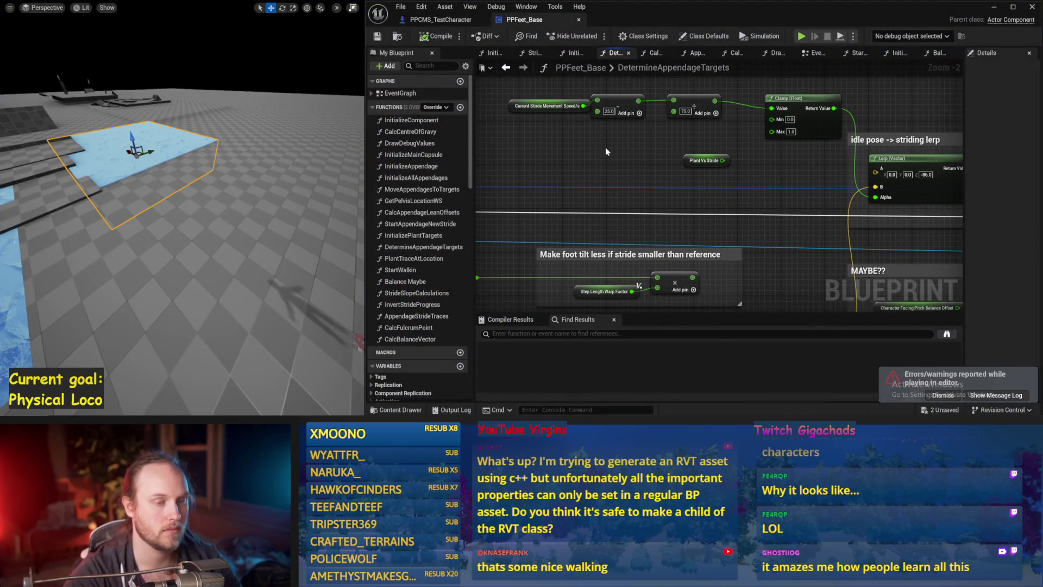
Select Stride PID in Balance Maybe's defaults and set its DerivativeFactor to 0.14
scroll(643, 173, down, 2)
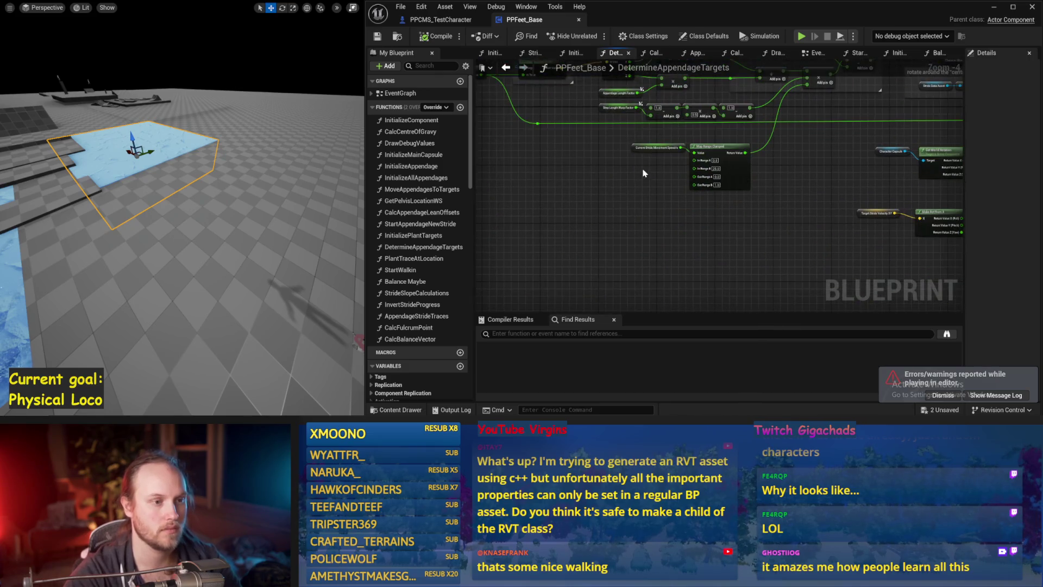
drag(644, 173, 685, 156)
click(499, 54)
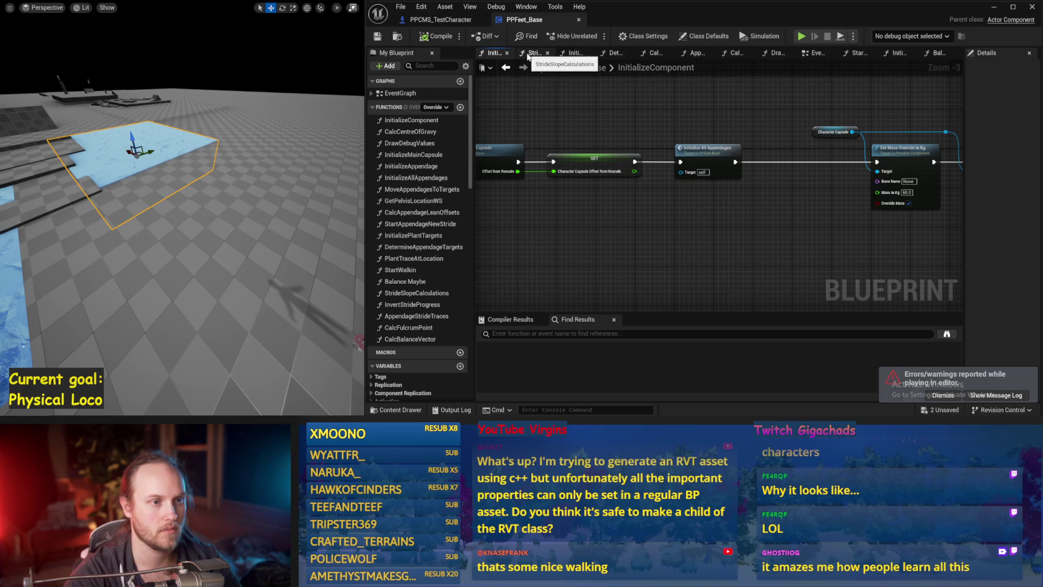
click(935, 53)
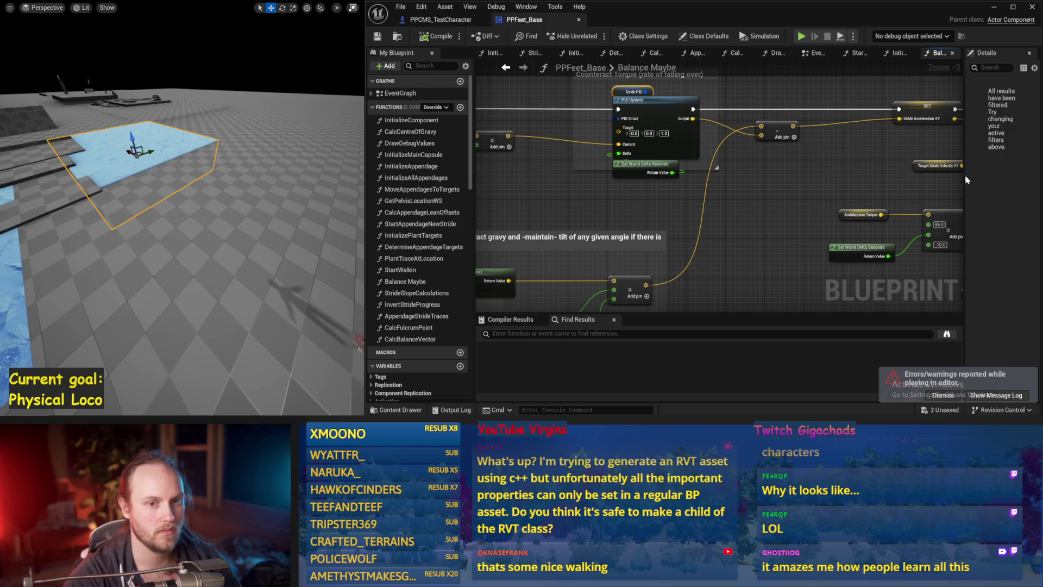
drag(963, 180, 678, 120)
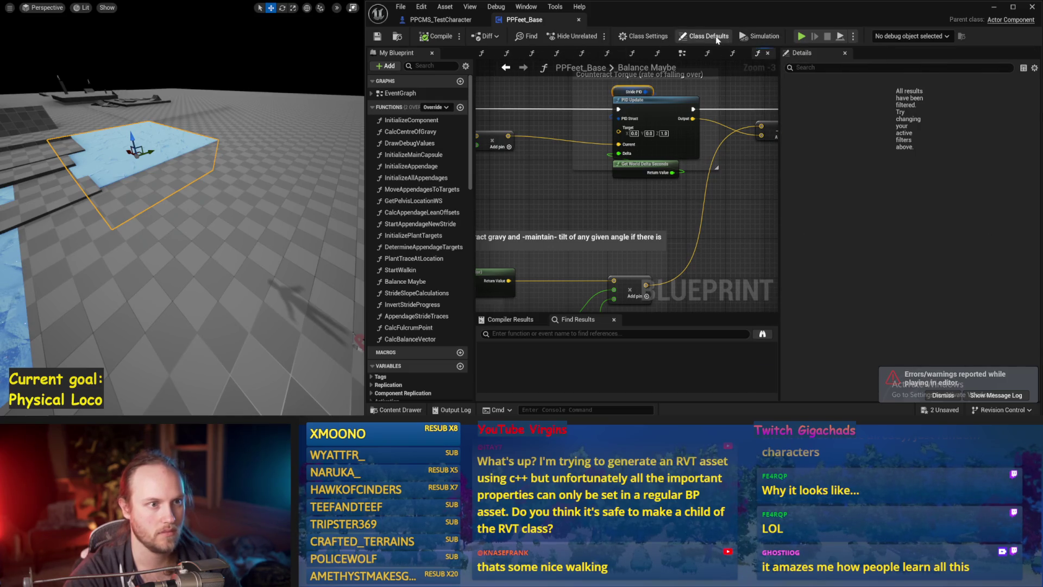
click(717, 39)
click(613, 88)
text(0.14)
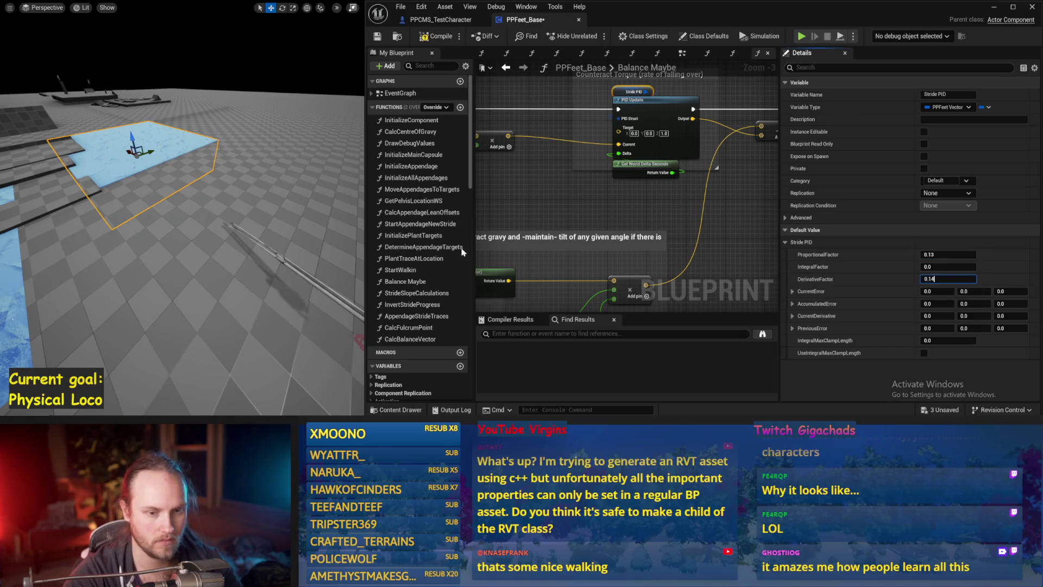
click(321, 206)
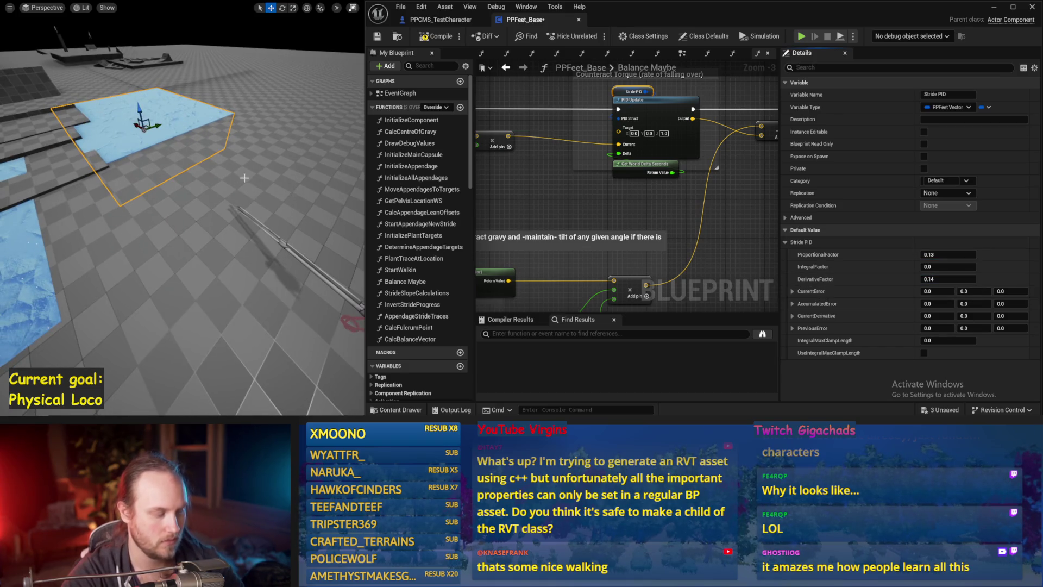
Play-test the character three times with DerivativeFactor 0.14
key(alt+p)
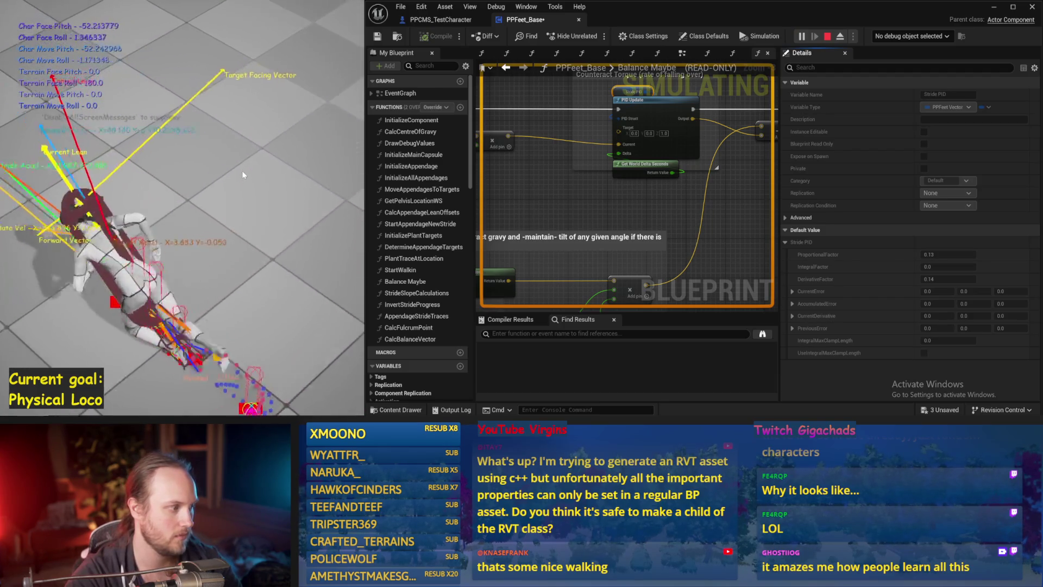
key(Escape)
key(alt+p)
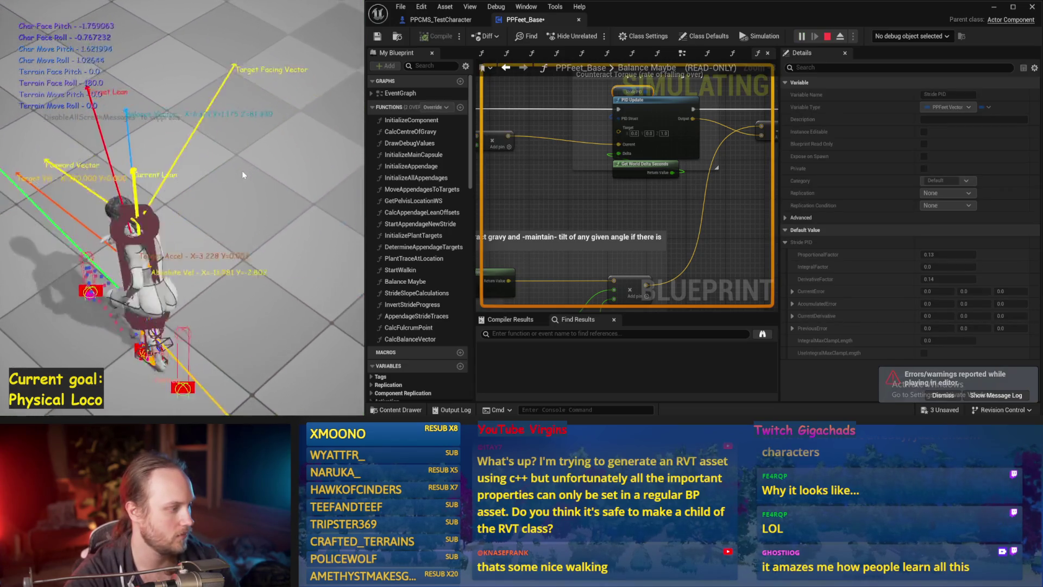
key(Escape)
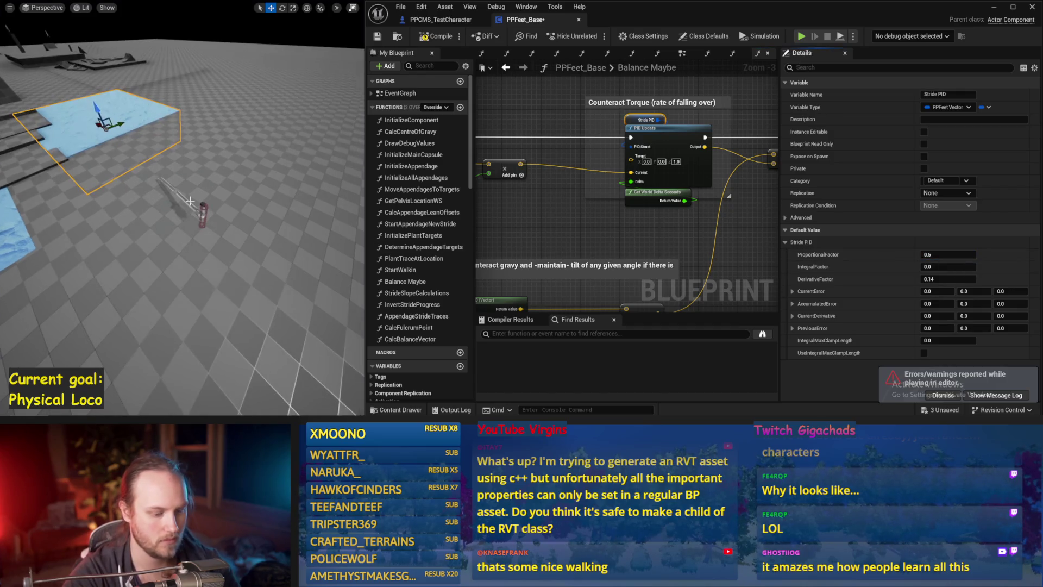
key(alt+p)
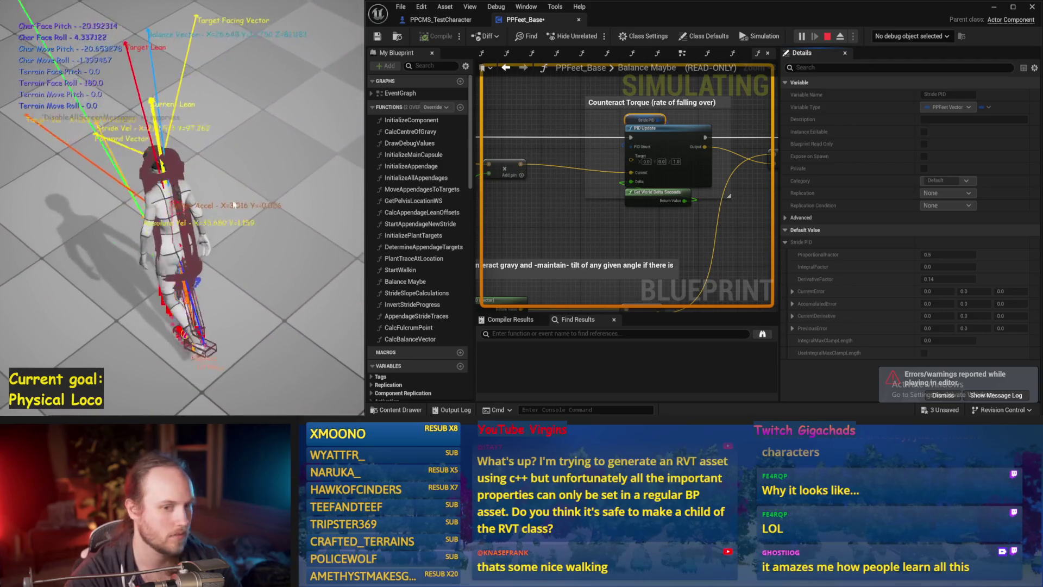
key(Escape)
Set DerivativeFactor to 0.1 and ProportionalFactor to 0.05, play-testing after each change
drag(169, 187, 136, 184)
key(alt+p)
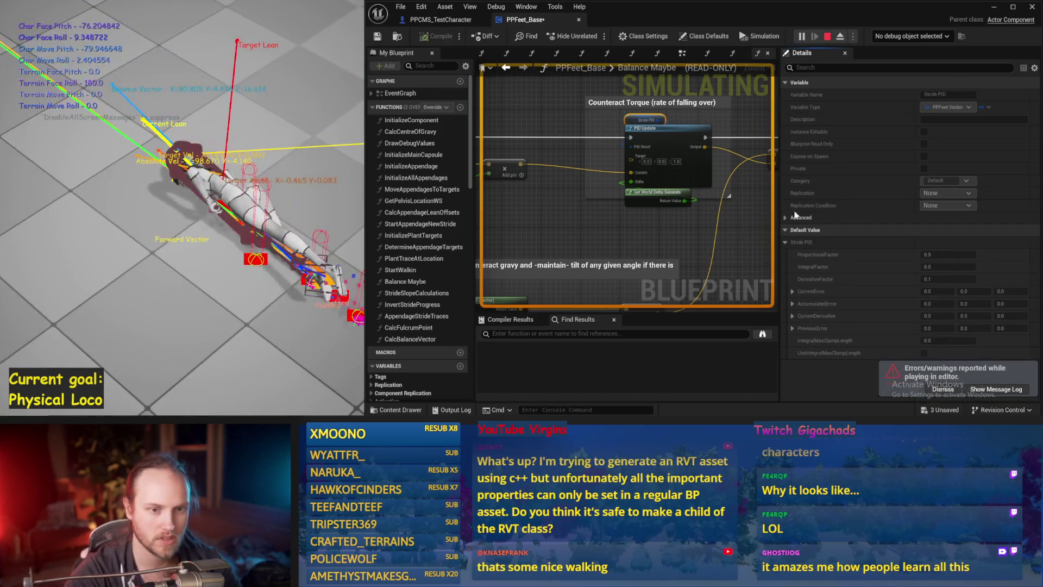
key(Escape)
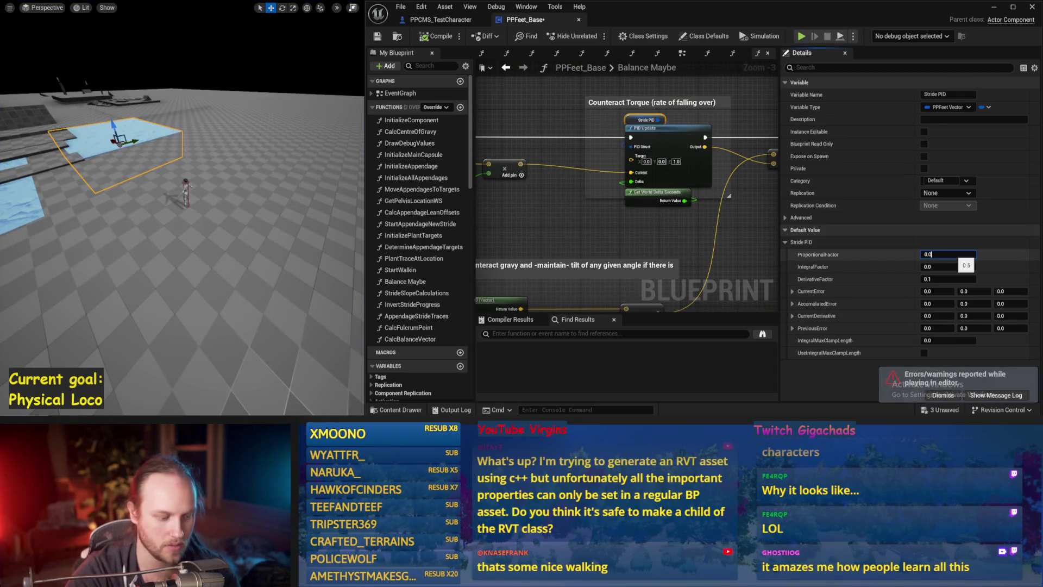
drag(235, 213, 234, 213)
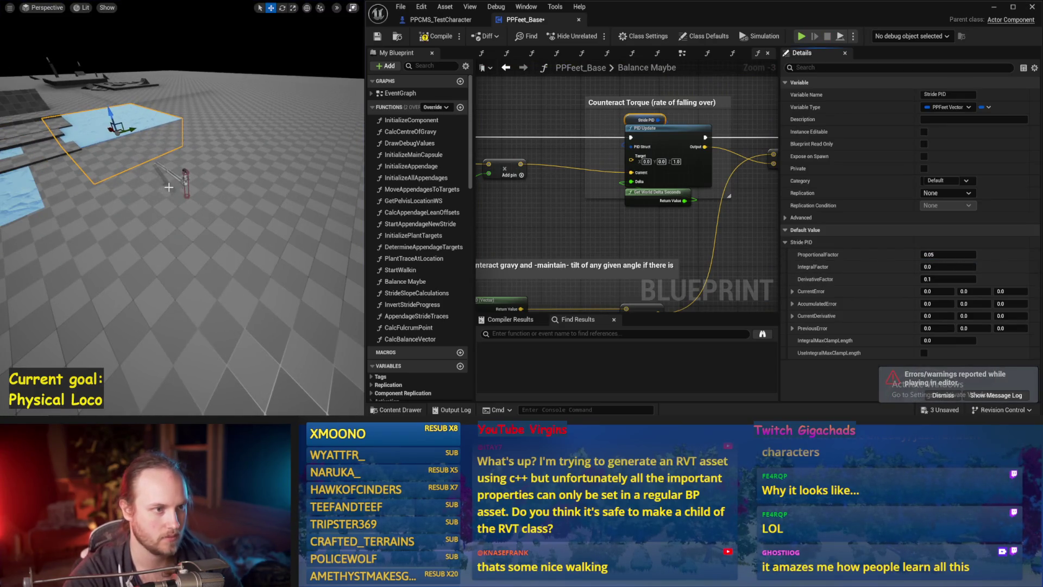
key(alt+p)
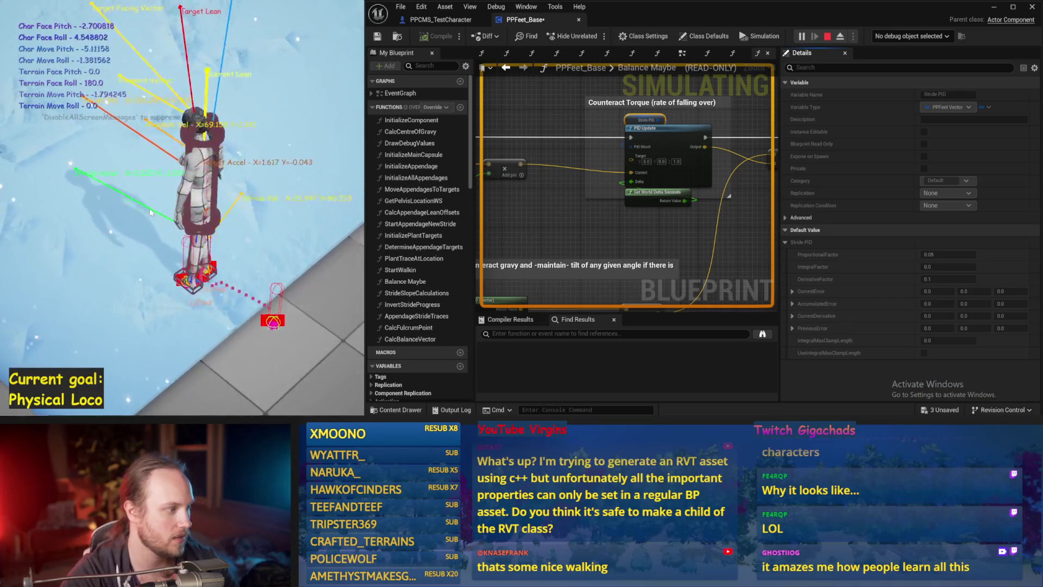
key(Escape)
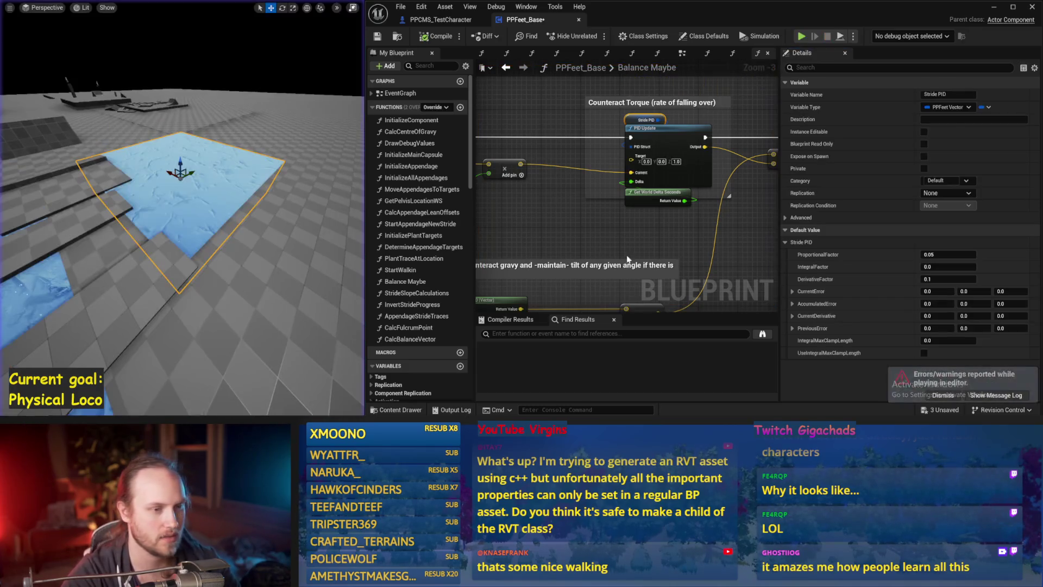
Set Stride PID ProportionalFactor to 0.03 and play-test the character
drag(607, 212, 652, 208)
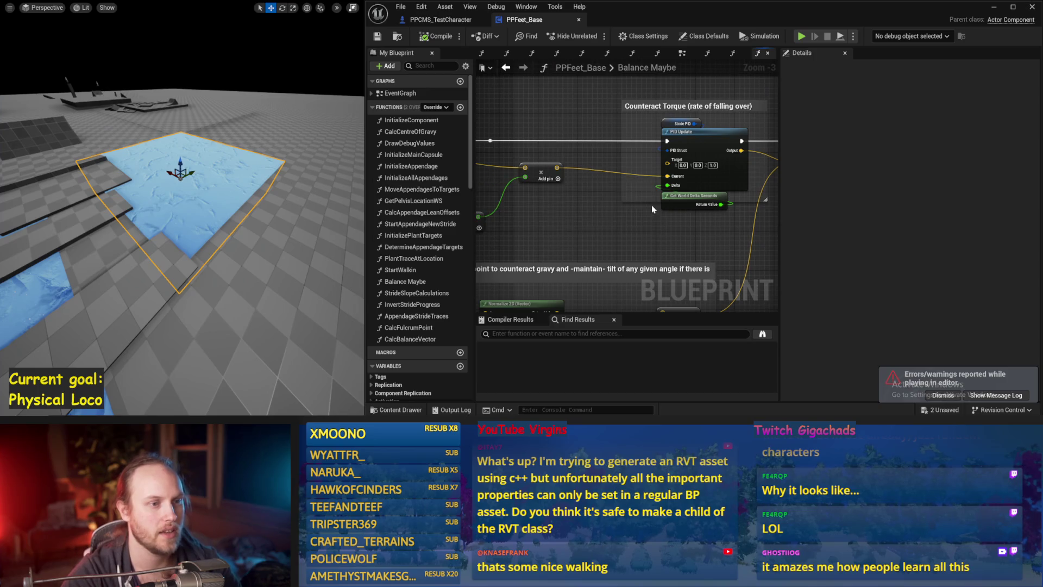
click(662, 122)
click(944, 258)
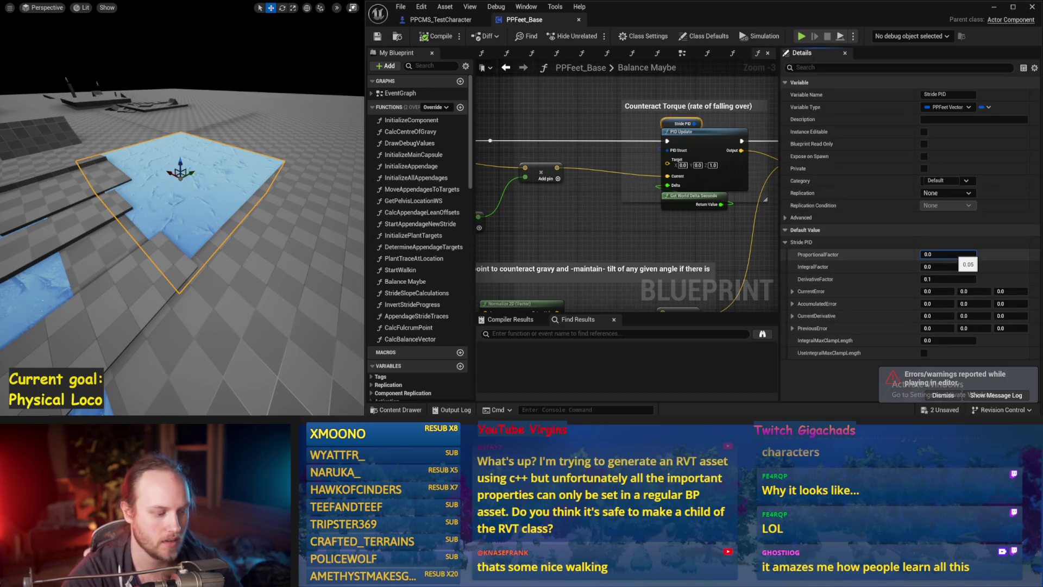
text(0.03)
key(Return)
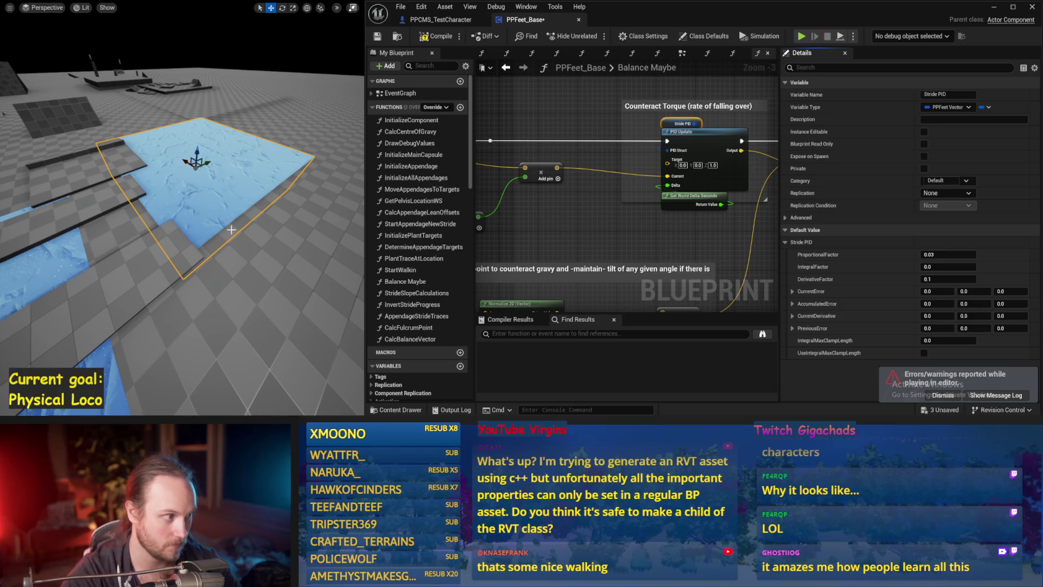
key(alt+p)
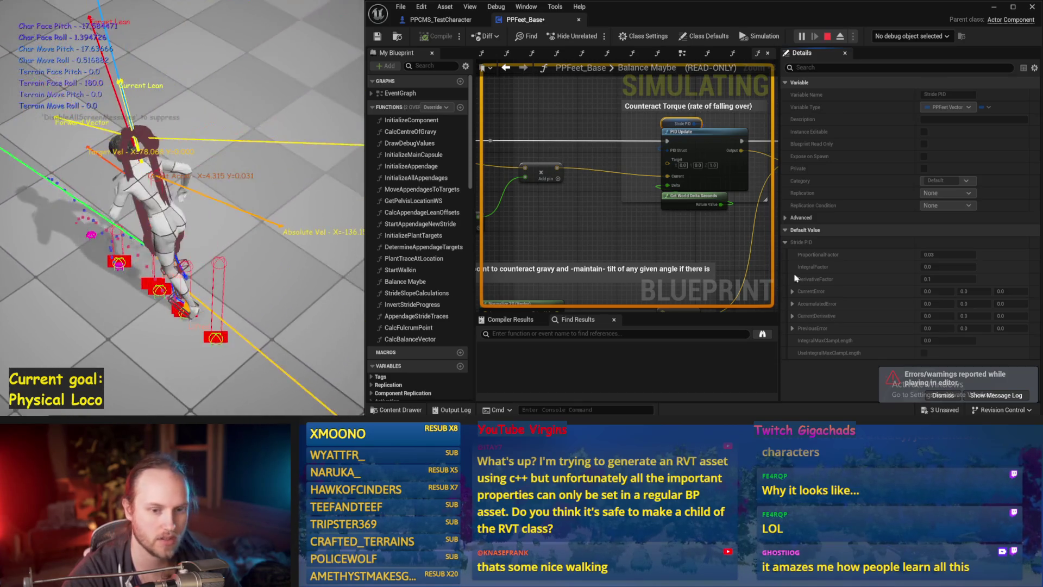
key(Escape)
Set DerivativeFactor to 0.05 and play-test again
text(5)
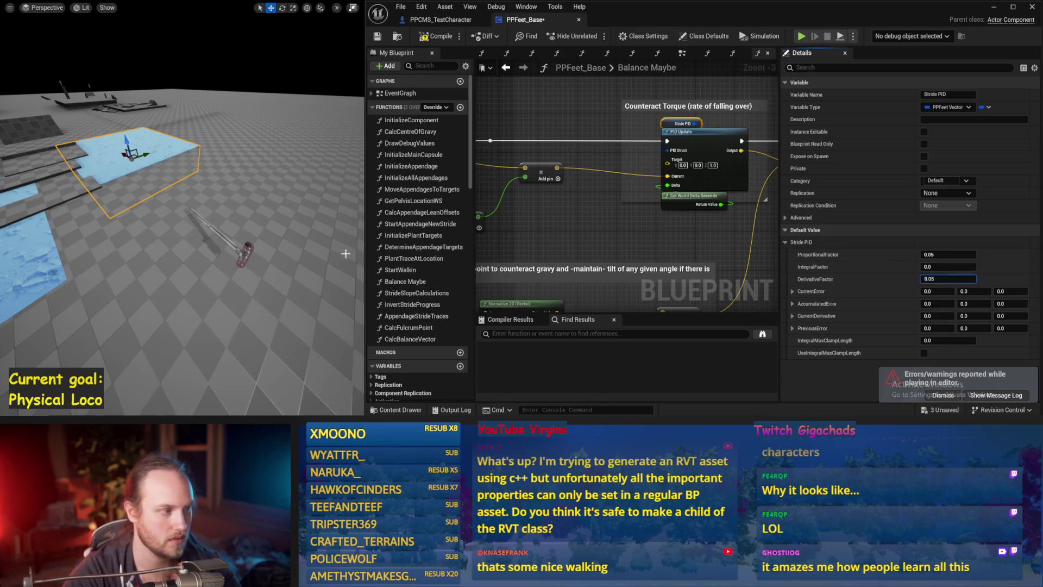
drag(345, 254, 326, 225)
key(alt+p)
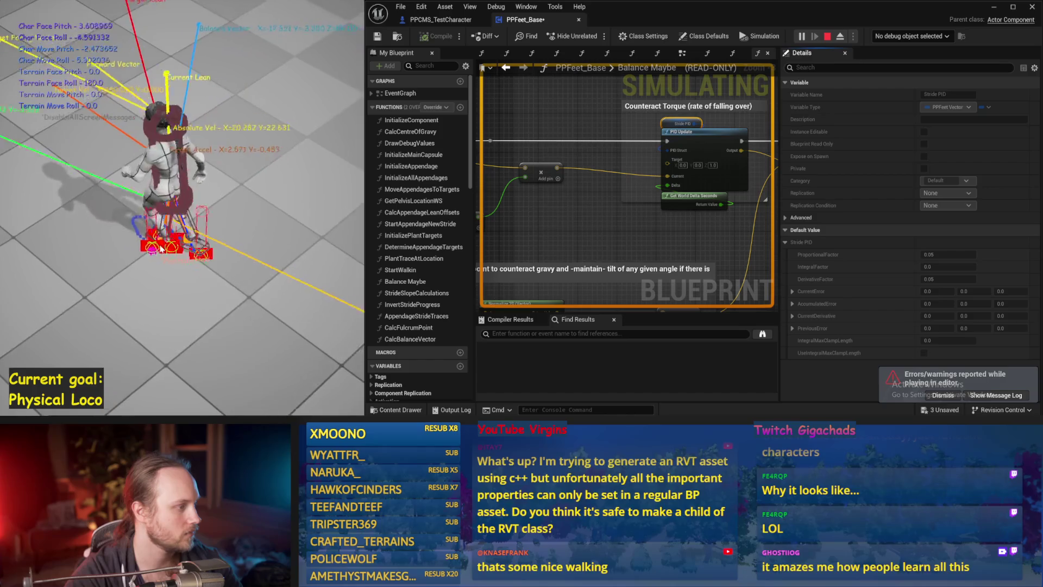
key(Escape)
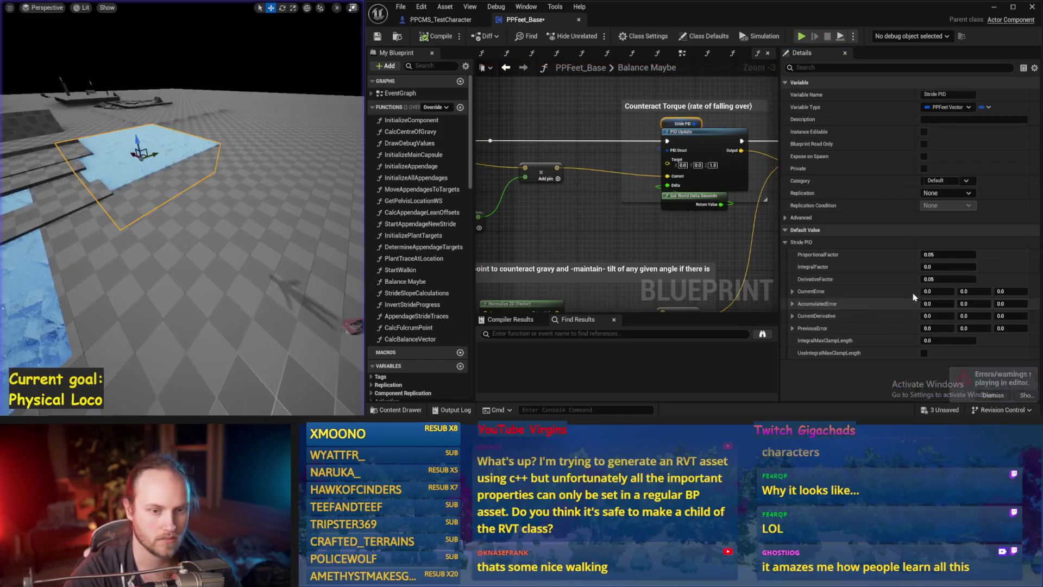
Lower ProportionalFactor to 0.02 and run another test
text(2)
key(Return)
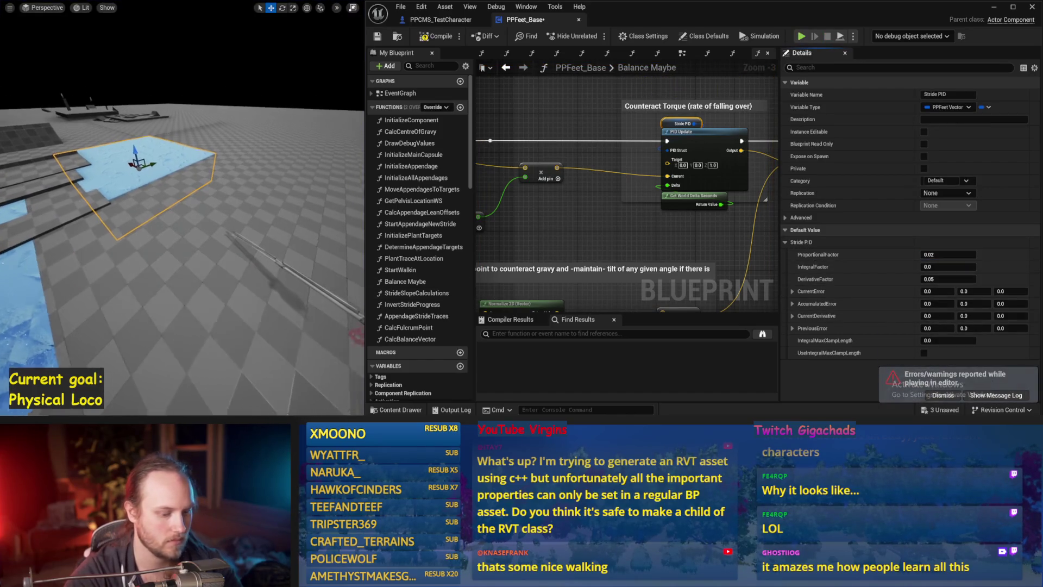
key(alt+s)
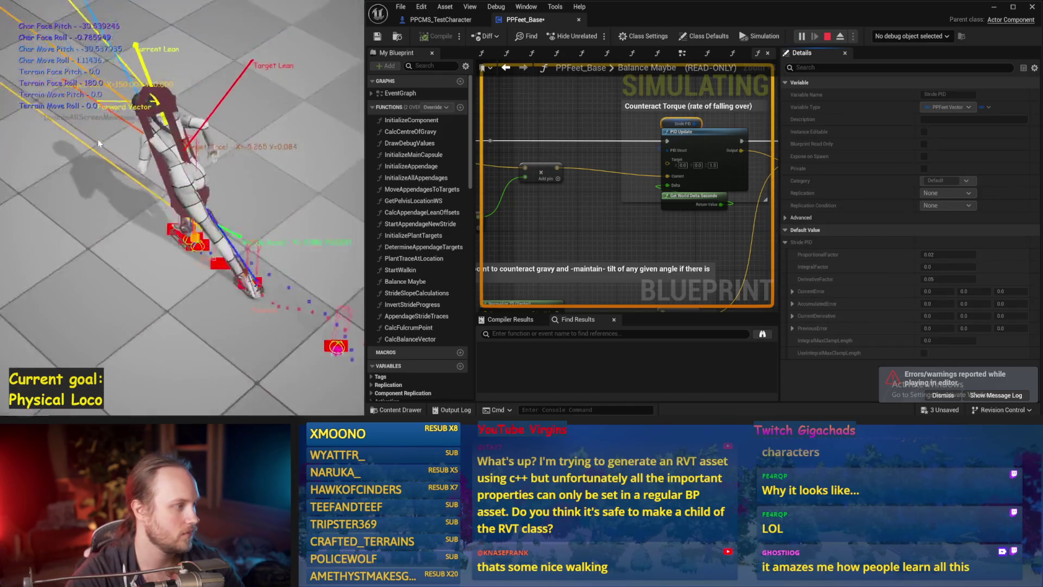
key(Escape)
Restore DerivativeFactor to 0.1, test the walk, and save PPFeet_Base
click(948, 267)
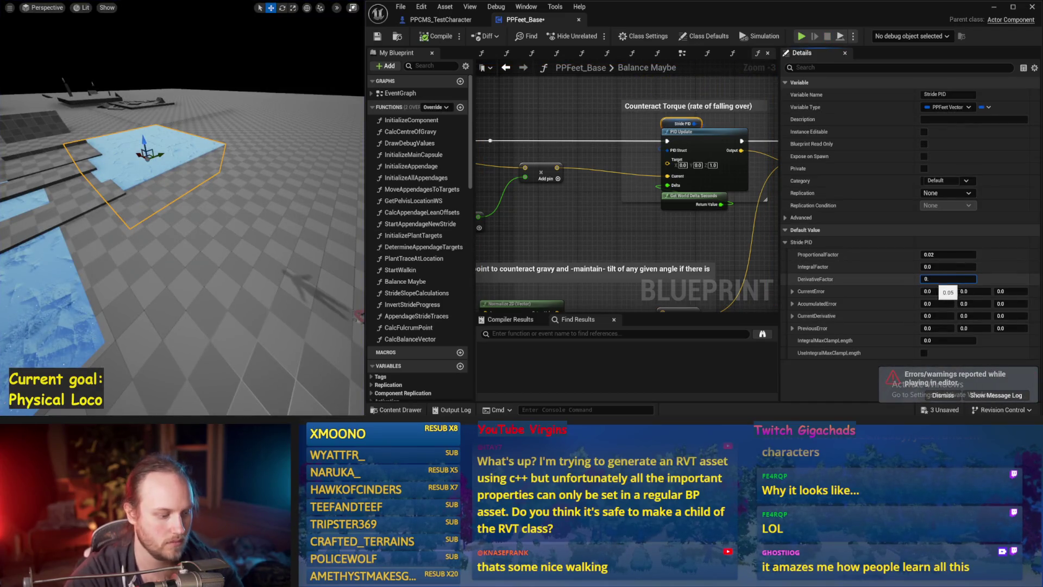
text(1)
key(Return)
key(alt+s)
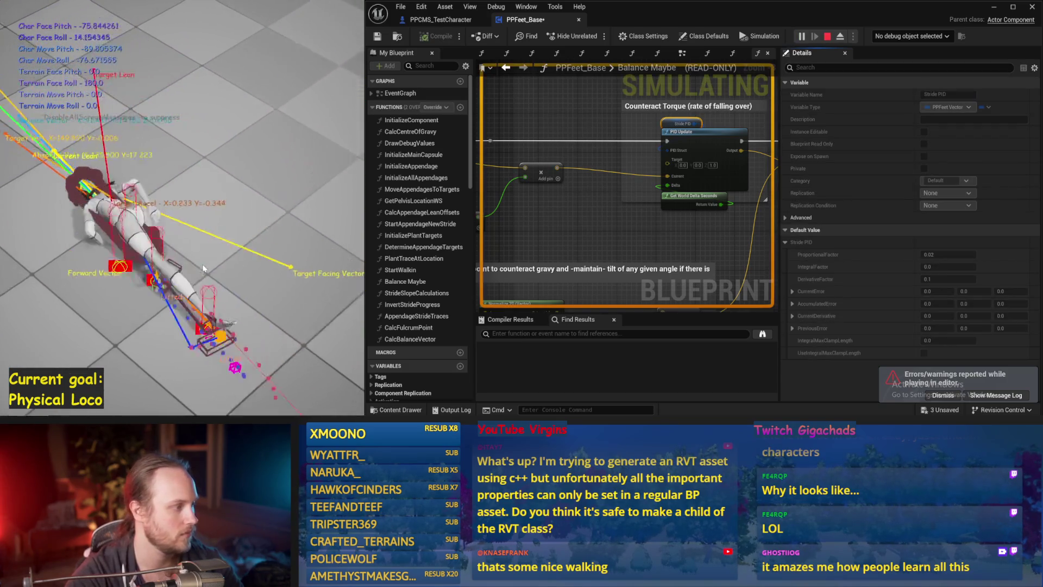
key(Escape)
key(ctrl+s)
scroll(727, 175, down, 1)
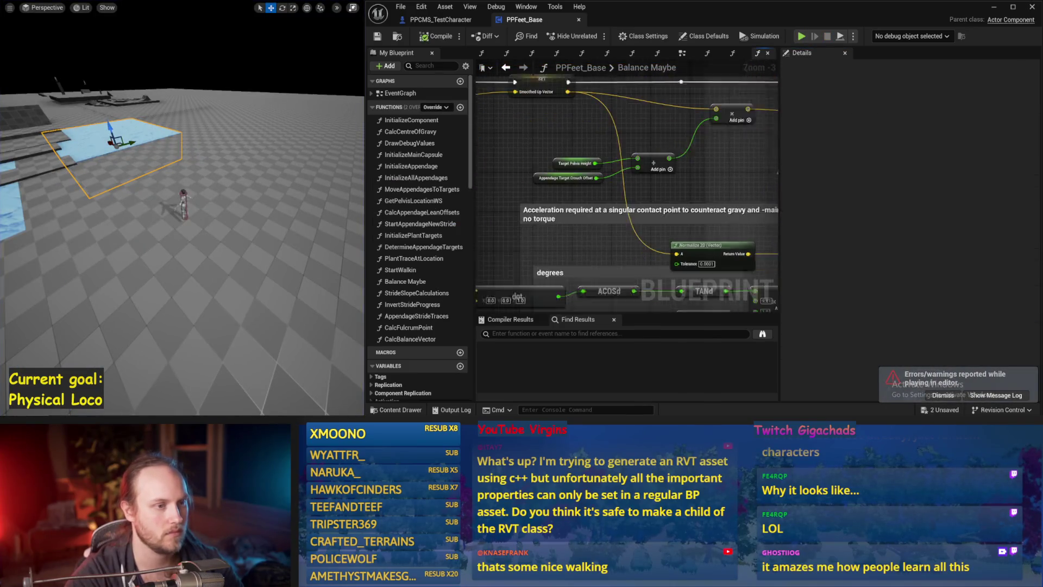
Save the PPFeet_Base blueprint and bring the Get Up Vector node into view
mouse_move(612, 183)
mouse_down()
mouse_move(629, 233)
mouse_move(690, 245)
mouse_move(673, 225)
mouse_move(576, 209)
mouse_move(573, 253)
mouse_up()
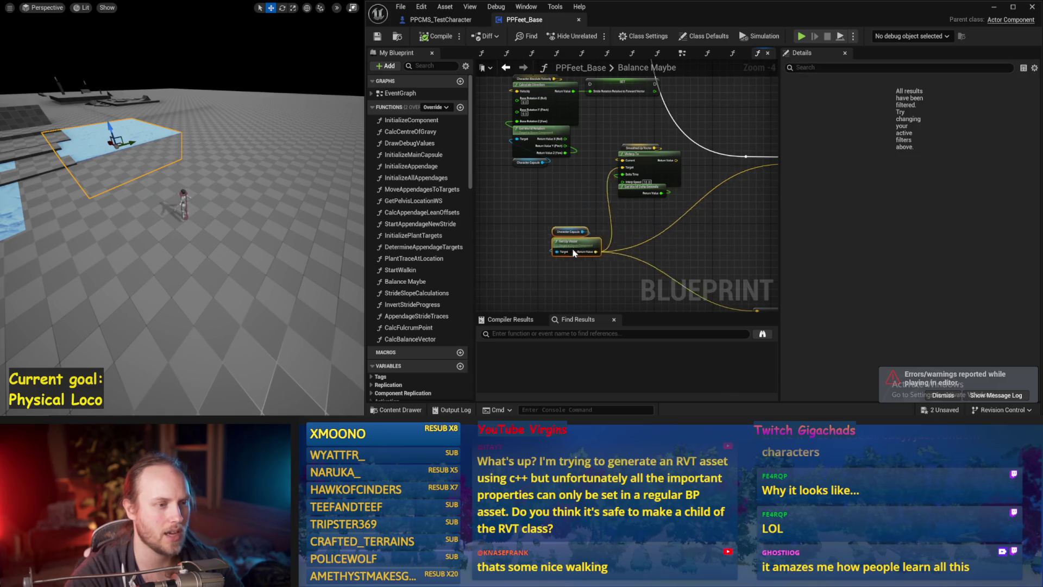
drag(650, 234, 576, 243)
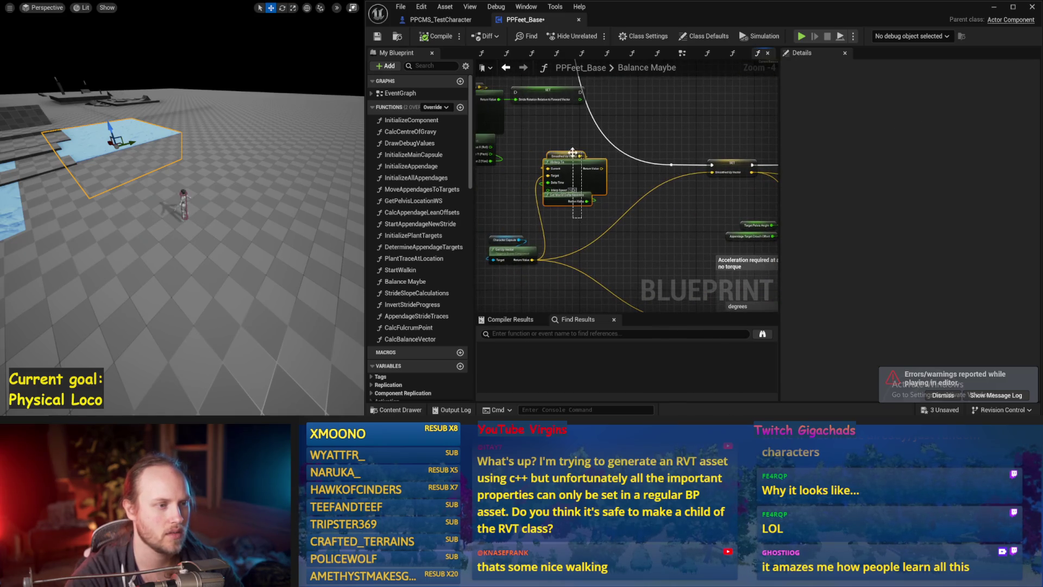
key(ctrl+s)
mouse_move(691, 250)
mouse_down()
mouse_move(591, 213)
mouse_move(597, 202)
mouse_move(748, 226)
mouse_up()
mouse_move(667, 204)
mouse_down()
mouse_move(561, 252)
mouse_move(626, 191)
mouse_up()
Place a Get Current Balance Vector node beside Get Up Vector via a 'balance' search
right_click(629, 197)
text(bal)
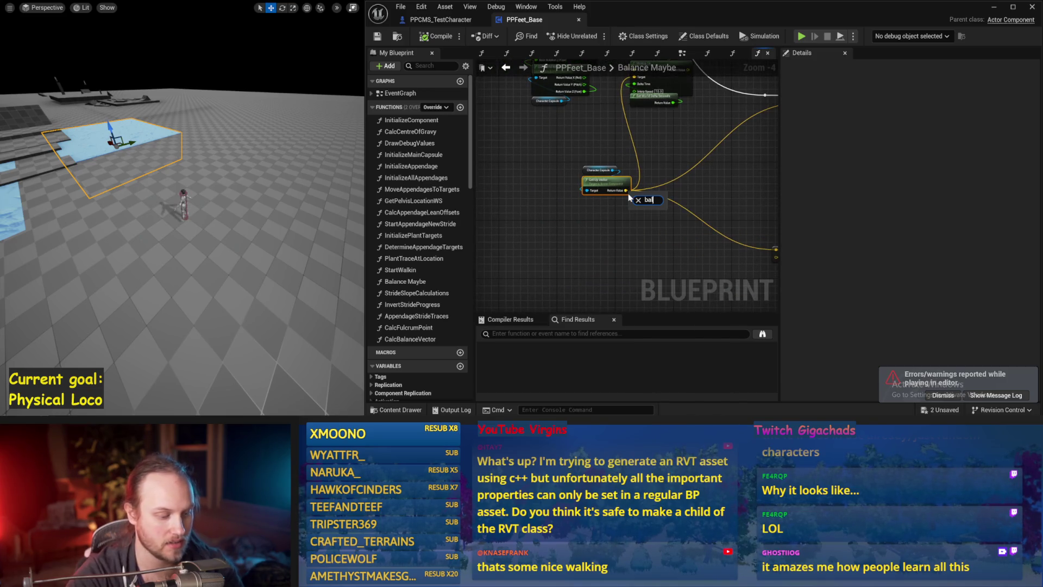
right_click(610, 229)
text(balance)
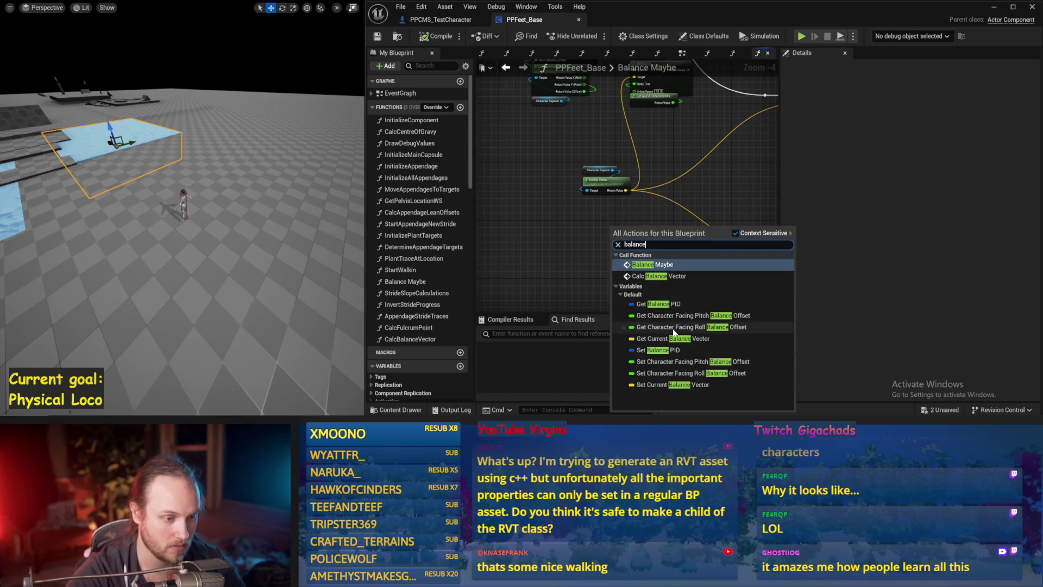
click(670, 340)
scroll(625, 256, up, 2)
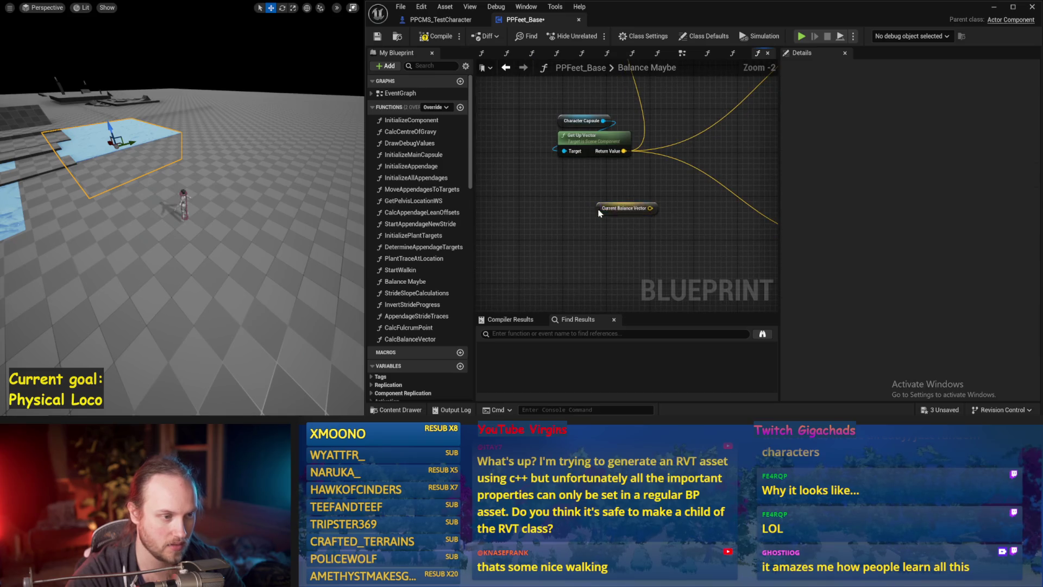
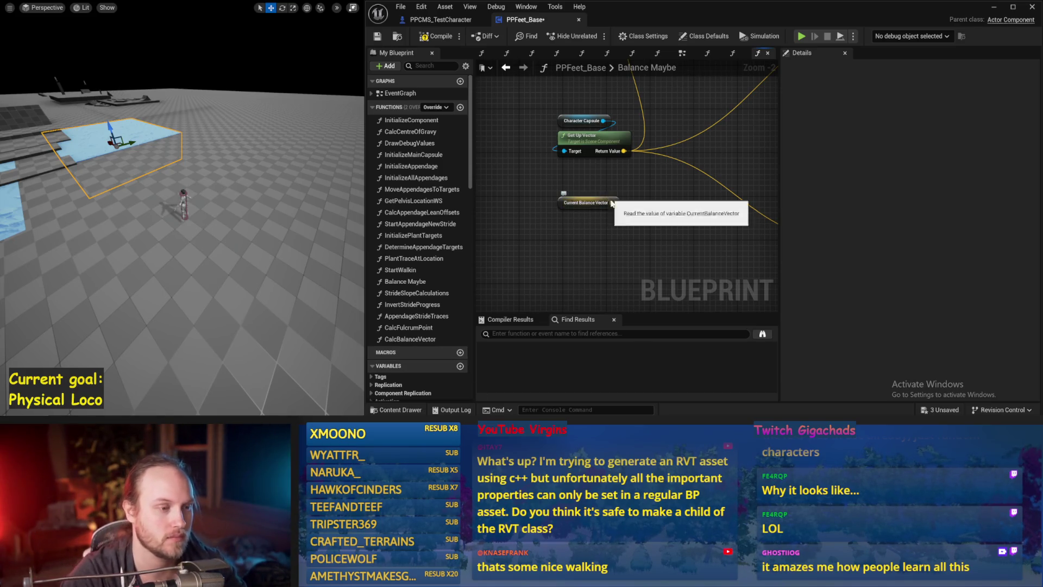
Move Current Balance Vector aside and add a vector Add node from Get Up Vector's Return Value
drag(611, 203, 567, 235)
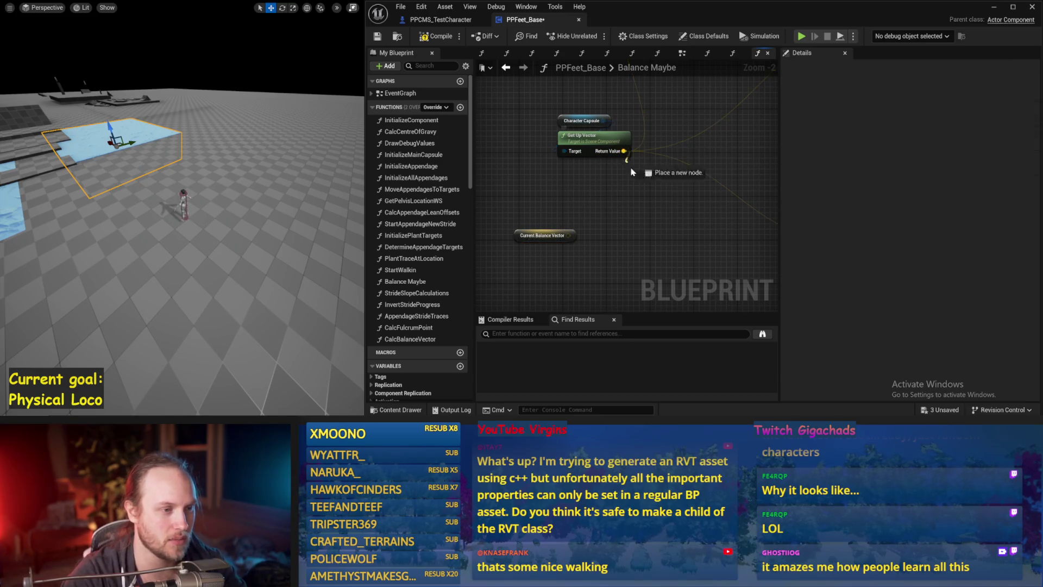
drag(630, 172, 636, 208)
text(+)
key(Return)
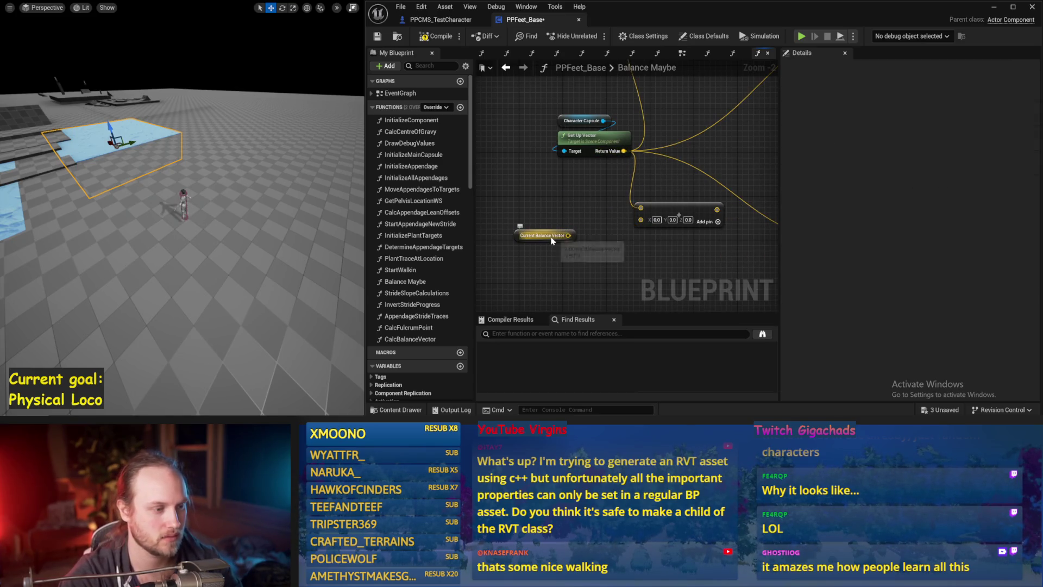
Find references to CurrentBalanceVector by name and jump to where it is set
right_click(552, 240)
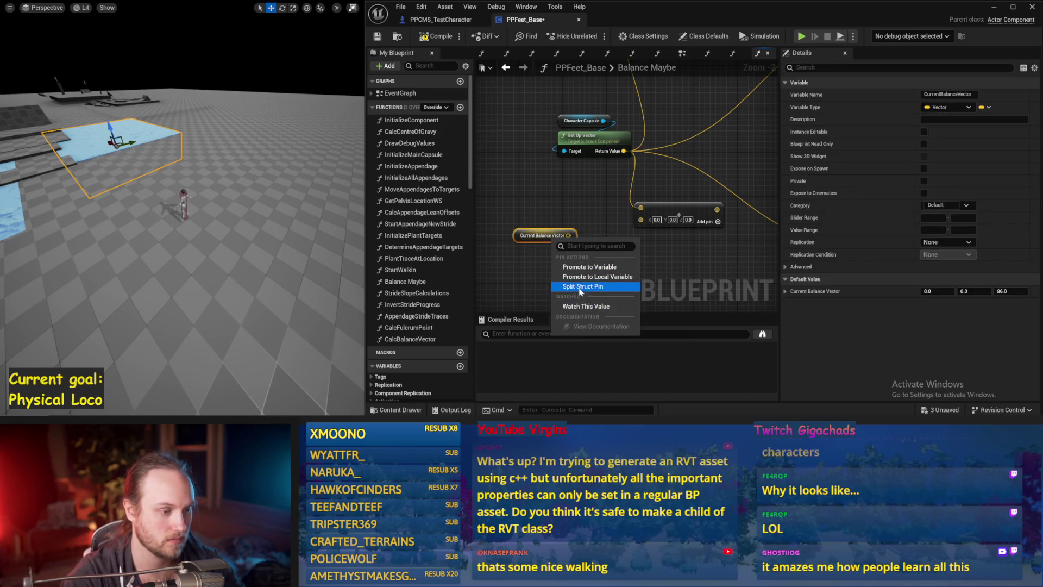
click(541, 303)
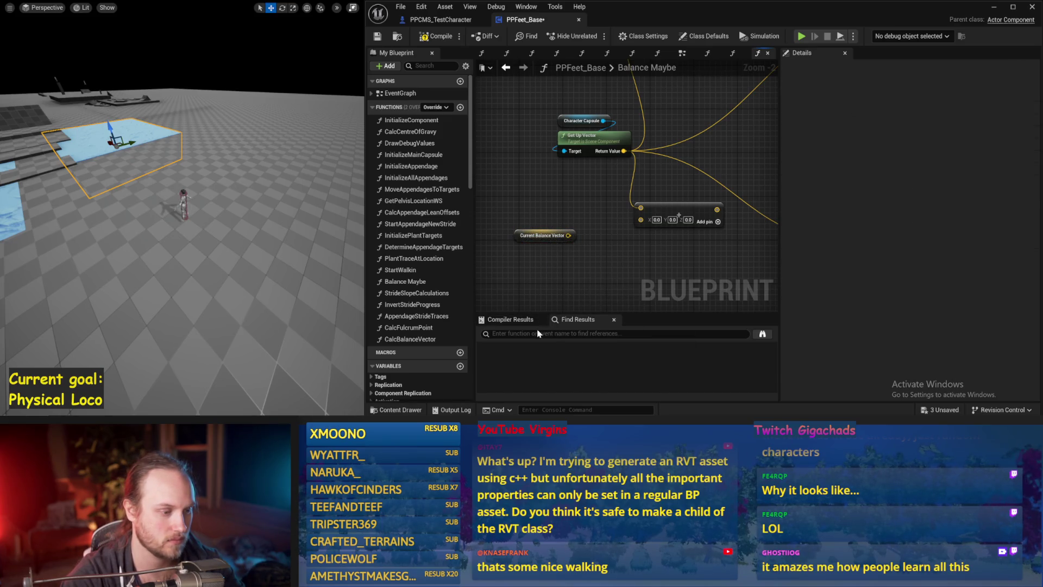
right_click(535, 237)
right_click(518, 236)
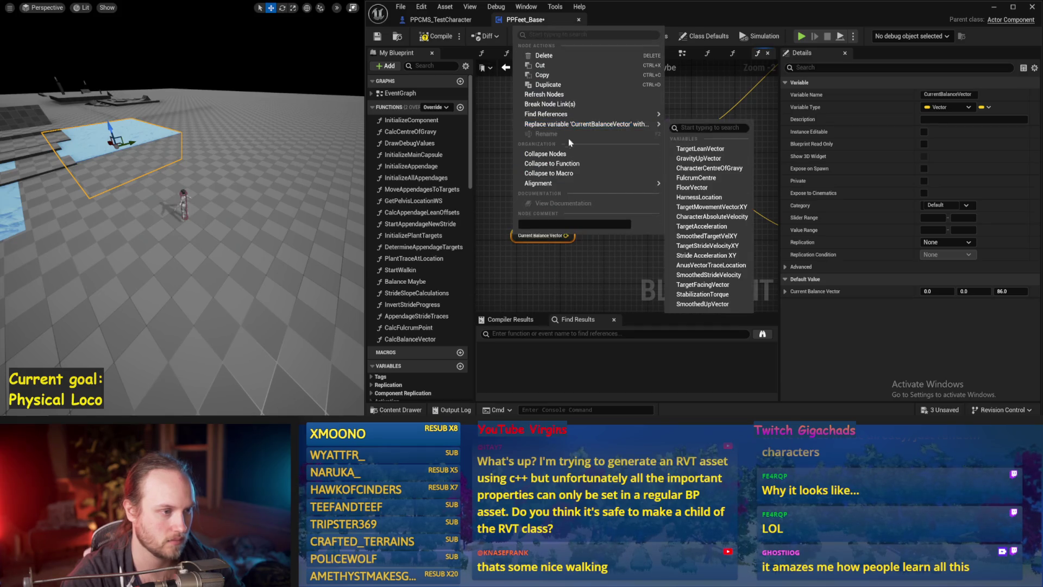
mouse_move(550, 116)
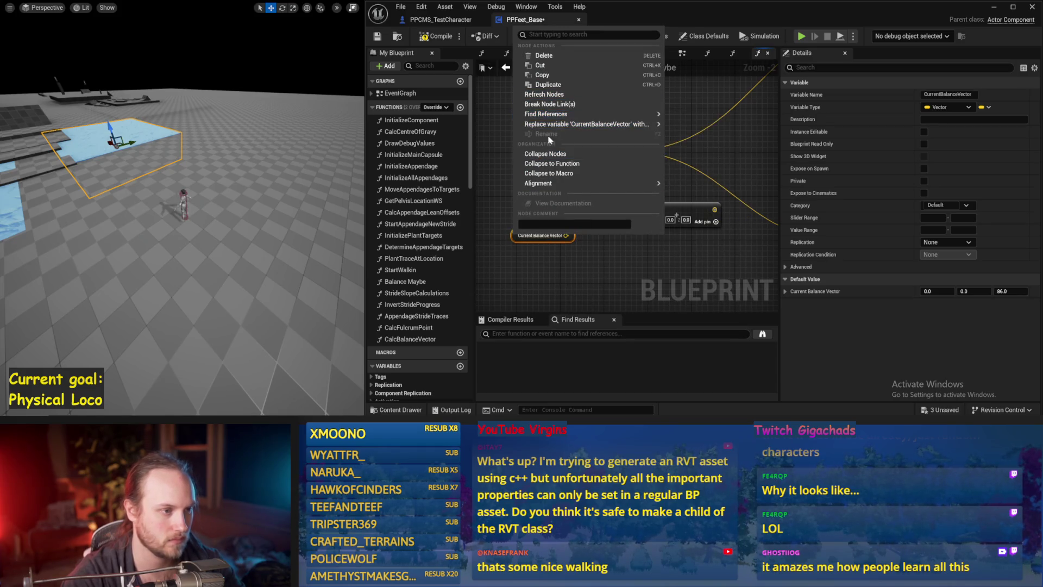
click(703, 119)
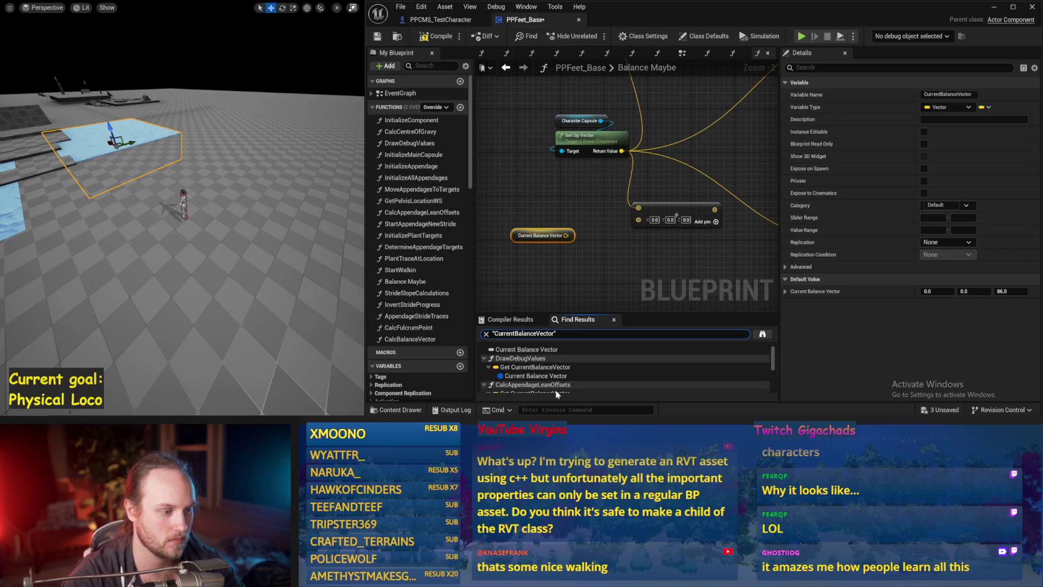
scroll(526, 358, down, 1)
click(527, 365)
Back in Balance Maybe, wire Current Balance Vector into the Add node and add a Normalize node
scroll(624, 217, down, 2)
drag(644, 200, 656, 208)
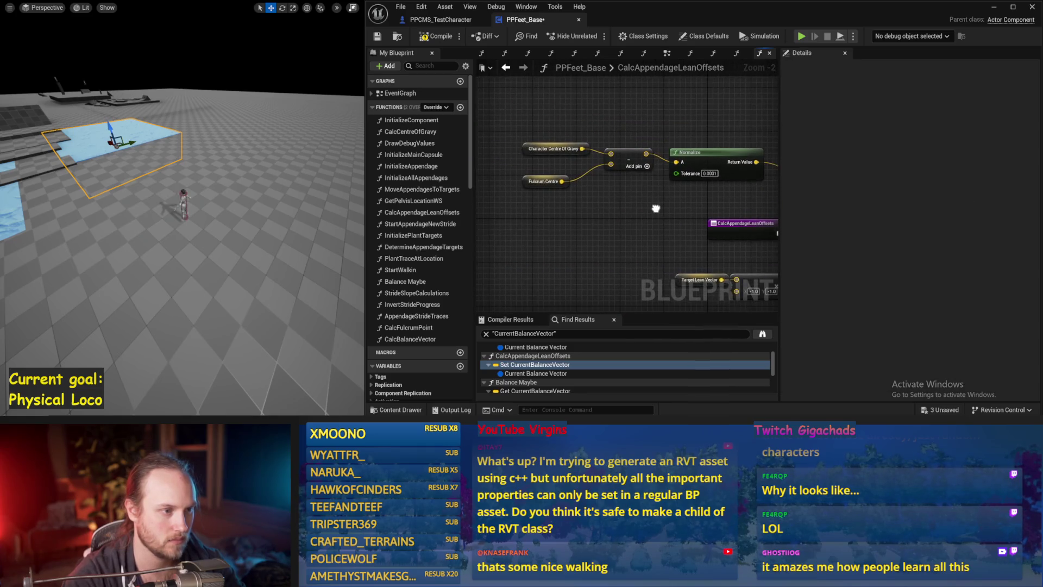
click(506, 68)
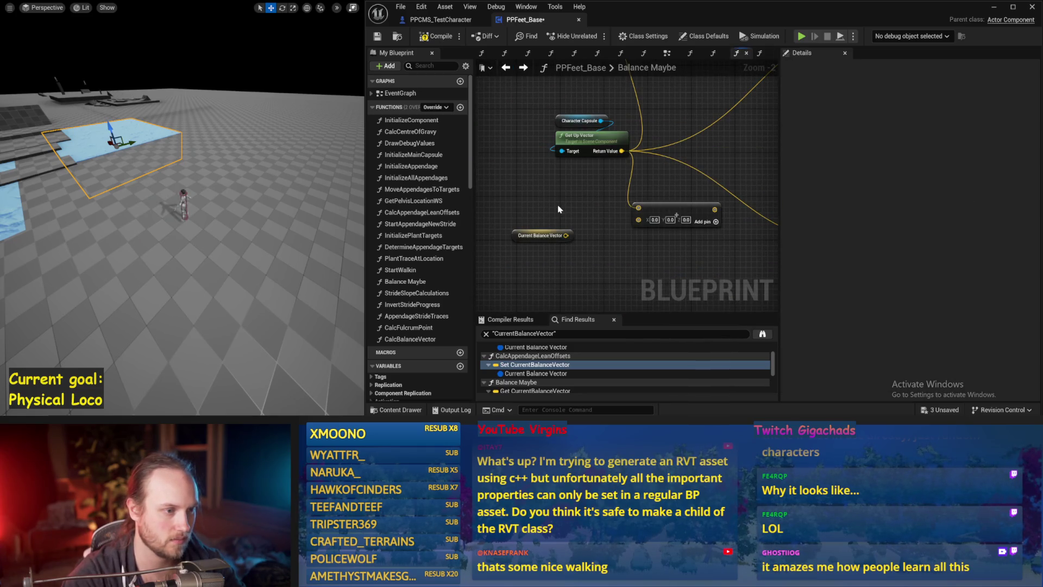
drag(559, 209, 540, 183)
mouse_move(538, 219)
mouse_down()
mouse_move(610, 205)
mouse_move(662, 218)
mouse_up()
text(normali)
click(710, 301)
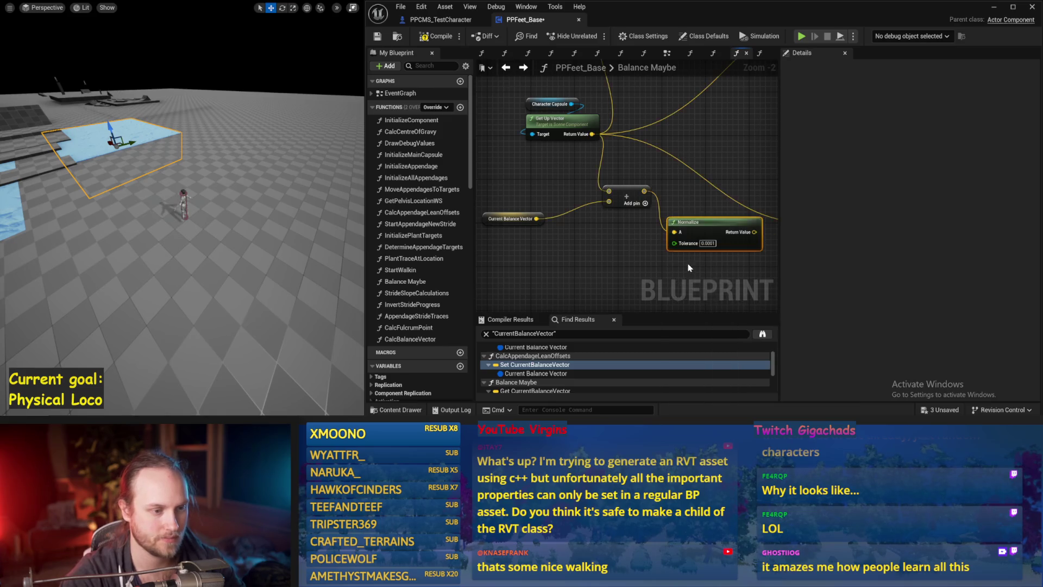
Break the up vector's old links and wire Get Up Vector into the Add node
scroll(642, 240, down, 1)
alt+click(524, 170)
drag(625, 202, 694, 173)
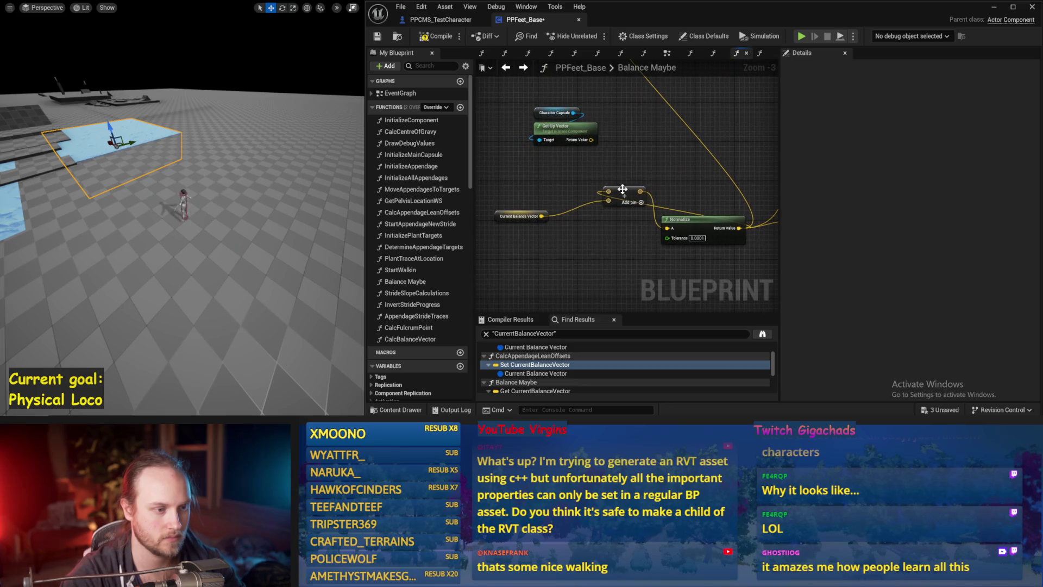
drag(703, 223, 664, 213)
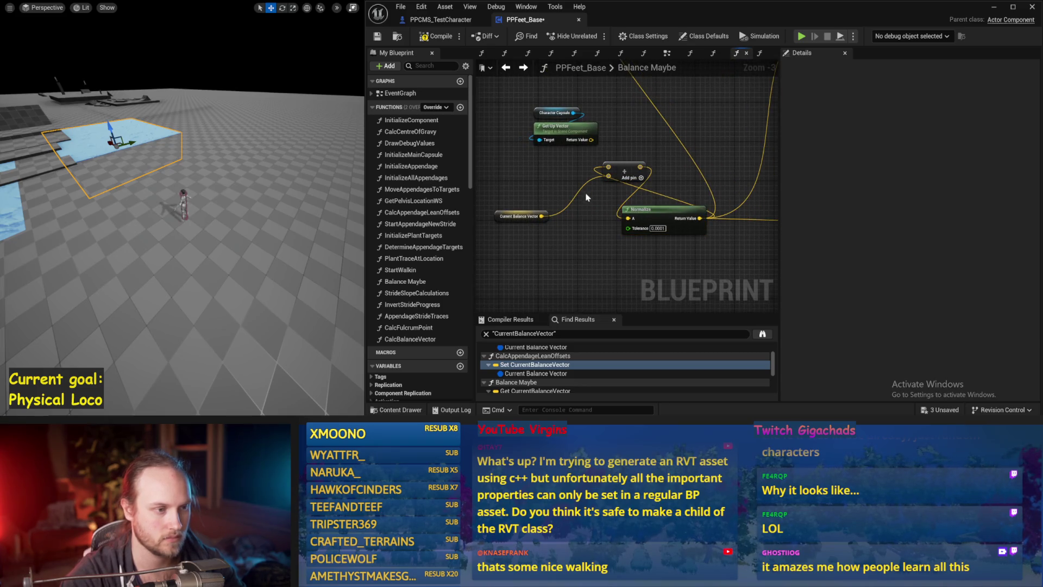
drag(588, 143, 607, 177)
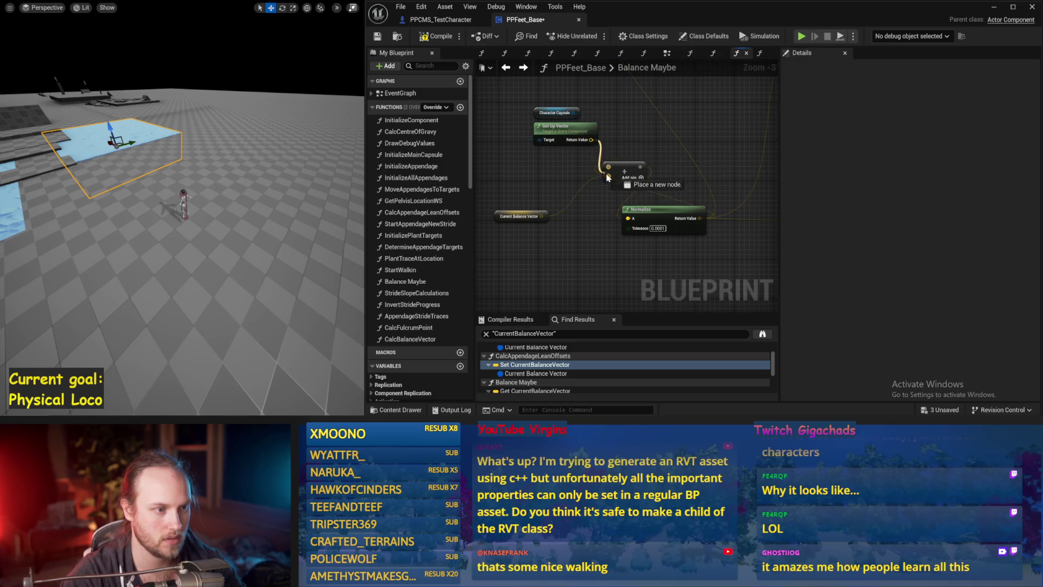
Add a second vector Add node from Current Balance Vector and start a simulation
click(533, 232)
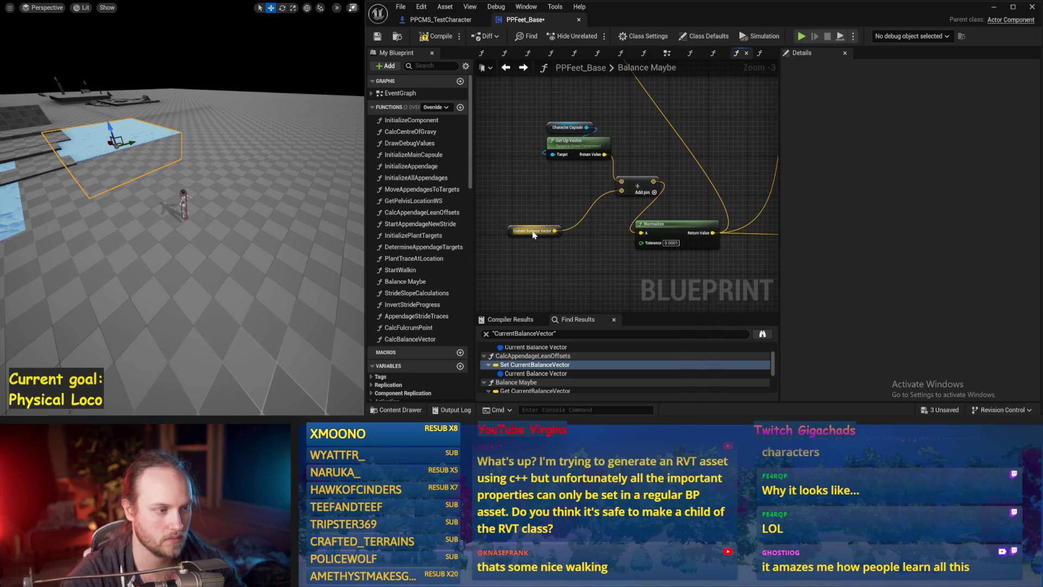
drag(555, 234, 567, 255)
text(+)
key(Return)
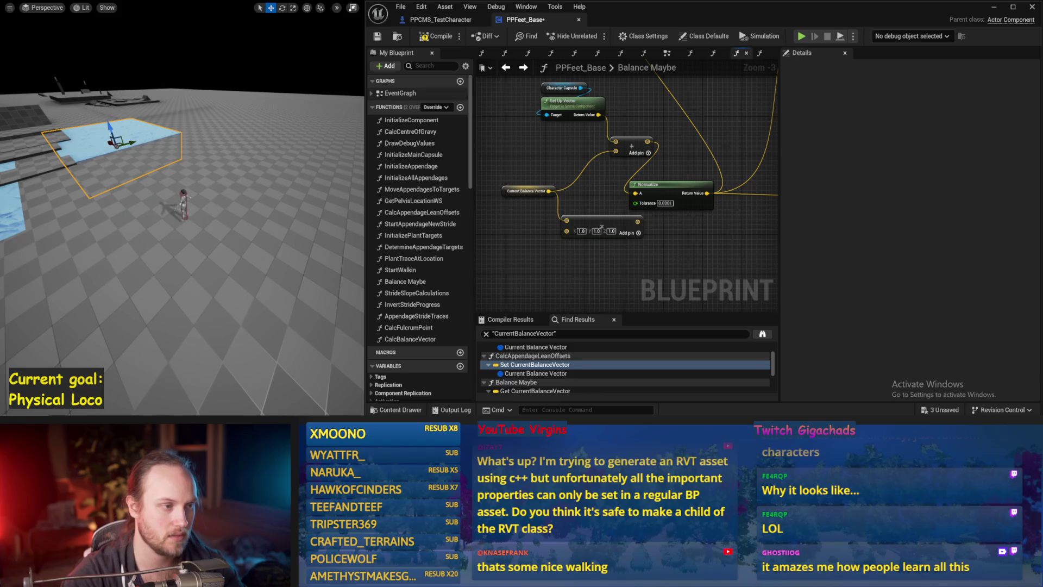
key(alt+p)
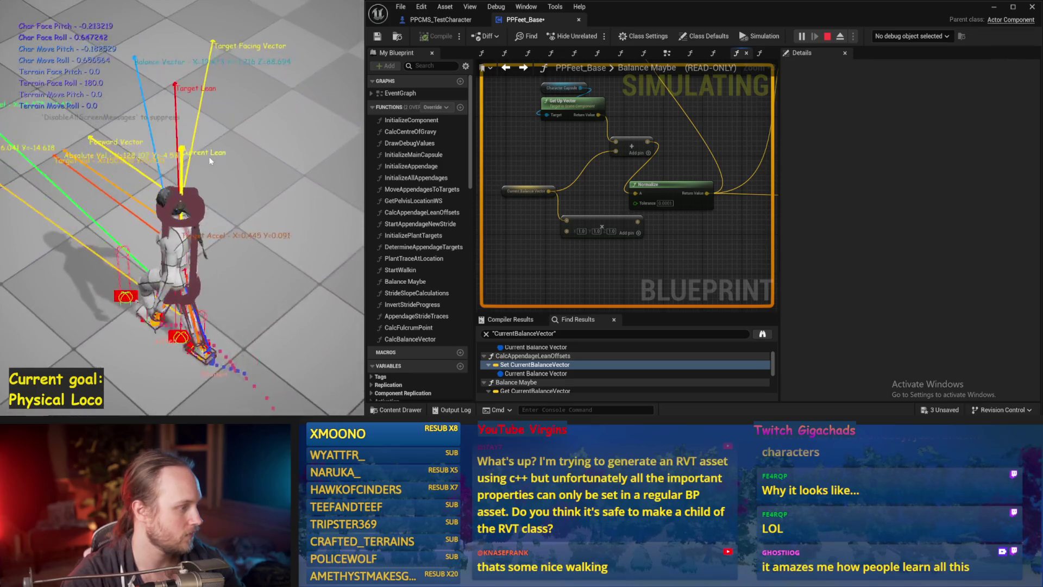
Stop and rerun the simulation a few times to watch the ragdoll balance
key(Escape)
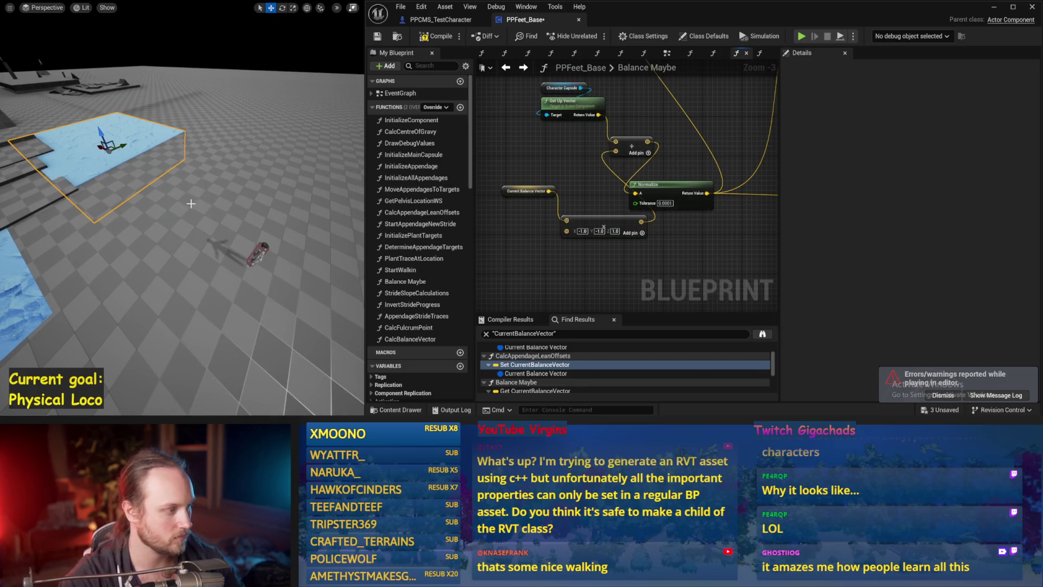
key(alt+s)
key(Escape)
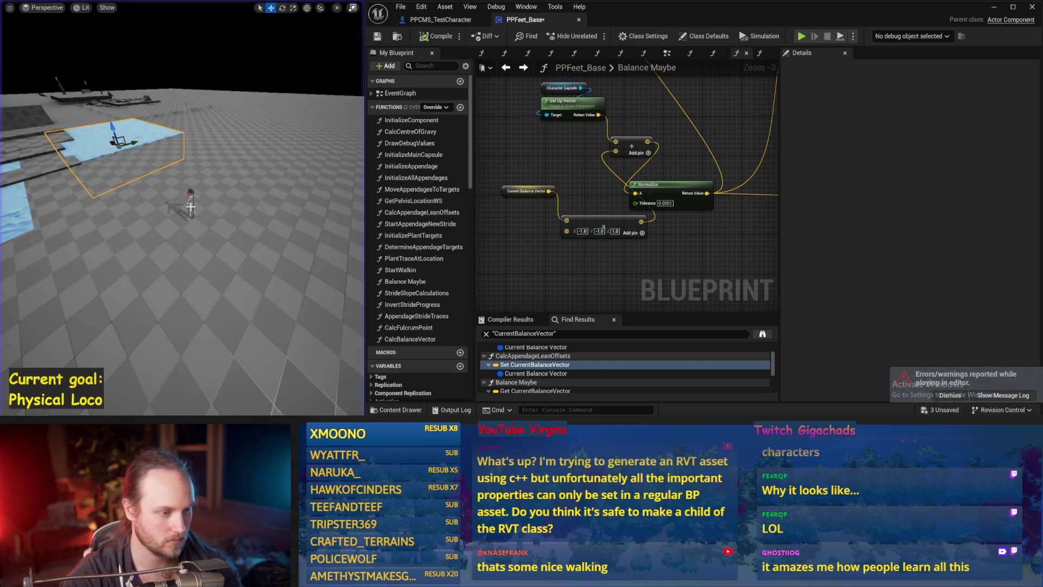
key(alt+s)
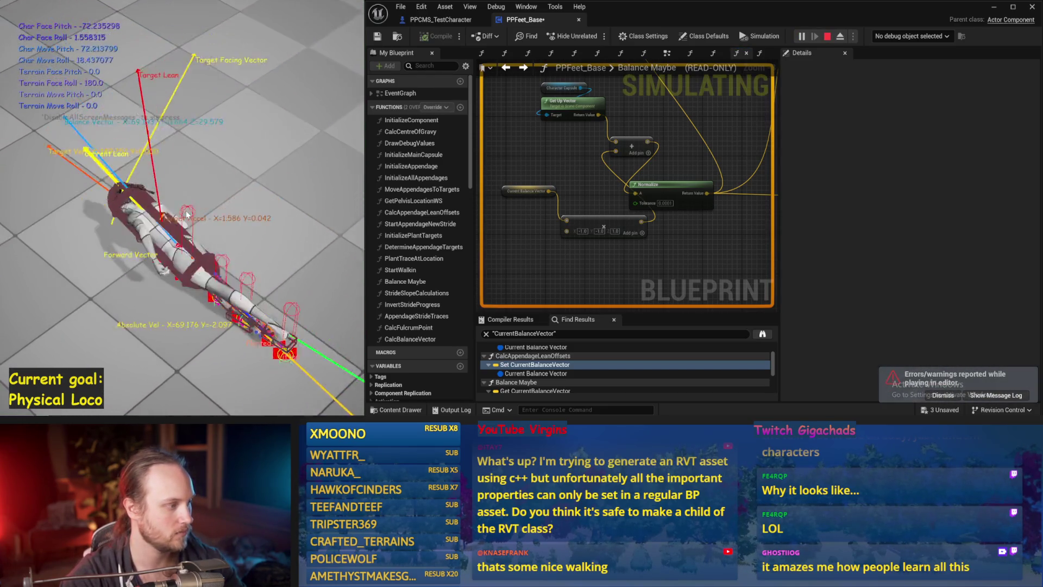
key(Escape)
Move the extra Add node above Current Balance Vector and retest balance in several simulation runs
drag(591, 220, 550, 171)
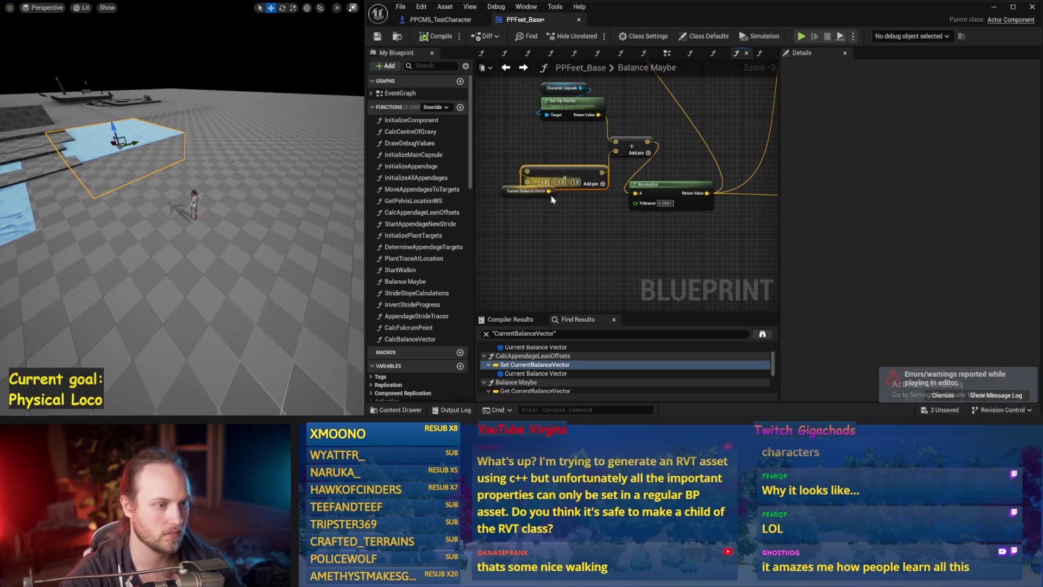
drag(517, 202, 508, 212)
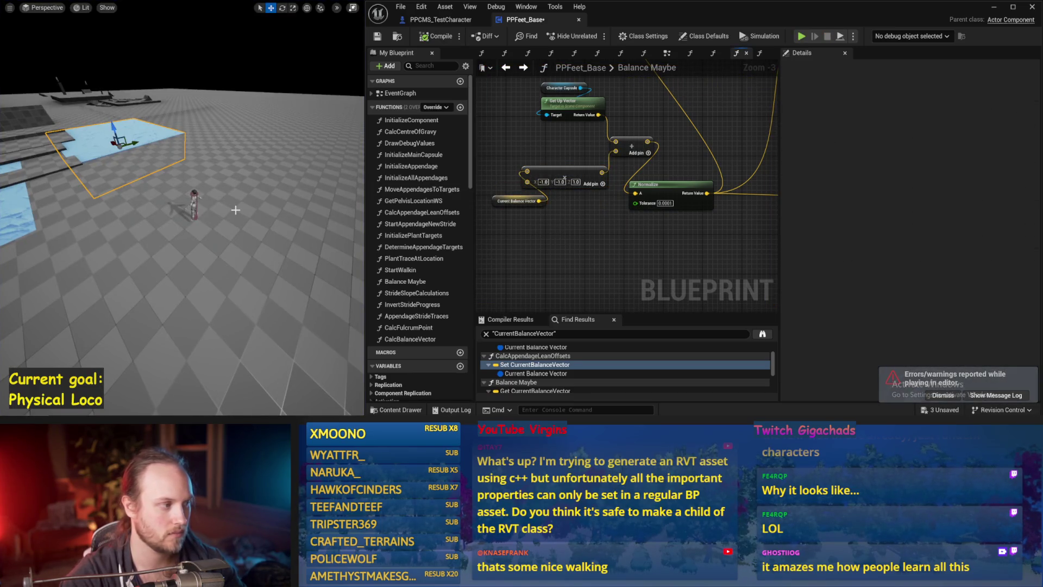
key(alt+s)
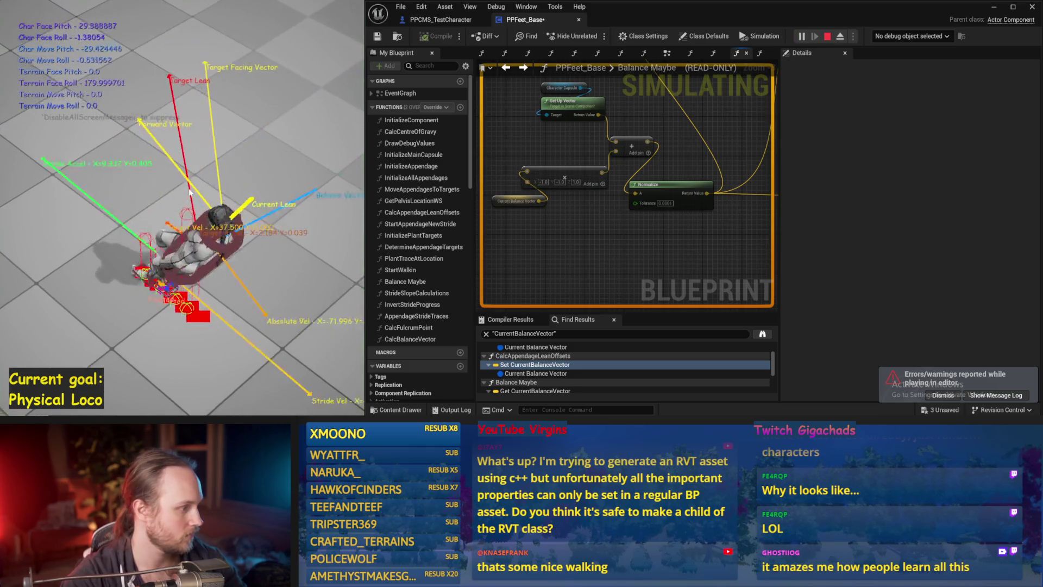
key(Escape)
key(alt+s)
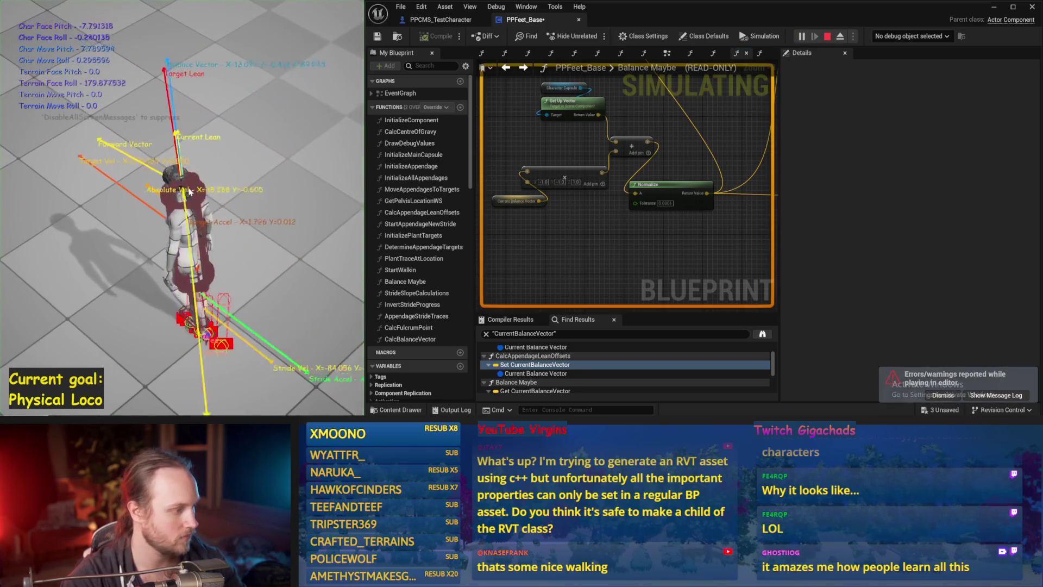
key(Escape)
key(alt+s)
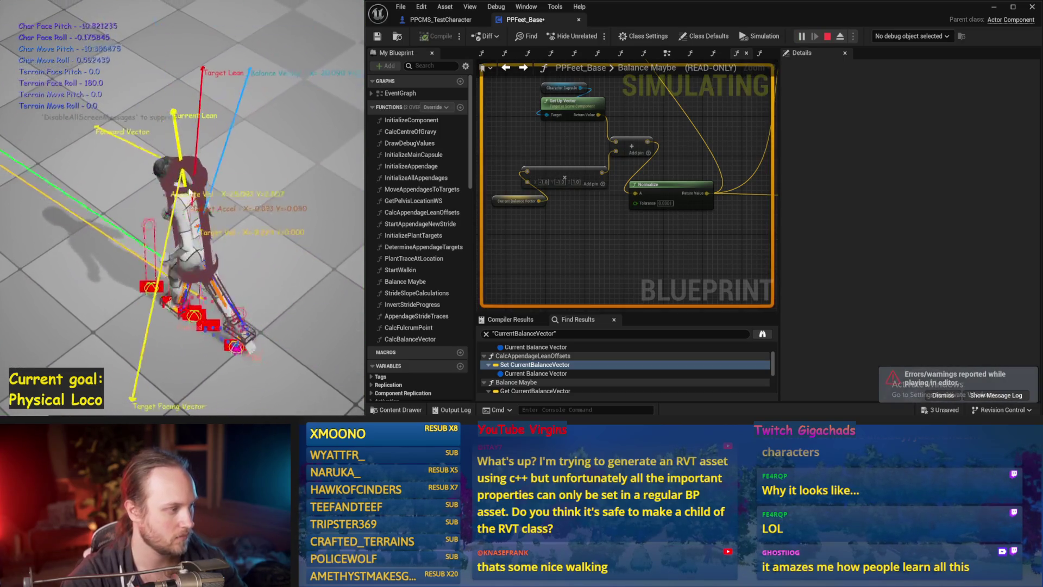
key(Escape)
key(alt+s)
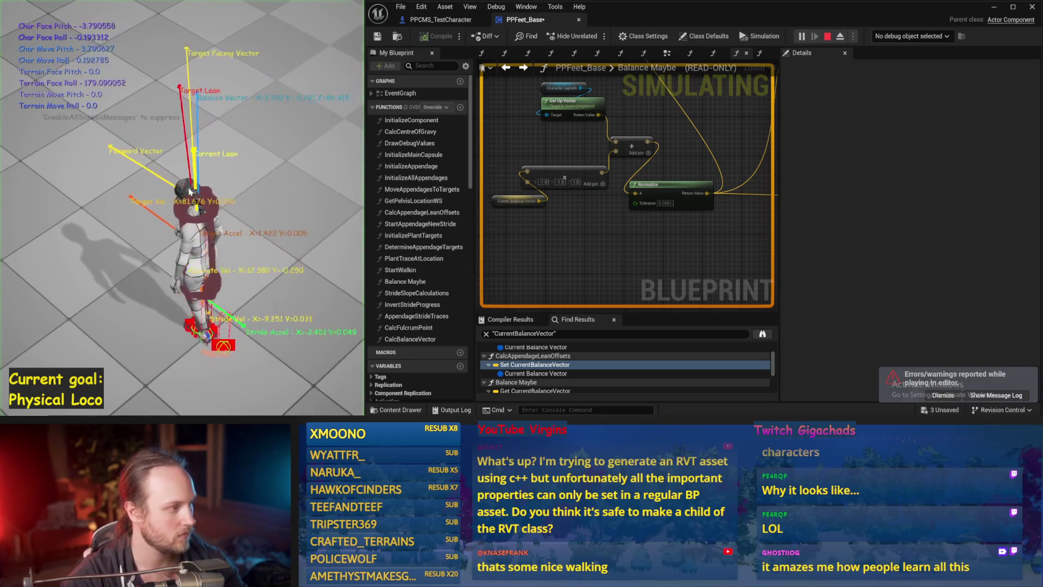
key(Escape)
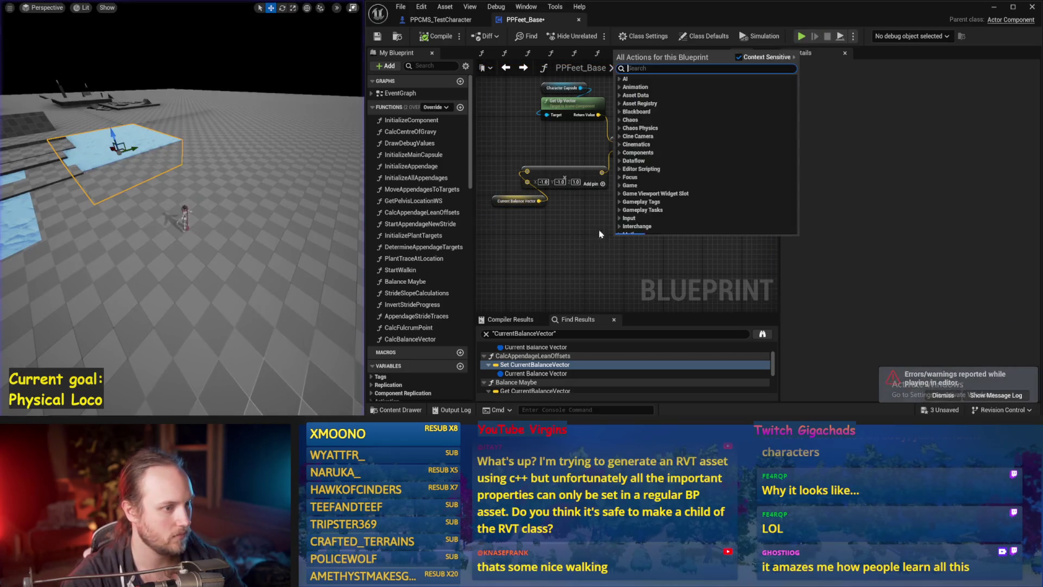
Rearrange the up-vector, Current Balance Vector and Add nodes, then chain a 2.0, 2.0, 2.0 vector node after Add
click(525, 230)
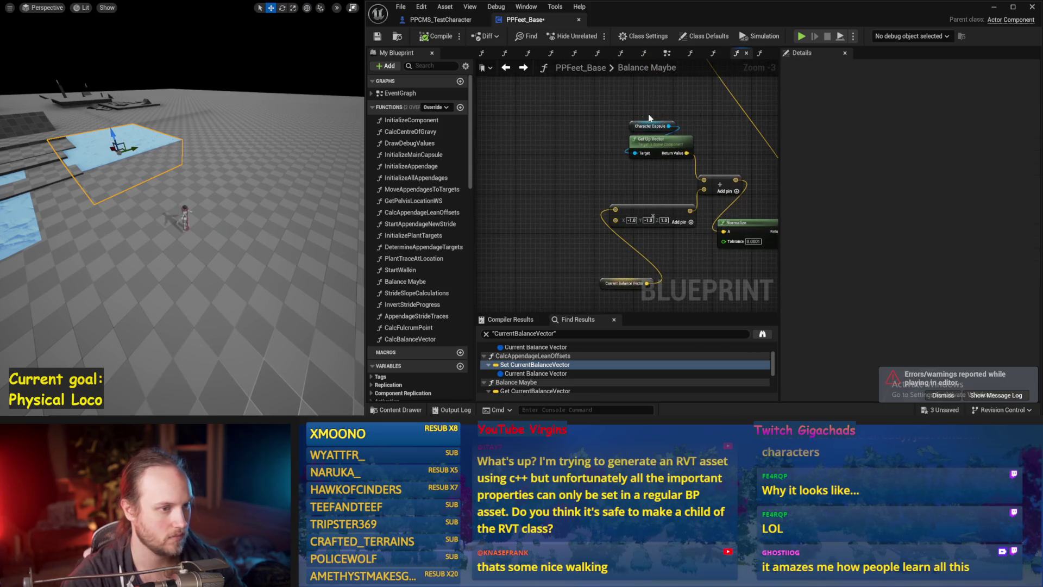
drag(682, 163, 578, 173)
drag(640, 144, 641, 144)
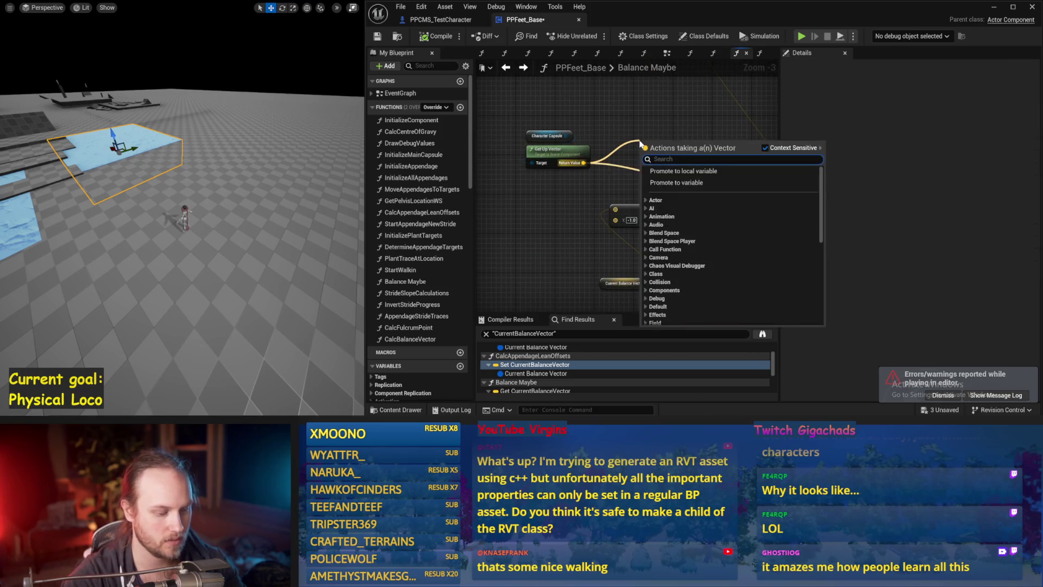
key(Escape)
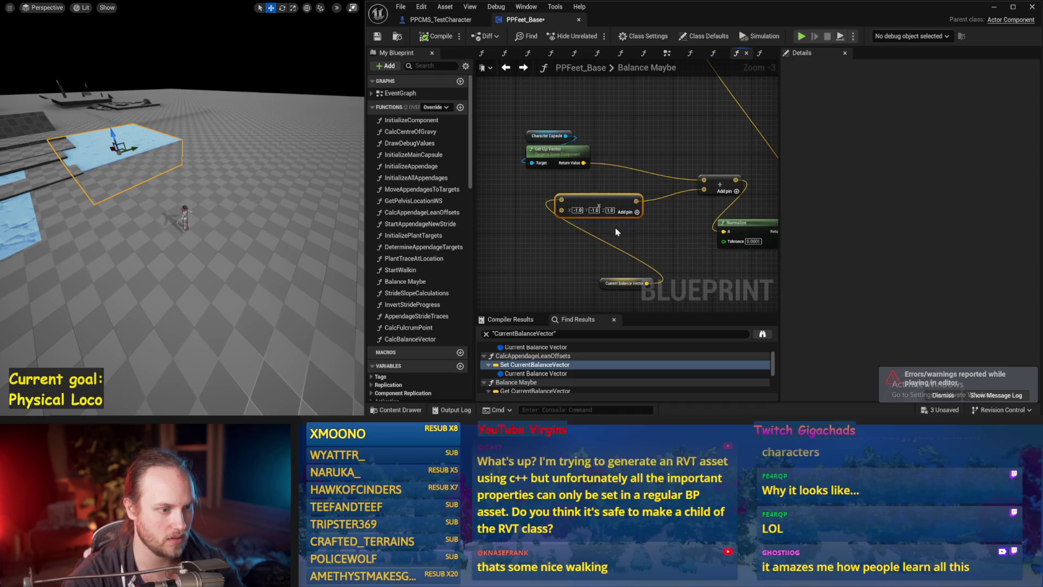
drag(612, 287, 554, 243)
mouse_move(721, 178)
mouse_down()
mouse_move(647, 157)
mouse_move(665, 162)
mouse_up()
click(696, 174)
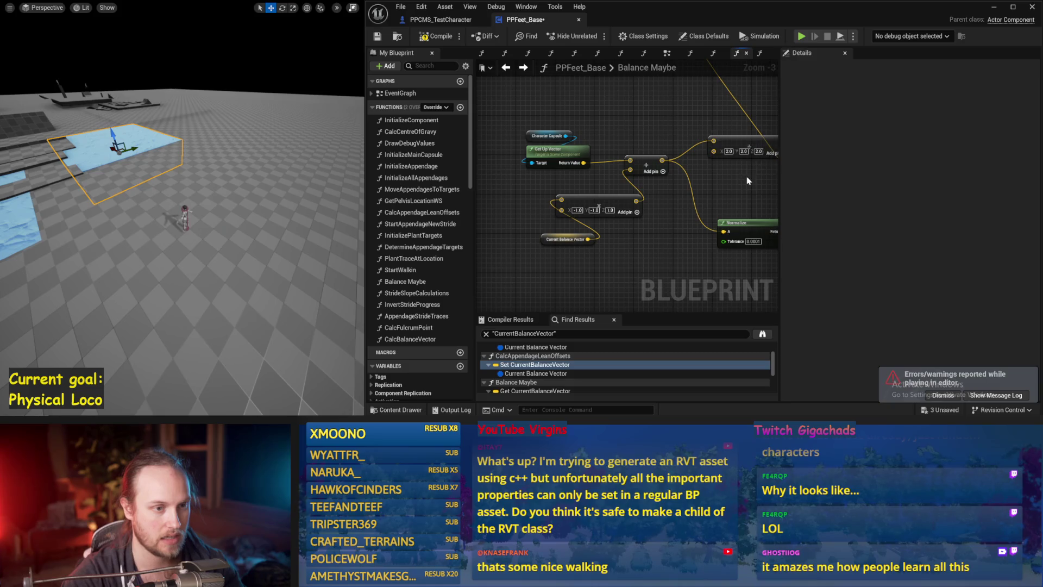
drag(747, 181, 711, 182)
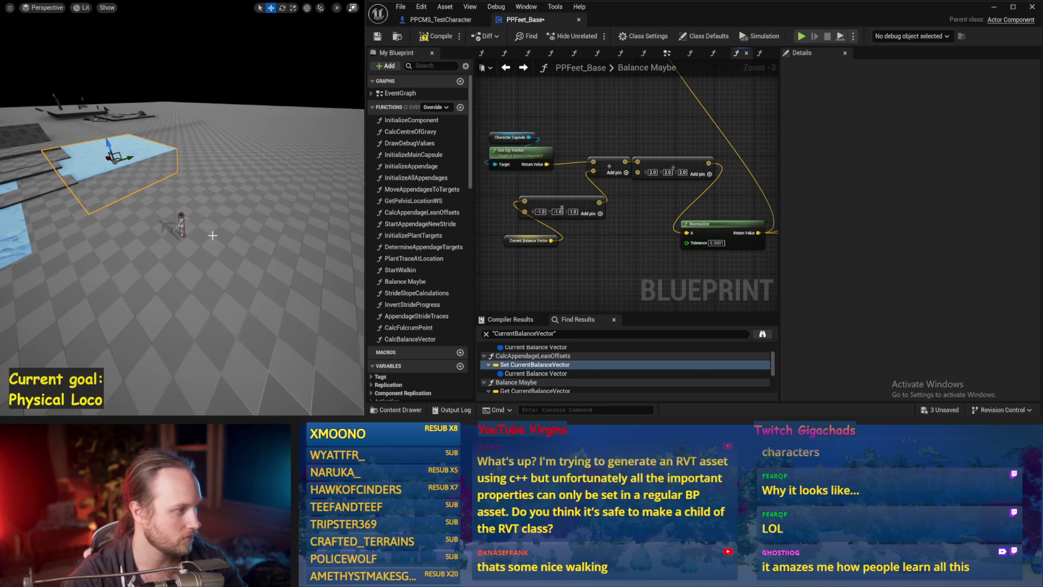
Run several simulation tests of the ragdoll walker, reframing the level camera on the character
key(alt+p)
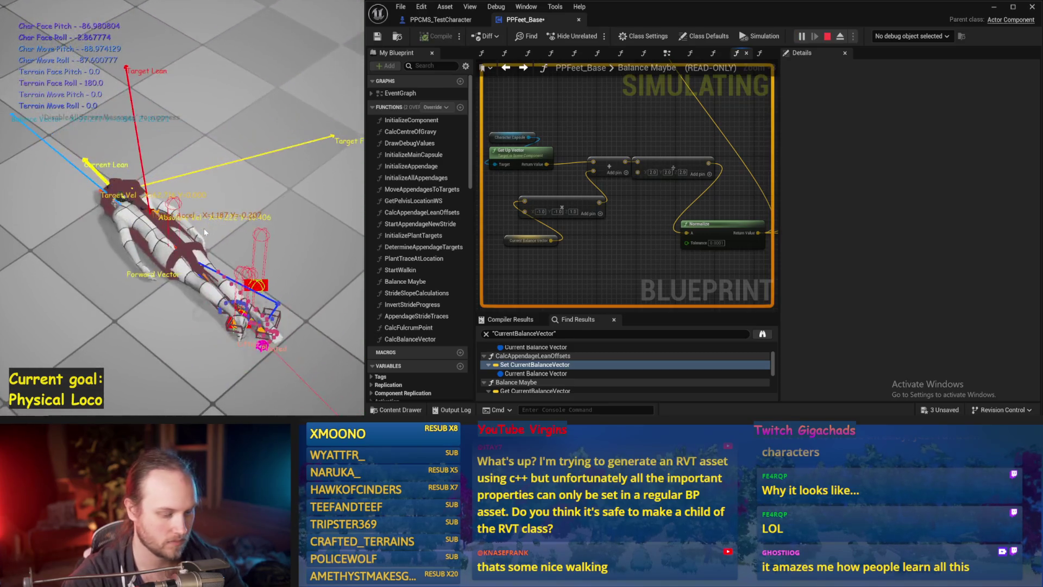
key(Escape)
key(alt+p)
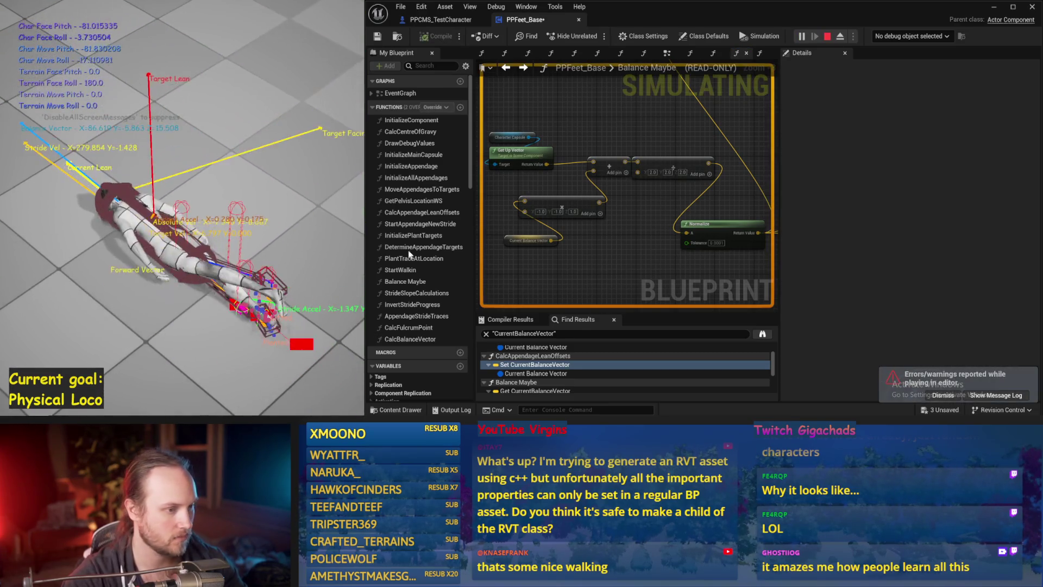
key(Escape)
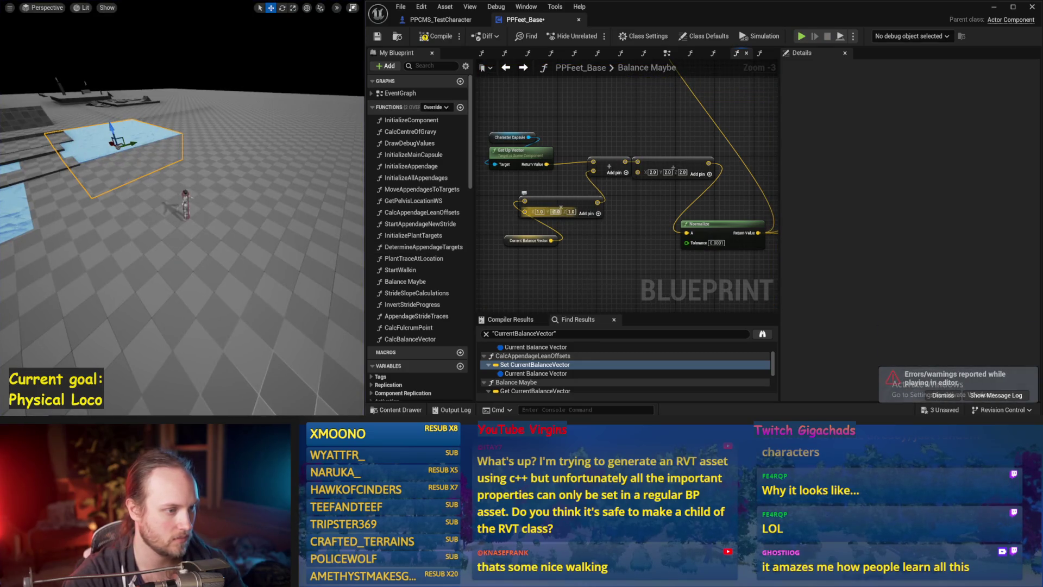
drag(217, 244, 206, 244)
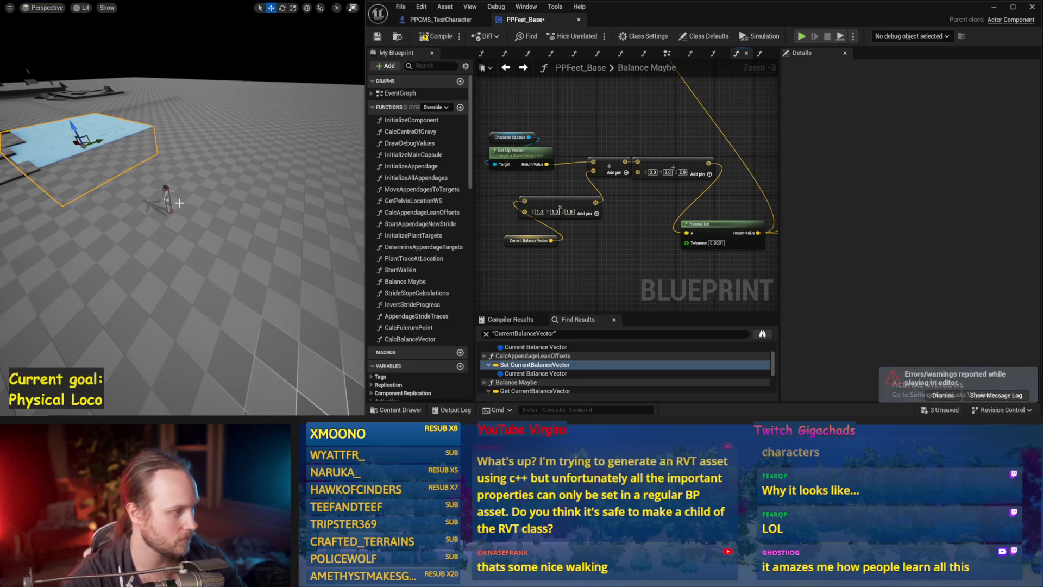
key(alt+p)
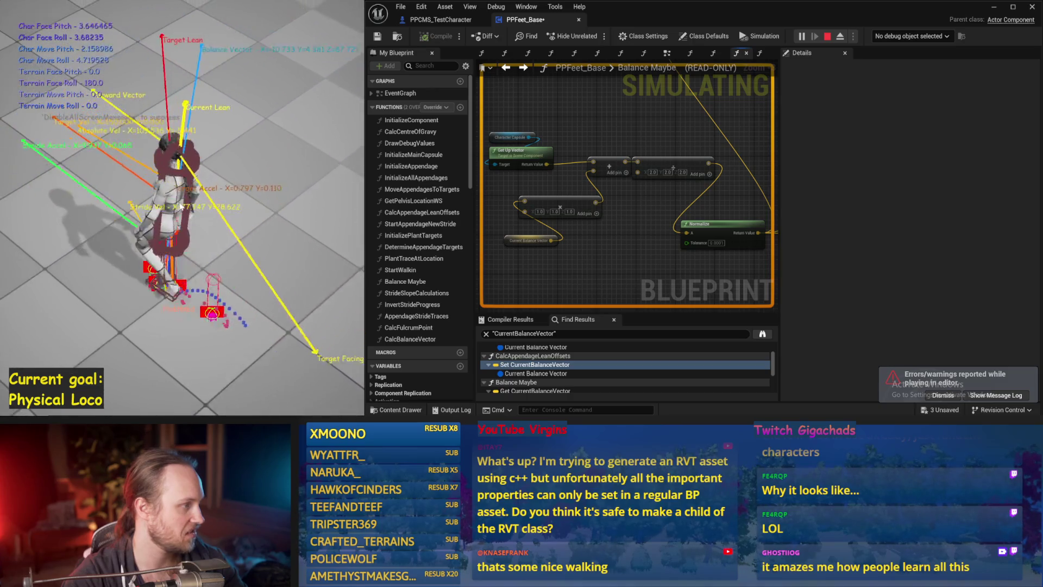
key(Escape)
key(alt+s)
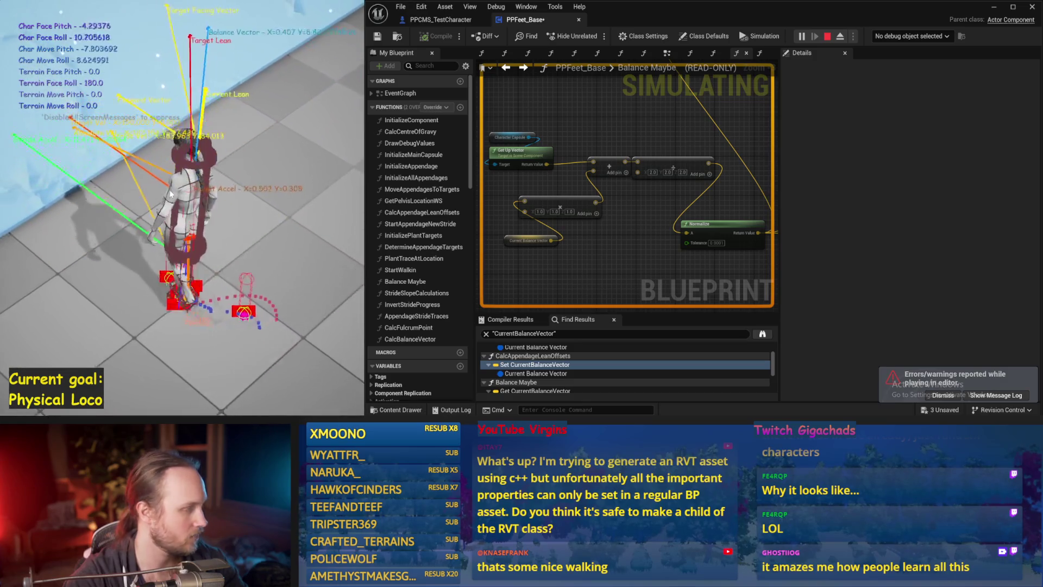
key(Escape)
Select the Stride PID node and begin editing its DerivativeFactor of 0.1
scroll(607, 201, up, 2)
scroll(607, 201, down, 1)
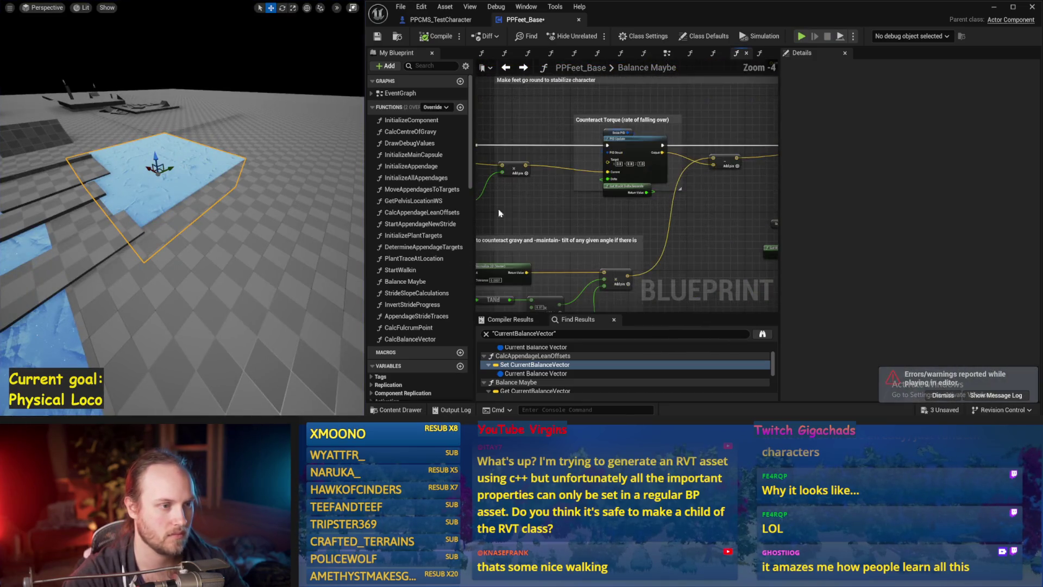
click(617, 132)
click(945, 278)
text(0)
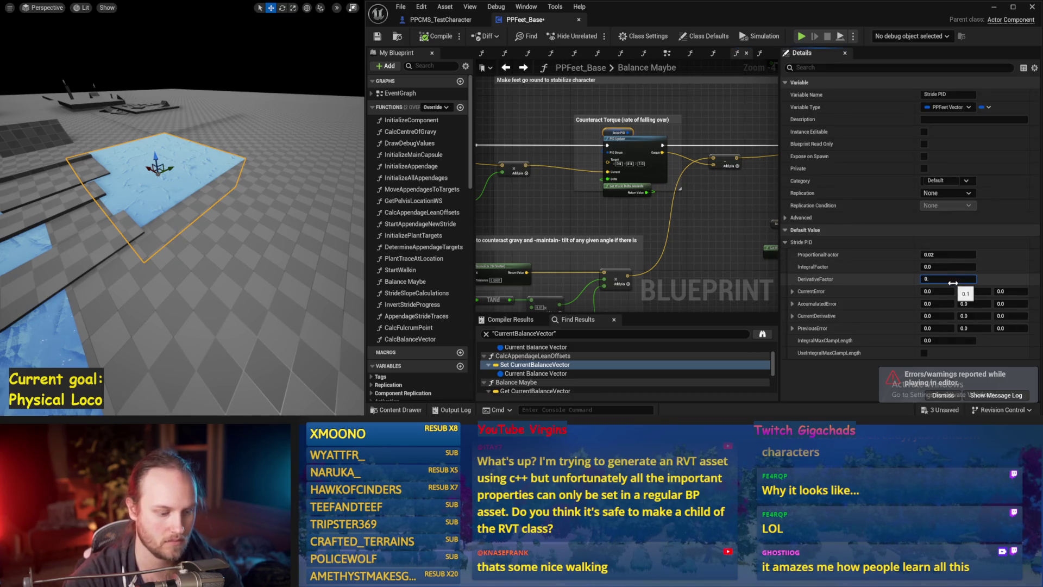
Set Stride PID DerivativeFactor to 0.07 and test it in simulation
text(.07)
key(Return)
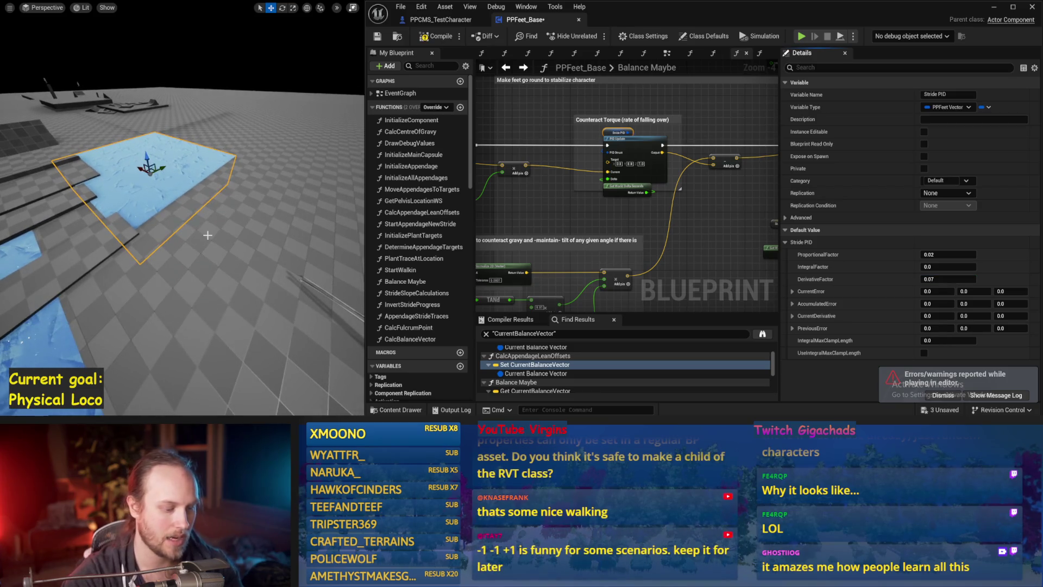
key(alt+p)
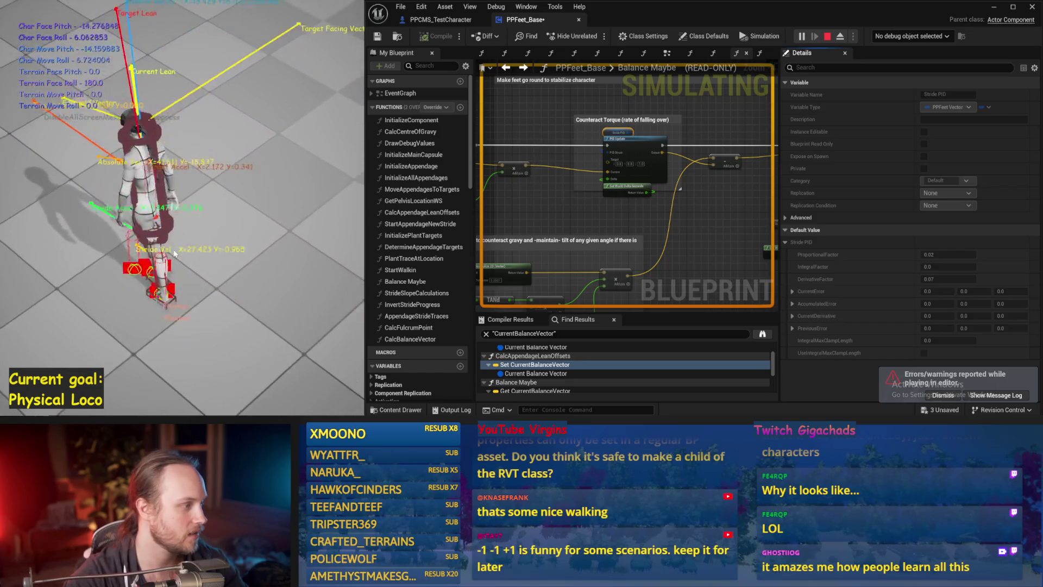
key(Escape)
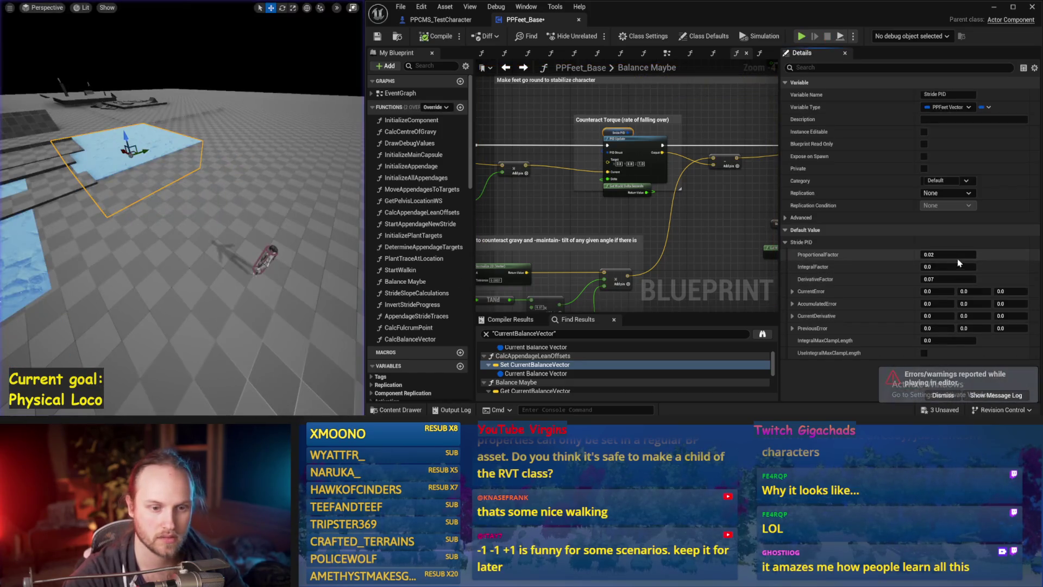
Set ProportionalFactor to 0.015 and test it in simulation
text(0.015)
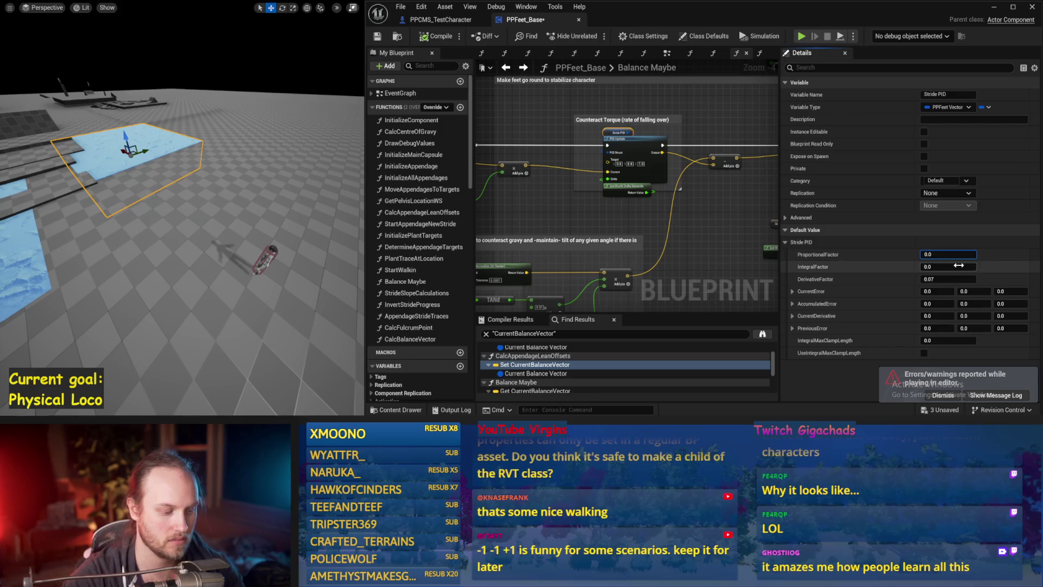
drag(330, 258, 326, 251)
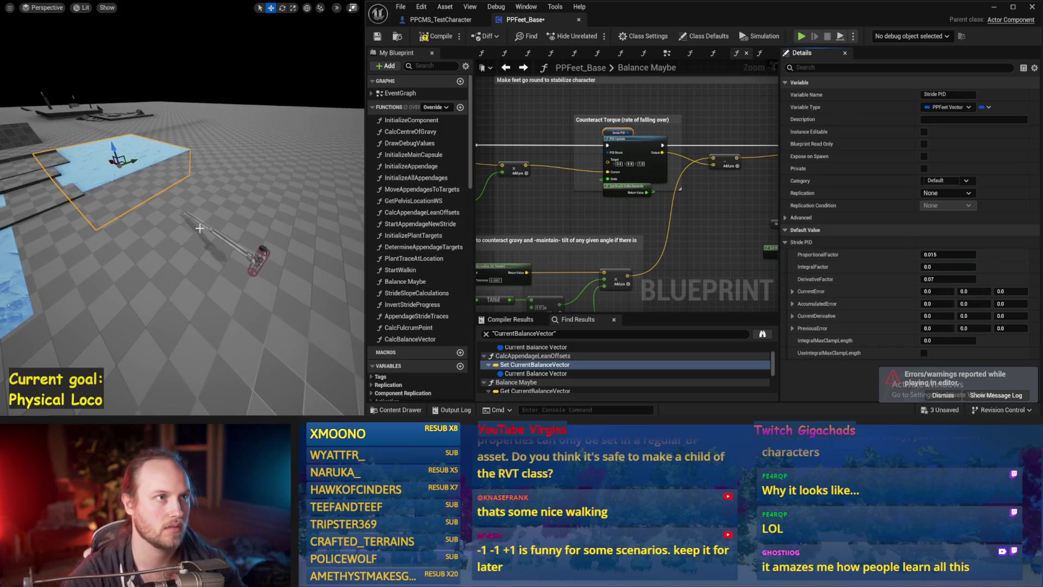
key(alt+s)
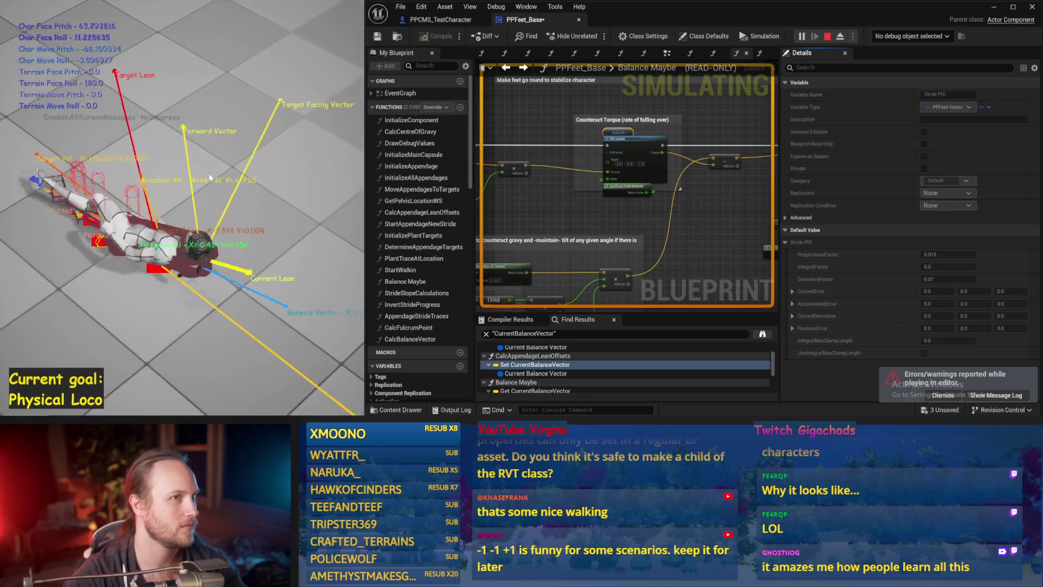
key(Escape)
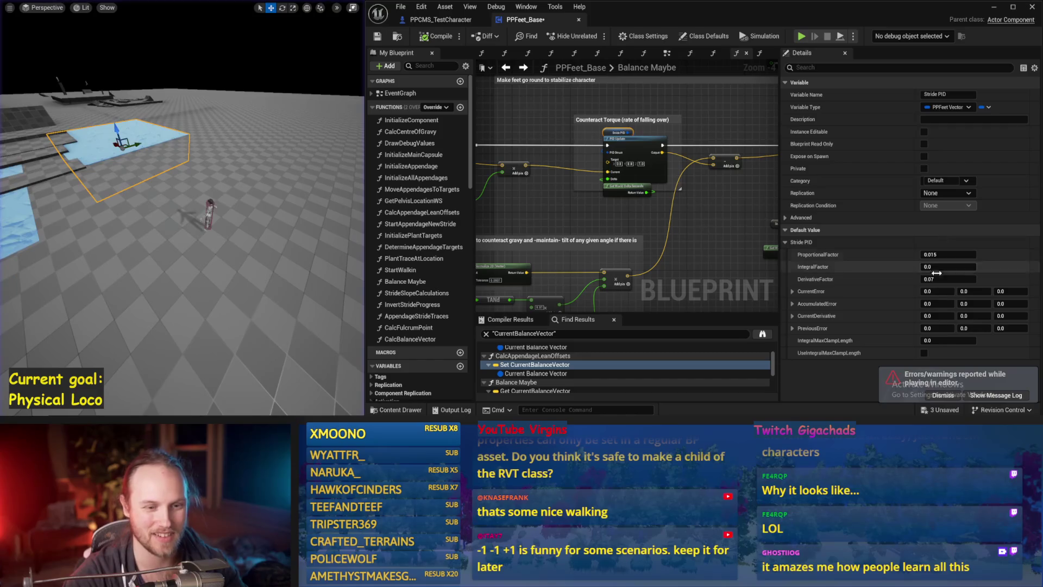
Change DerivativeFactor to 0.1 and run another simulation test
text(0.1)
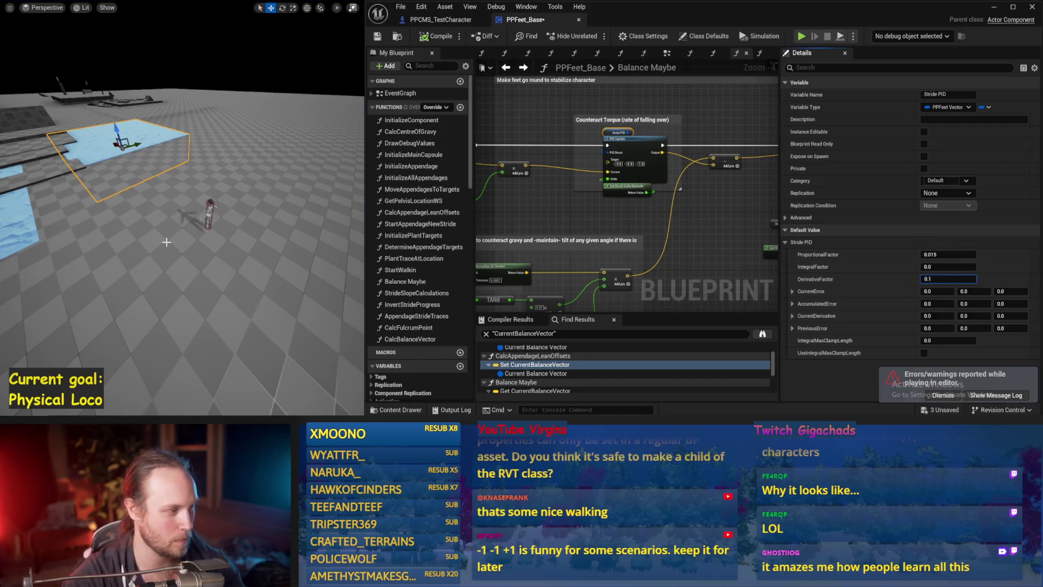
drag(166, 242, 166, 241)
key(alt+p)
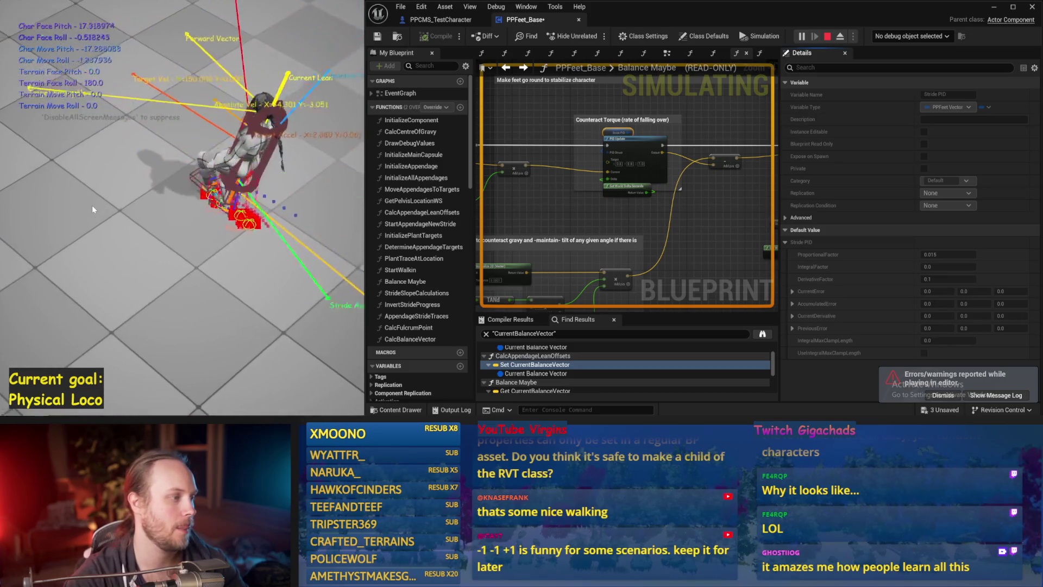
key(Escape)
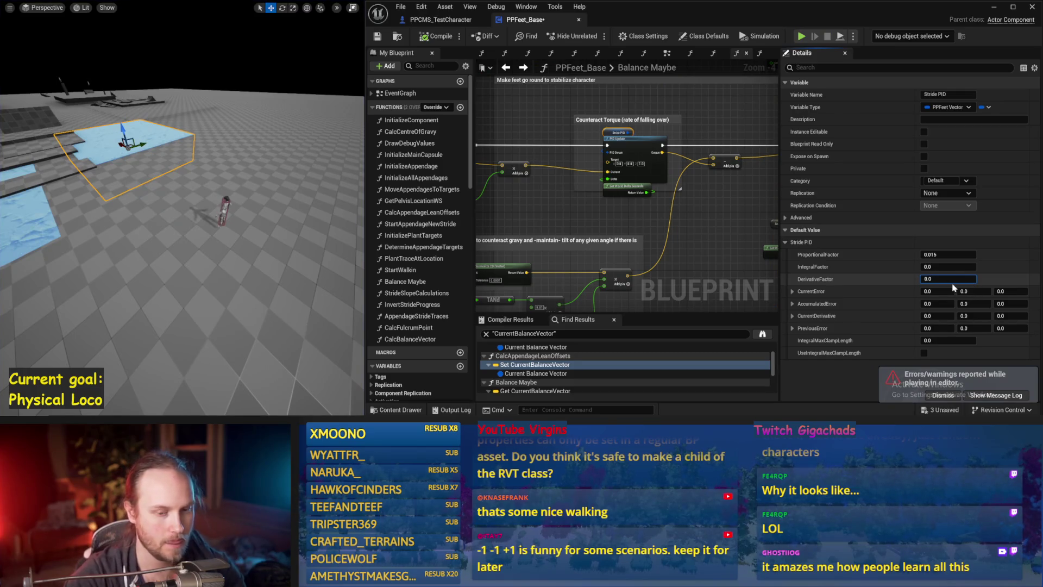
Move the VInterp To and delta-seconds nodes right, then run a balance test
mouse_move(722, 228)
mouse_down()
mouse_move(650, 166)
mouse_move(624, 168)
mouse_move(626, 147)
mouse_up()
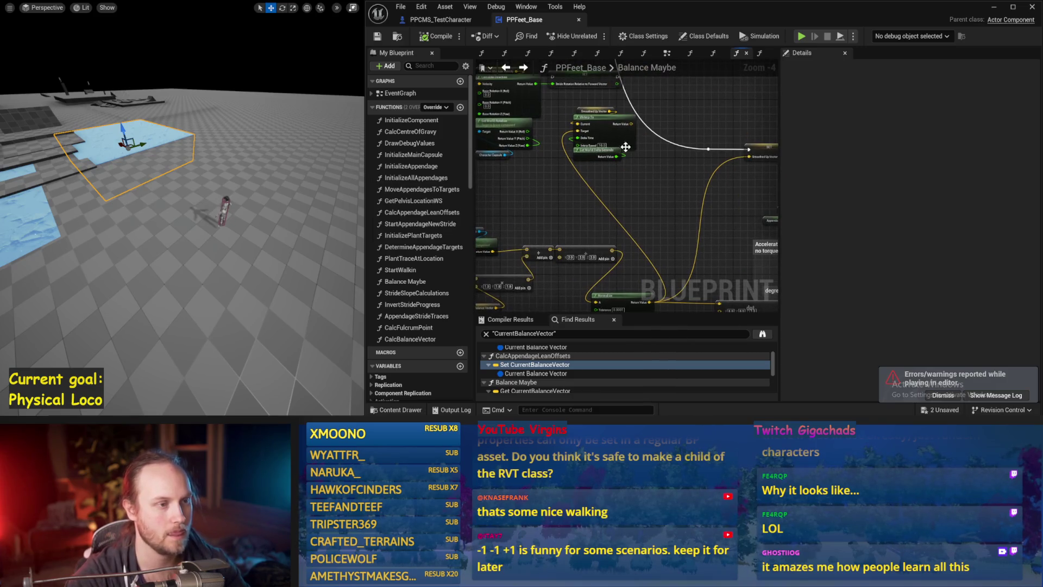
drag(592, 114, 639, 161)
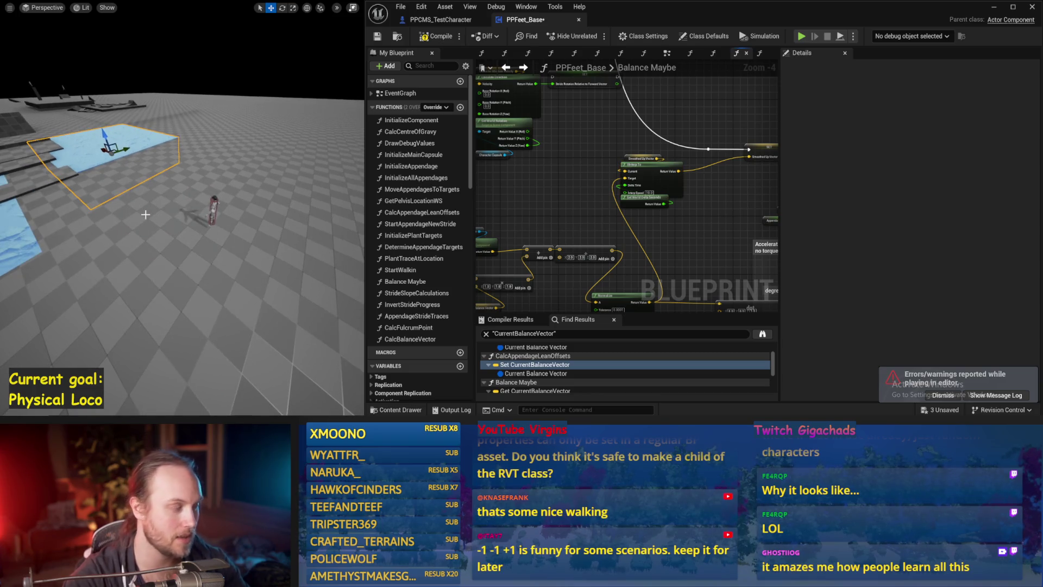
key(alt+p)
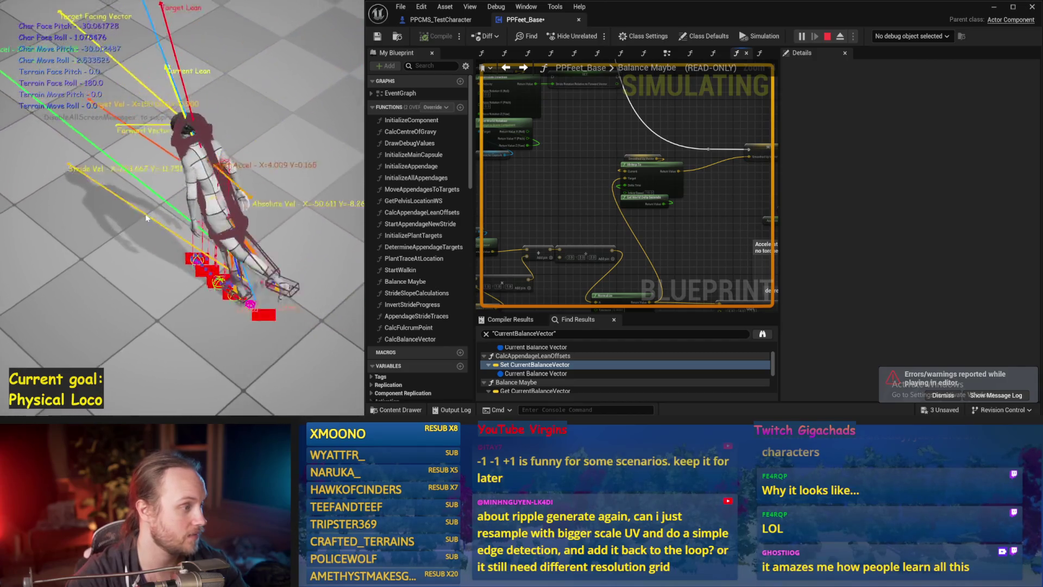
key(Escape)
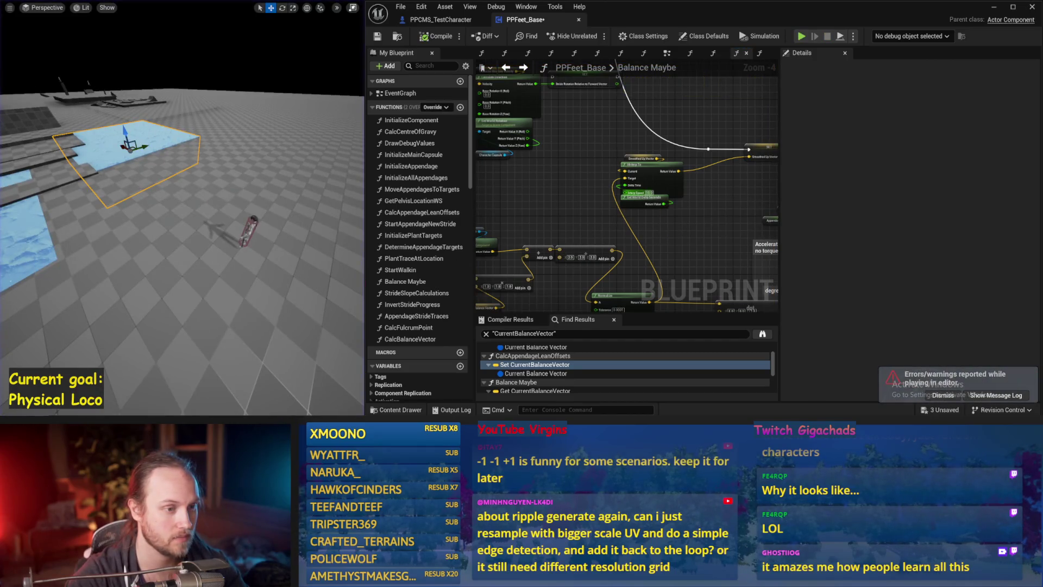
Nudge the level camera and run one more walker test, then scroll the graph
drag(170, 188, 176, 179)
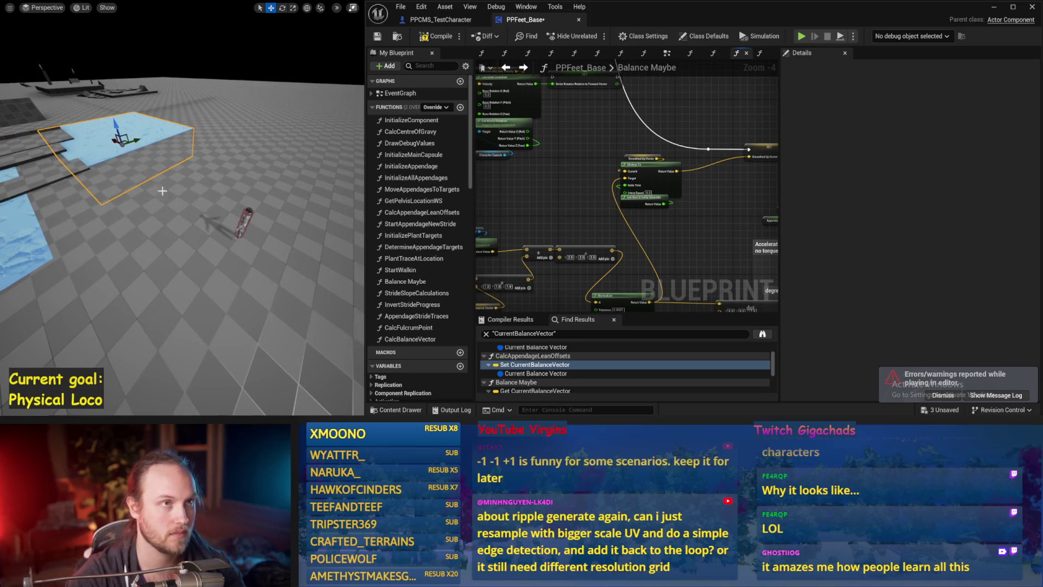
key(alt+p)
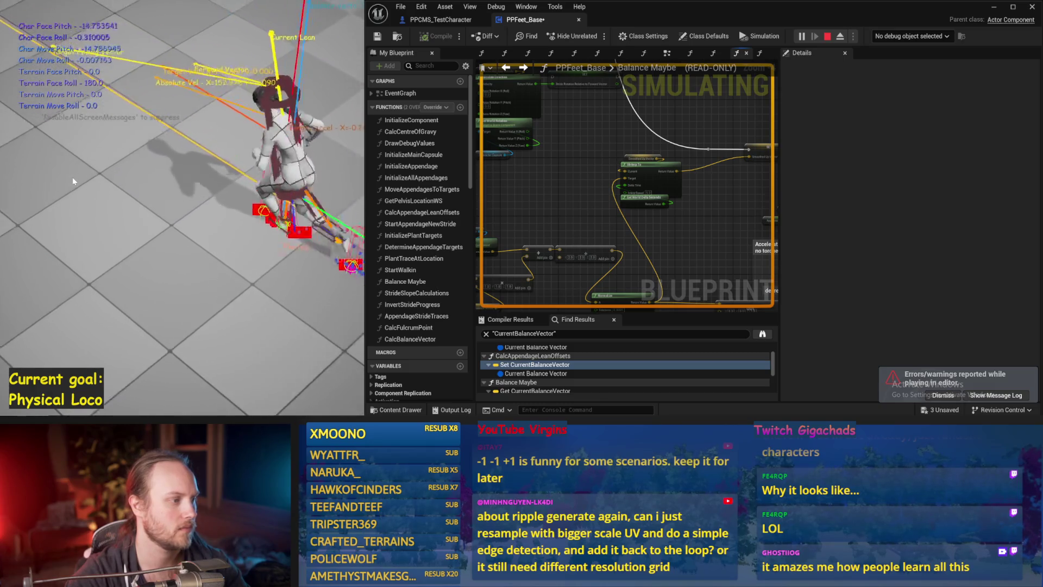
key(Escape)
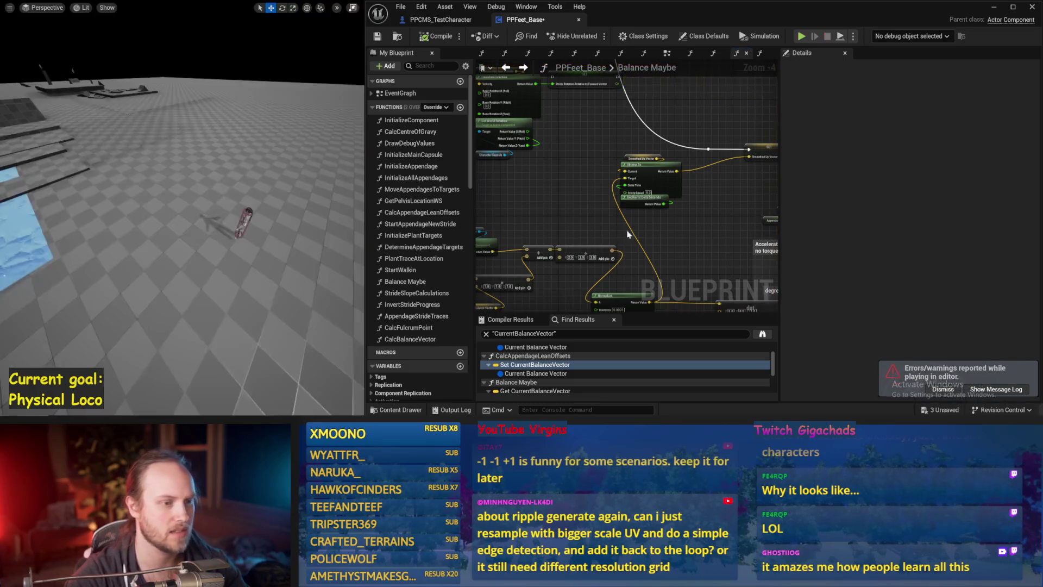
scroll(673, 225, down, 2)
scroll(618, 177, up, 2)
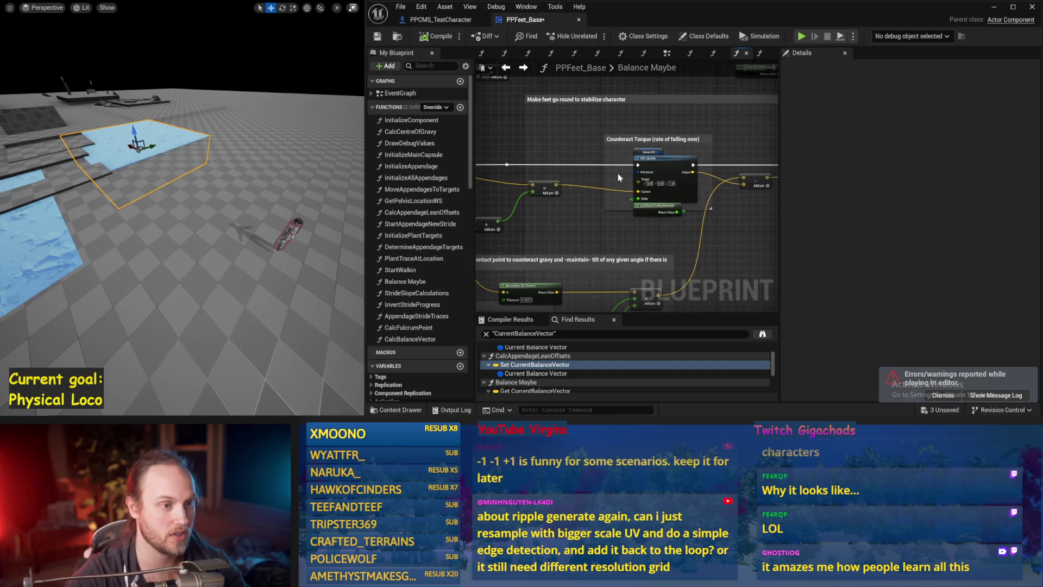
Confirm Stride PID ProportionalFactor at 0.01 and run a balance test
click(634, 150)
key(Return)
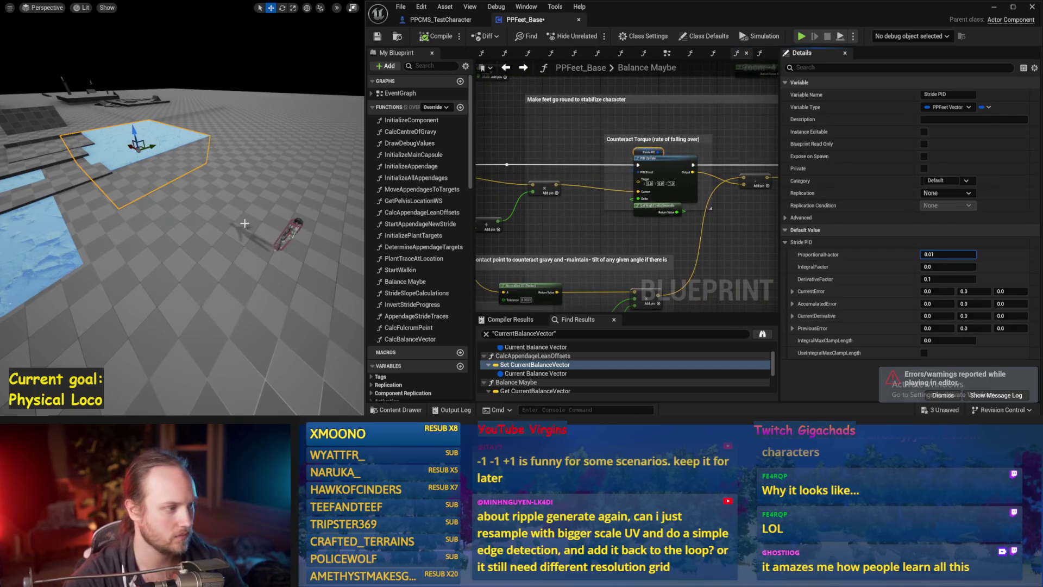
scroll(249, 222, up, 2)
key(alt+s)
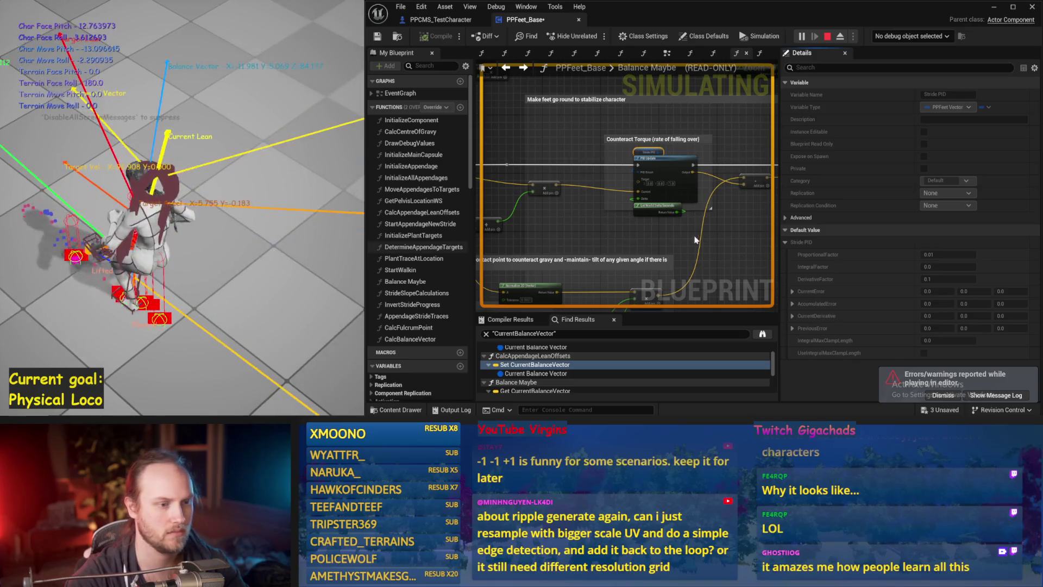
key(Escape)
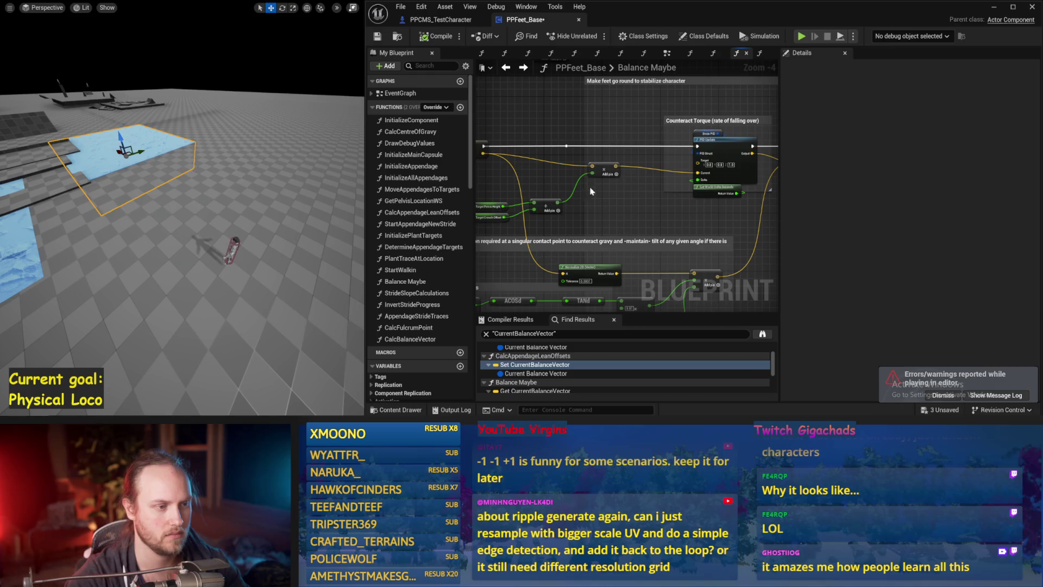
Set DerivativeFactor to 0.13 and test the walker's balance
click(598, 149)
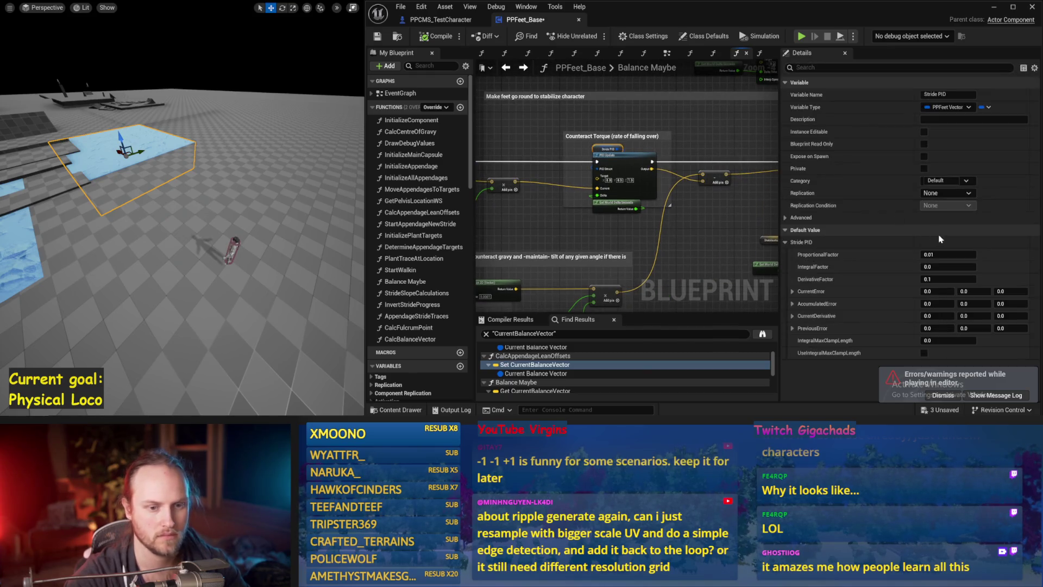
text(3)
key(Return)
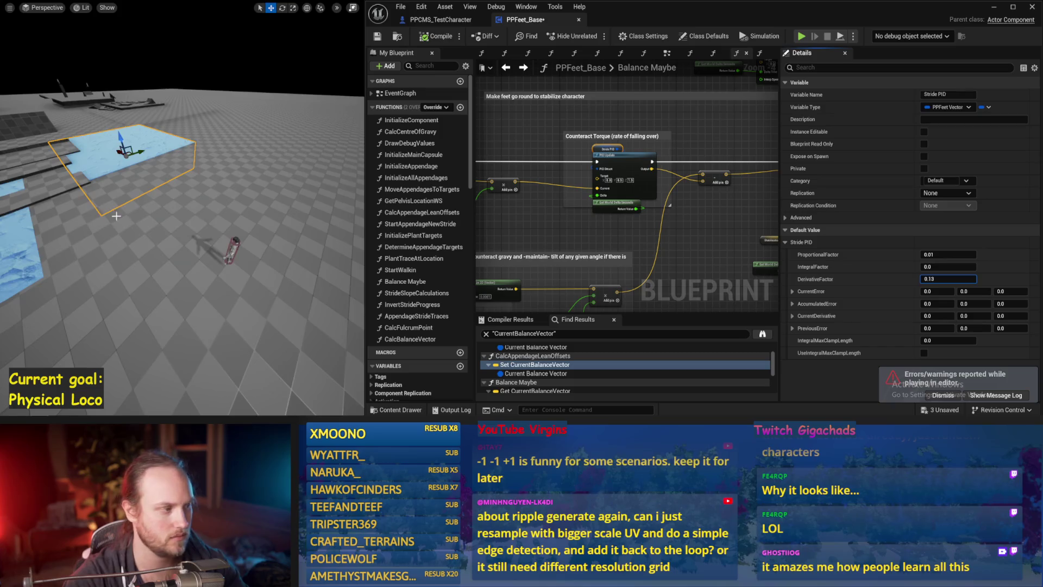
key(alt+p)
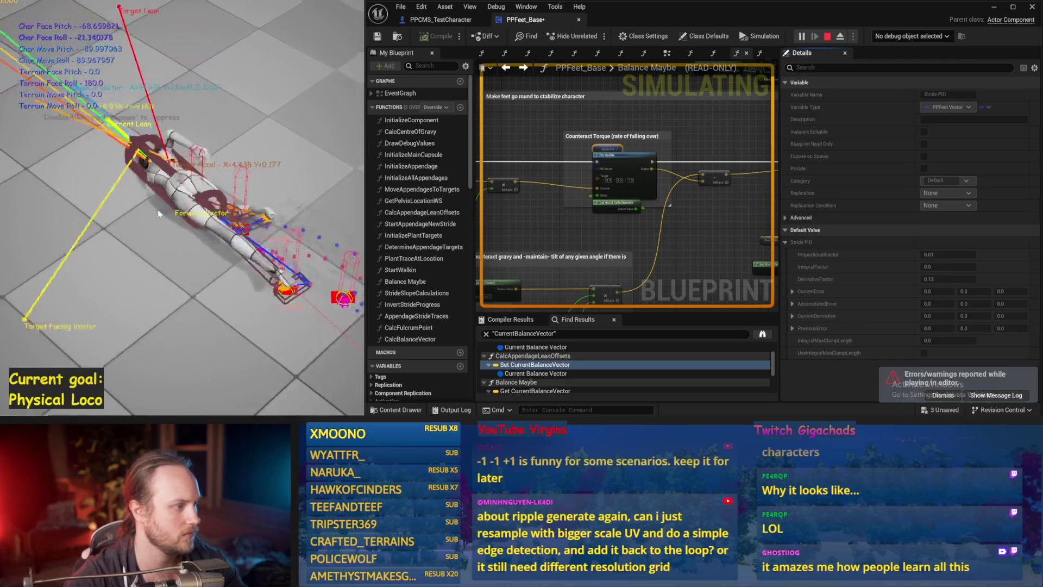
key(Escape)
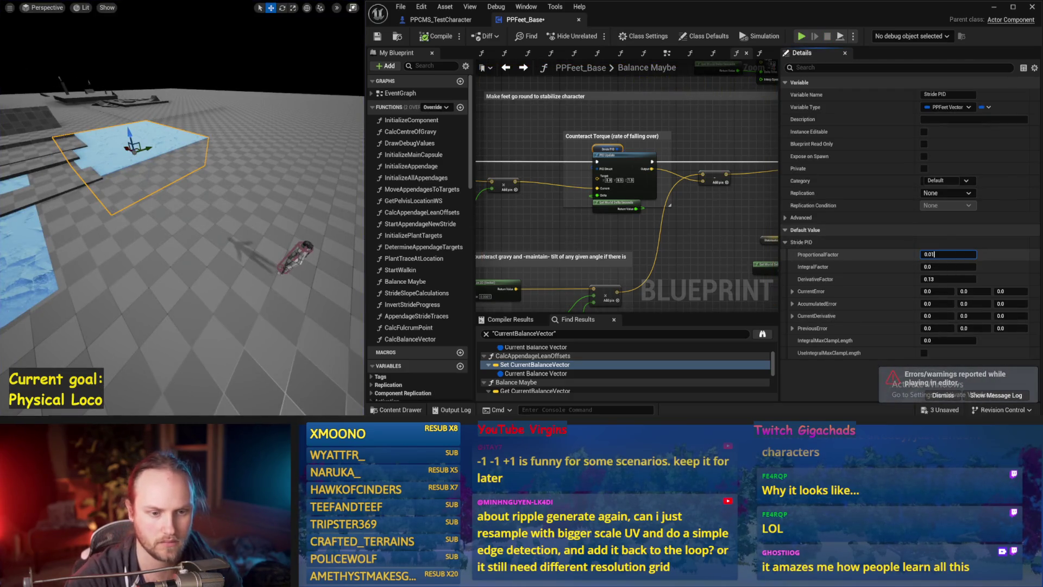
Set ProportionalFactor to 0.05 and rerun the balance test several times
text(5)
key(Return)
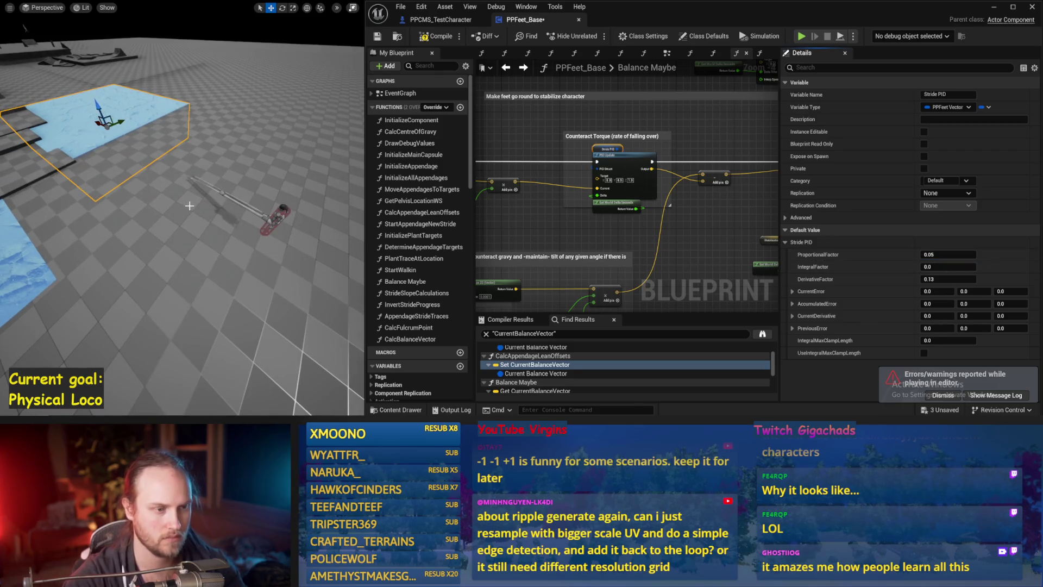
key(alt+p)
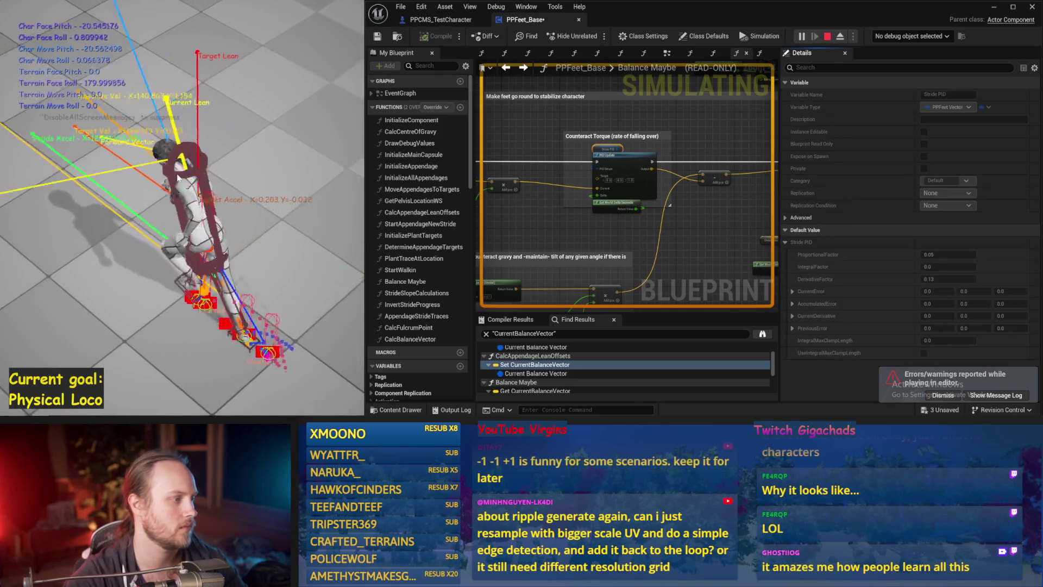
key(Escape)
key(alt+p)
key(Escape)
key(alt+p)
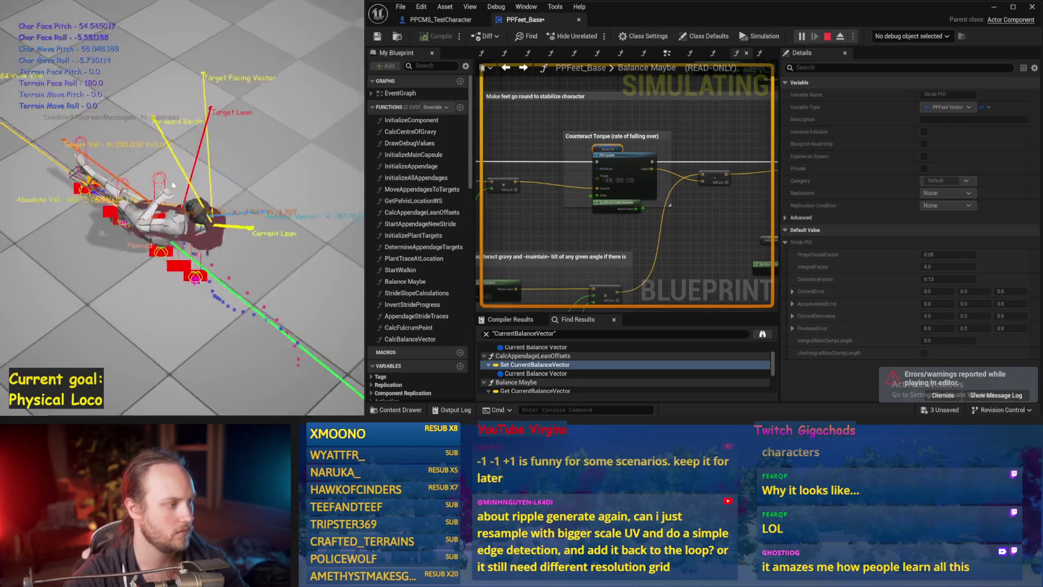
key(Escape)
key(alt+p)
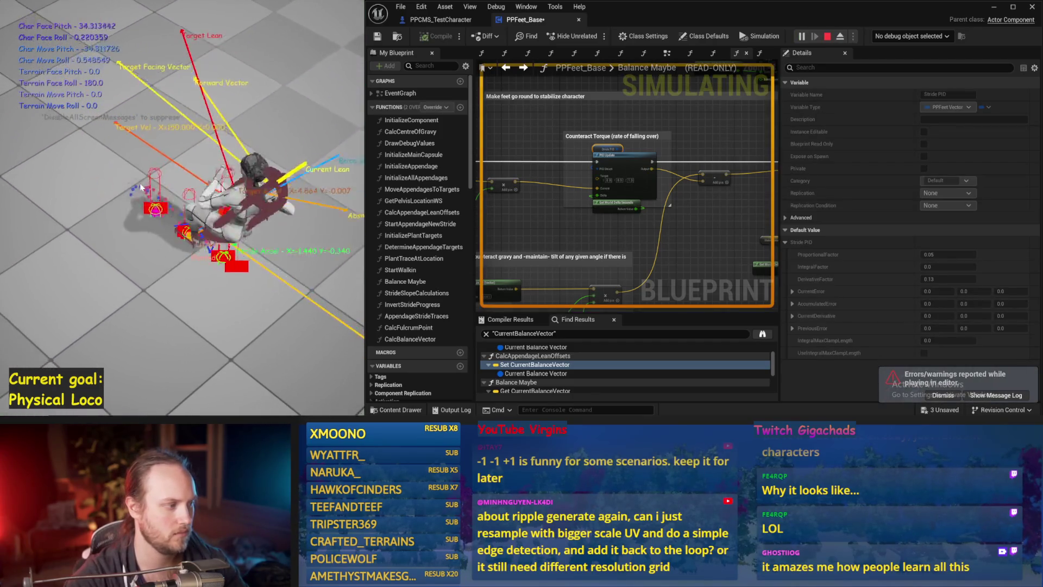
key(Escape)
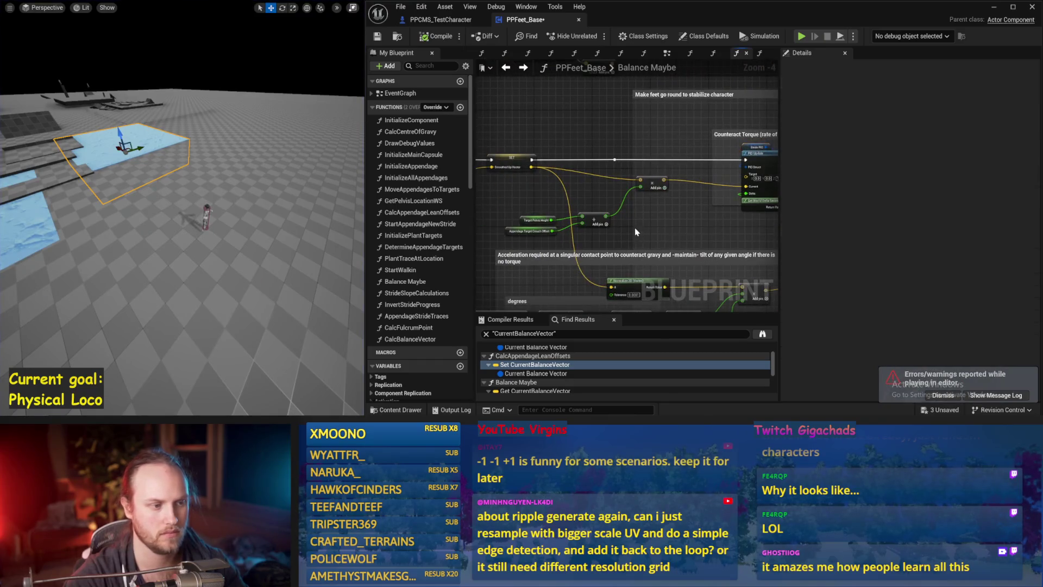
Save the PPFeet_Base blueprint and frame the Get World Delta Seconds node
mouse_move(694, 231)
mouse_down()
mouse_move(739, 215)
mouse_move(660, 235)
mouse_up()
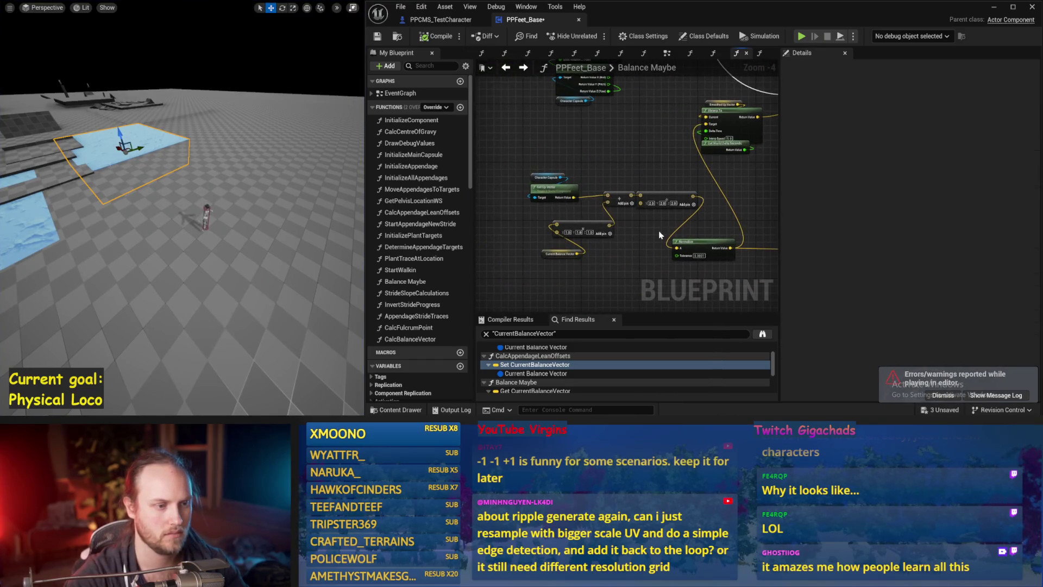
key(ctrl+s)
drag(751, 188, 578, 196)
click(523, 175)
scroll(562, 197, up, 2)
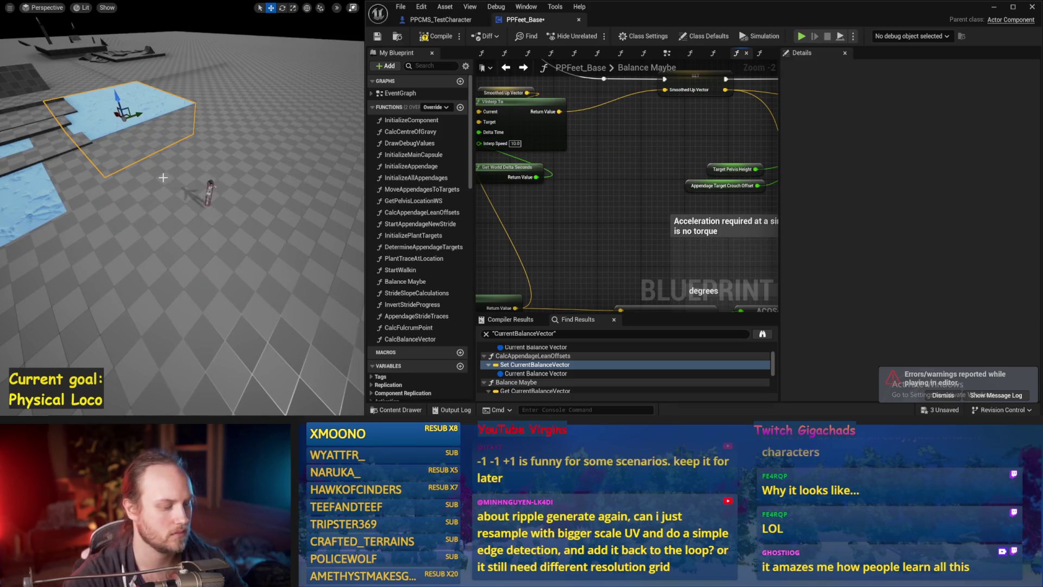
Run another ragdoll walker balance test, then save again
key(alt+p)
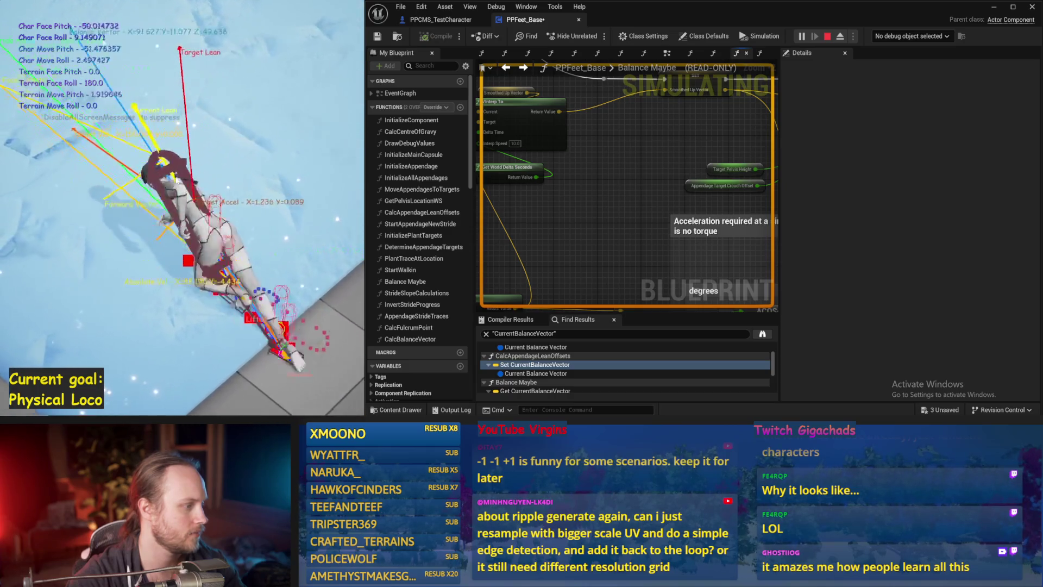
key(Escape)
key(ctrl+s)
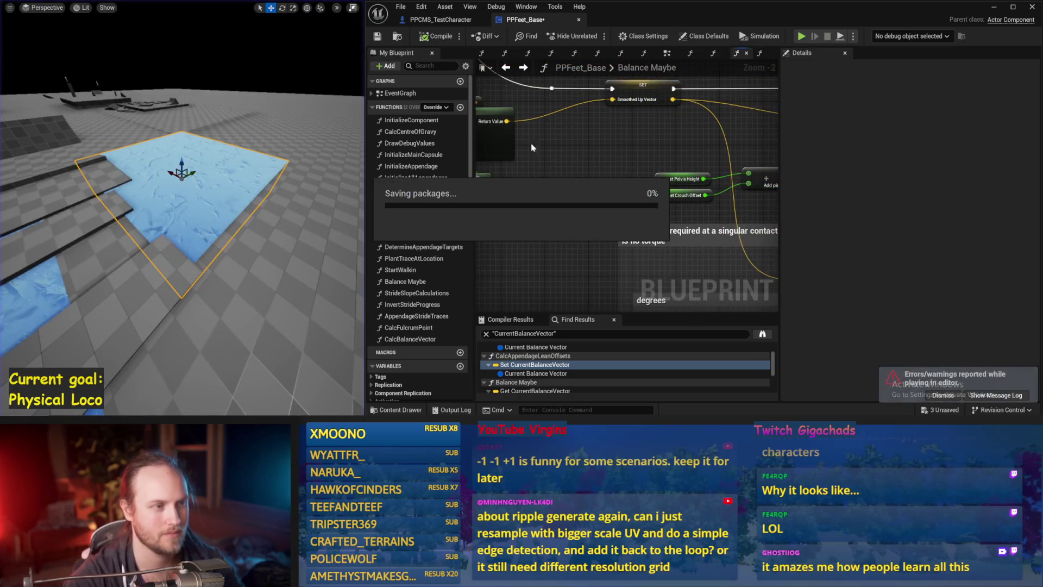
Close the Blueprint and Unreal editors with Save Selected, then minimize the music player
click(1032, 7)
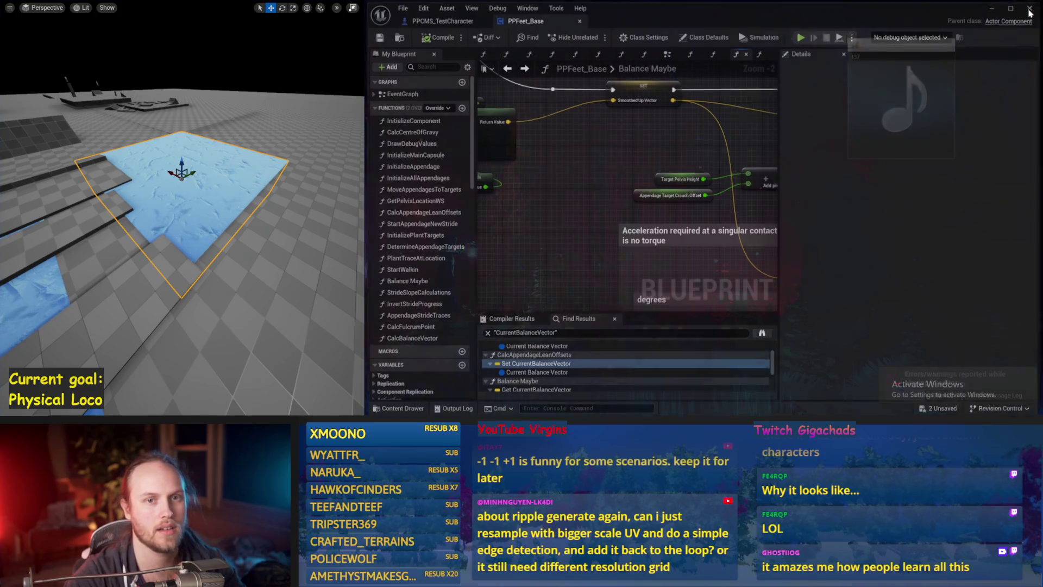
key(F11)
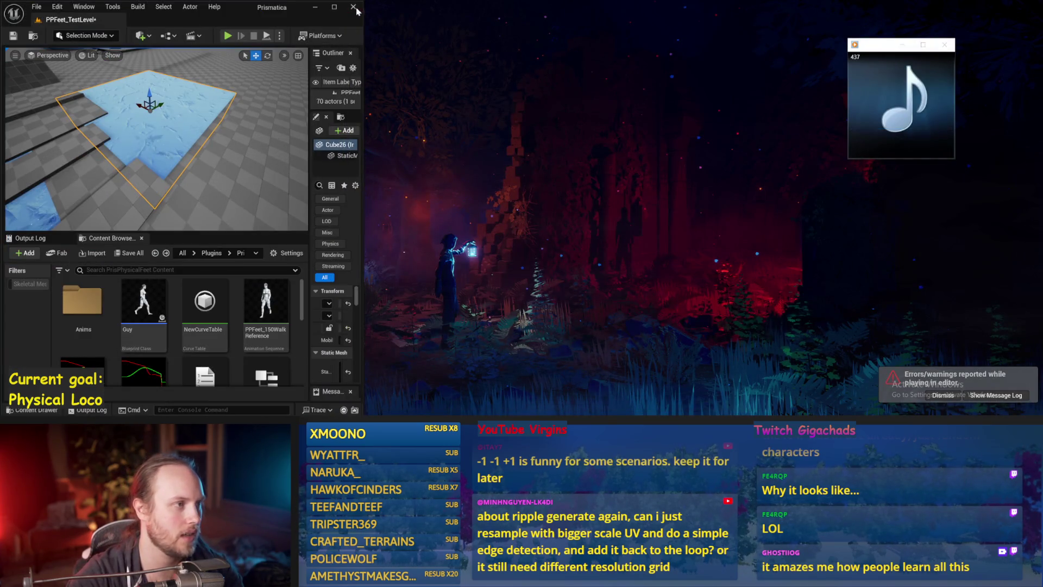
click(353, 7)
click(548, 315)
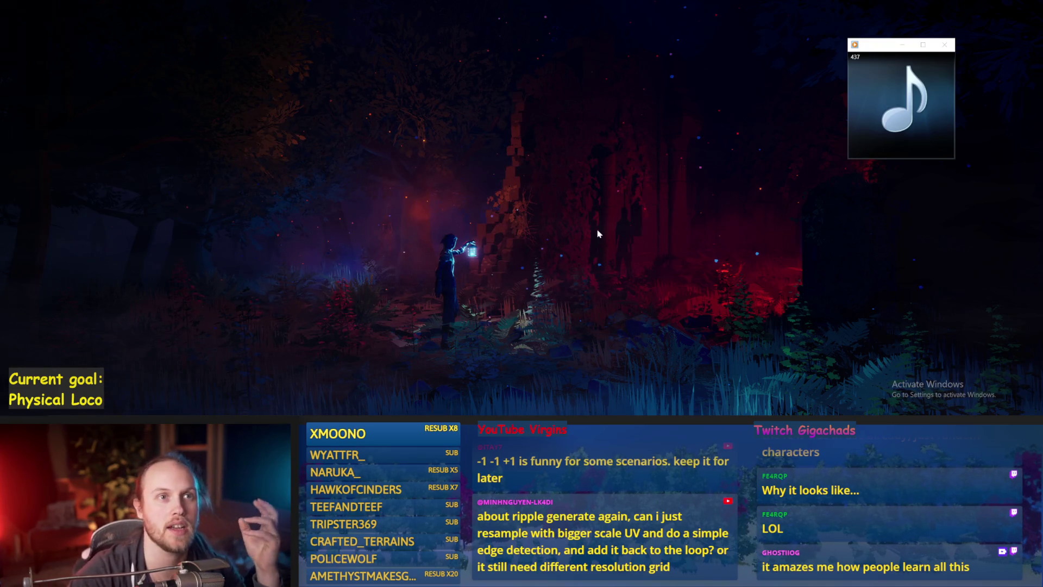
click(898, 45)
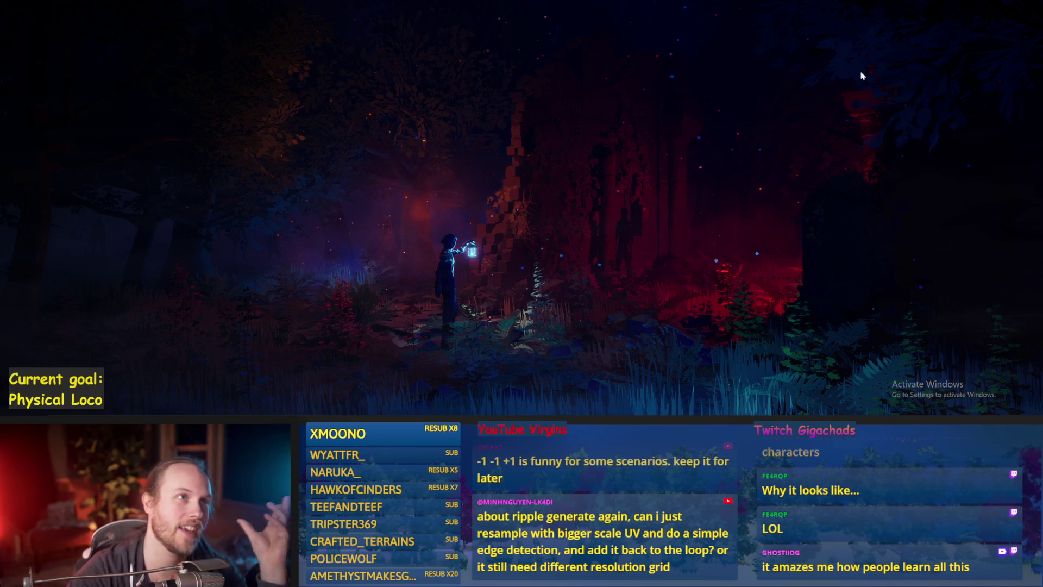